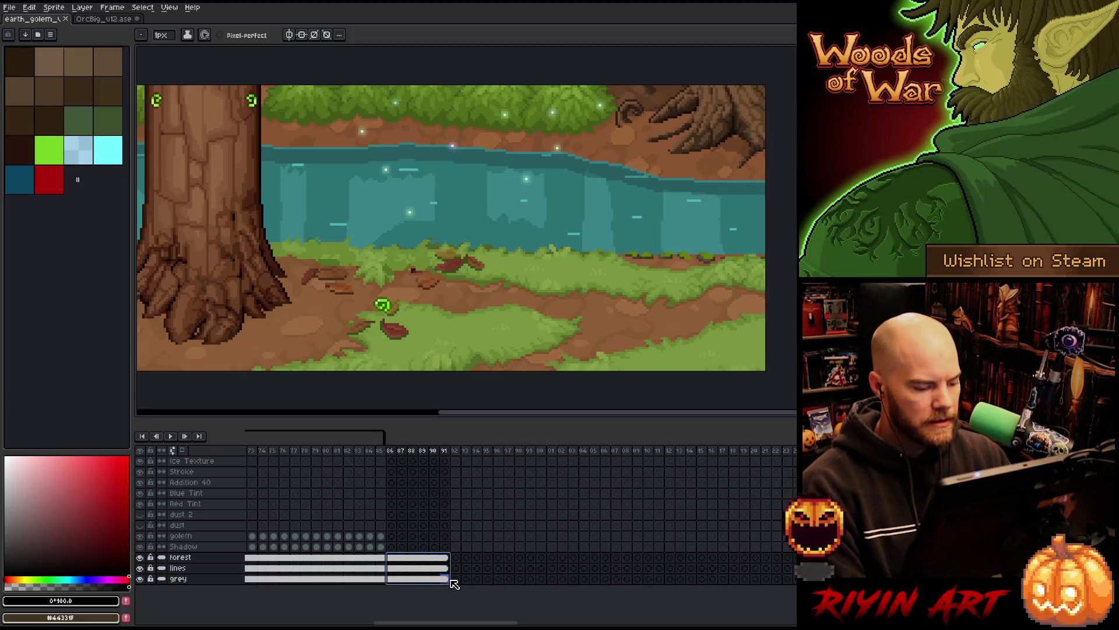
# Step: Delete the background cels in frames 86–91, then undo the deletion
pyautogui.press('Delete')
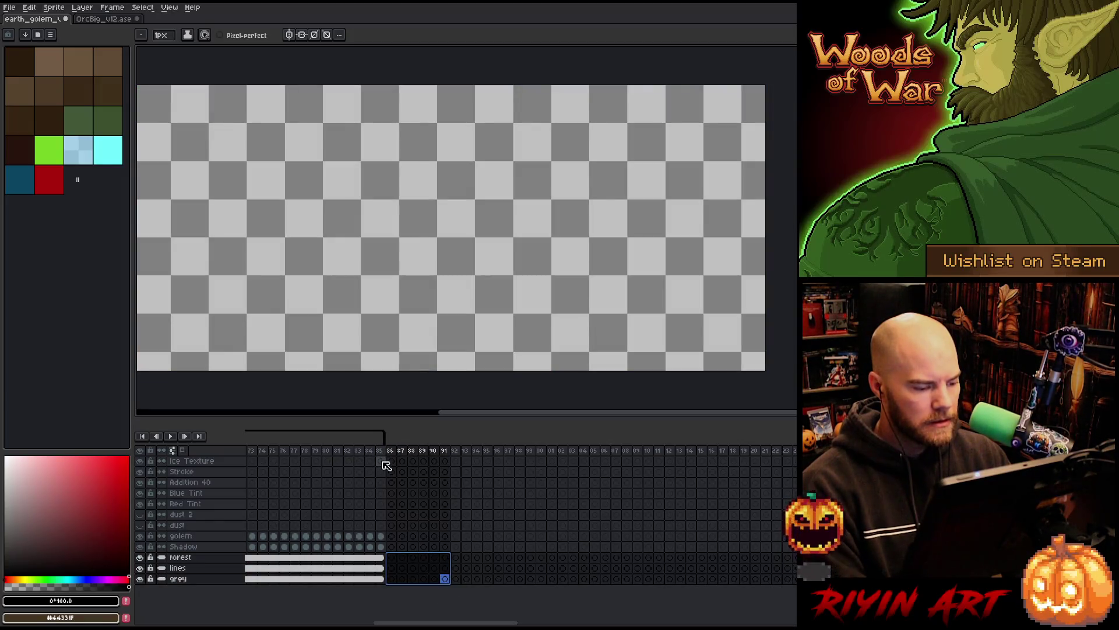
pyautogui.hotkey('ctrl', 'z')
pyautogui.press('Home')
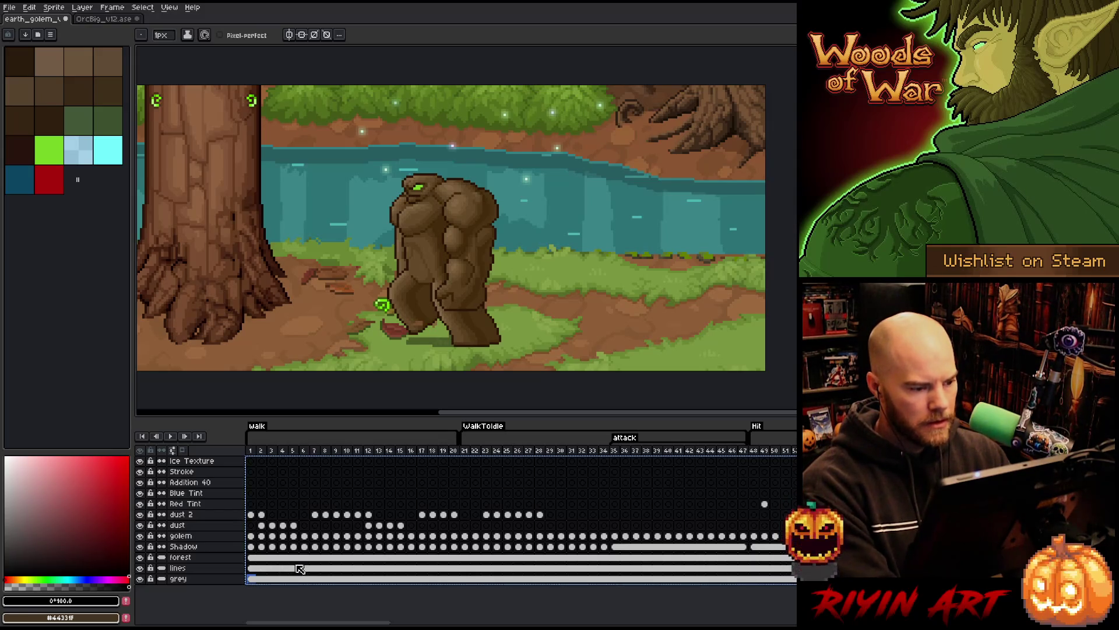
# Step: Create a tag named outline spanning frames 86–170, starting from the Ice Texture layer
pyautogui.moveTo(329, 623); pyautogui.dragTo(444, 623)
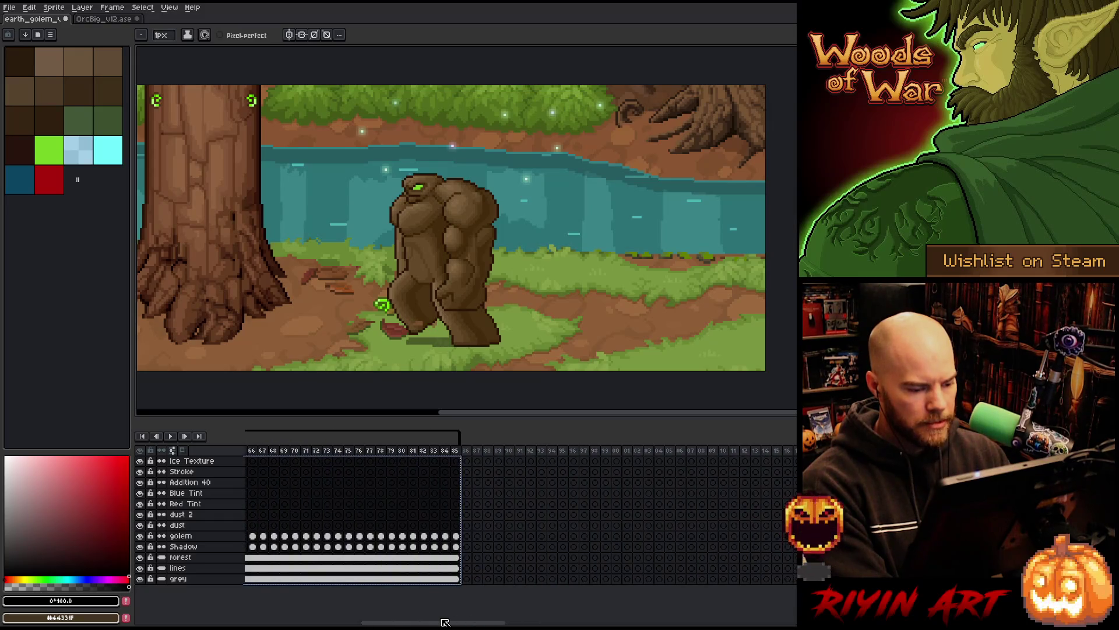
pyautogui.click(468, 461)
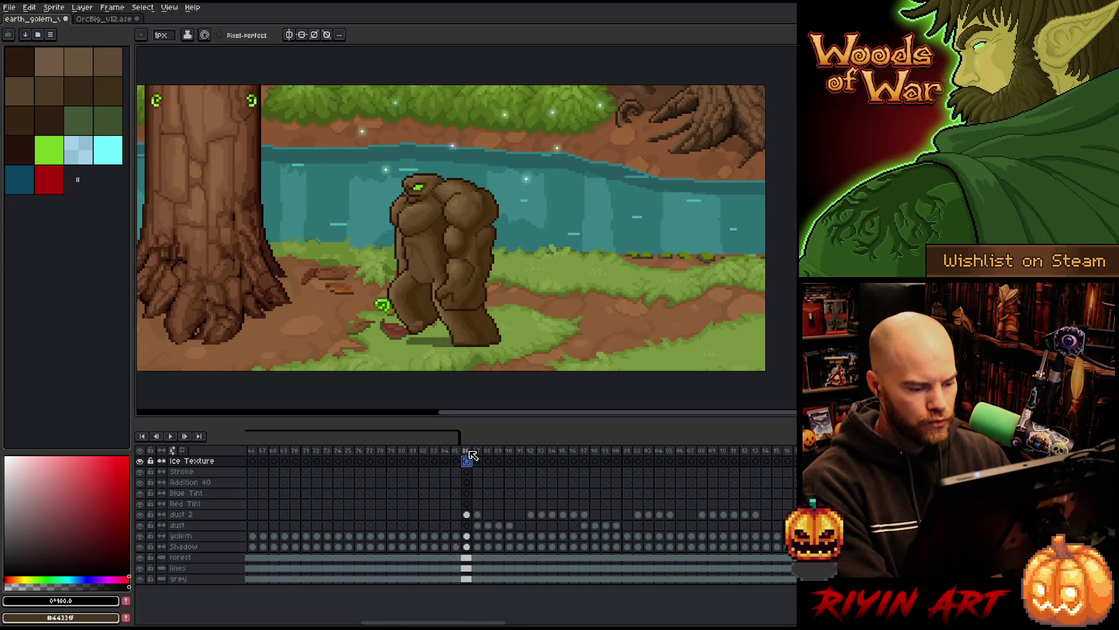
pyautogui.press('Return')
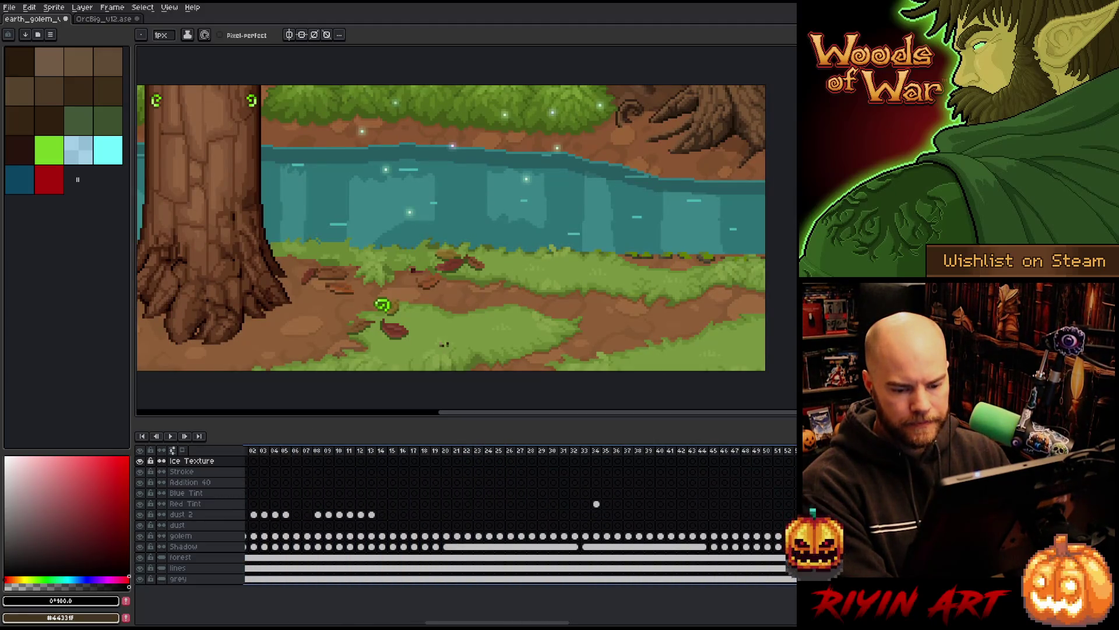
pyautogui.hotkey('alt', 'f3')
pyautogui.write('outline')
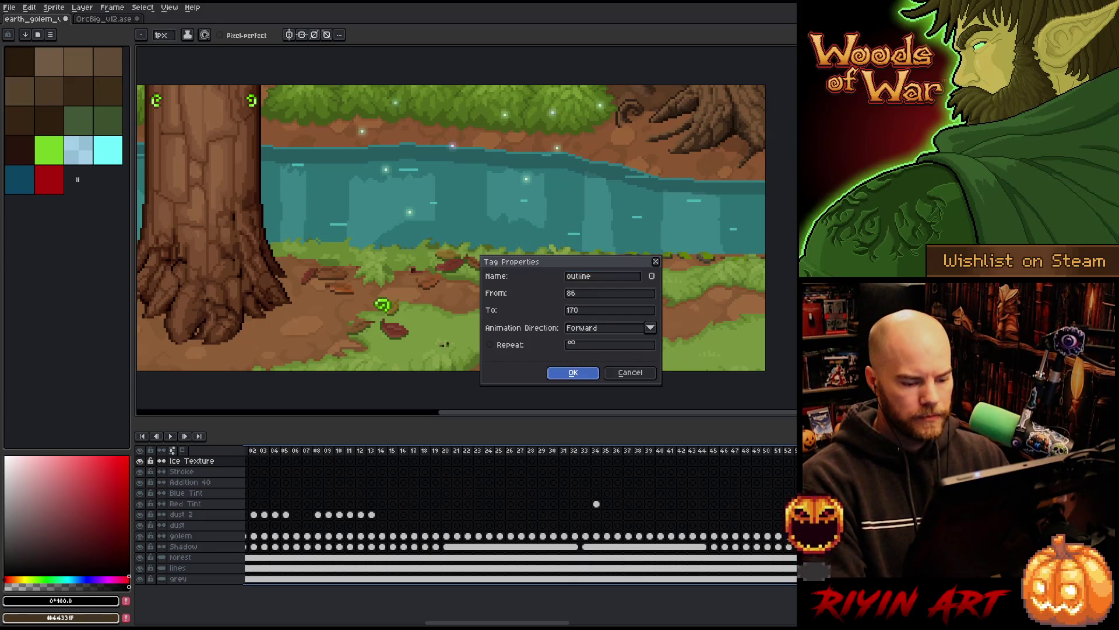
pyautogui.click(573, 372)
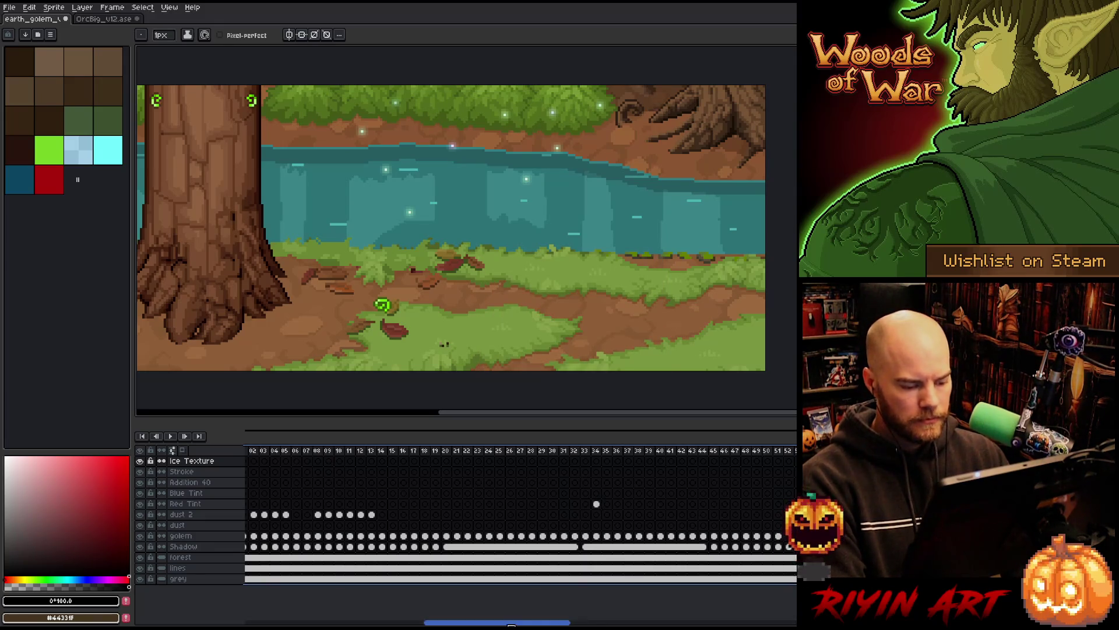
pyautogui.click(104, 20)
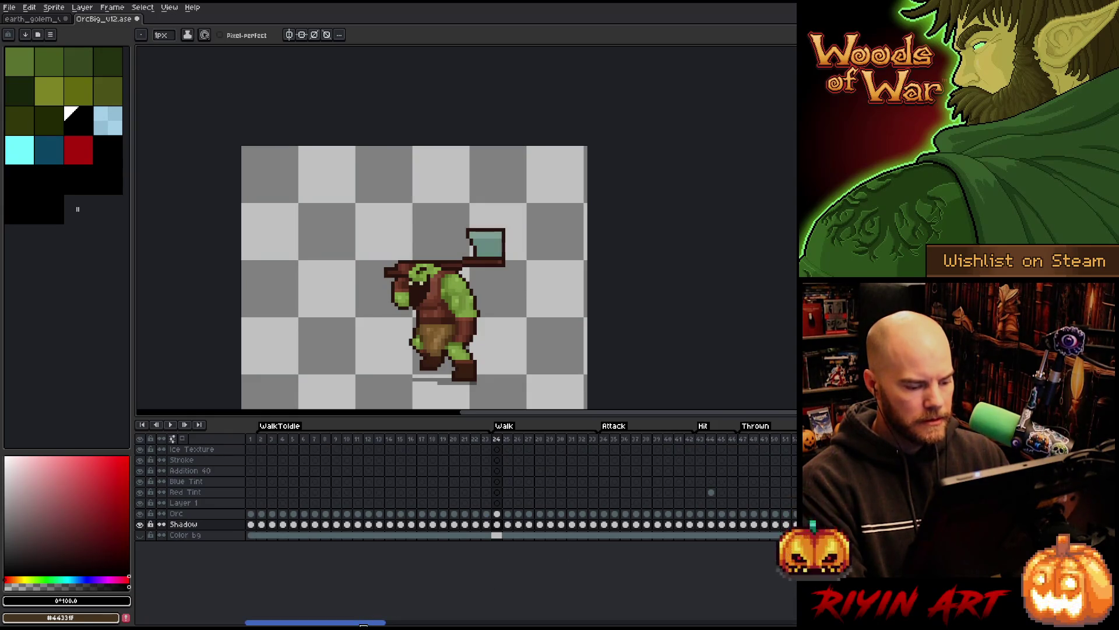
pyautogui.moveTo(366, 620)
pyautogui.mouseDown()
pyautogui.moveTo(775, 620)
pyautogui.moveTo(357, 620)
pyautogui.moveTo(479, 620)
pyautogui.mouseUp()
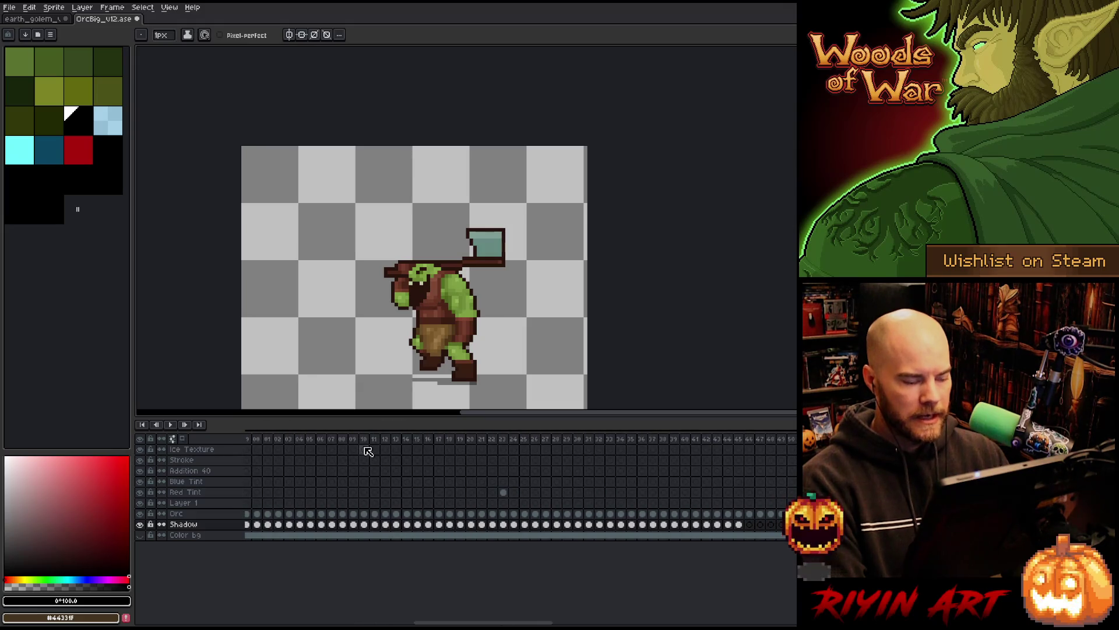
pyautogui.click(32, 19)
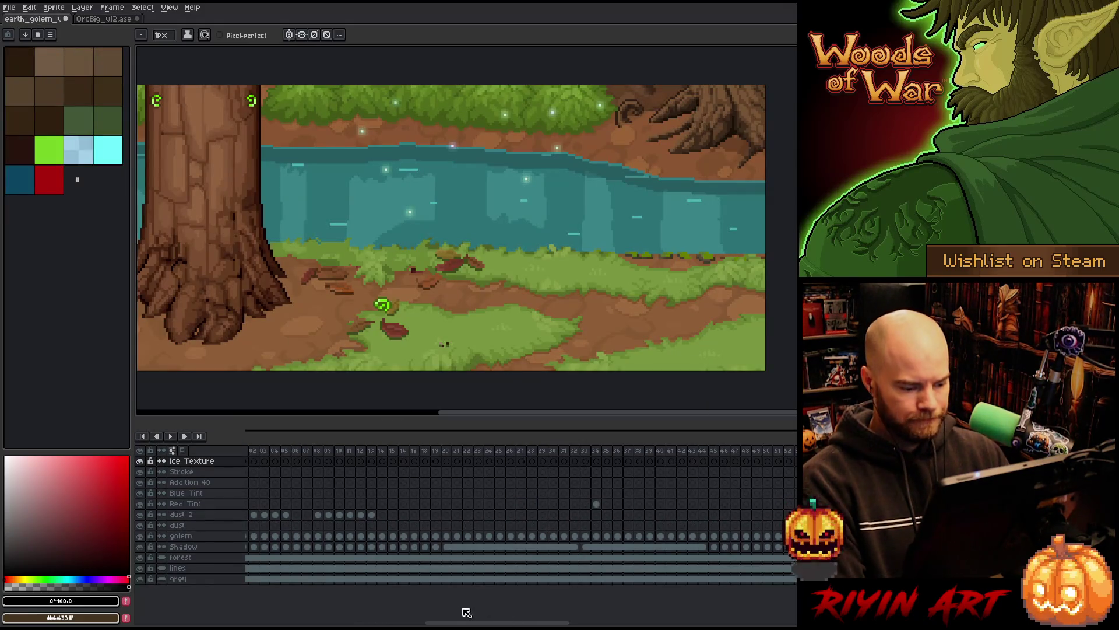
# Step: Scroll the timeline and pick golem frames, then undo the stray frame selection
pyautogui.moveTo(463, 621); pyautogui.dragTo(382, 620)
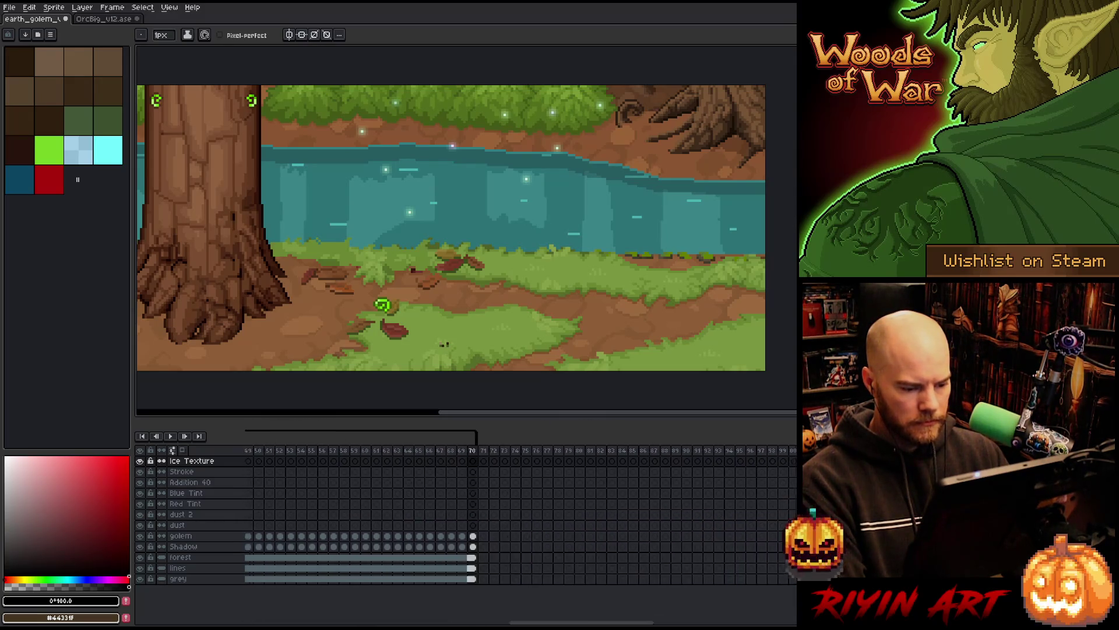
pyautogui.moveTo(488, 585); pyautogui.dragTo(630, 581)
pyautogui.click(345, 509)
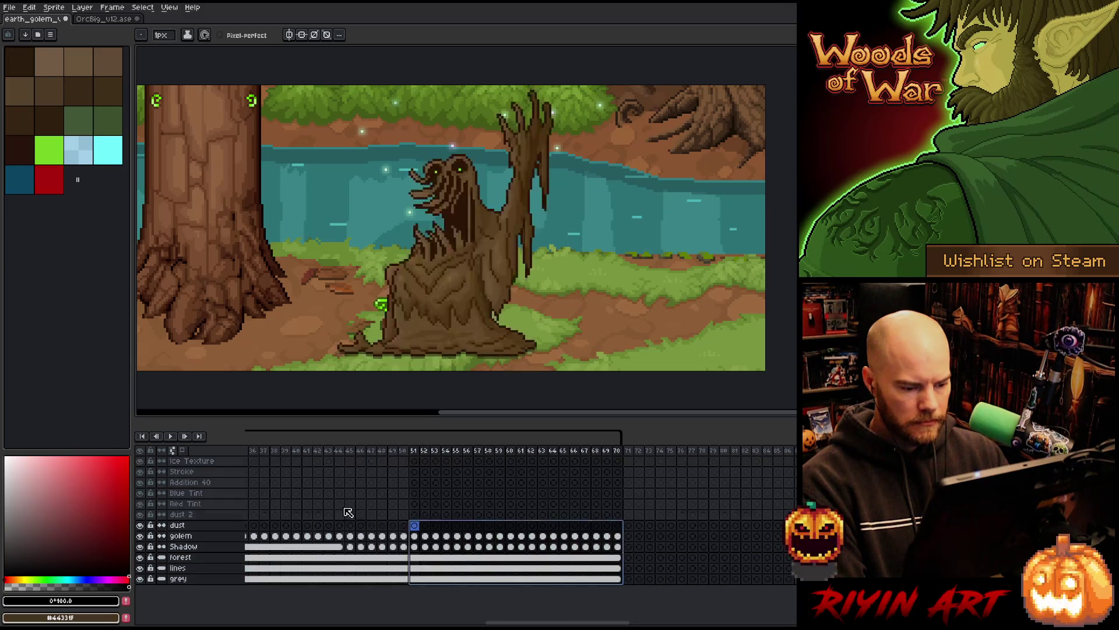
pyautogui.click(463, 502)
pyautogui.click(445, 492)
pyautogui.moveTo(754, 471); pyautogui.dragTo(796, 471)
pyautogui.hotkey('ctrl', 'z')
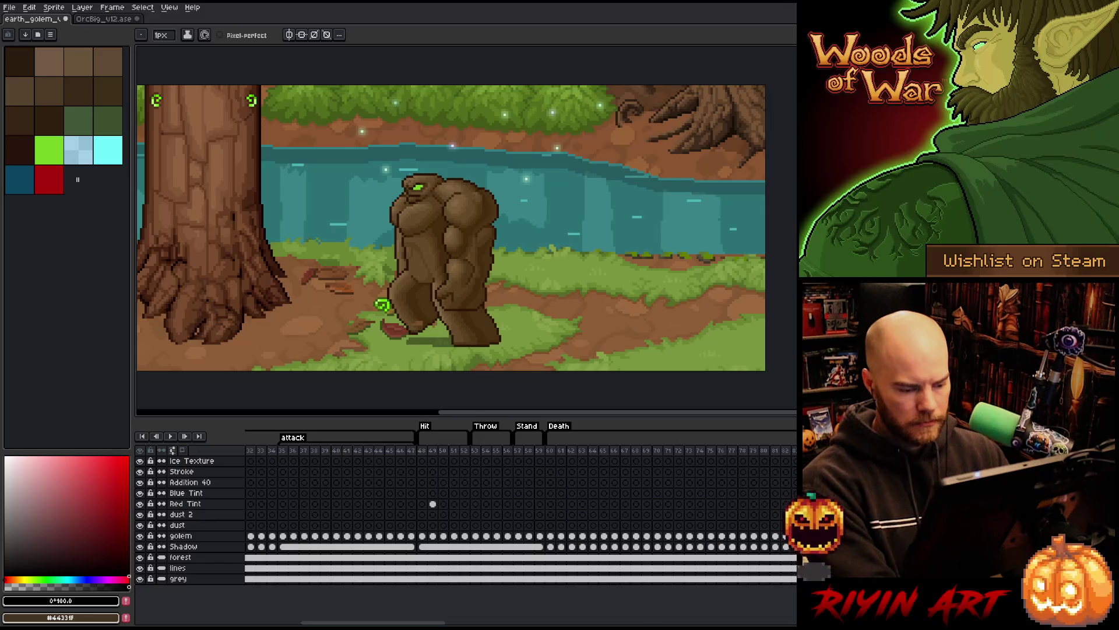
# Step: Select frames 171–255 and create the Hit tag over them
pyautogui.moveTo(419, 619); pyautogui.dragTo(610, 612)
pyautogui.click(533, 461)
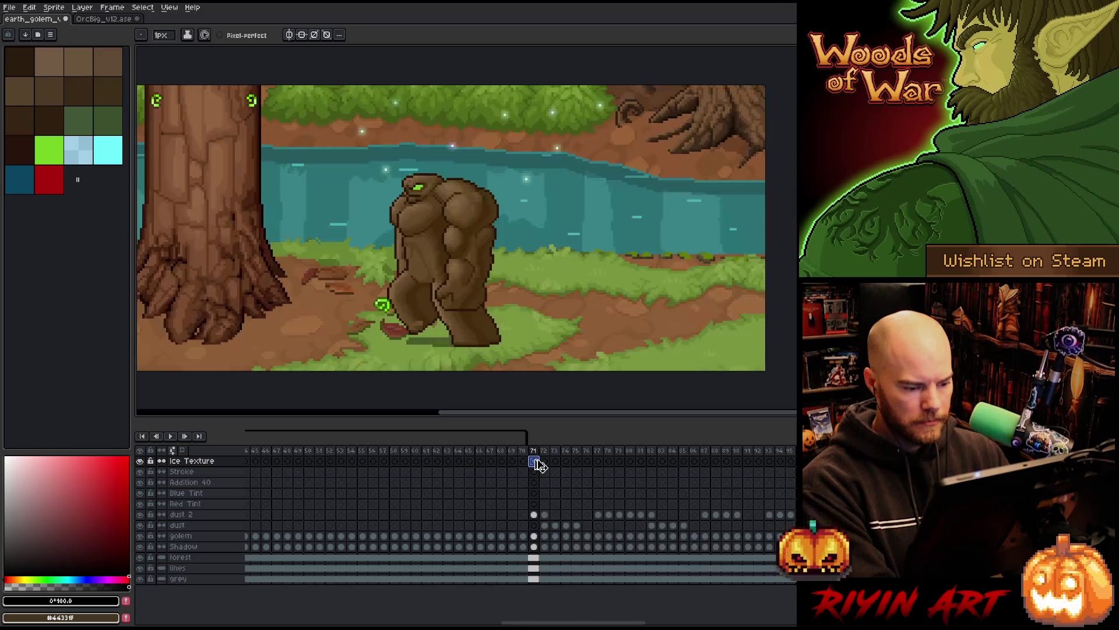
pyautogui.keyDown('shift'); pyautogui.click(597, 460); pyautogui.keyUp('shift')
pyautogui.press('Return')
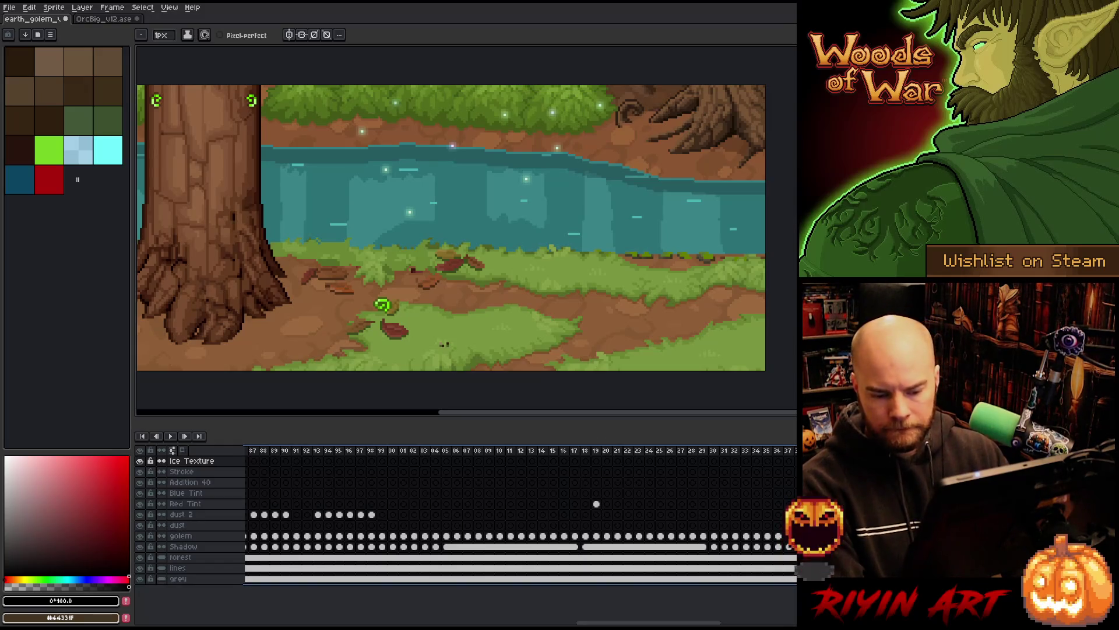
pyautogui.press('F2')
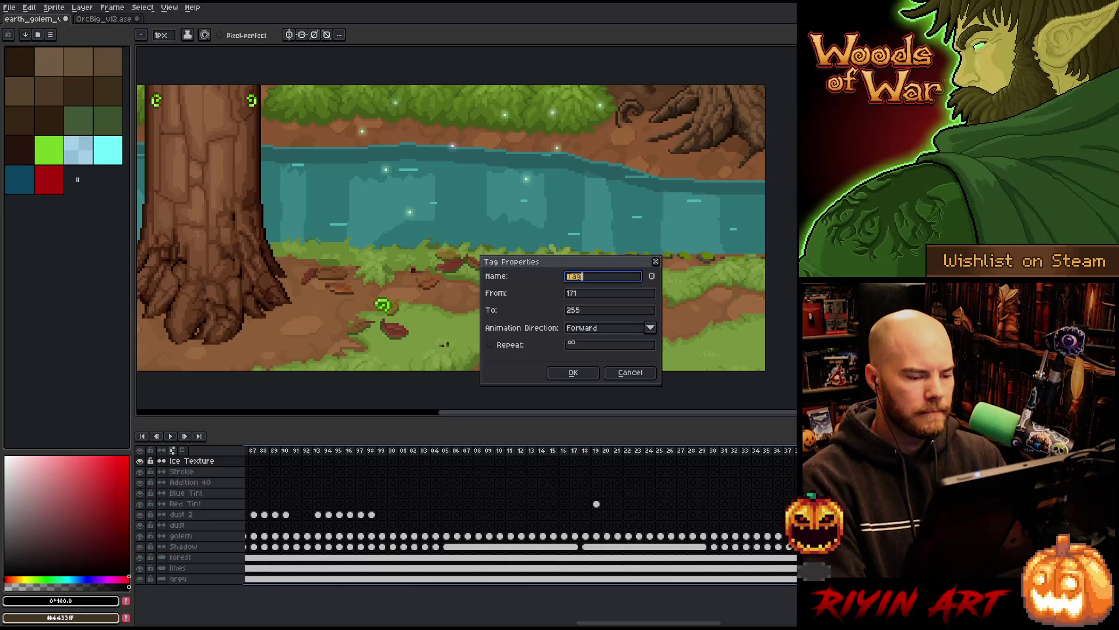
pyautogui.press('Return')
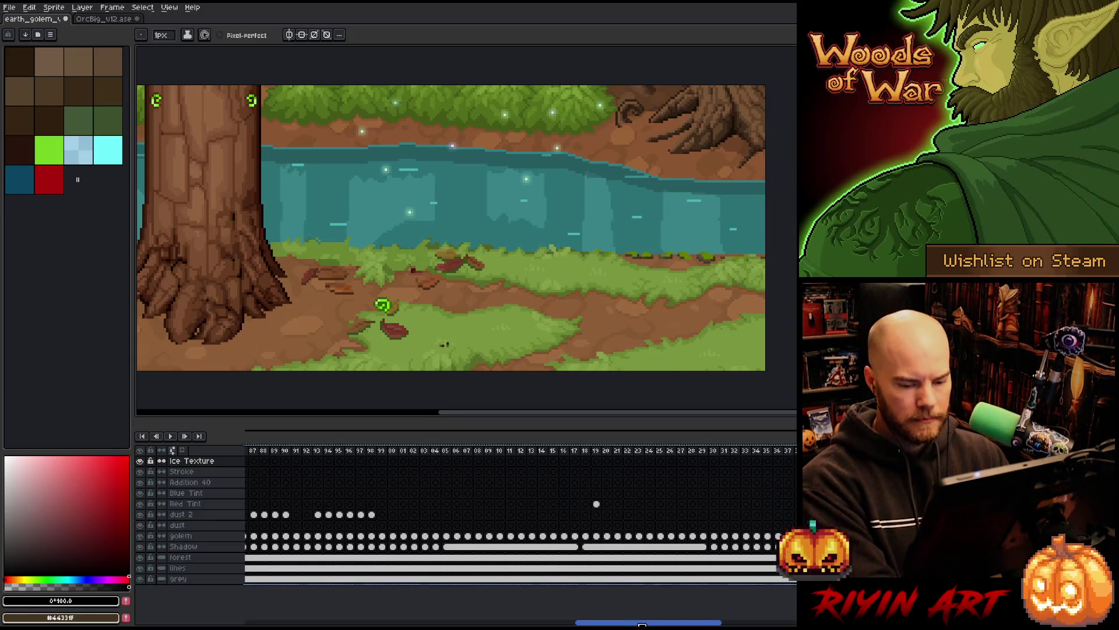
pyautogui.moveTo(642, 624); pyautogui.dragTo(729, 623)
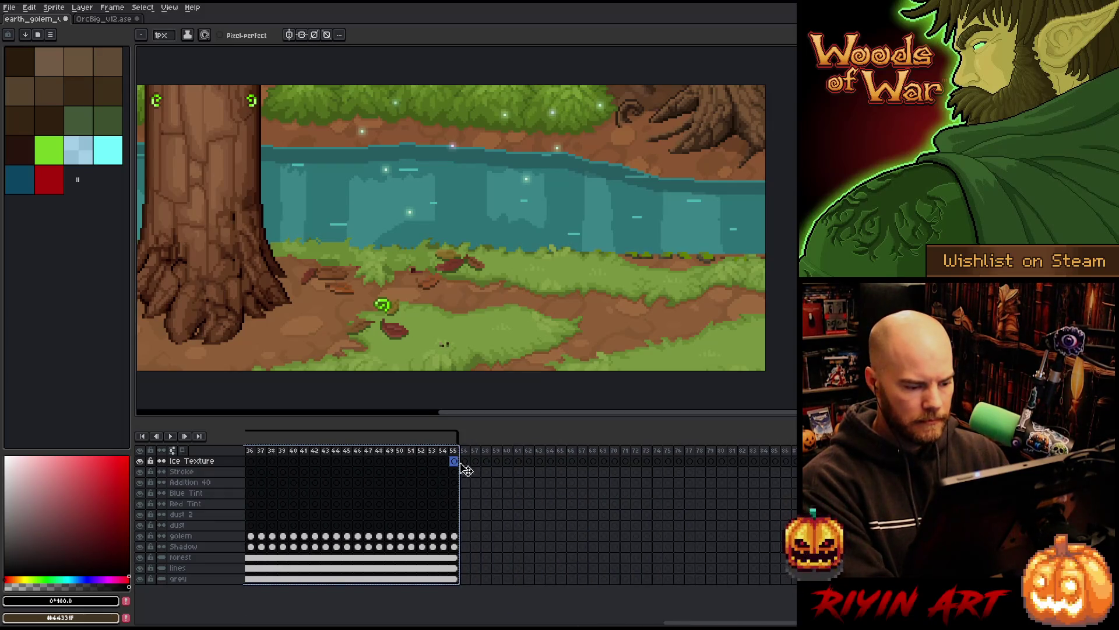
# Step: Browse the frames after the existing tags to find where the next range starts
pyautogui.click(464, 462)
pyautogui.click(528, 453)
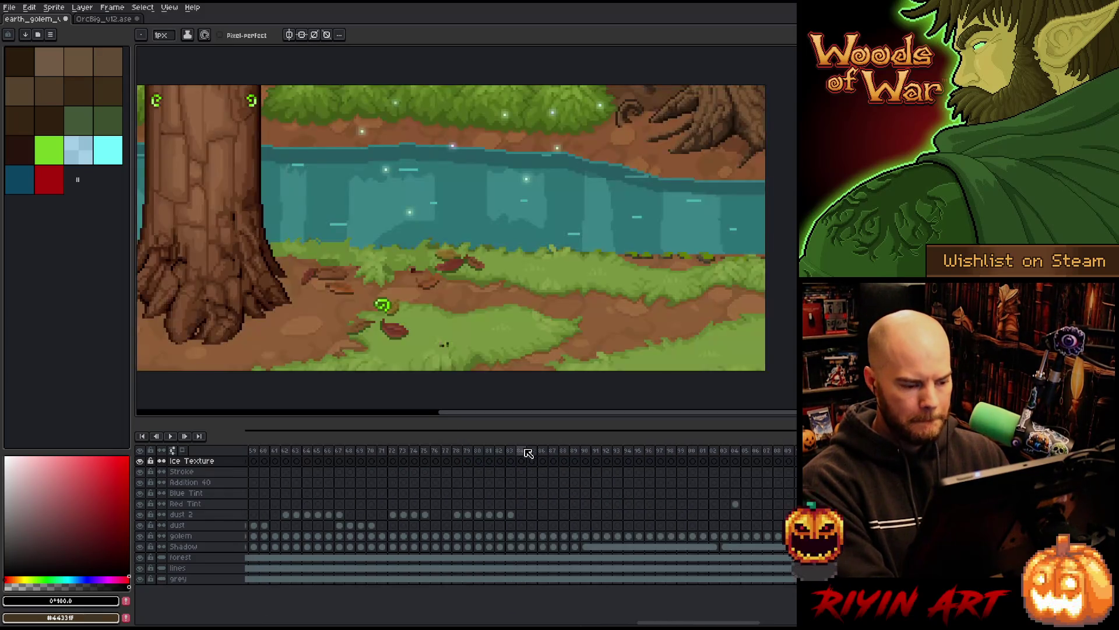
pyautogui.moveTo(697, 624)
pyautogui.mouseDown()
pyautogui.moveTo(511, 623)
pyautogui.moveTo(765, 619)
pyautogui.moveTo(597, 622)
pyautogui.mouseUp()
pyautogui.press('End')
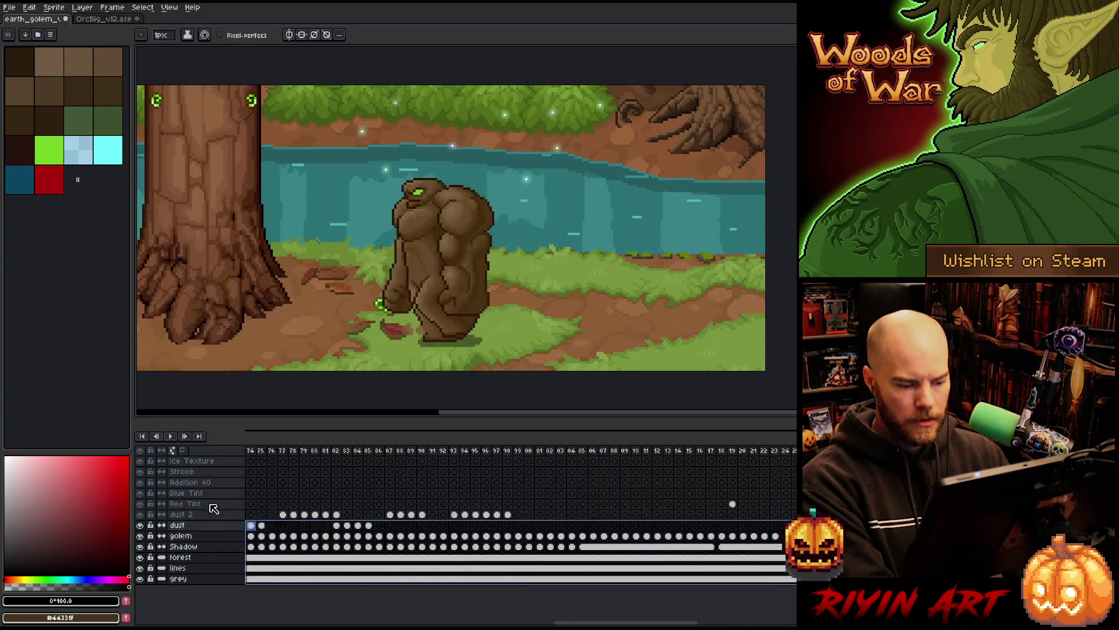
pyautogui.click(498, 461)
pyautogui.click(486, 461)
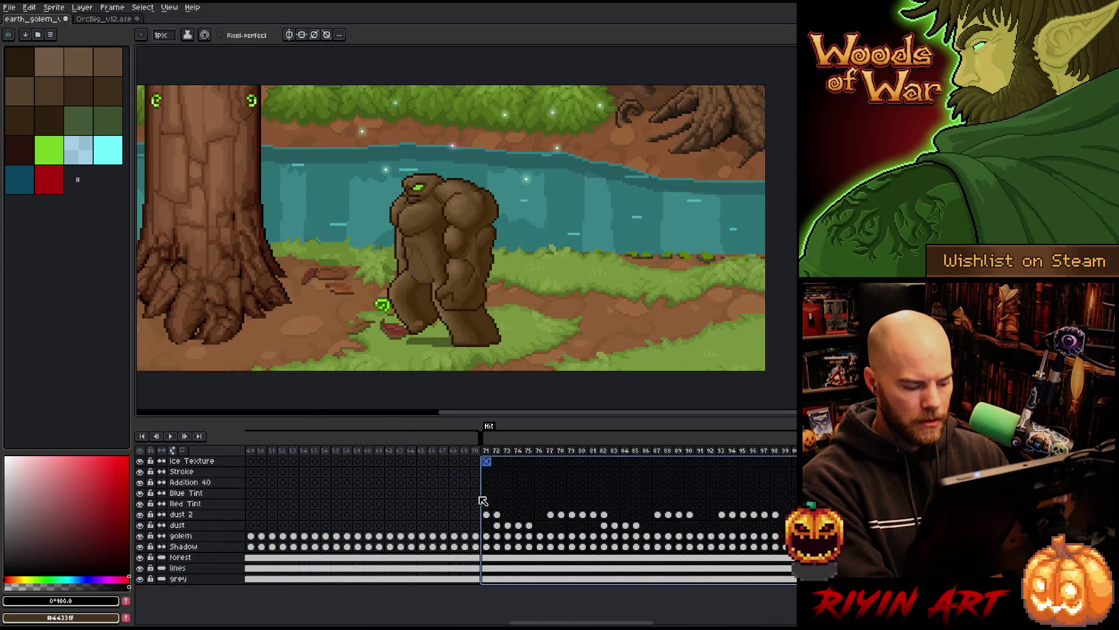
pyautogui.moveTo(550, 624); pyautogui.dragTo(719, 622)
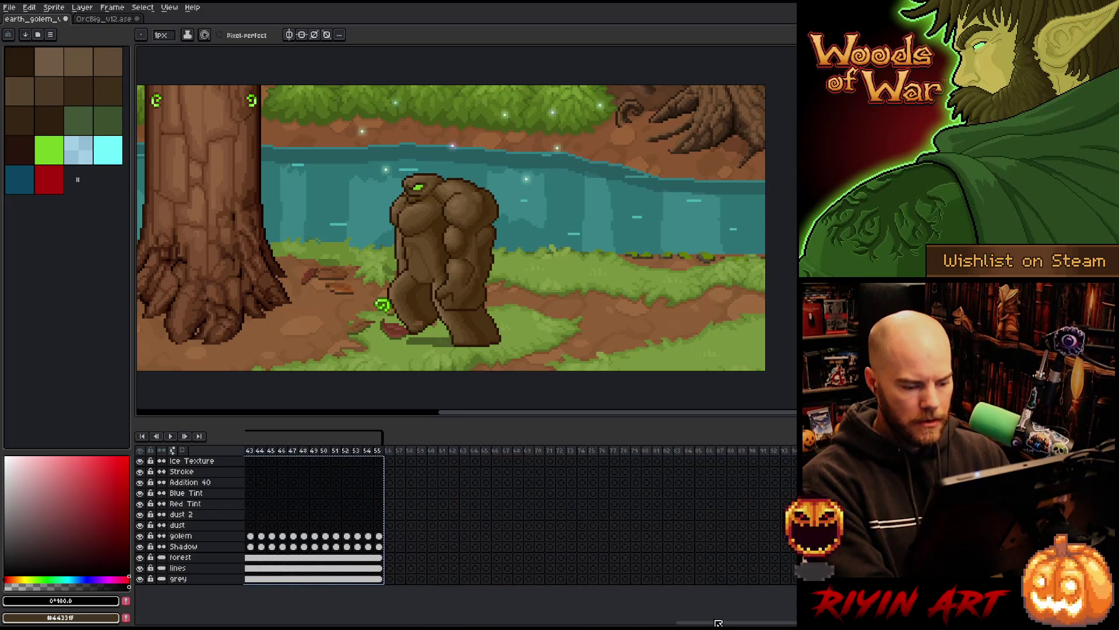
# Step: Create the Hit Outline tag for frames 256–340, then switch to OrcBig_v12.ase
pyautogui.click(389, 461)
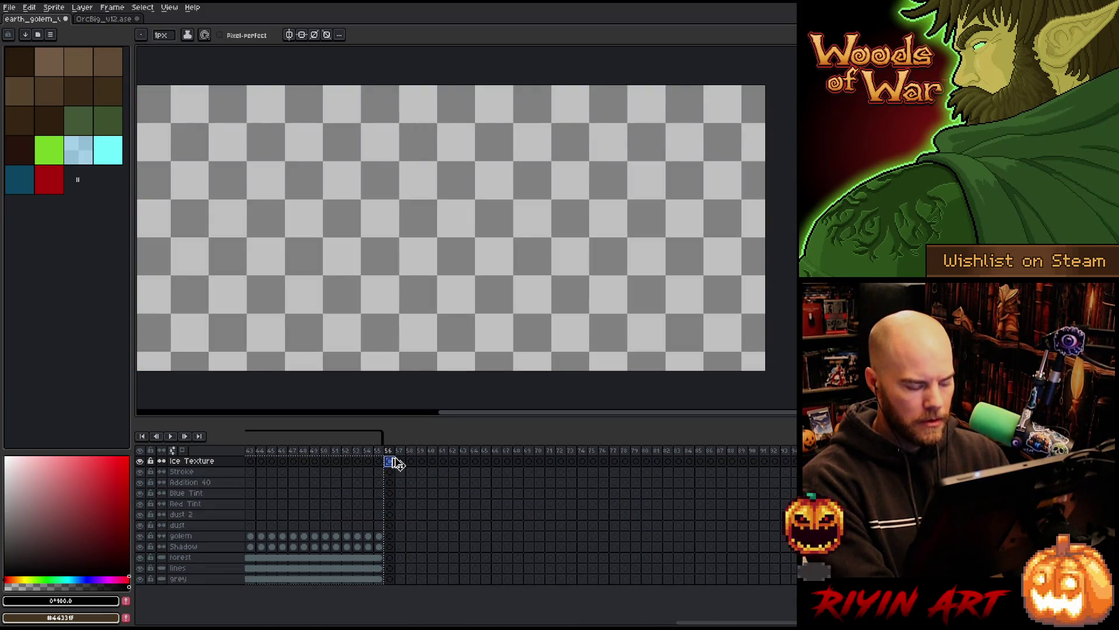
pyautogui.press('Return')
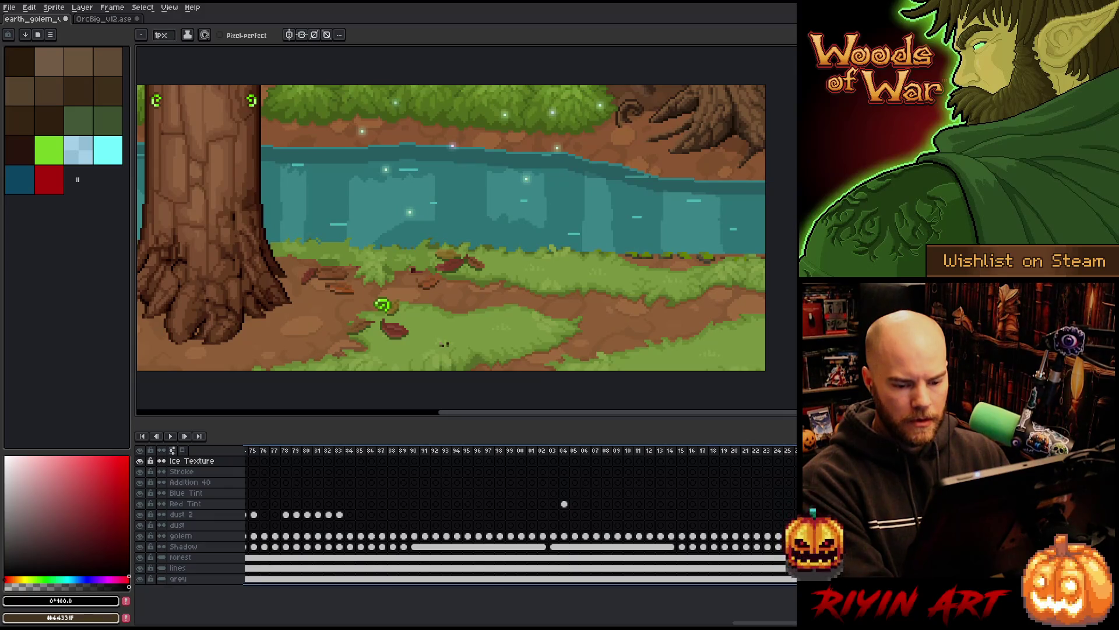
pyautogui.hotkey('ctrl', 't')
pyautogui.write('Hit Outline')
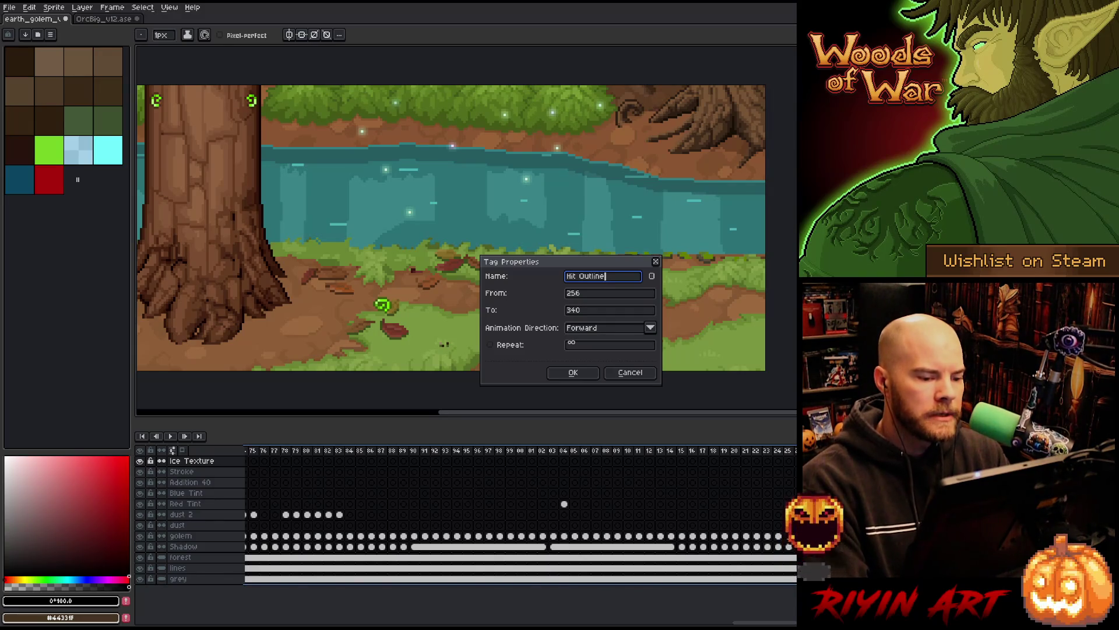
pyautogui.press('Return')
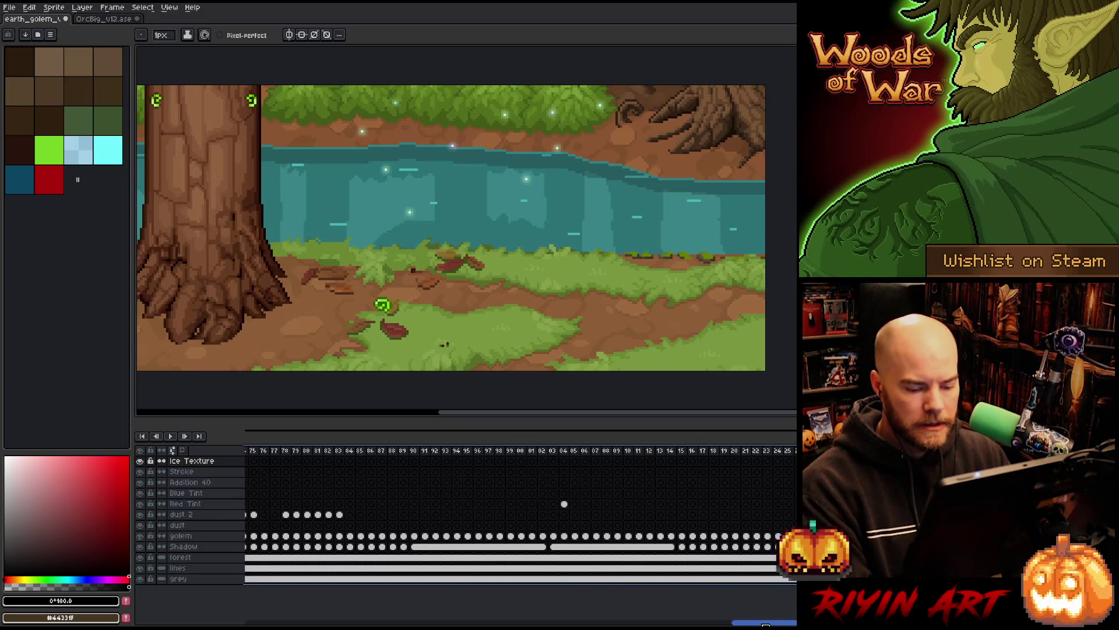
pyautogui.moveTo(766, 618); pyautogui.dragTo(678, 617)
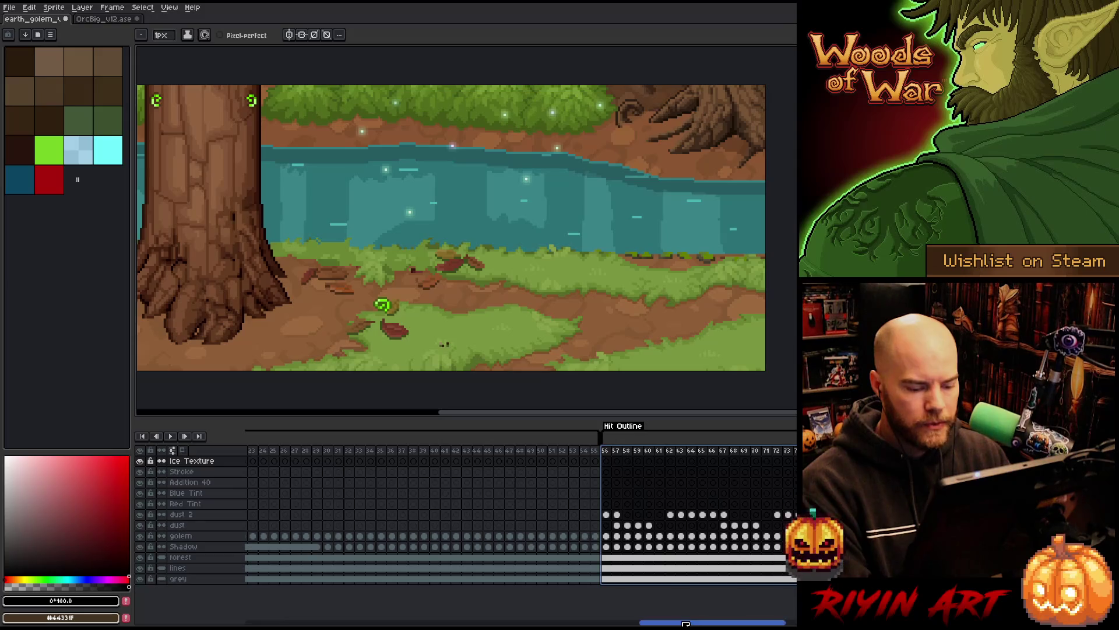
pyautogui.click(91, 21)
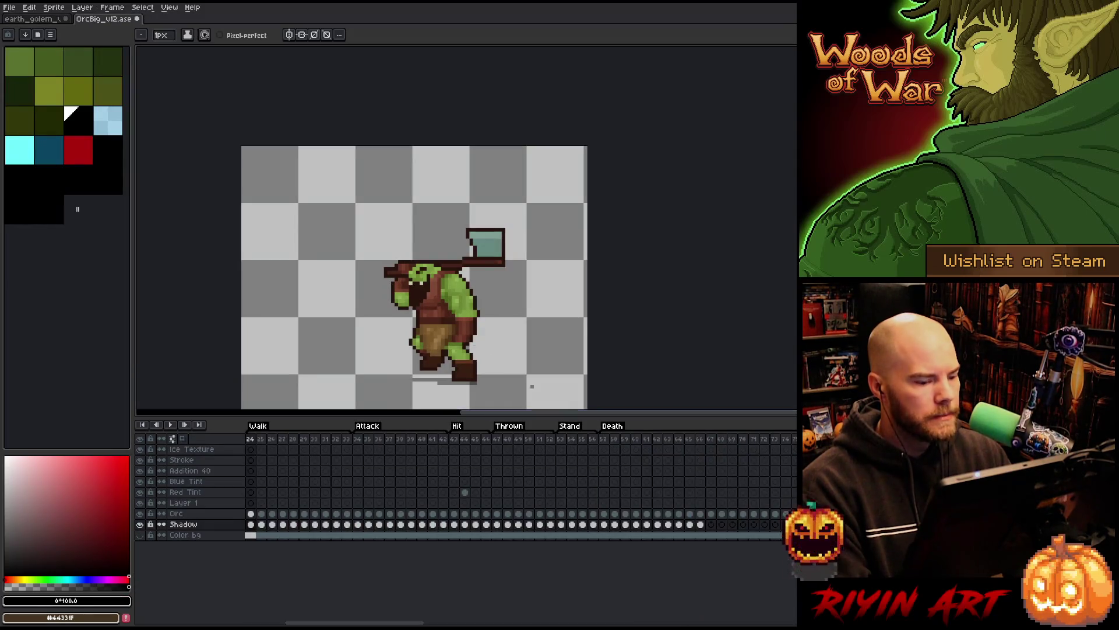
# Step: Scroll the OrcBig timeline to compare its tags, then return to earth_golem
pyautogui.moveTo(414, 621); pyautogui.dragTo(753, 623)
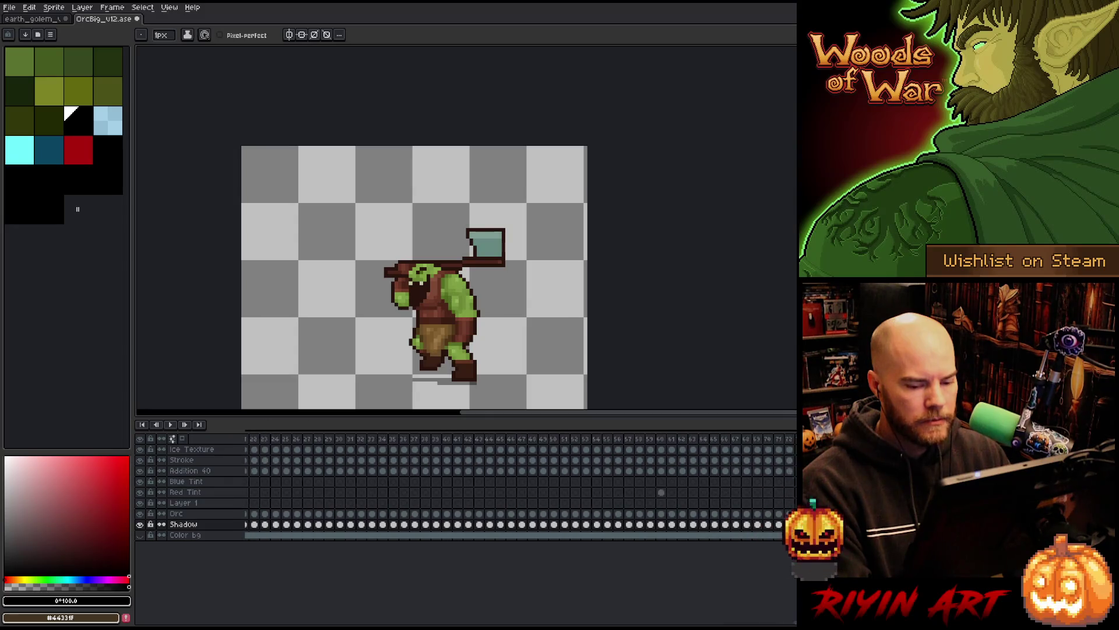
pyautogui.click(47, 19)
pyautogui.moveTo(750, 620)
pyautogui.mouseDown()
pyautogui.moveTo(535, 623)
pyautogui.moveTo(785, 619)
pyautogui.mouseUp()
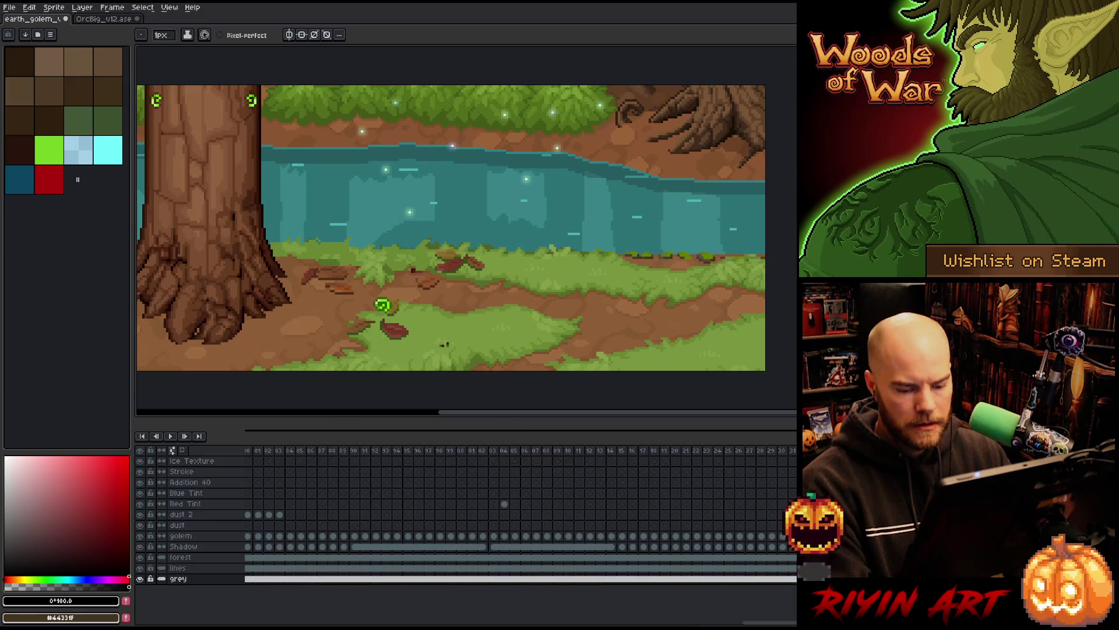
# Step: Starting at the first empty frame, tag frames 341–425 as Freeze
pyautogui.moveTo(387, 492)
pyautogui.mouseDown()
pyautogui.moveTo(226, 454)
pyautogui.moveTo(429, 467)
pyautogui.mouseUp()
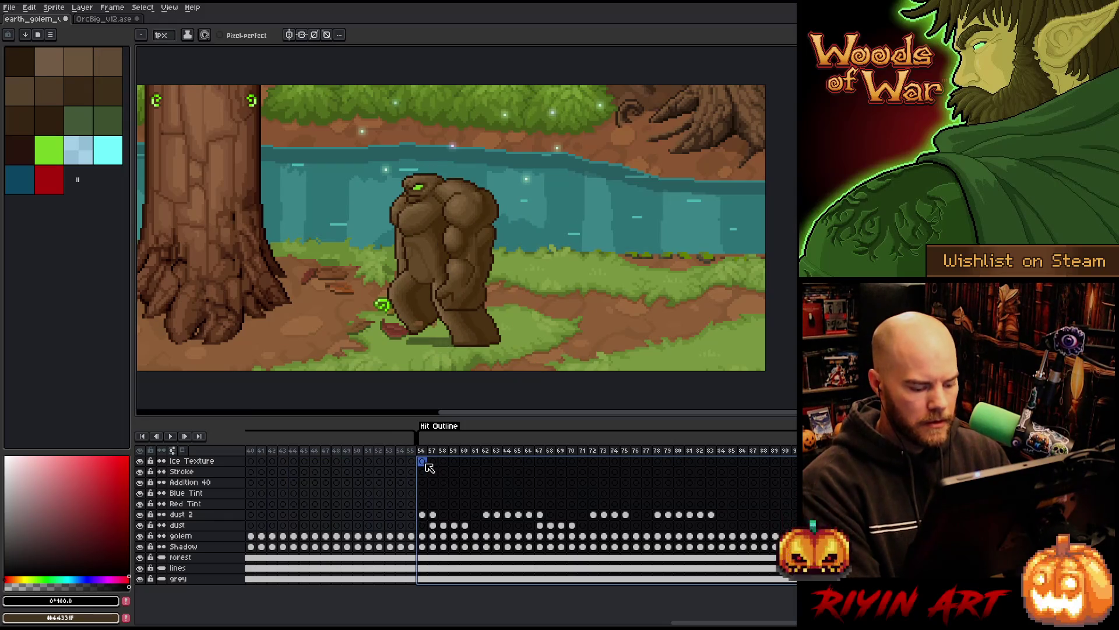
pyautogui.moveTo(700, 622); pyautogui.dragTo(796, 621)
pyautogui.click(388, 462)
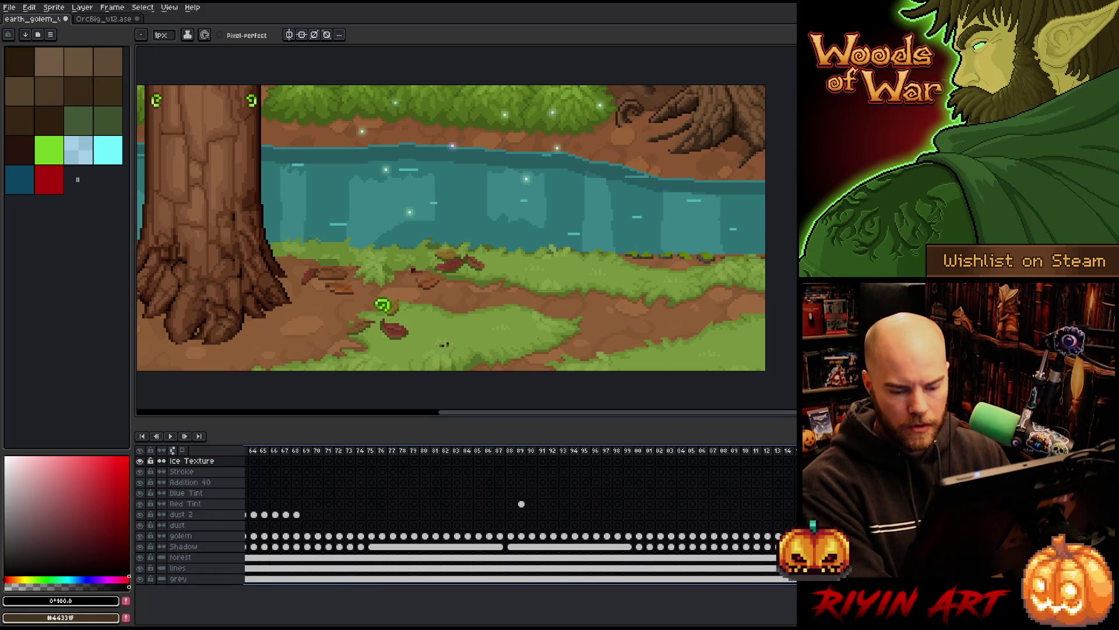
pyautogui.press('F2')
pyautogui.write('Freeze')
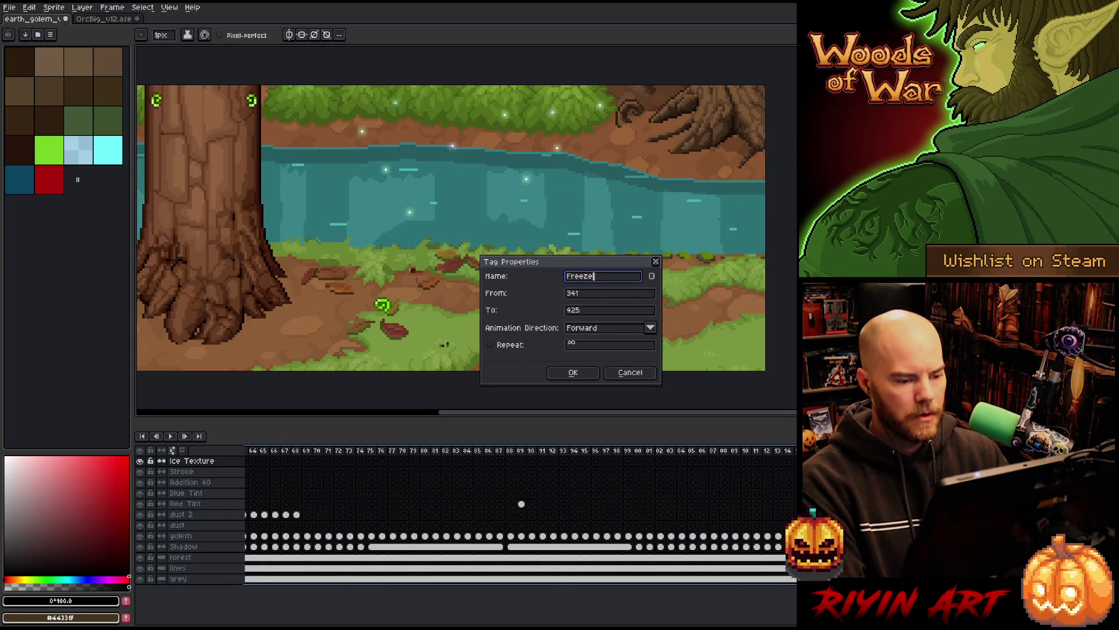
pyautogui.press('Return')
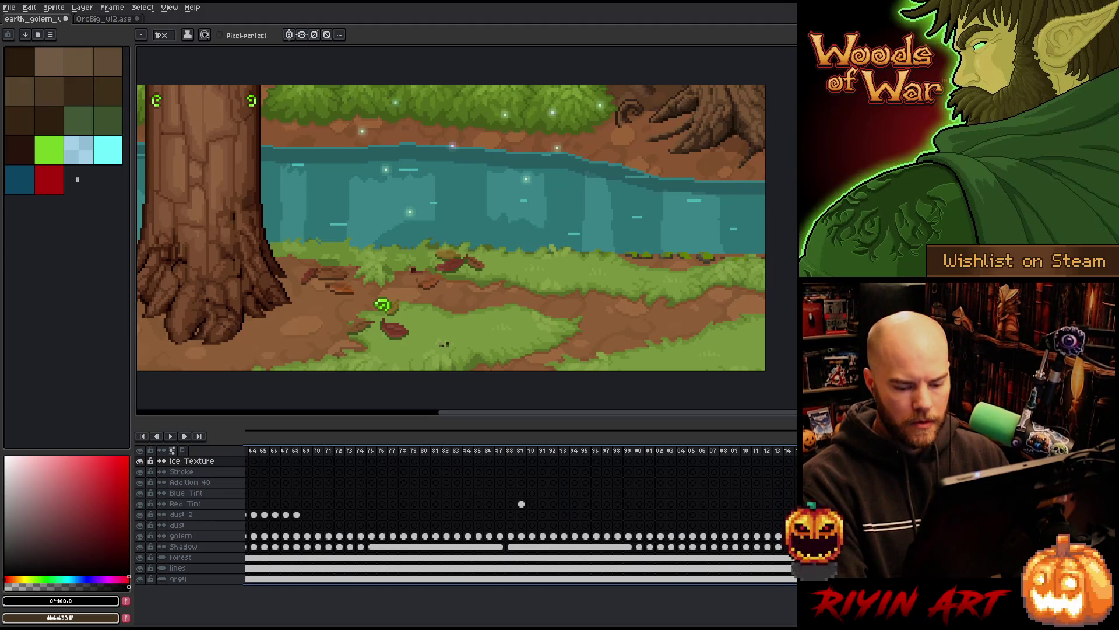
# Step: Select a block of frames and play back the golem animation to review it
pyautogui.moveTo(618, 547); pyautogui.dragTo(620, 579)
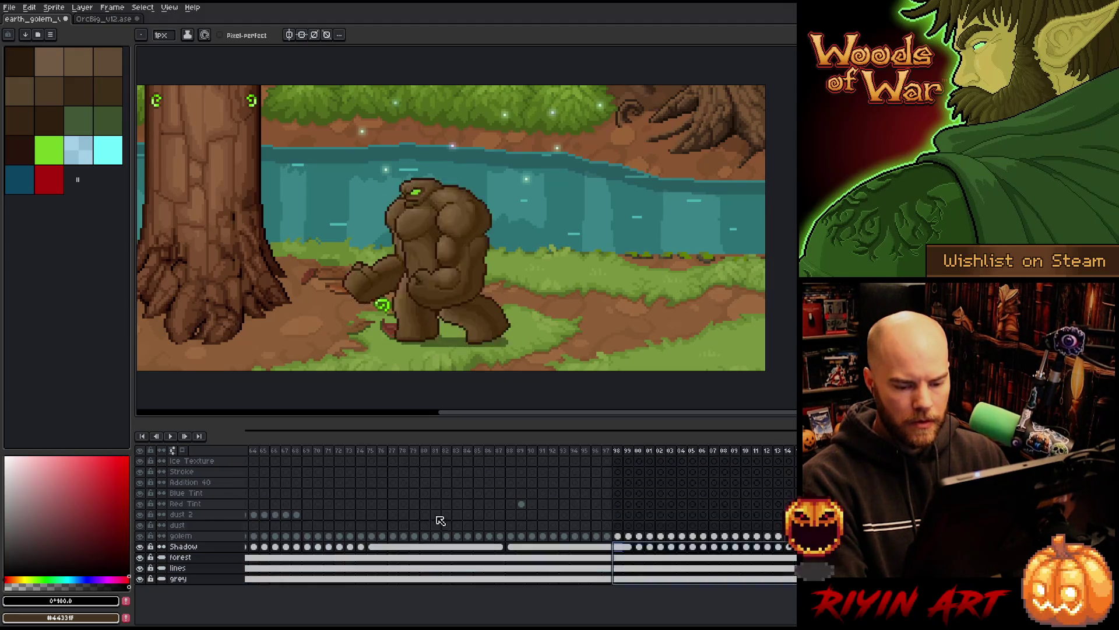
pyautogui.press('Return')
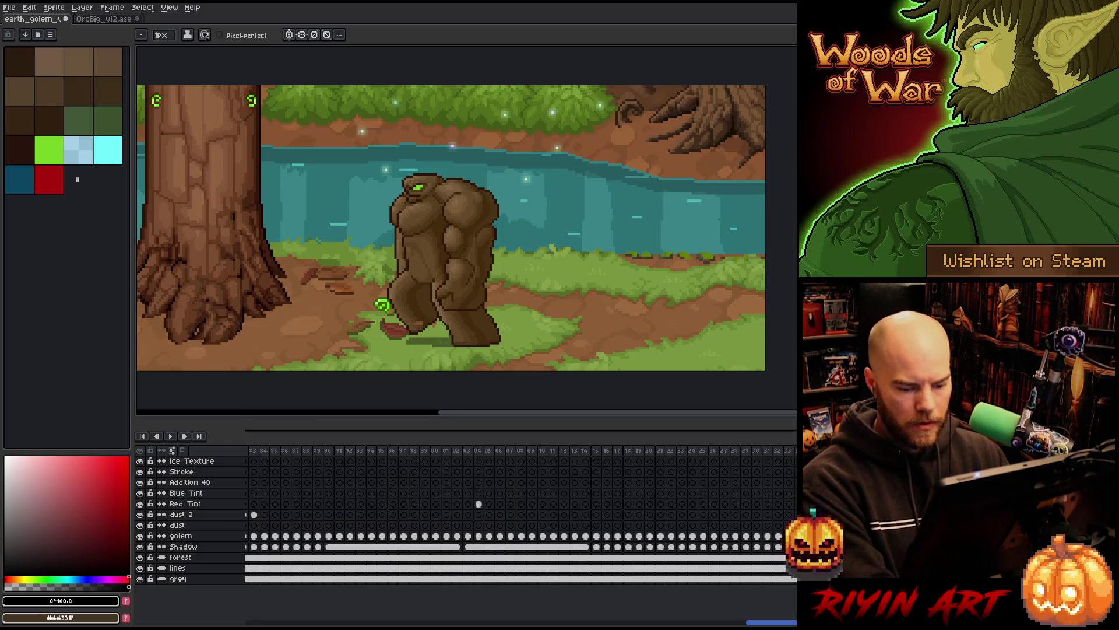
pyautogui.moveTo(332, 461); pyautogui.dragTo(651, 491)
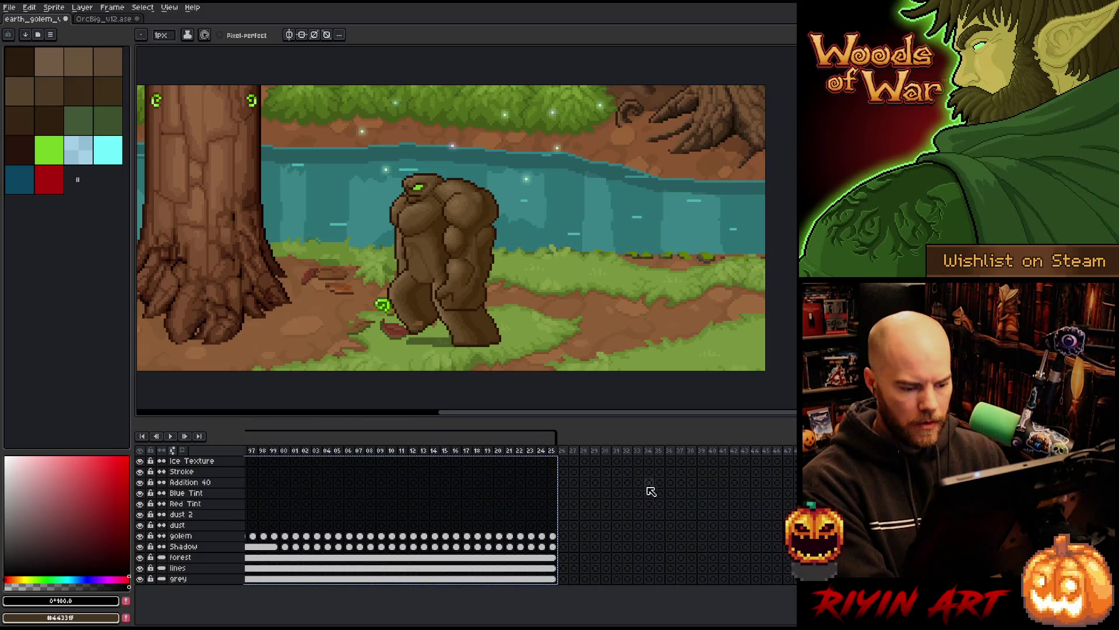
# Step: From frame 26's context menu, create the Freeze Outline tag covering frames 426–510
pyautogui.click(564, 461)
pyautogui.press('Return')
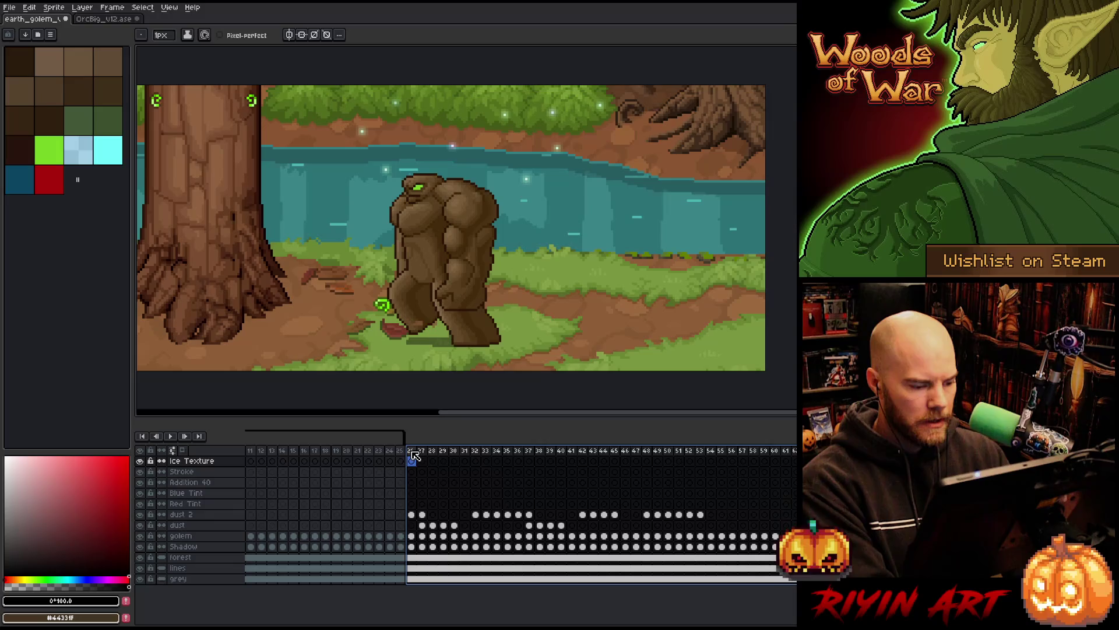
pyautogui.rightClick(412, 456)
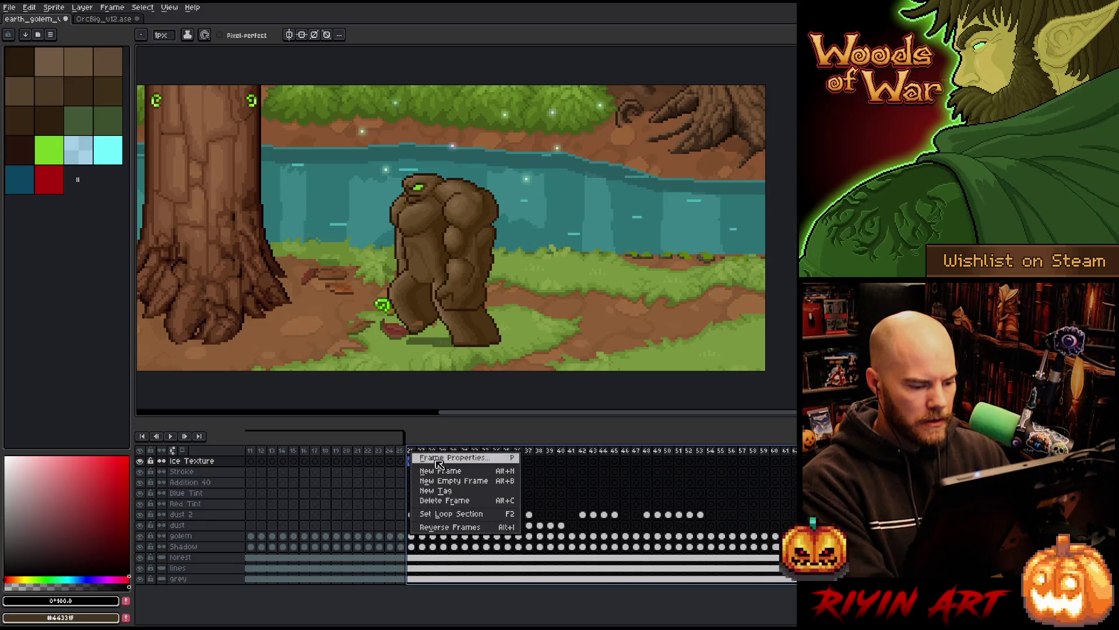
pyautogui.click(449, 492)
pyautogui.write('Freeze Outline')
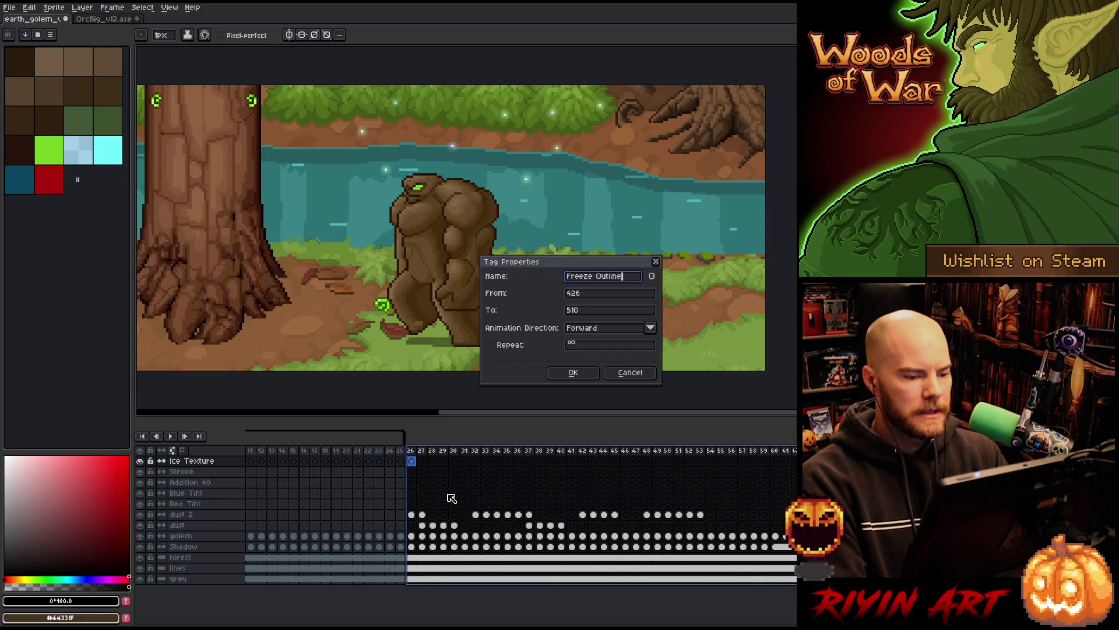
pyautogui.press('Return')
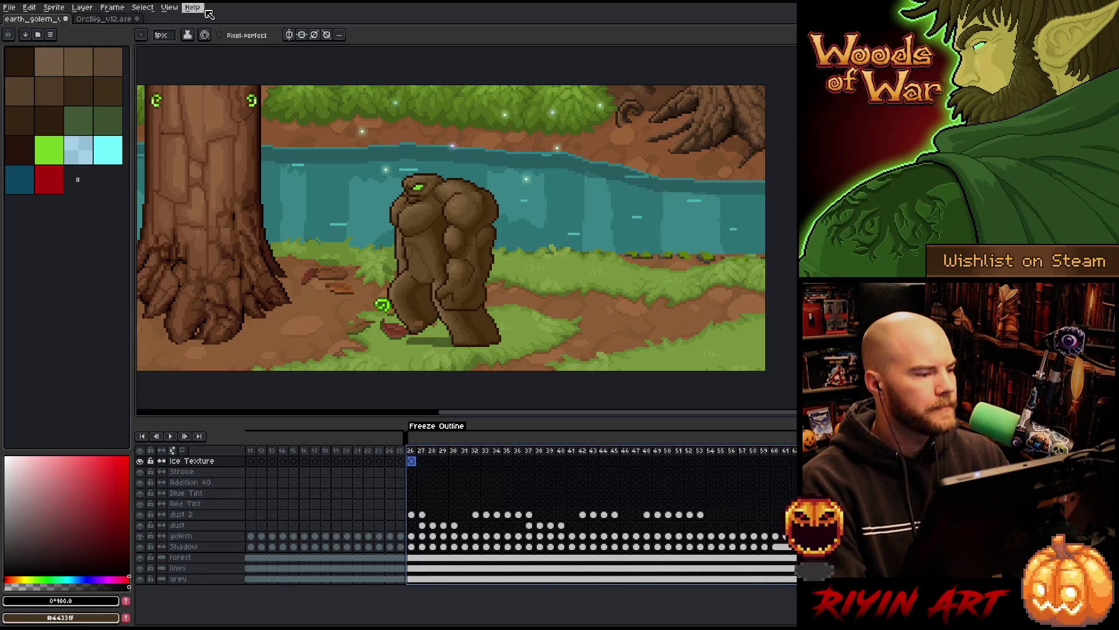
pyautogui.click(124, 19)
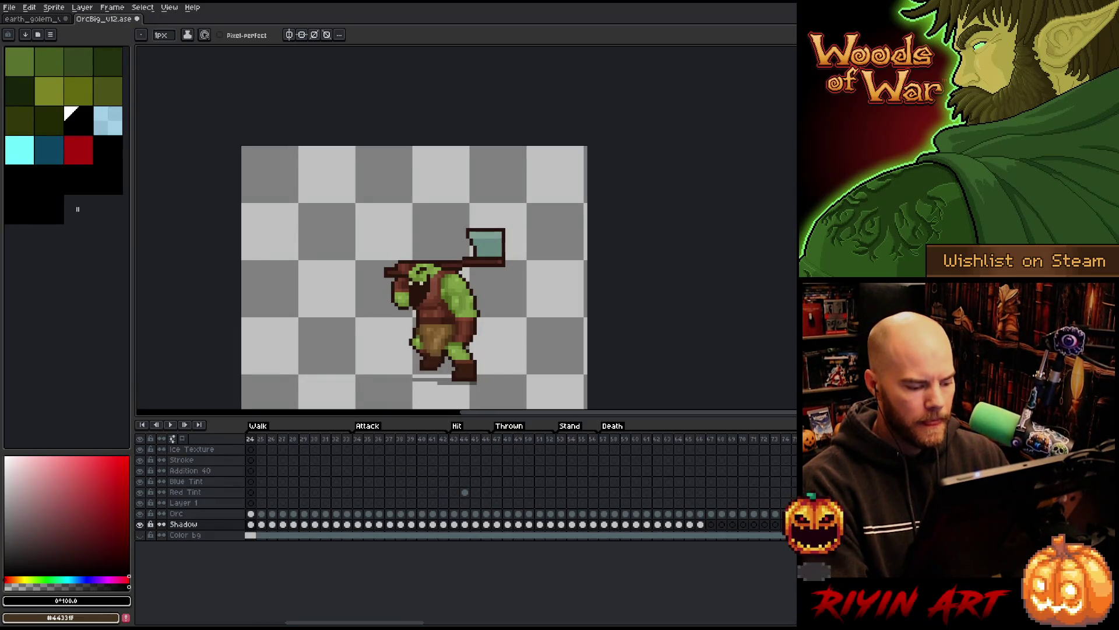
pyautogui.moveTo(408, 623)
pyautogui.mouseDown()
pyautogui.moveTo(774, 622)
pyautogui.moveTo(369, 623)
pyautogui.mouseUp()
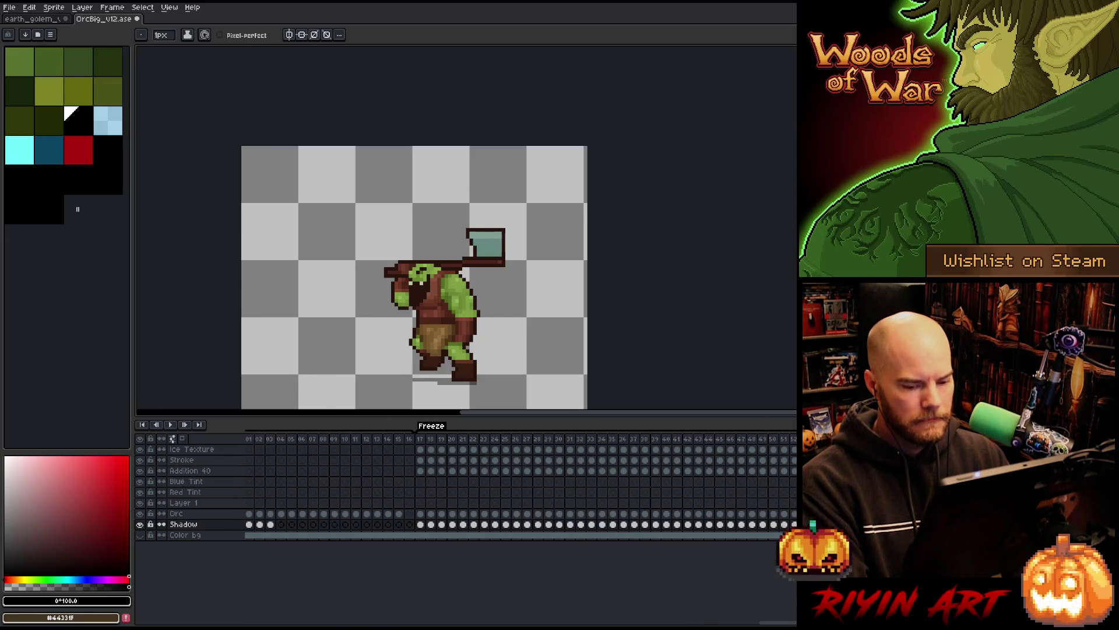
pyautogui.hscroll(10, 466, 484)
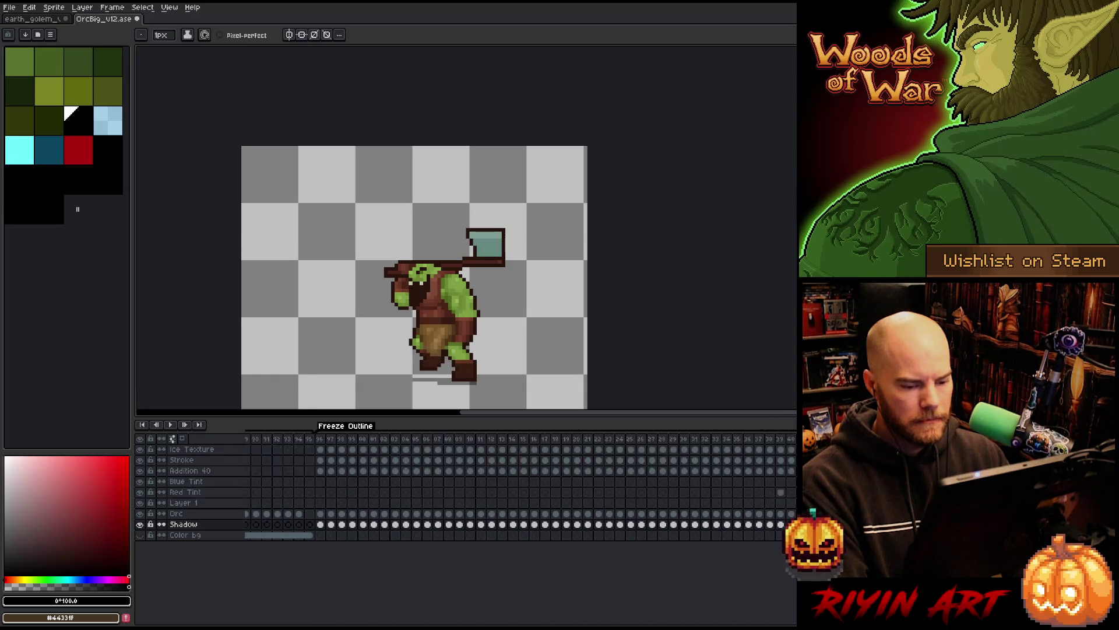
pyautogui.hscroll(-10, 408, 484)
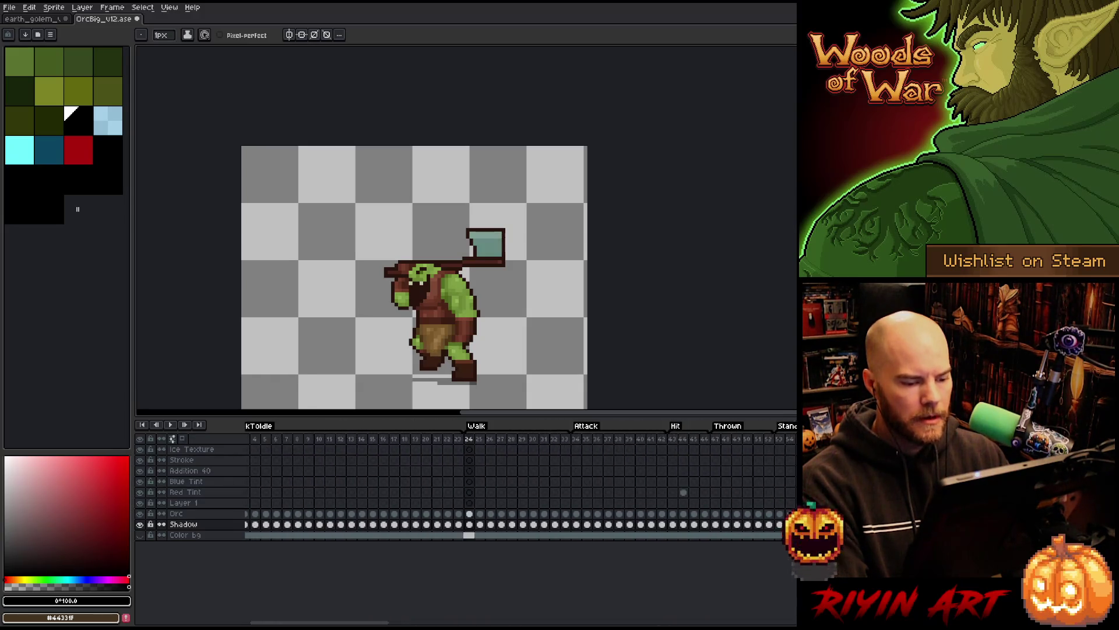
pyautogui.click(21, 19)
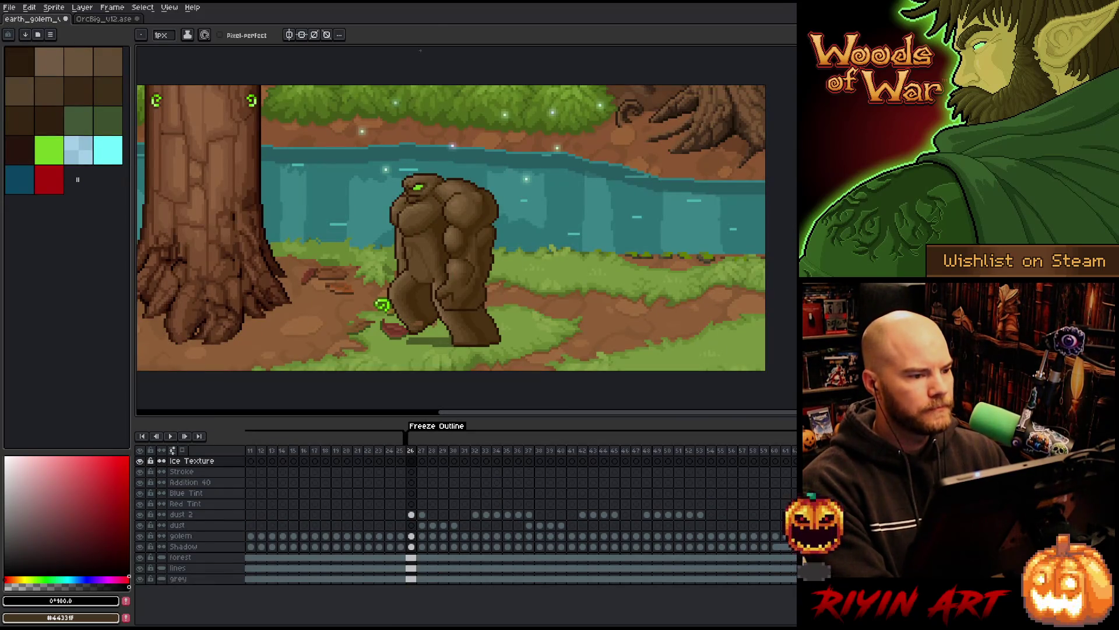
# Step: Save the golem file, then retitle the outline tag as capitalised 'Outline'
pyautogui.hotkey('ctrl', 's')
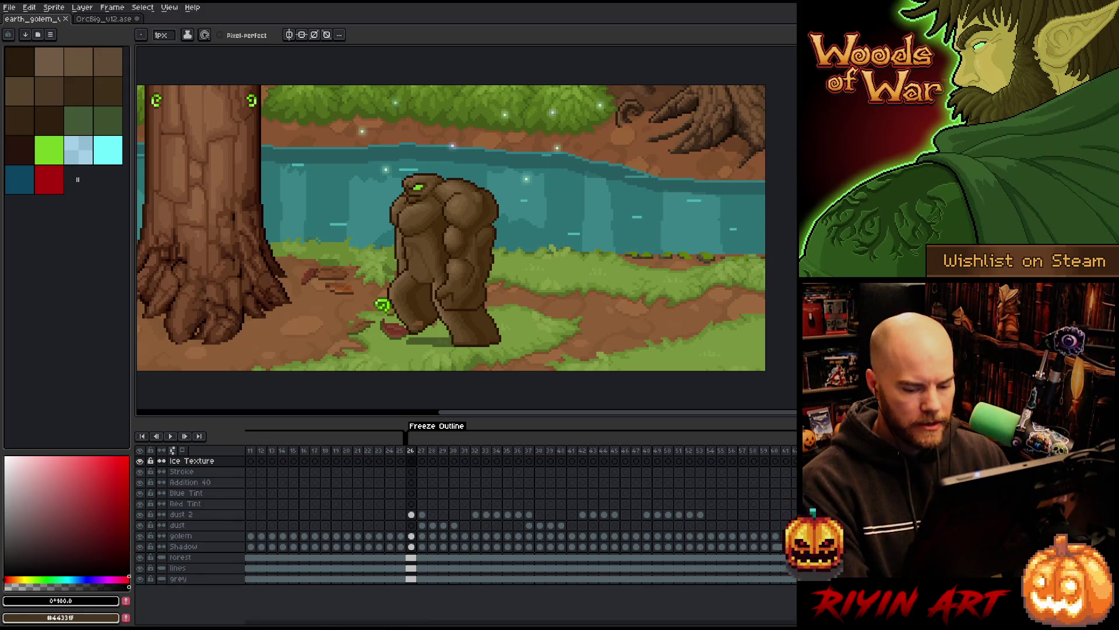
pyautogui.moveTo(303, 623)
pyautogui.mouseDown()
pyautogui.moveTo(664, 624)
pyautogui.moveTo(396, 624)
pyautogui.mouseUp()
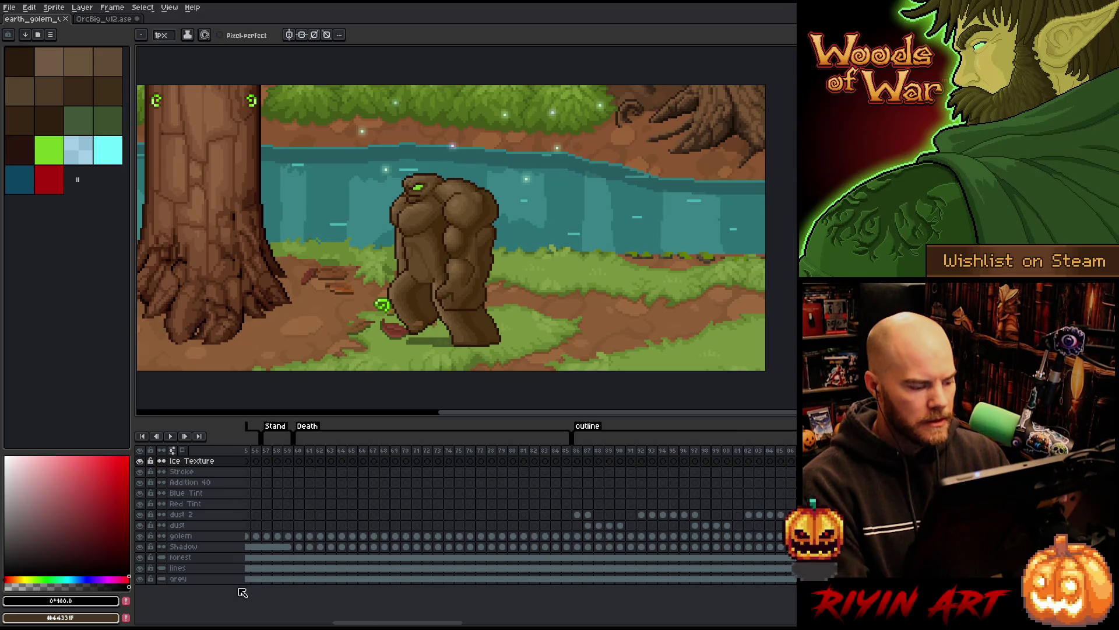
pyautogui.doubleClick(589, 427)
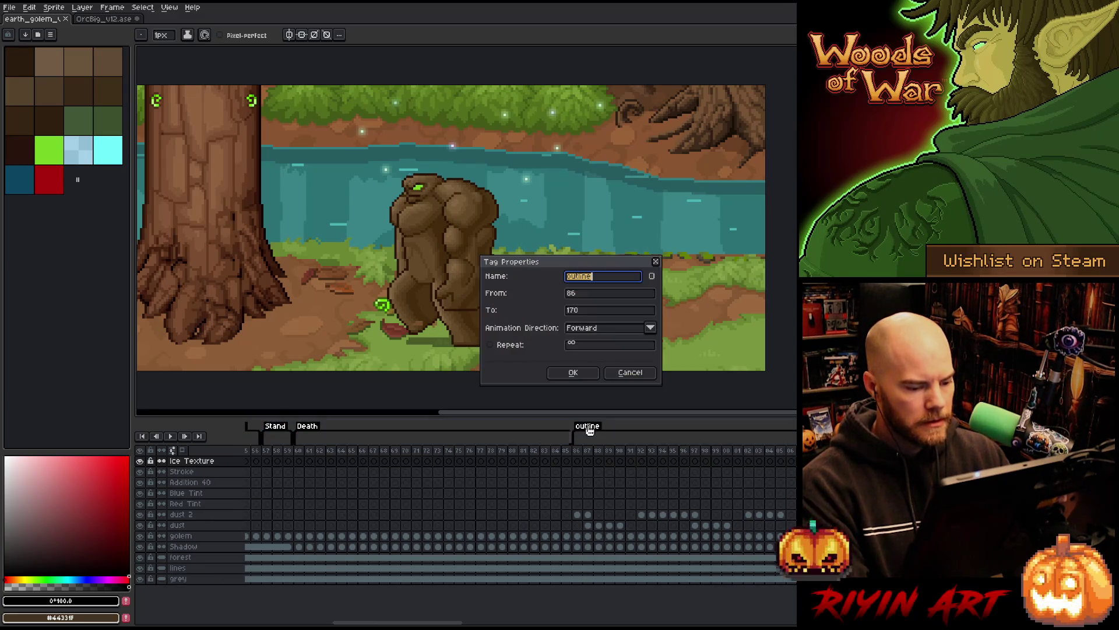
pyautogui.write('O')
pyautogui.write('e')
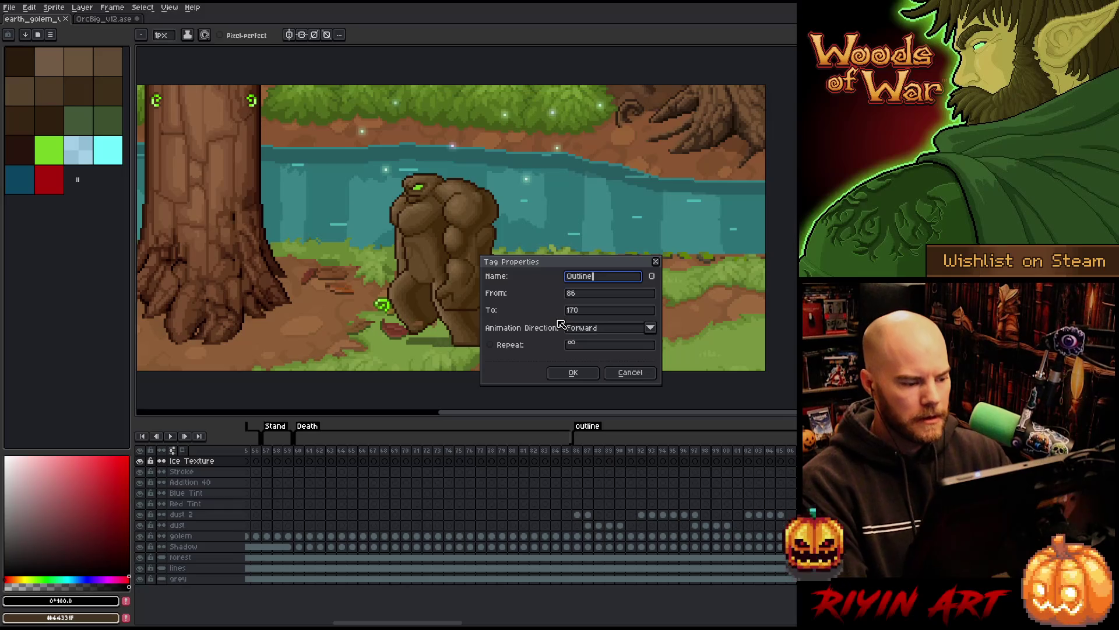
pyautogui.click(573, 372)
pyautogui.click(197, 538)
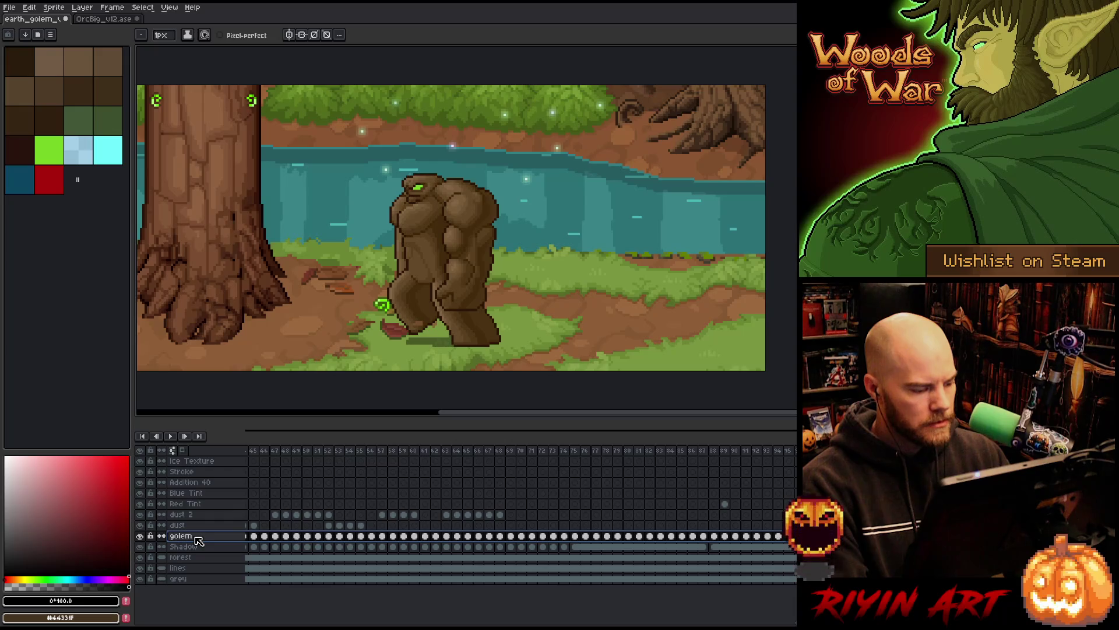
# Step: Duplicate the golem layer and set the copy's Lightness to -100 for a black silhouette
pyautogui.rightClick(197, 537)
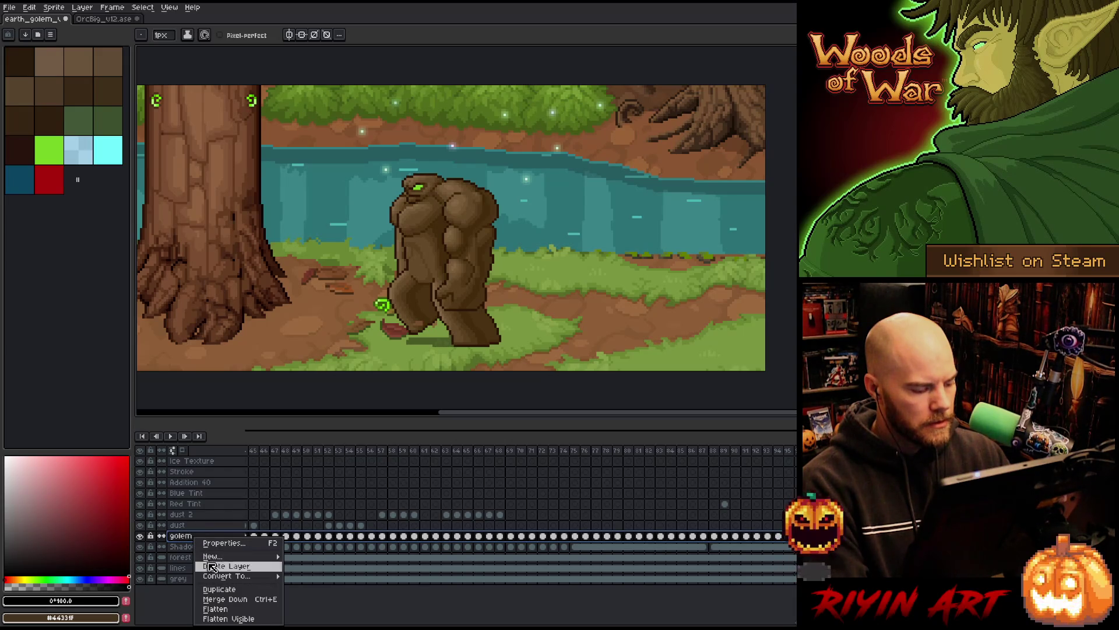
pyautogui.click(217, 590)
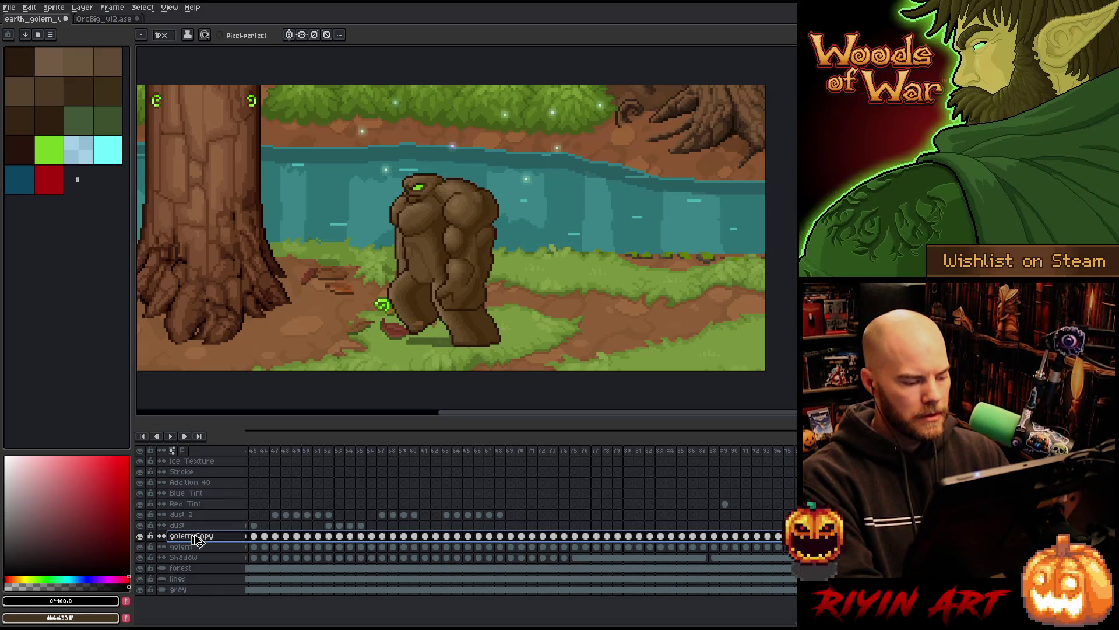
pyautogui.hotkey('ctrl', 'u')
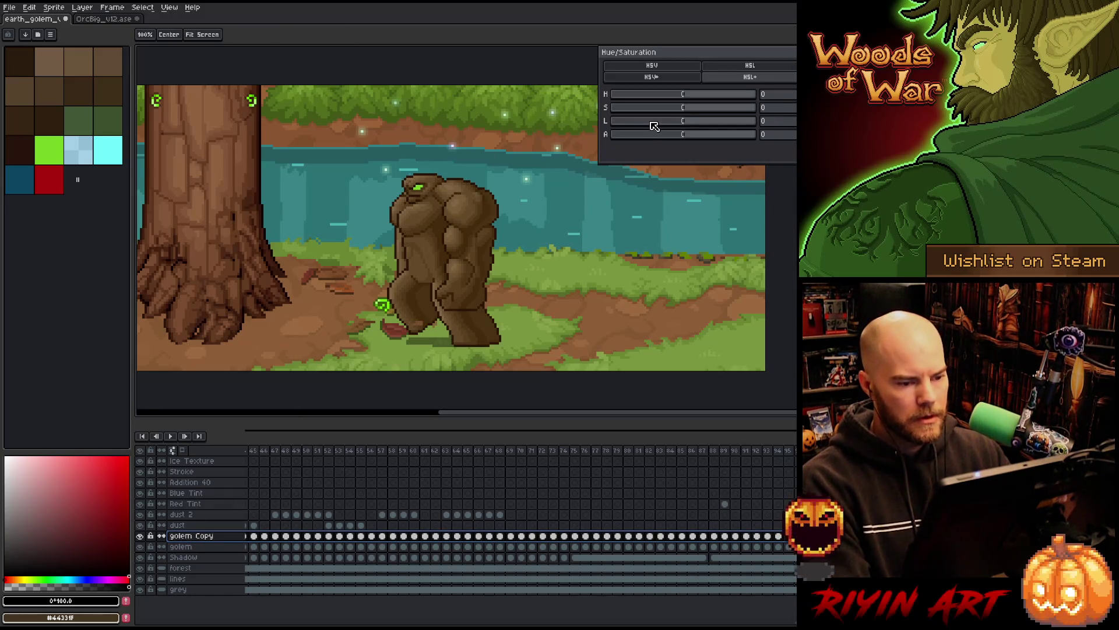
pyautogui.moveTo(652, 122); pyautogui.dragTo(330, 122)
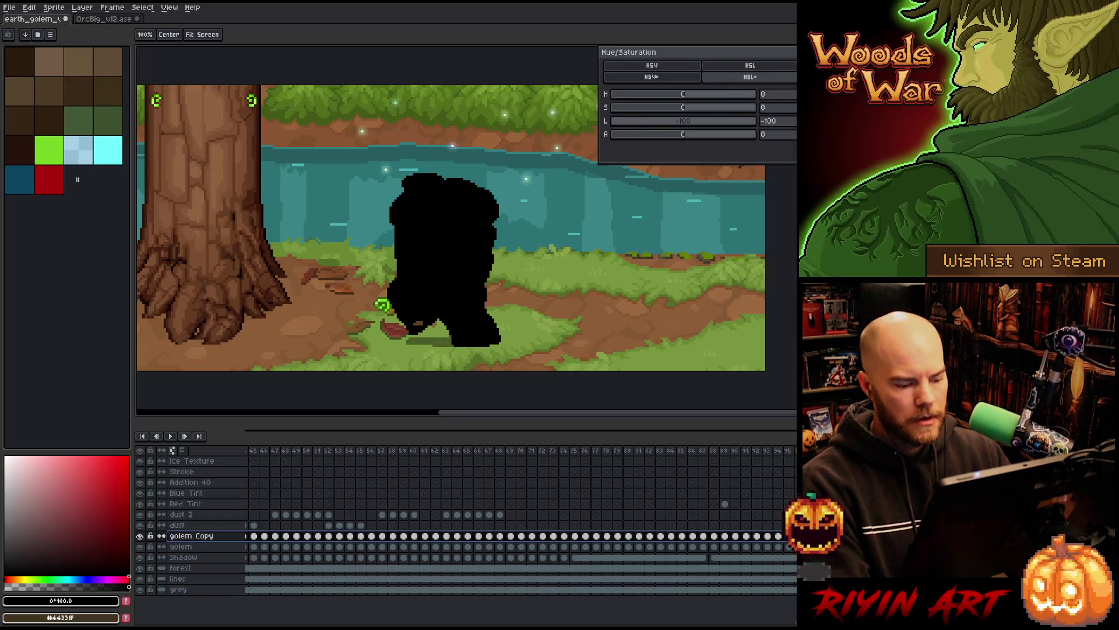
pyautogui.press('Return')
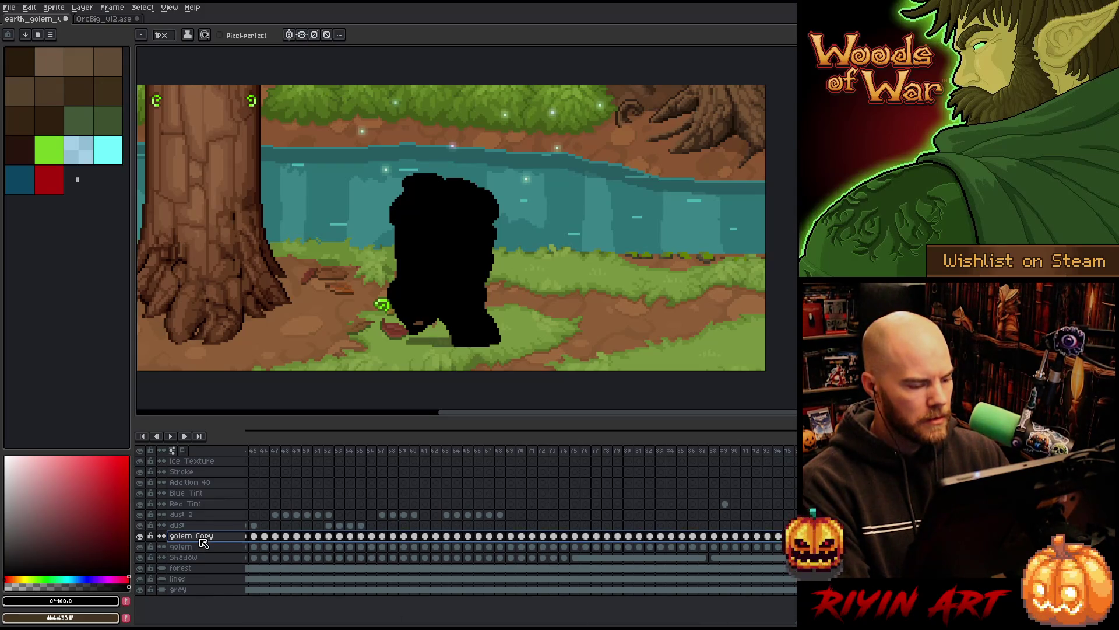
# Step: Duplicate the black copy twice, producing golem Copy Copy and golem Copy Copy Copy
pyautogui.rightClick(204, 542)
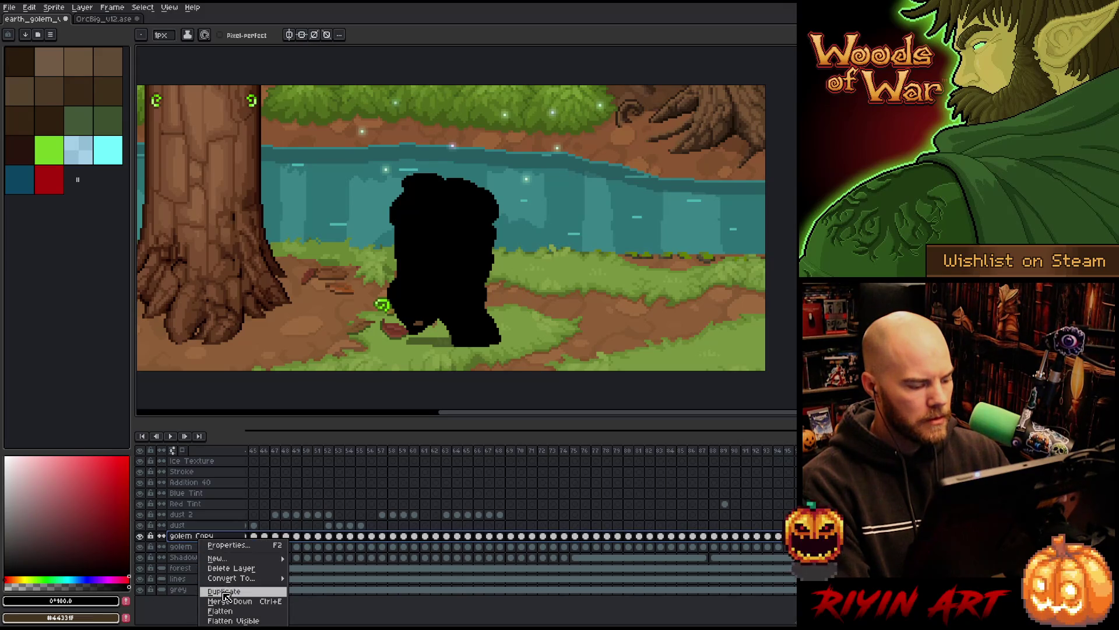
pyautogui.click(227, 597)
pyautogui.rightClick(203, 535)
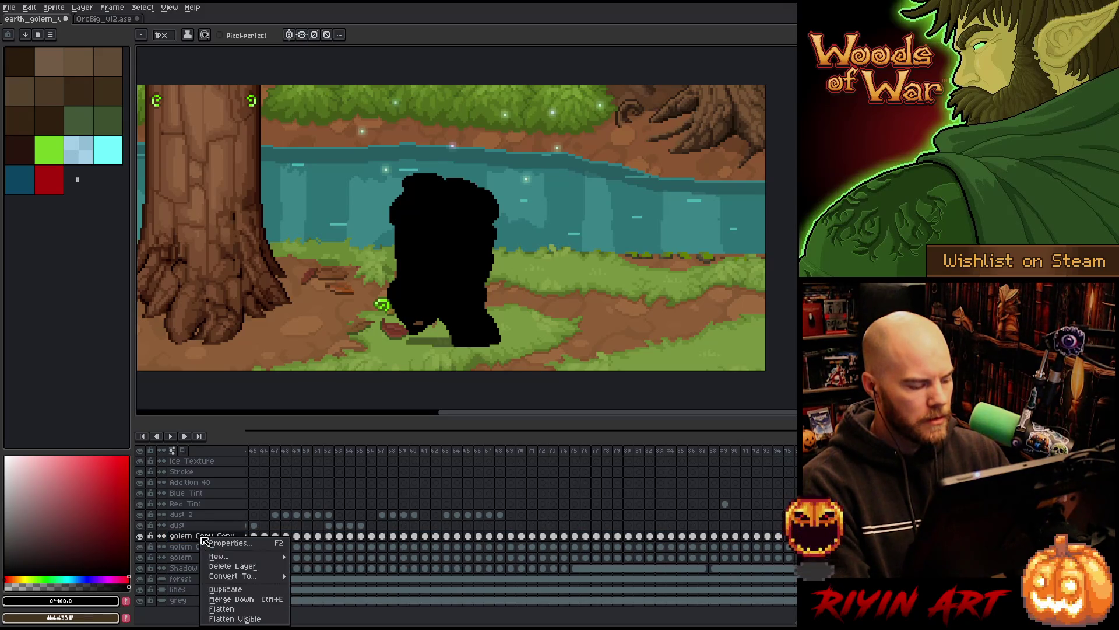
pyautogui.click(225, 590)
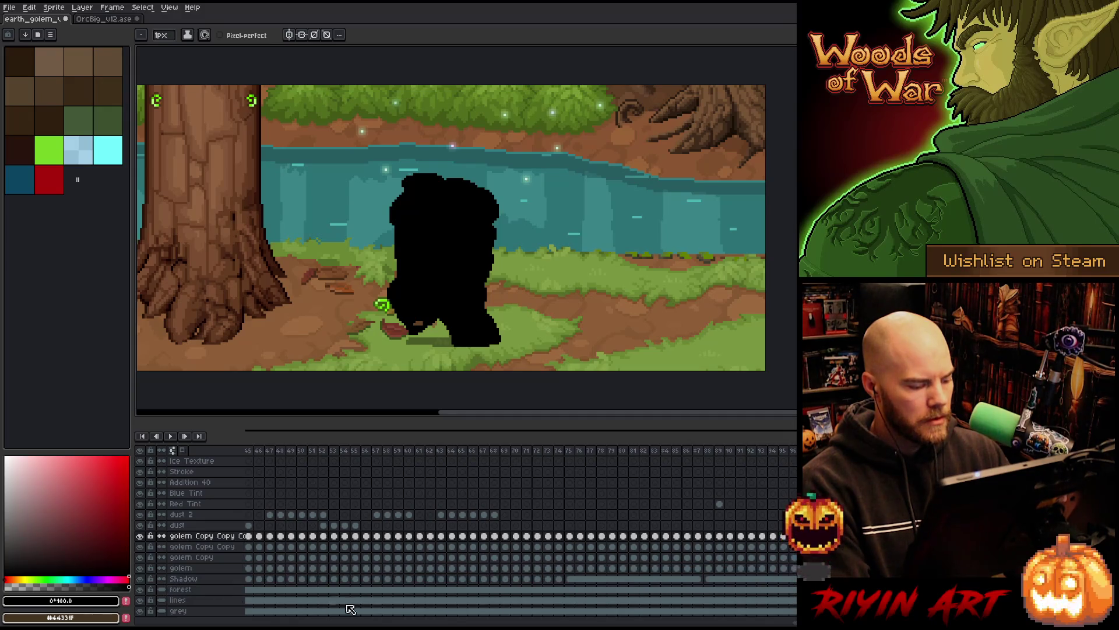
pyautogui.moveTo(688, 624)
pyautogui.mouseDown()
pyautogui.moveTo(767, 624)
pyautogui.moveTo(300, 624)
pyautogui.moveTo(441, 624)
pyautogui.moveTo(408, 624)
pyautogui.mouseUp()
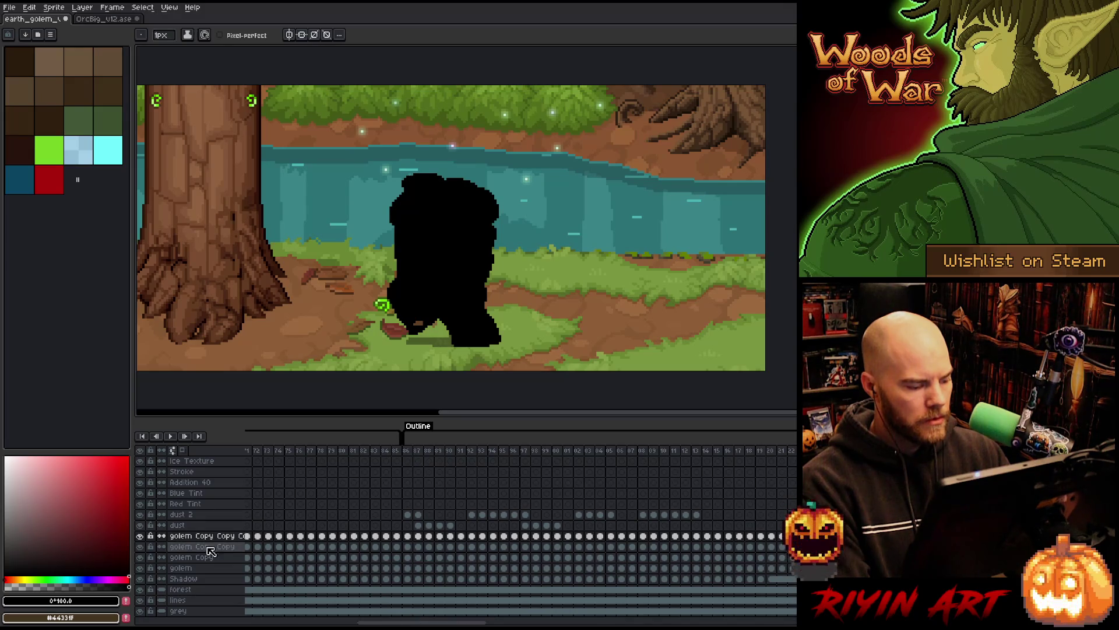
# Step: Hide golem Copy Copy and clear the first sixteen frames of cels from the copy layers
pyautogui.click(140, 547)
pyautogui.click(198, 558)
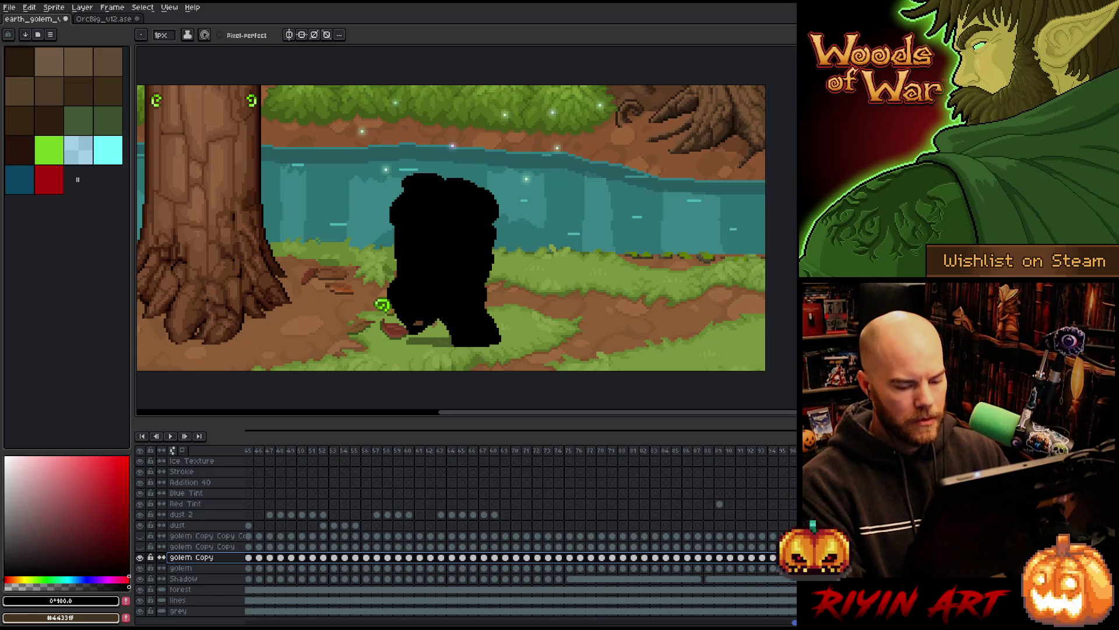
pyautogui.hscroll(5, 794, 623)
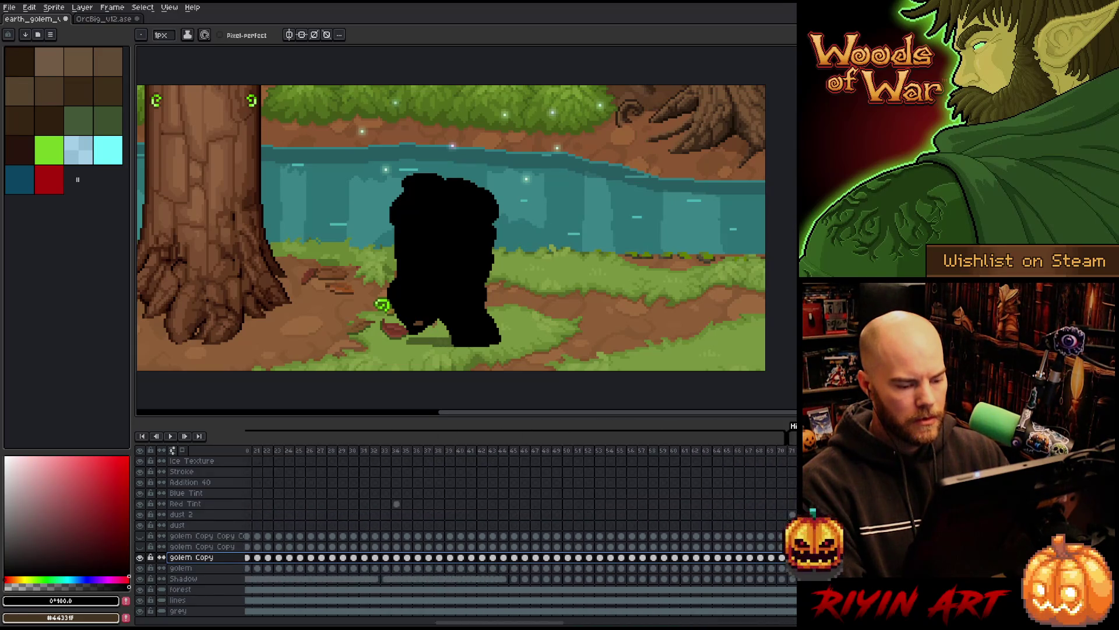
pyautogui.hscroll(-9, 247, 570)
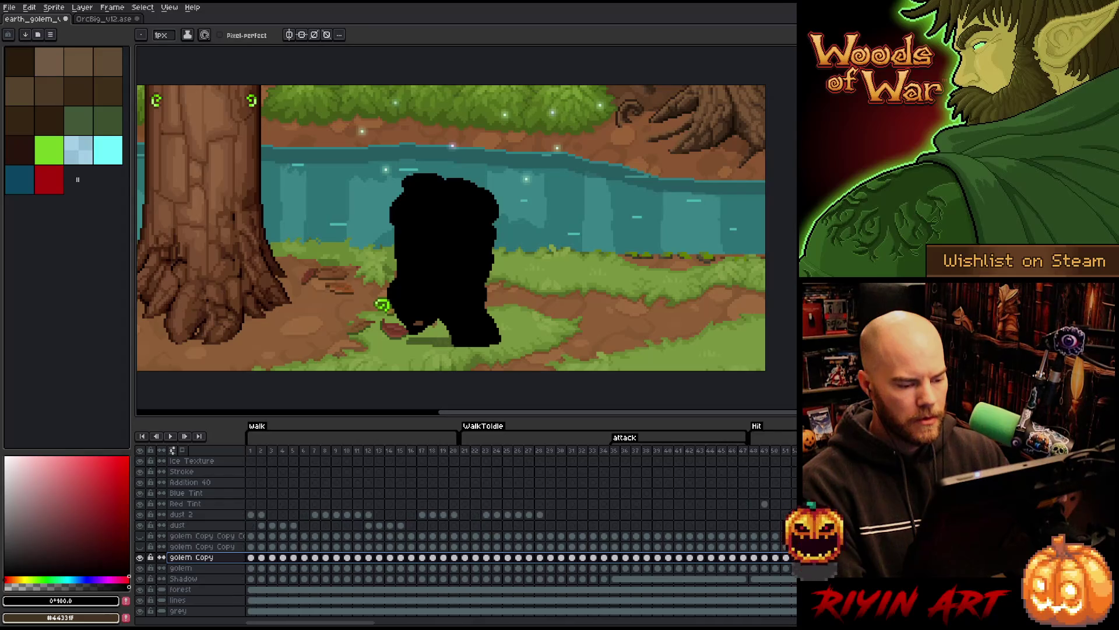
pyautogui.moveTo(251, 557); pyautogui.dragTo(411, 557)
pyautogui.press('Return')
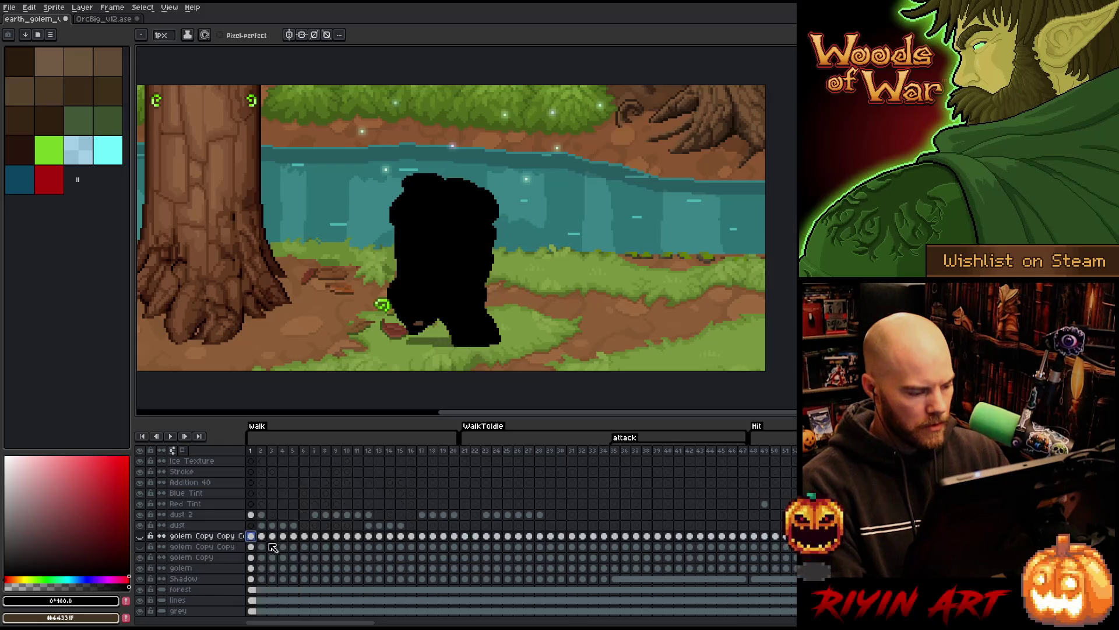
pyautogui.click(140, 546)
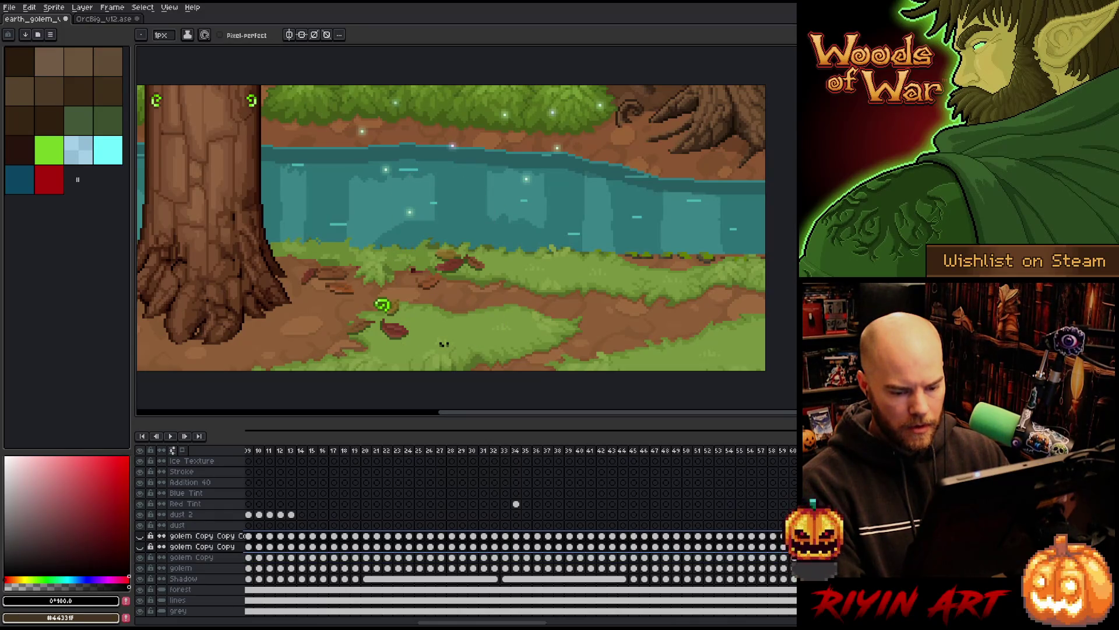
pyautogui.press('Delete')
# Step: Play back to check the mask, try another cel deletion and undo it, then advance toward Hit
pyautogui.hscroll(10, 506, 582)
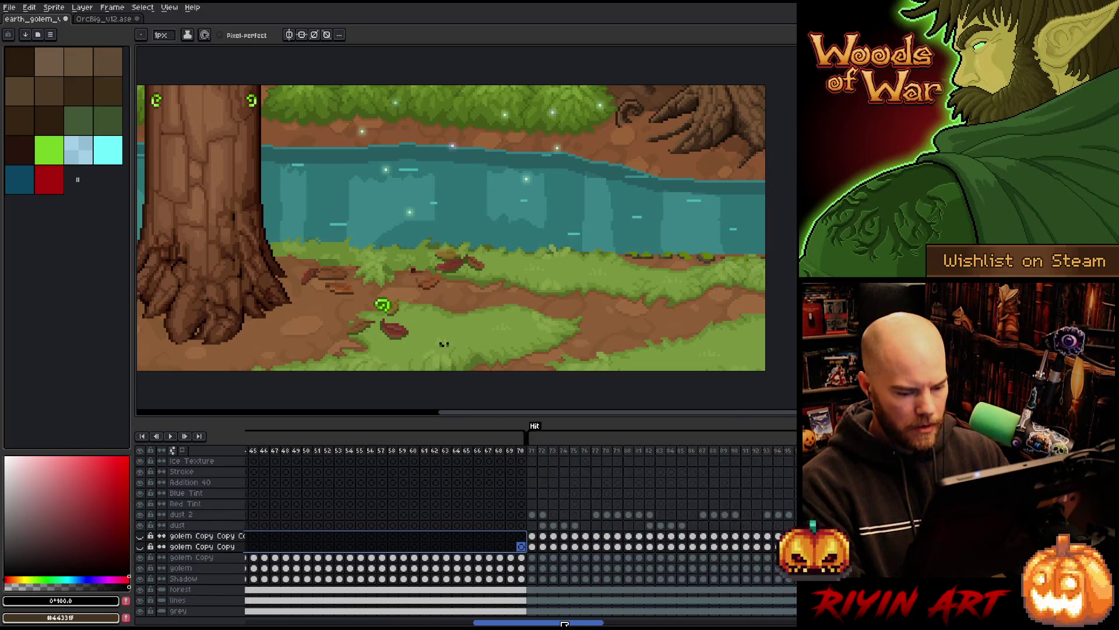
pyautogui.press('Return')
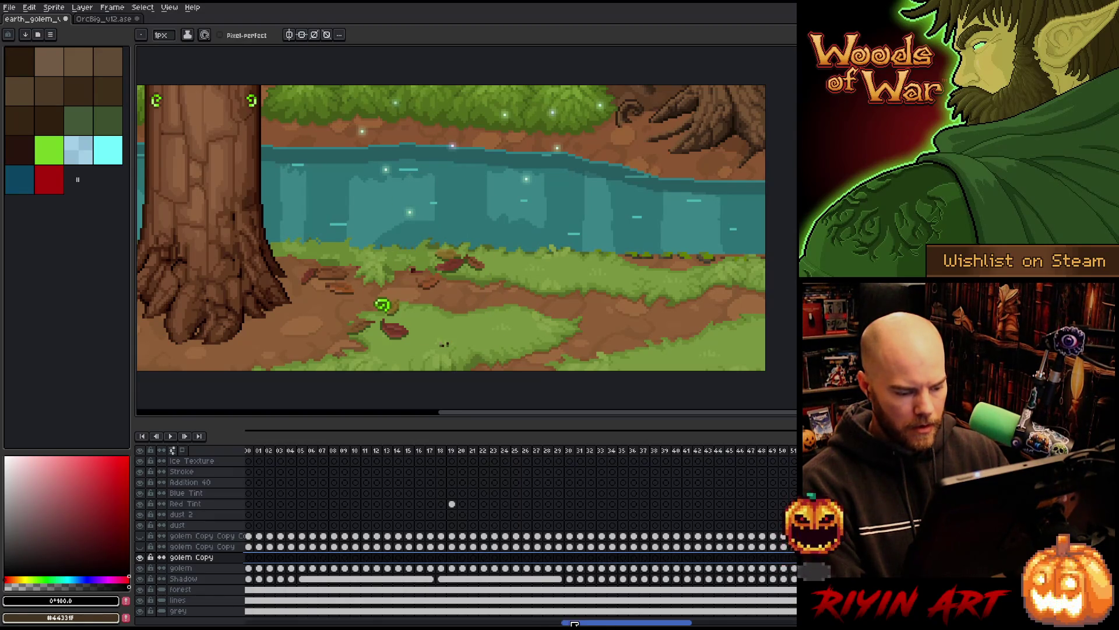
pyautogui.moveTo(589, 622); pyautogui.dragTo(745, 616)
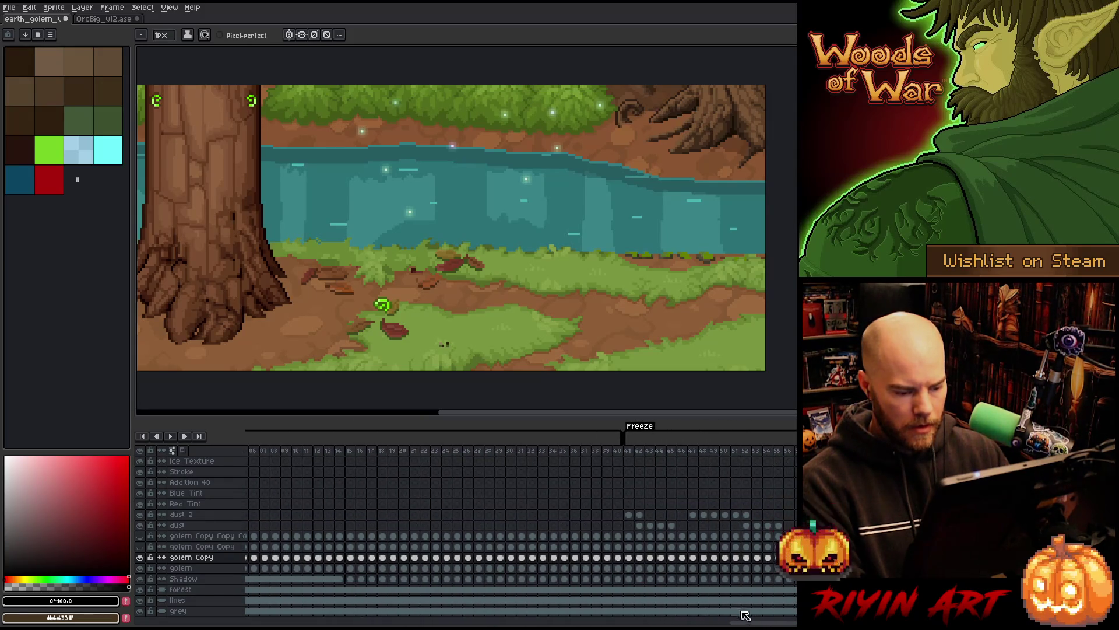
pyautogui.moveTo(631, 538); pyautogui.dragTo(796, 537)
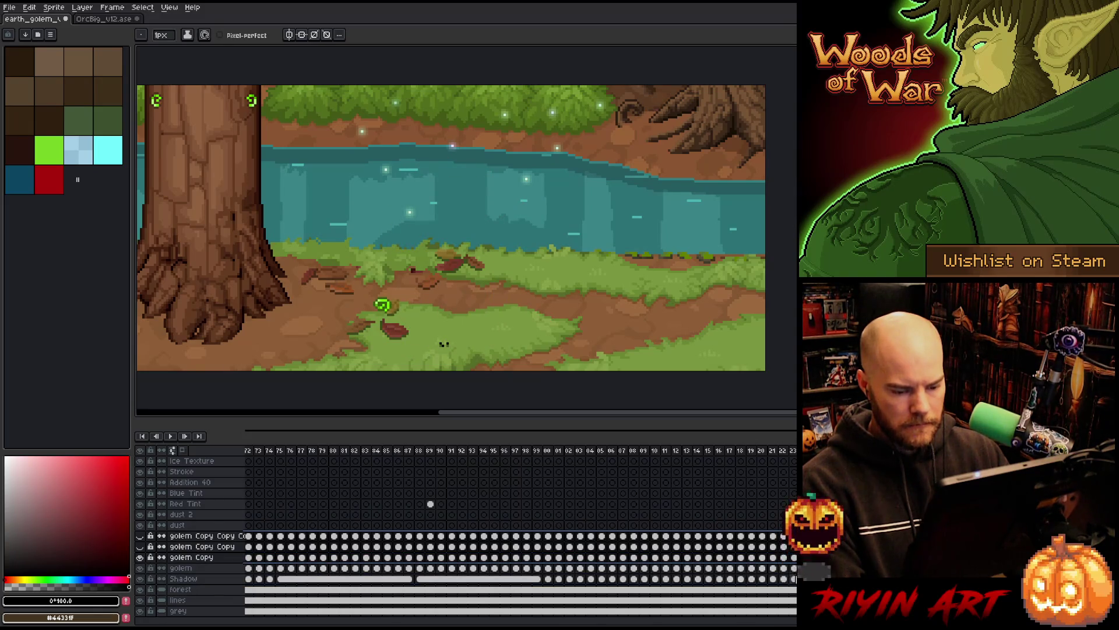
pyautogui.hscroll(-10, 430, 504)
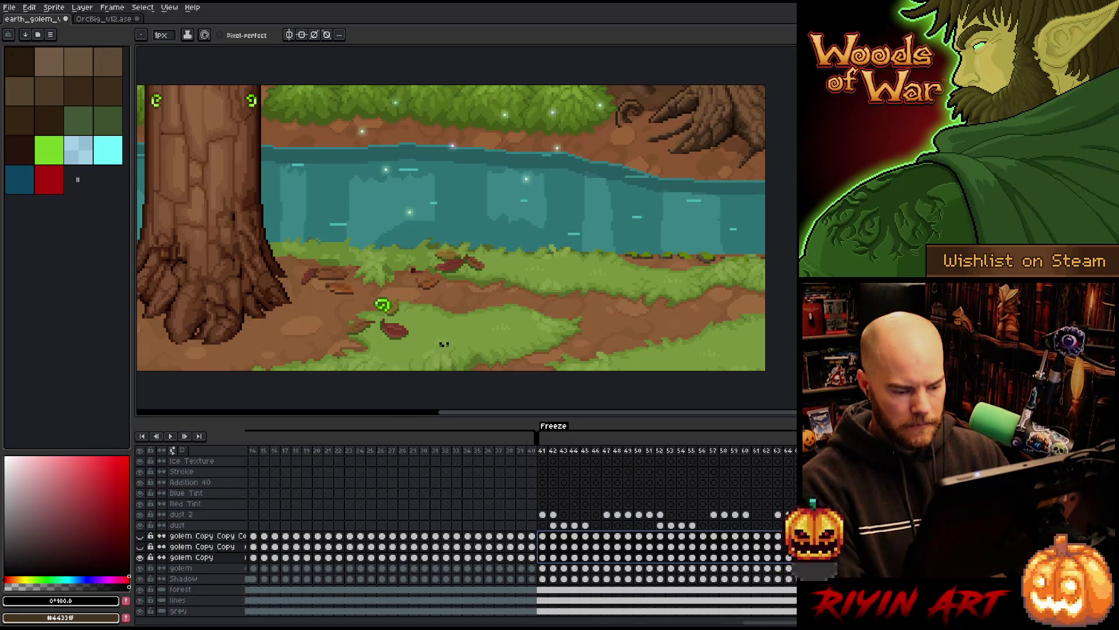
pyautogui.hscroll(15, 466, 525)
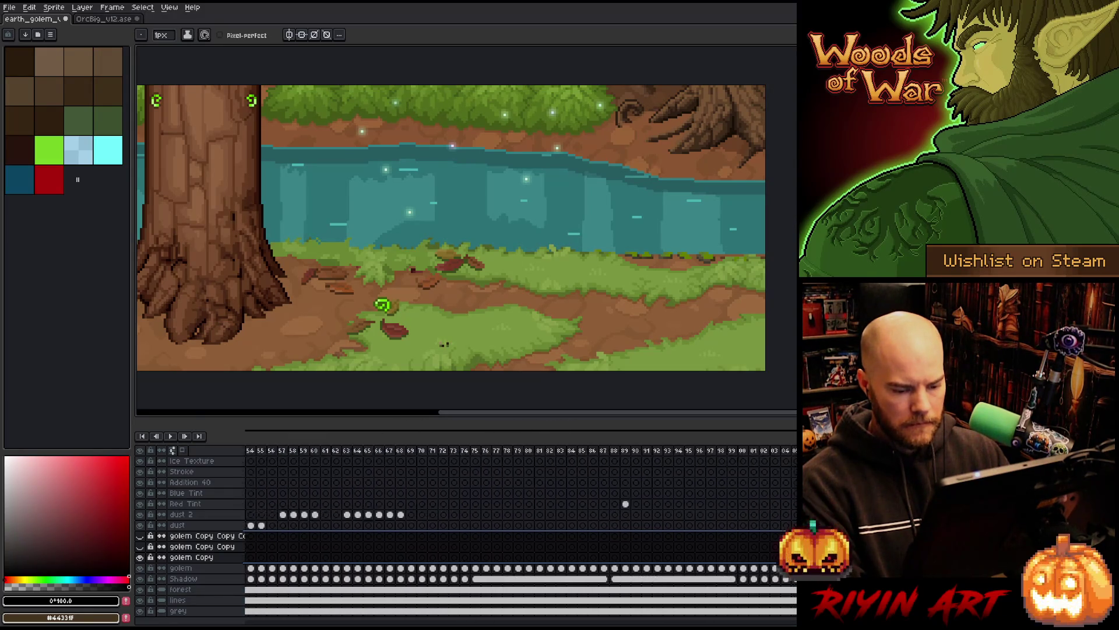
pyautogui.hscroll(5, 666, 585)
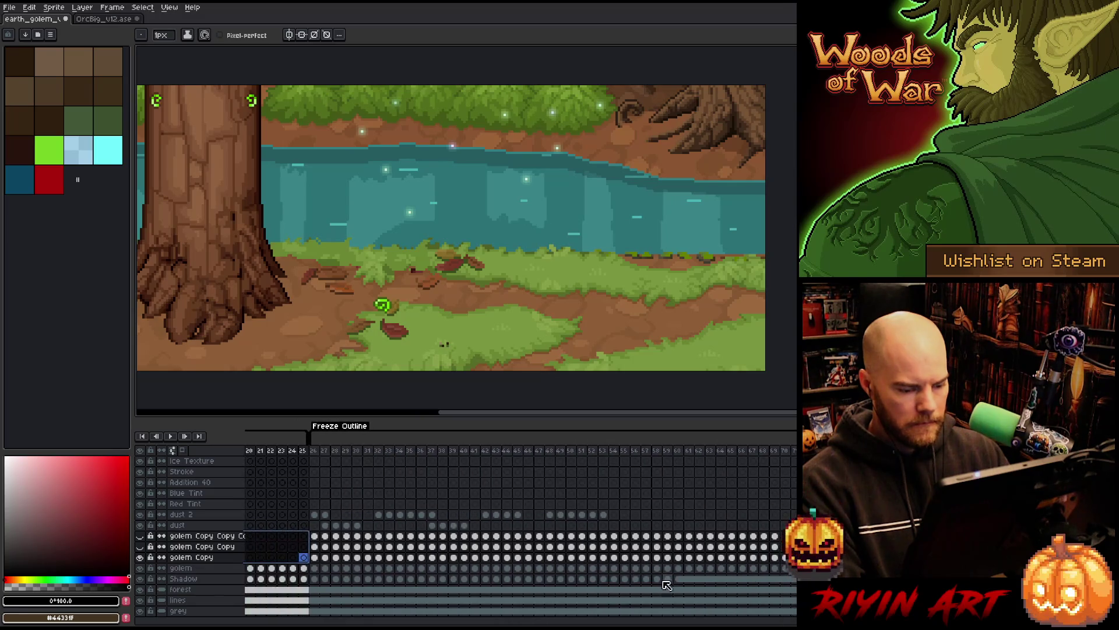
pyautogui.press('Return')
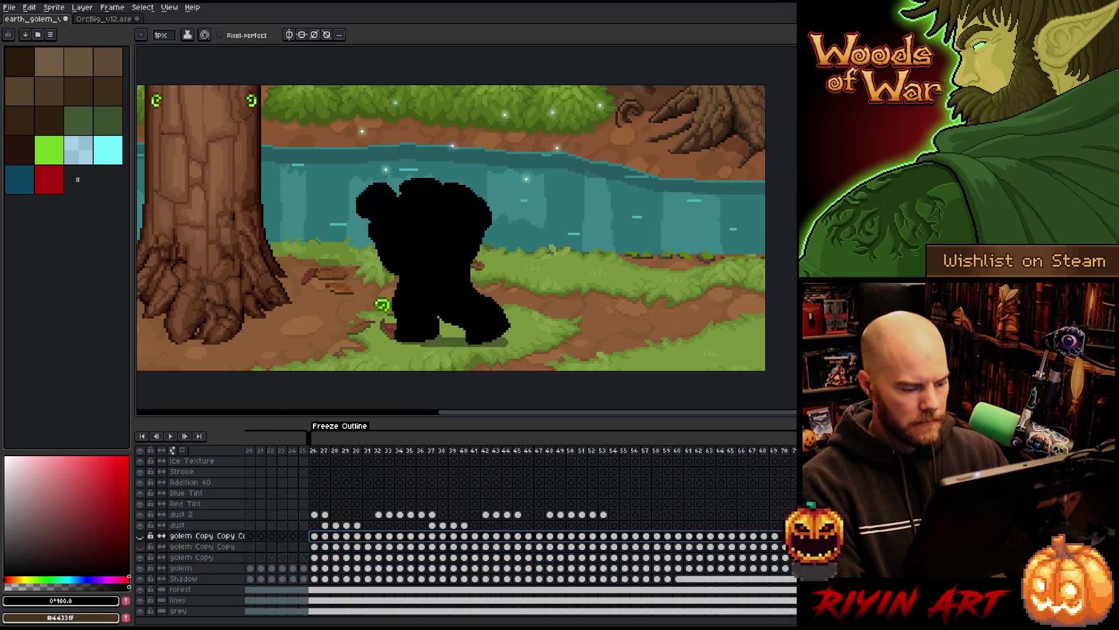
pyautogui.click(201, 535)
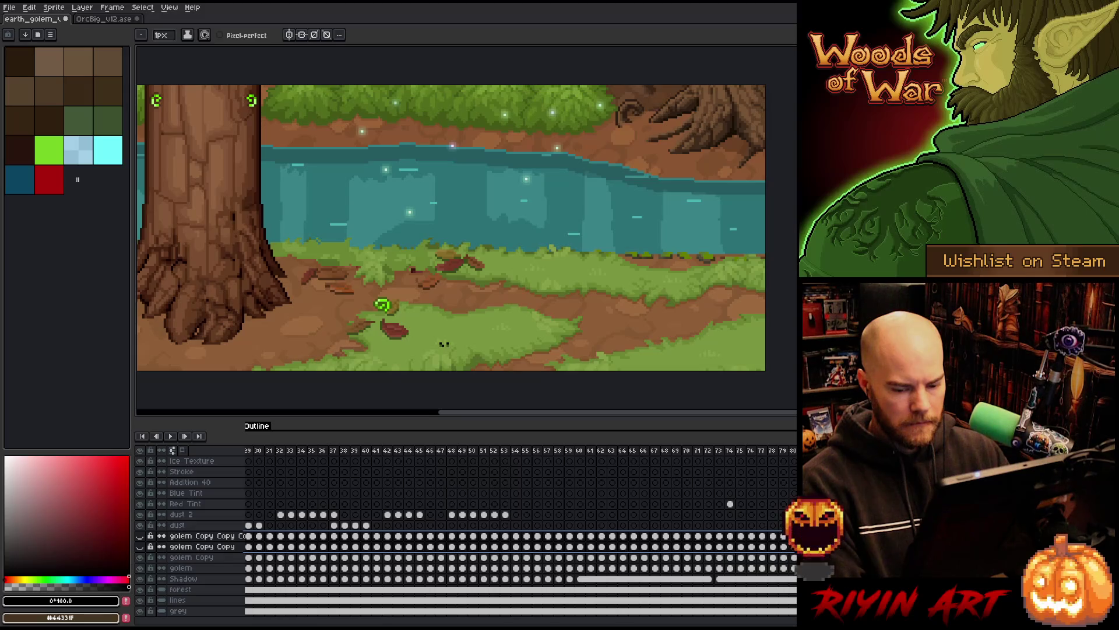
pyautogui.press('Delete')
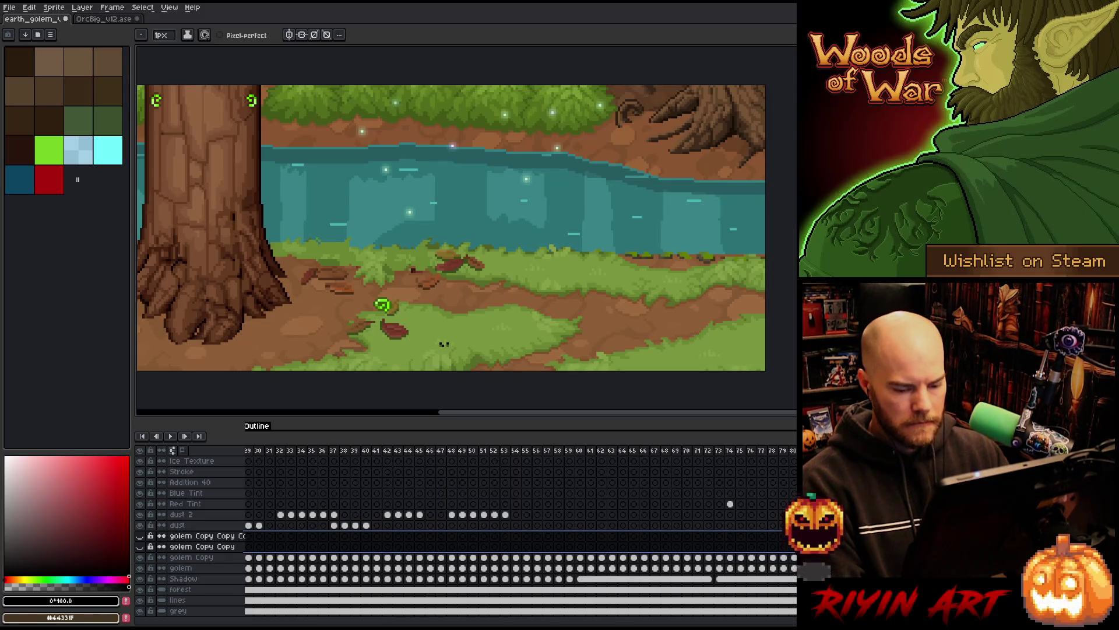
pyautogui.hotkey('ctrl', 'z')
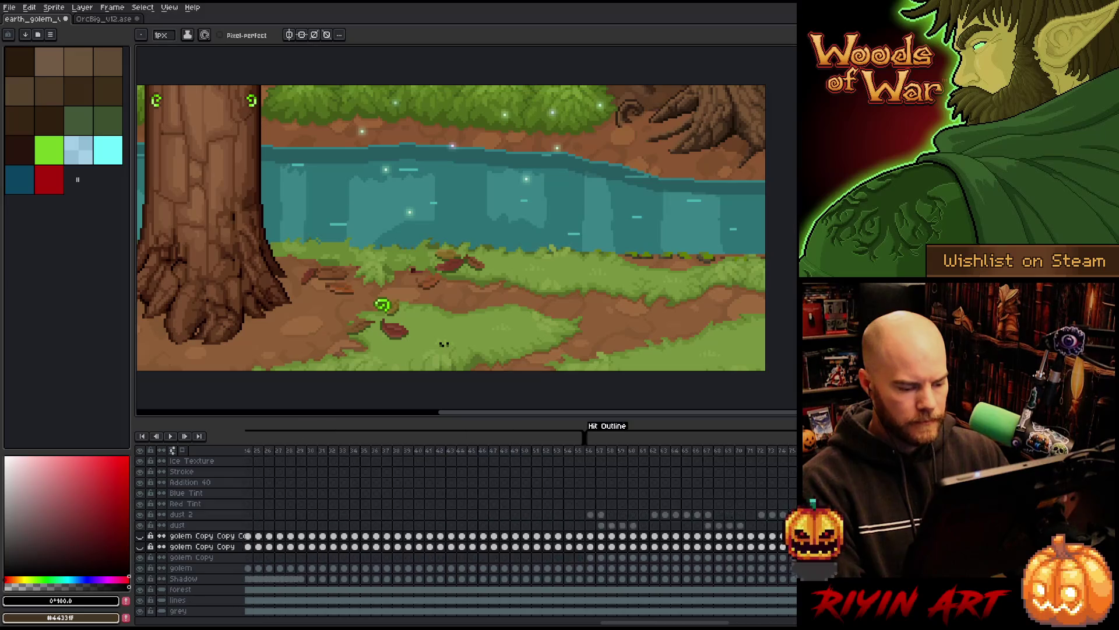
pyautogui.press('Right')
pyautogui.press('Right')
pyautogui.press('Right')
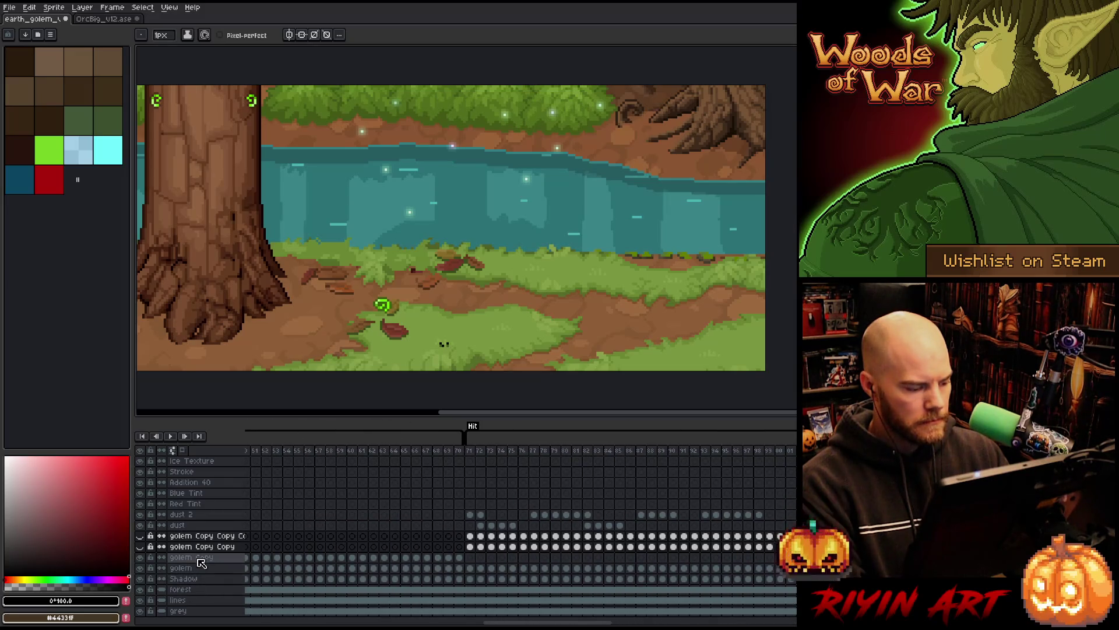
# Step: Rename the golem Copy layer to 'outline' and jump to frame 86
pyautogui.click(202, 561)
pyautogui.doubleClick(201, 561)
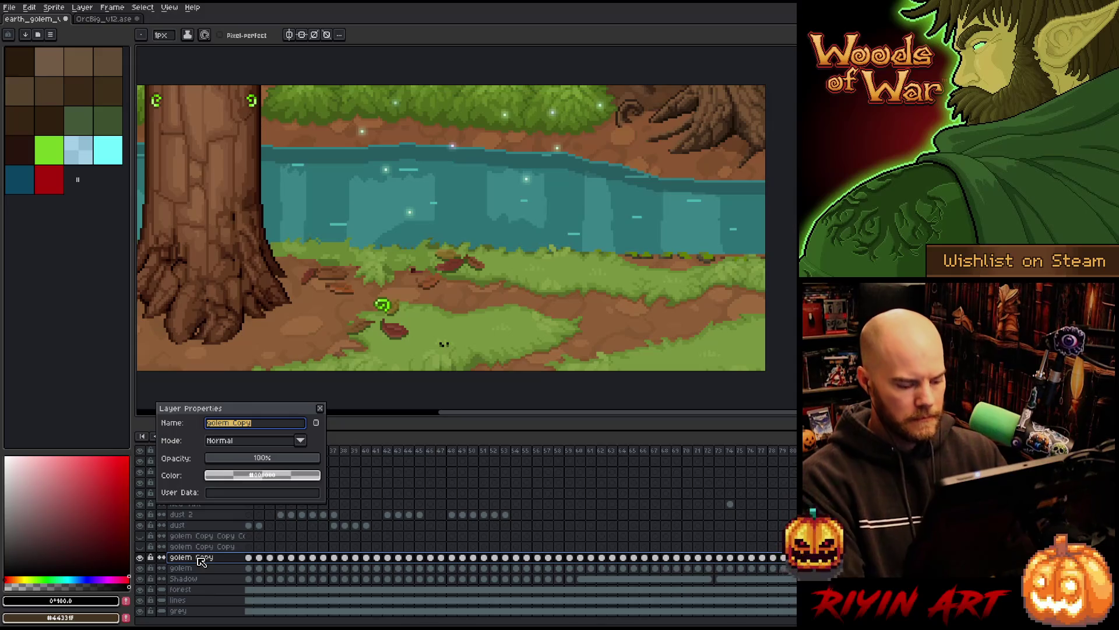
pyautogui.write('line')
pyautogui.press('Return')
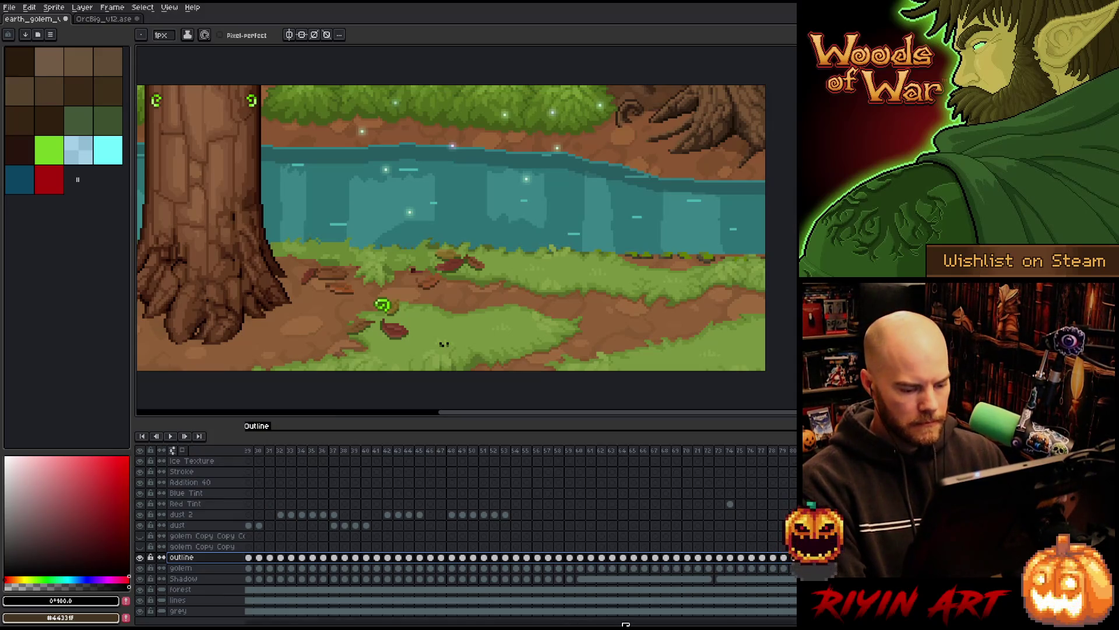
pyautogui.hscroll(5, 466, 524)
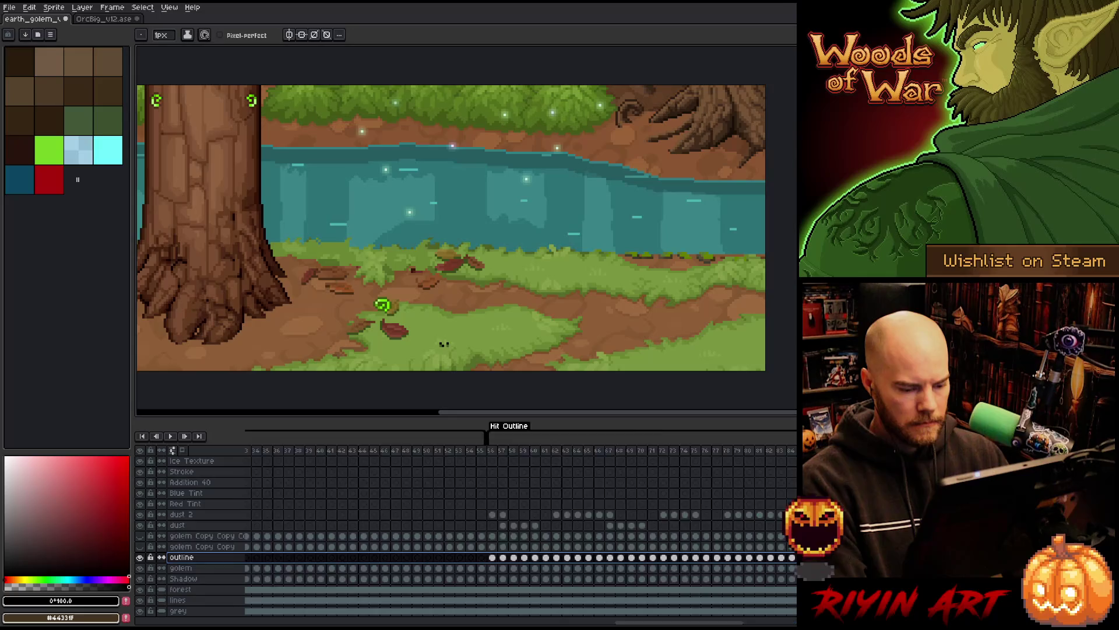
pyautogui.hscroll(10, 338, 453)
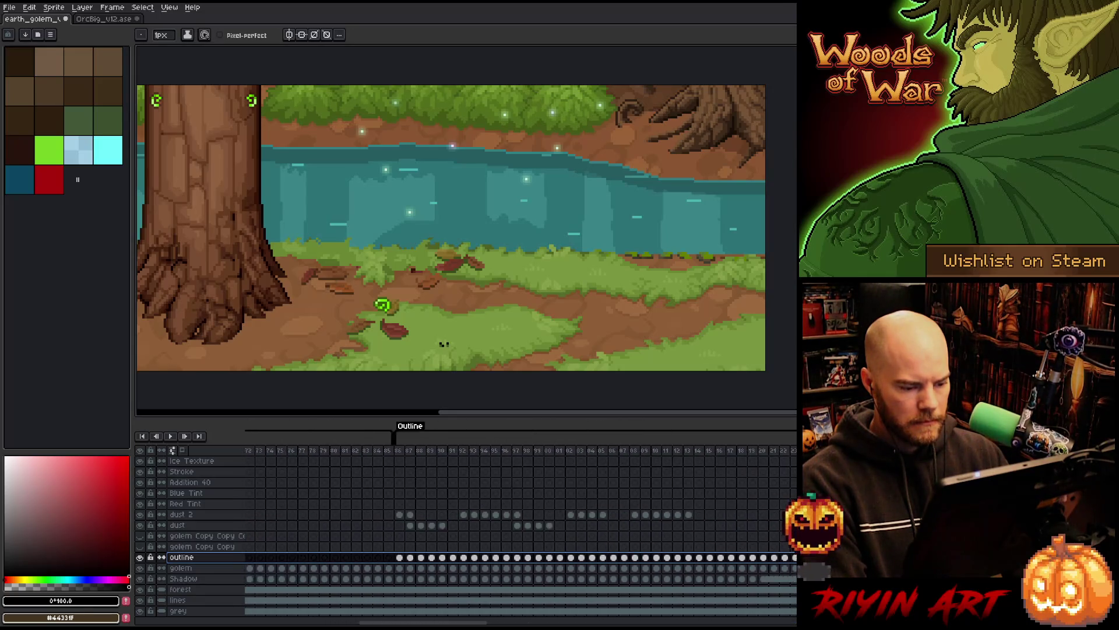
pyautogui.click(367, 451)
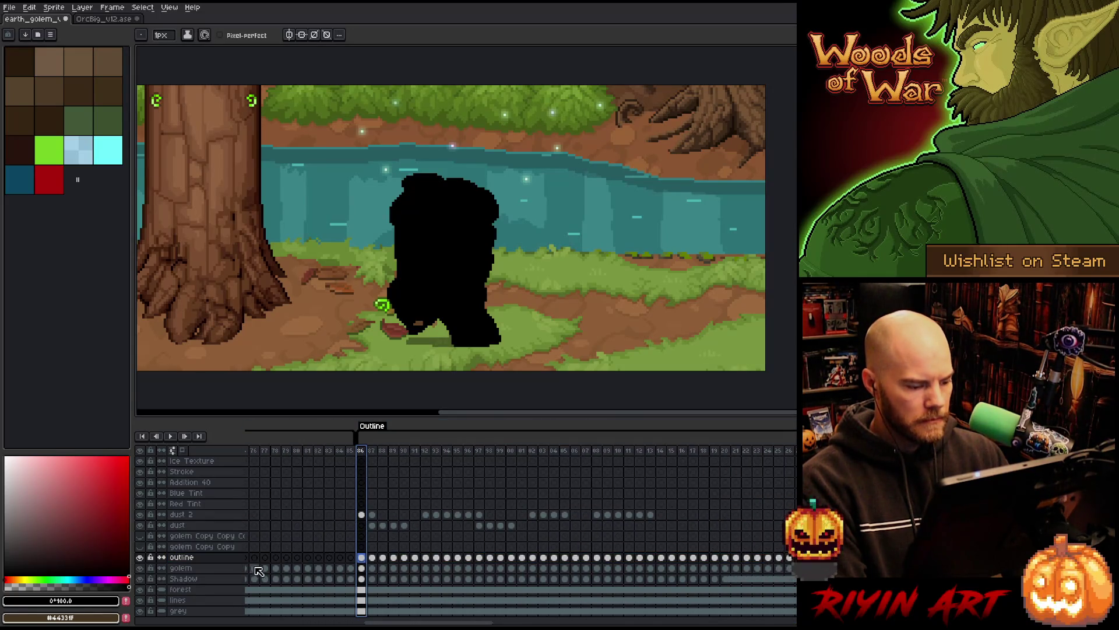
# Step: Pick red and apply the Outline effect to the golem silhouette
pyautogui.click(47, 185)
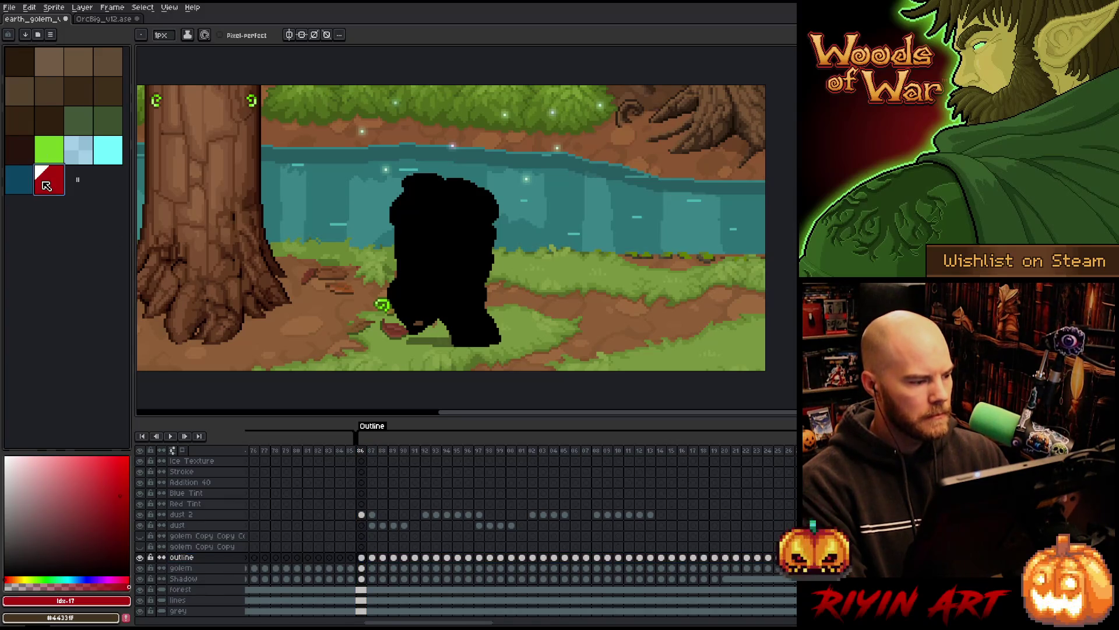
pyautogui.hotkey('shift', 'o')
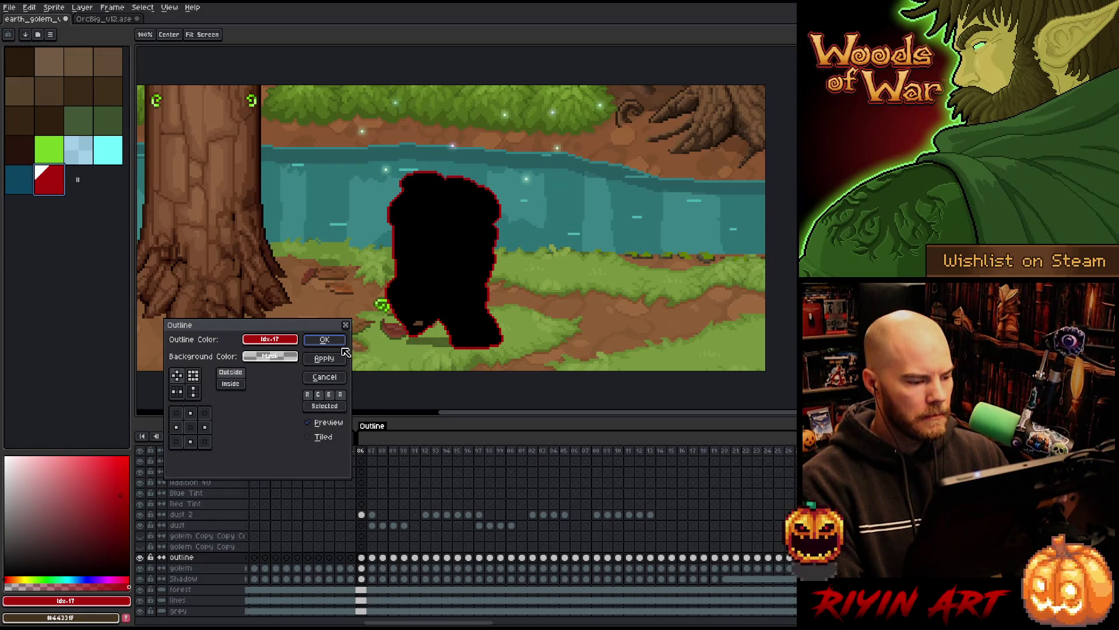
pyautogui.click(325, 340)
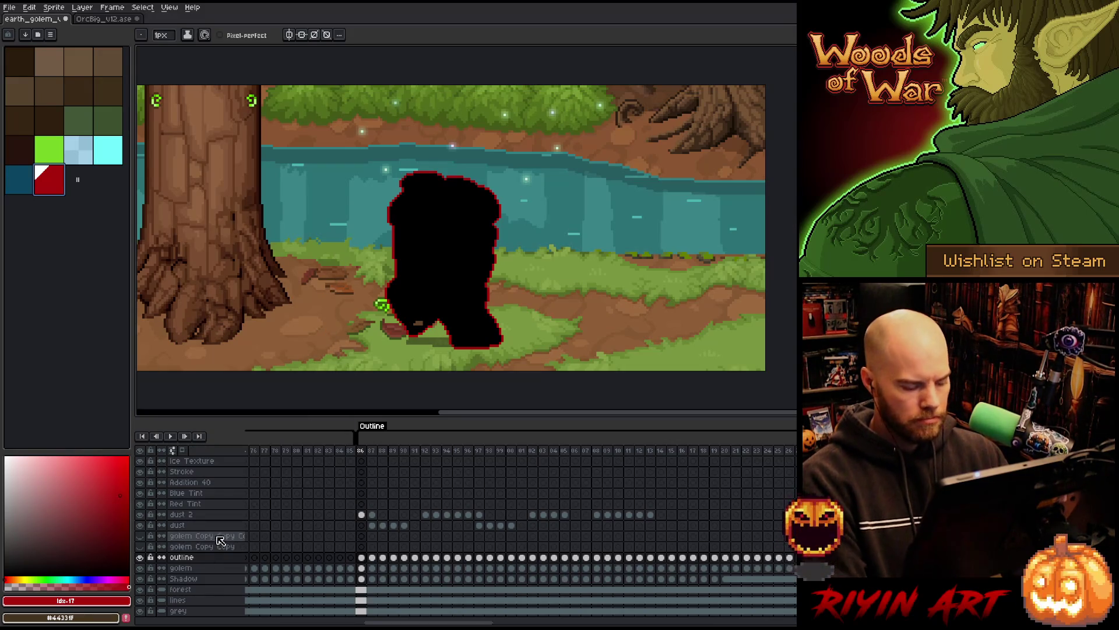
pyautogui.hotkey('shift', 'r')
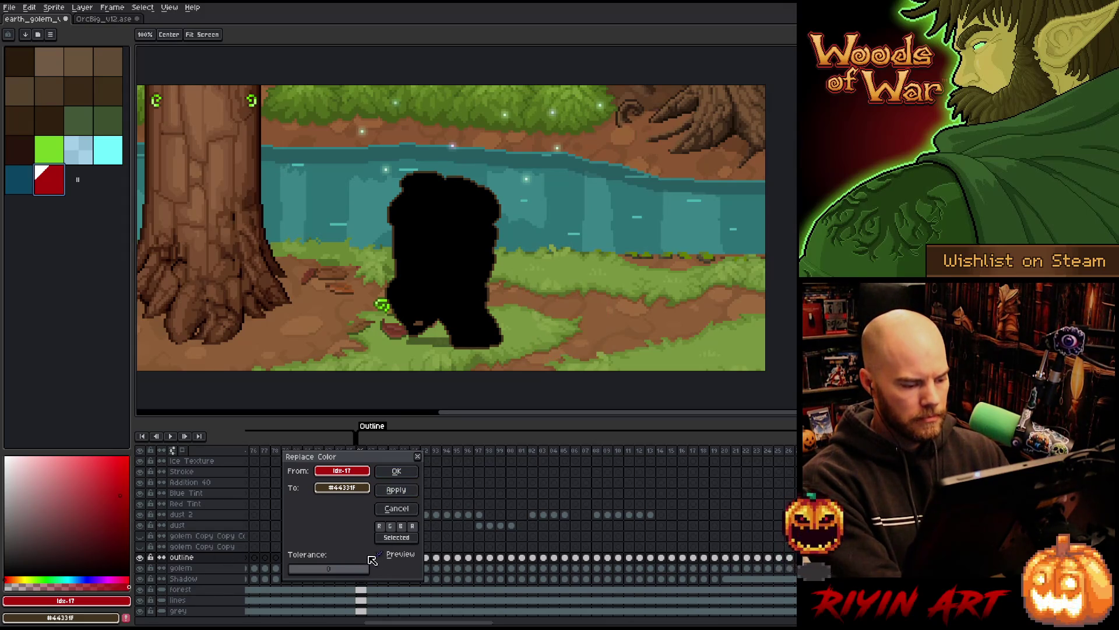
pyautogui.click(396, 508)
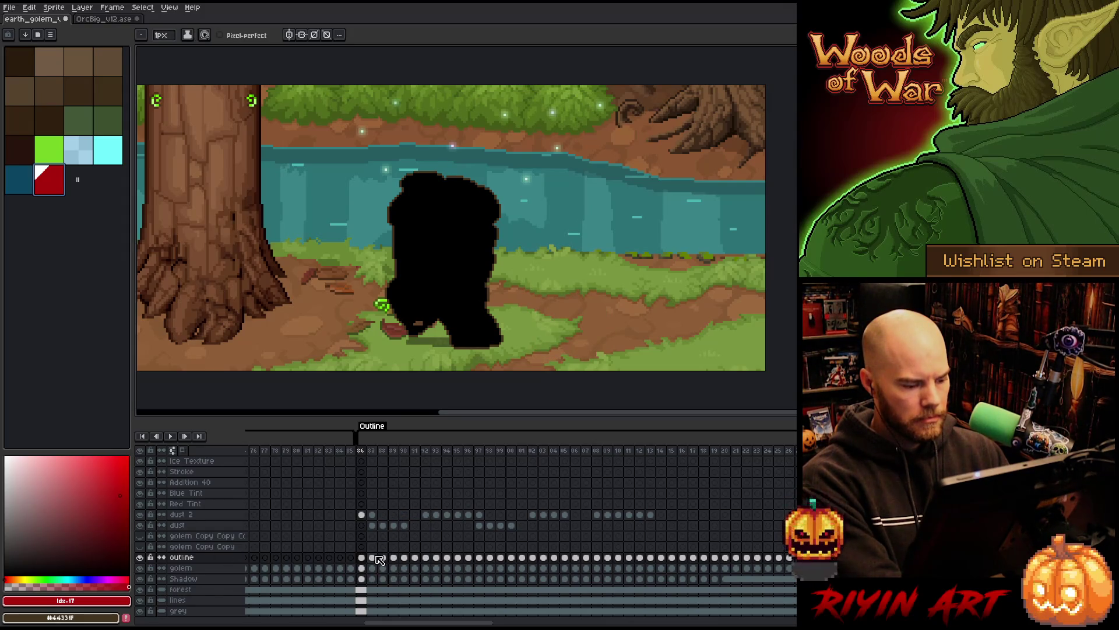
# Step: Reapply the red outline on frame 86 of the outline layer
pyautogui.click(377, 559)
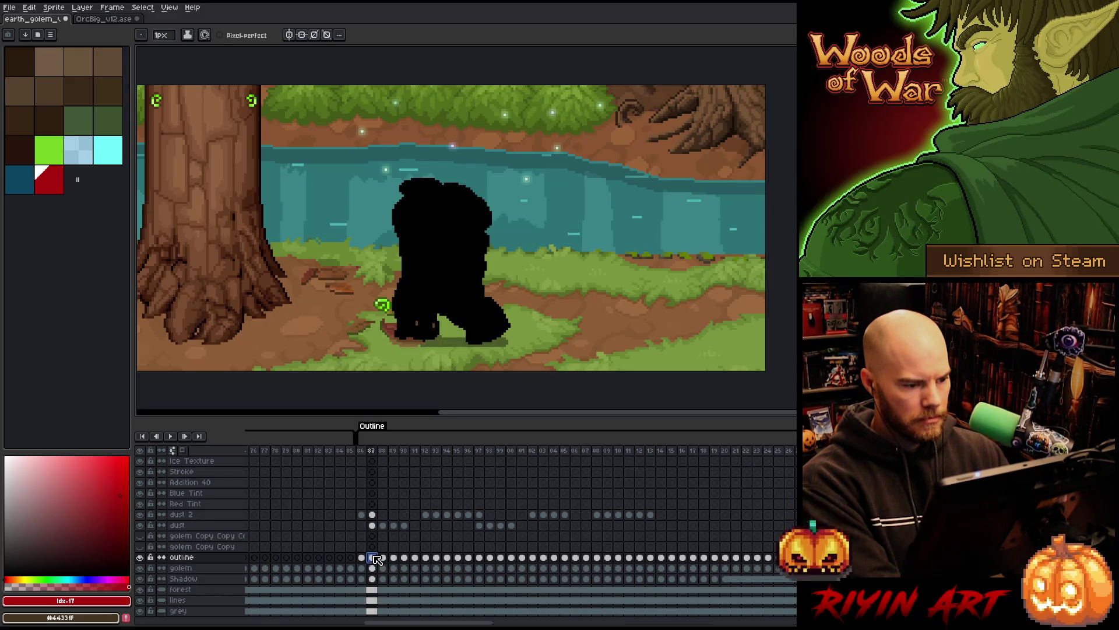
pyautogui.click(361, 559)
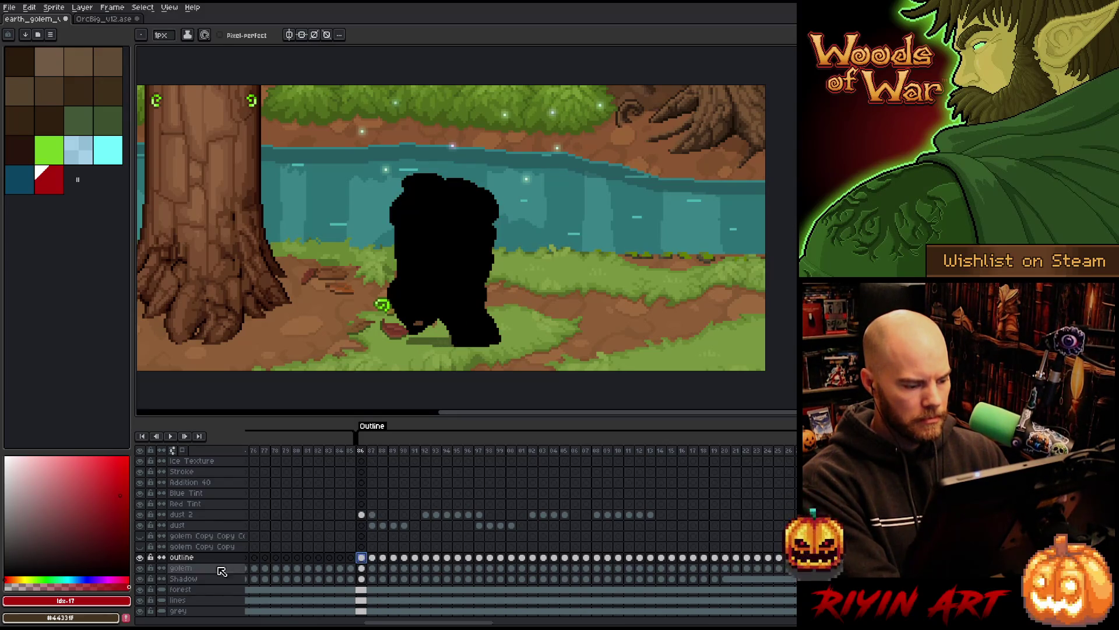
pyautogui.click(197, 561)
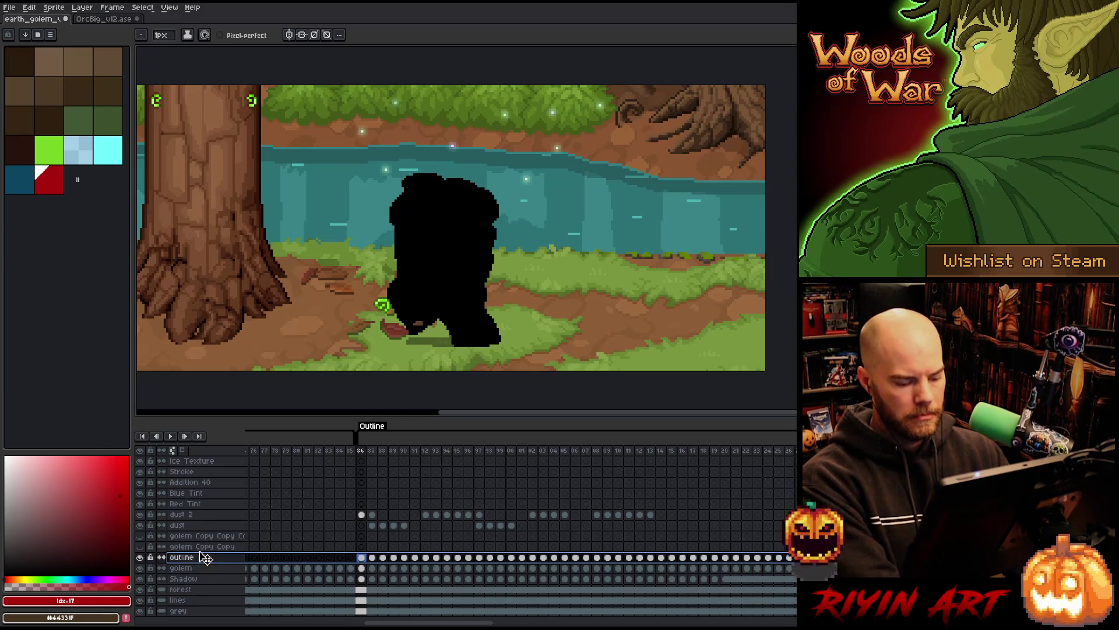
pyautogui.hotkey('shift', 'o')
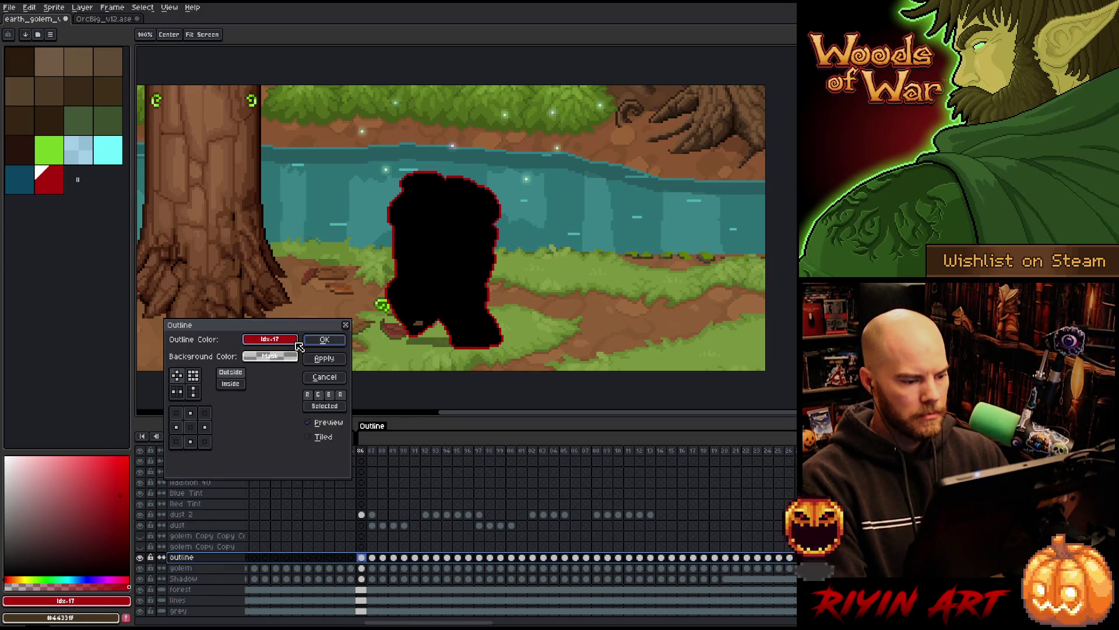
pyautogui.click(324, 339)
# Step: Replace black on all outline cels with low-alpha #44331F, leaving only the red outline
pyautogui.moveTo(372, 450); pyautogui.dragTo(477, 450)
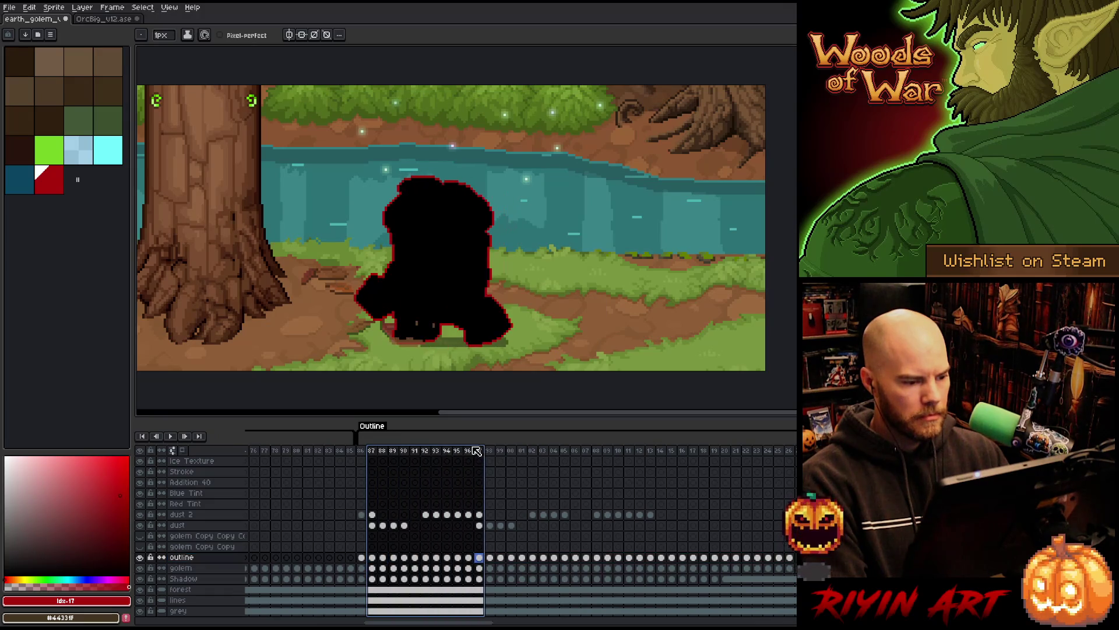
pyautogui.click(192, 557)
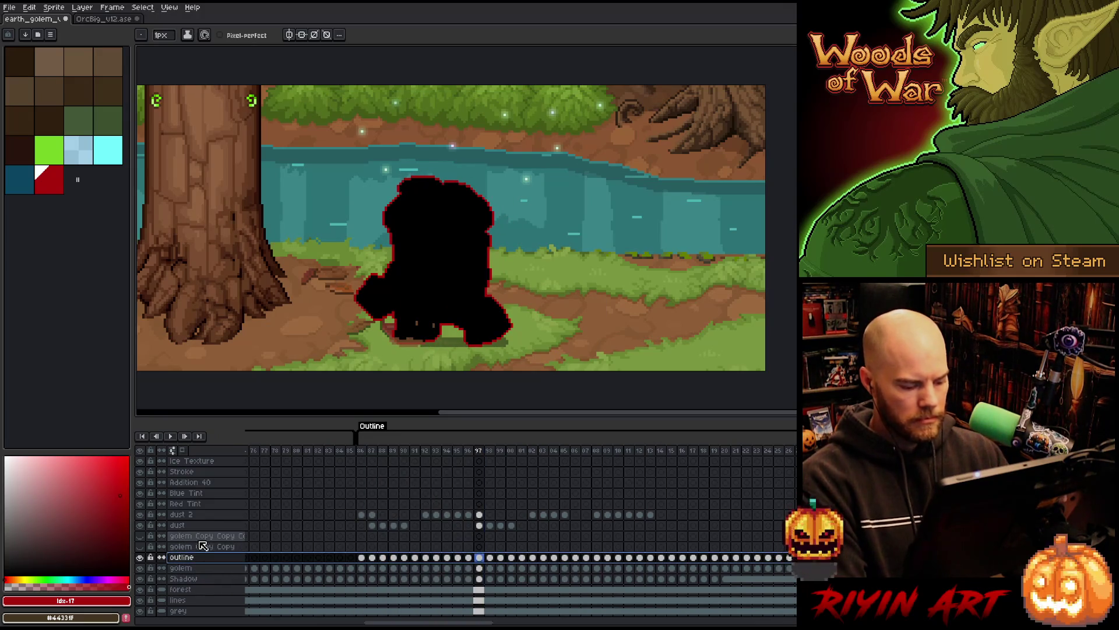
pyautogui.hotkey('shift', 'r')
pyautogui.click(432, 265)
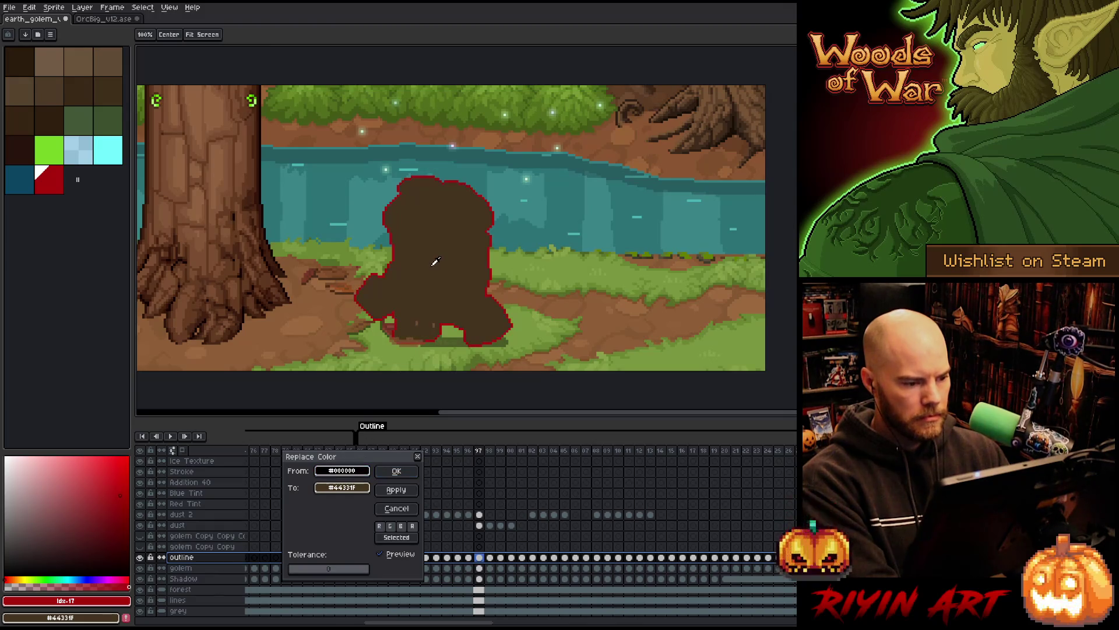
pyautogui.click(349, 488)
pyautogui.click(370, 566)
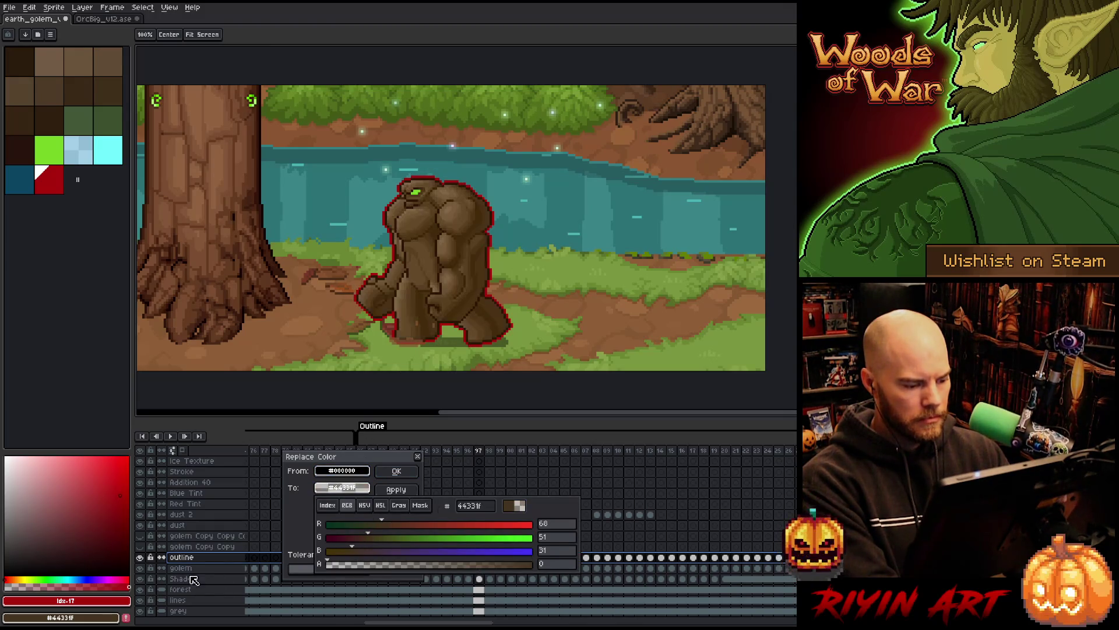
pyautogui.click(396, 471)
pyautogui.moveTo(368, 456); pyautogui.dragTo(796, 456)
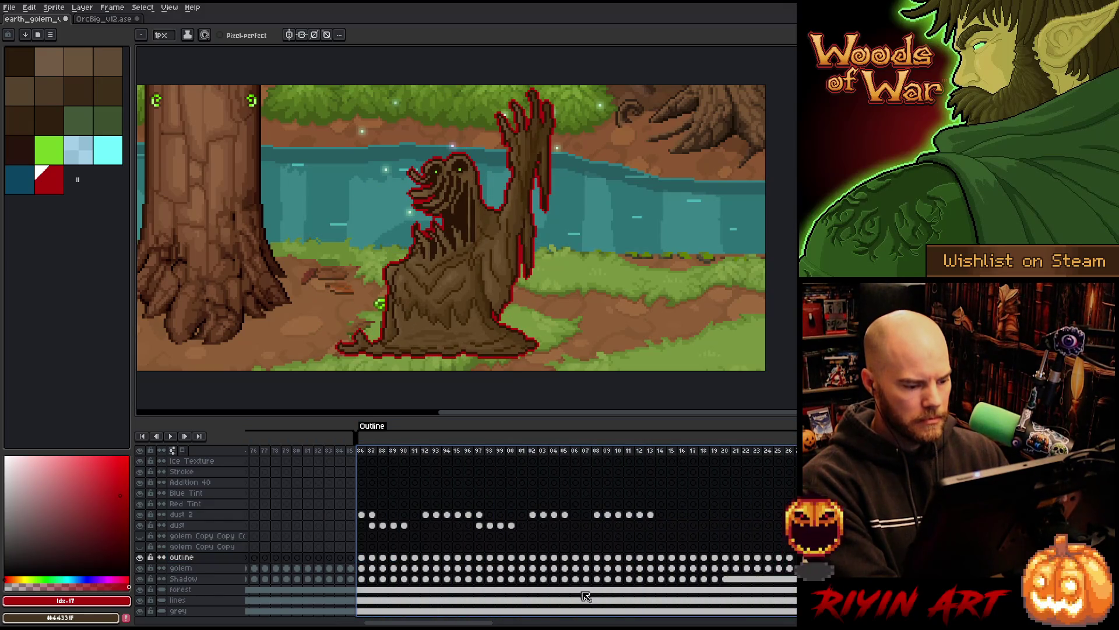
pyautogui.moveTo(440, 620); pyautogui.dragTo(721, 612)
pyautogui.moveTo(296, 451)
pyautogui.mouseDown()
pyautogui.moveTo(796, 450)
pyautogui.moveTo(312, 475)
pyautogui.mouseUp()
pyautogui.moveTo(717, 622)
pyautogui.mouseDown()
pyautogui.moveTo(439, 624)
pyautogui.moveTo(470, 624)
pyautogui.mouseUp()
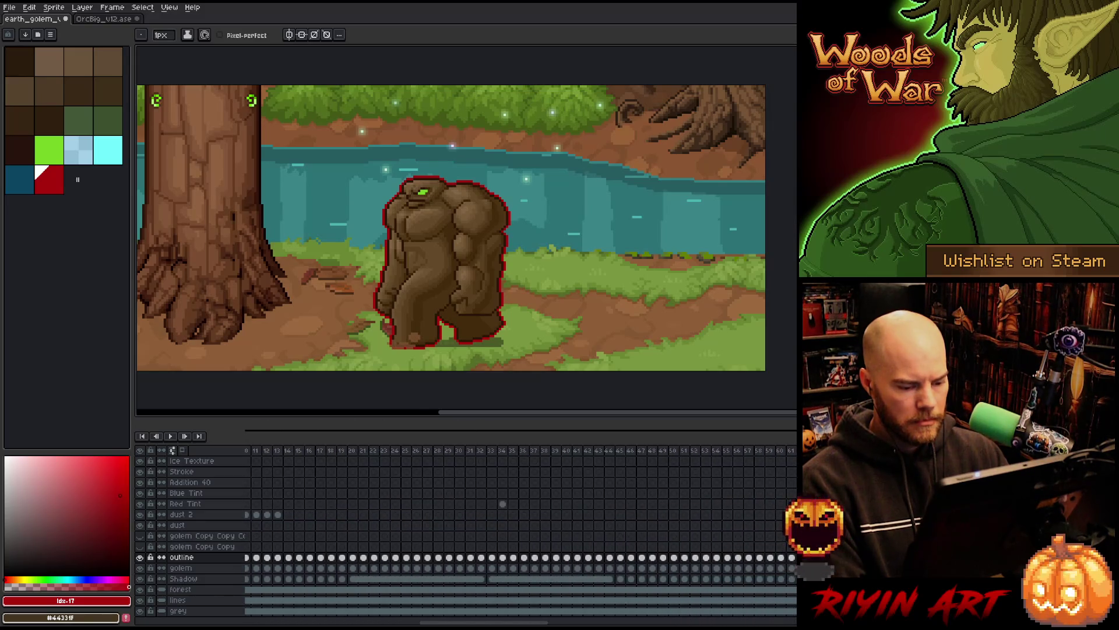
pyautogui.click(449, 451)
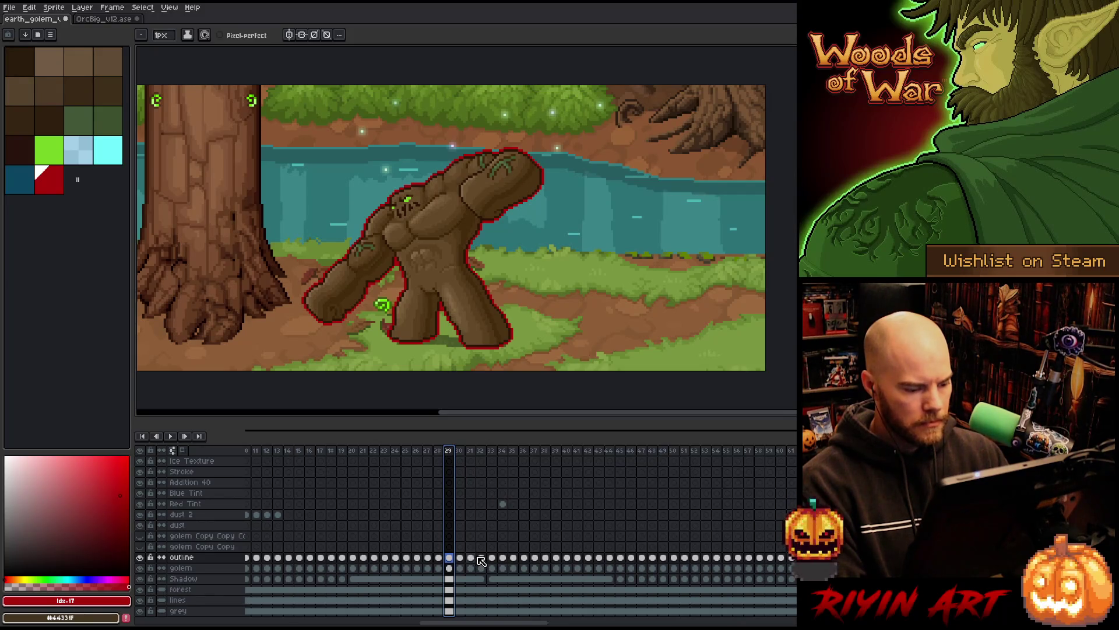
pyautogui.press('Right')
pyautogui.press('Right')
pyautogui.press('Right')
pyautogui.press('Right')
pyautogui.press('Right')
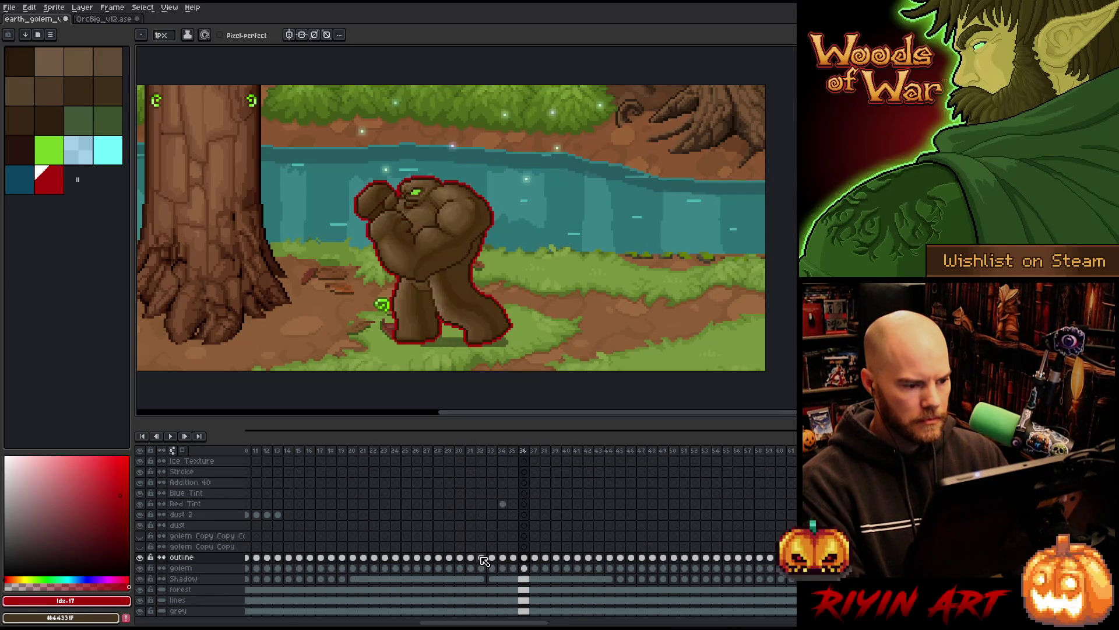
pyautogui.press('Right')
pyautogui.press('Right')
pyautogui.press('Right')
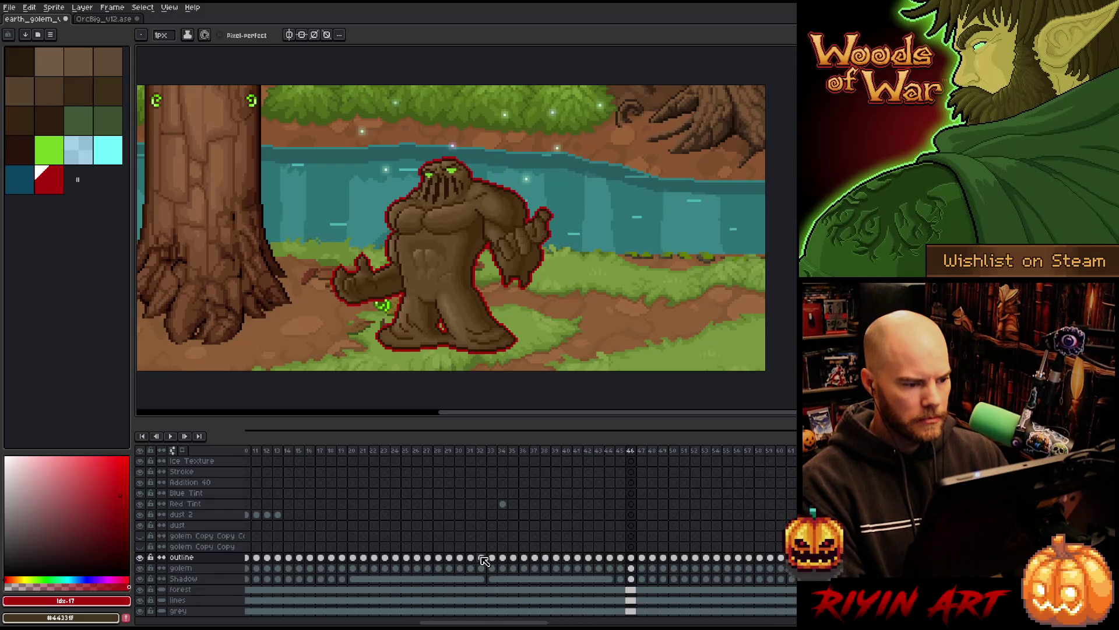
pyautogui.press('Left')
pyautogui.press('Left')
pyautogui.press('Right')
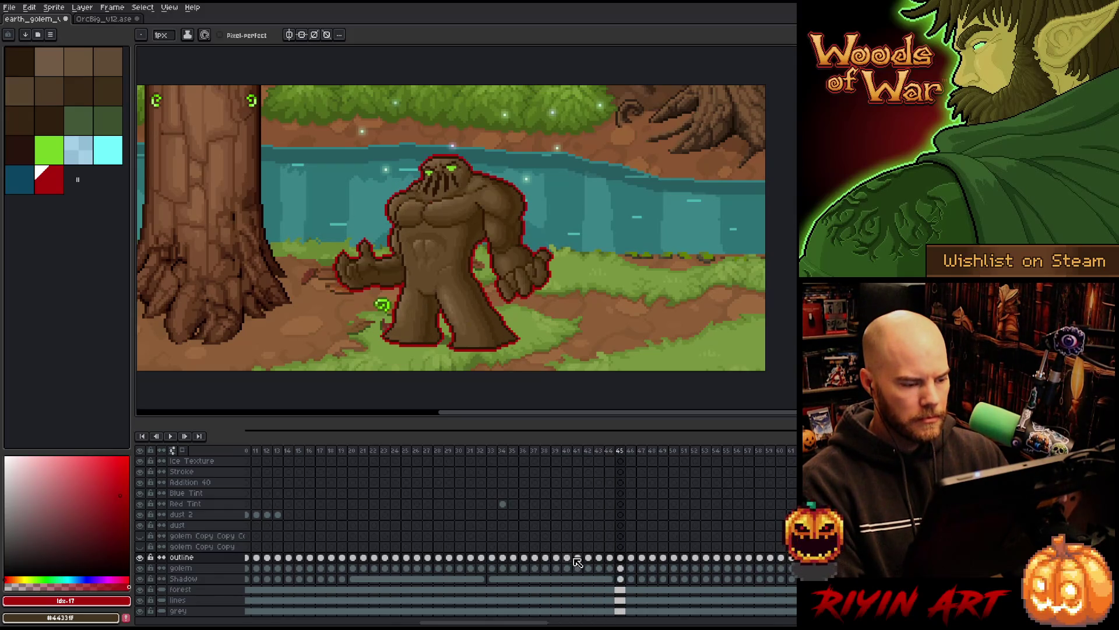
pyautogui.moveTo(625, 562); pyautogui.dragTo(792, 560)
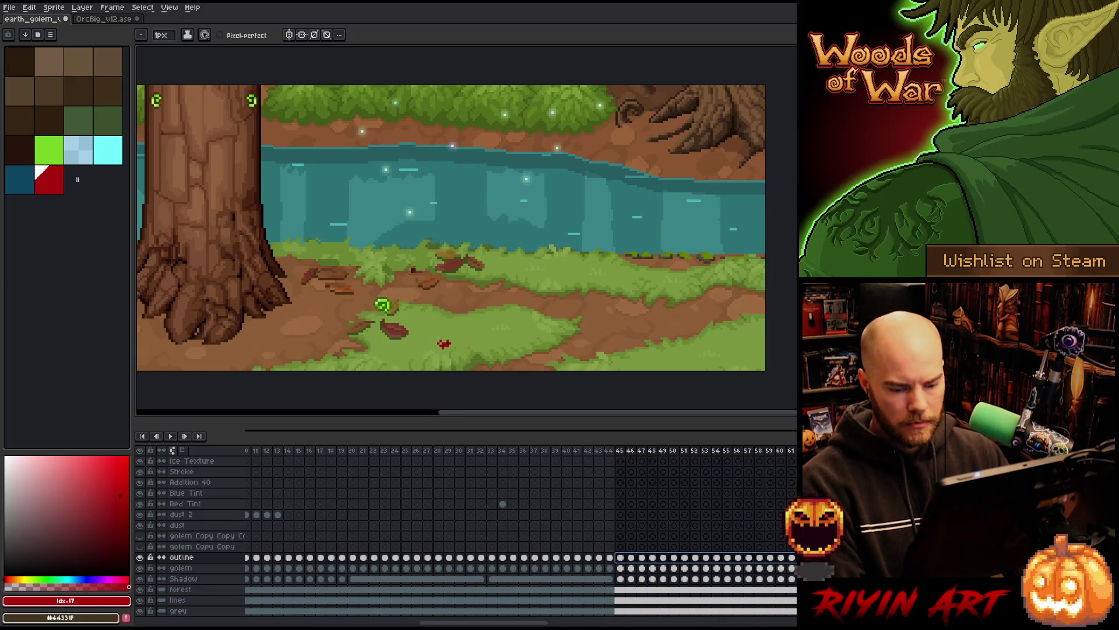
pyautogui.moveTo(485, 623); pyautogui.dragTo(634, 624)
# Step: Clear the golem copy cels from frames 30 to 50
pyautogui.click(593, 536)
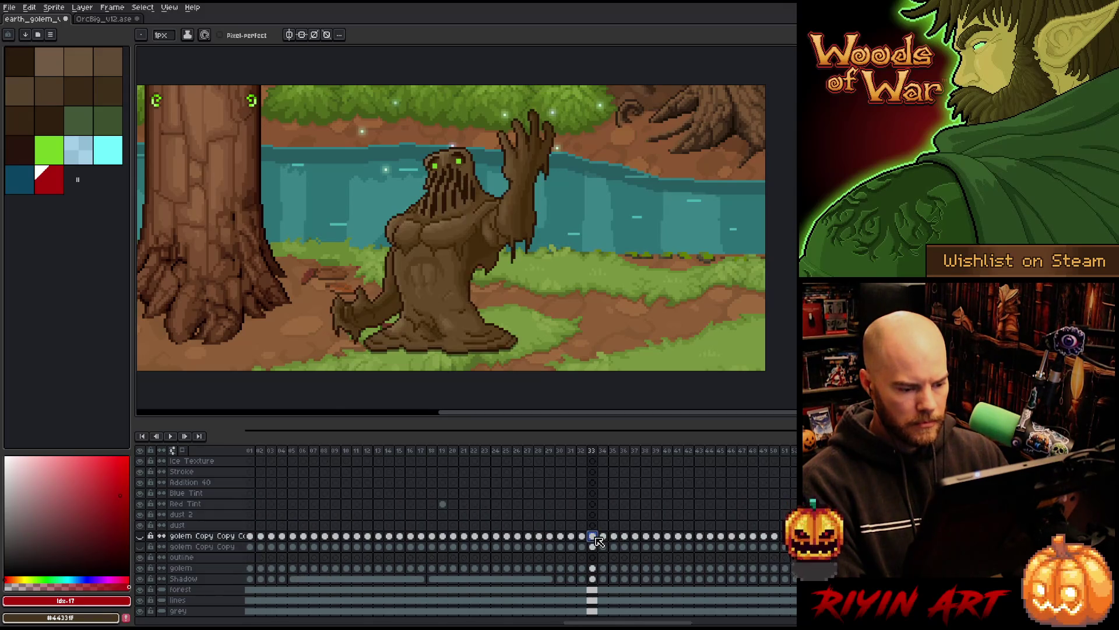
pyautogui.click(550, 536)
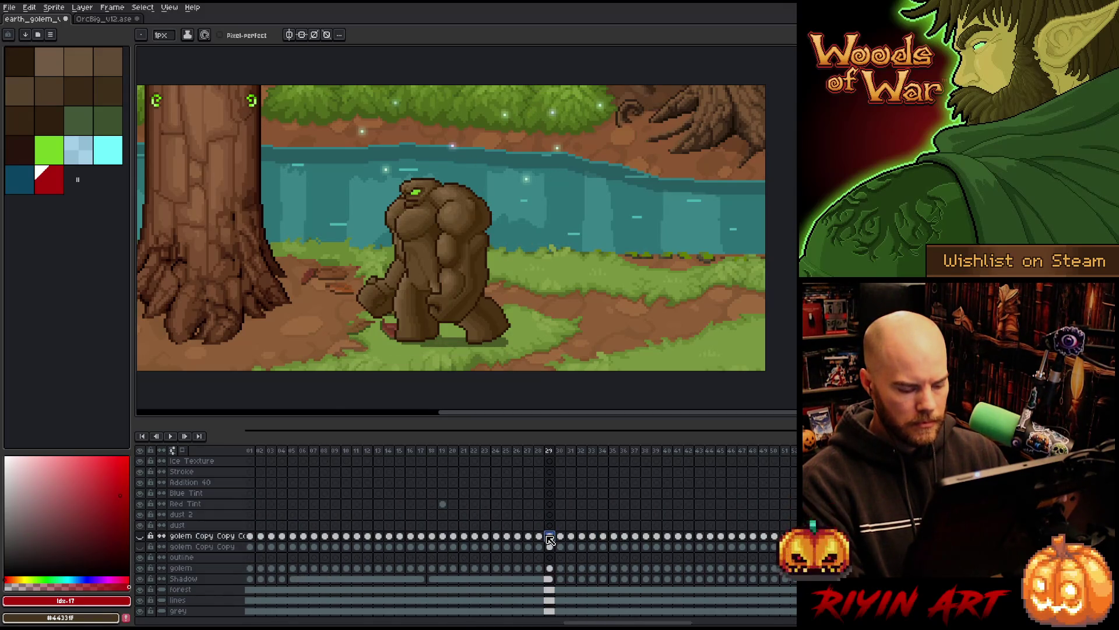
pyautogui.press('Right')
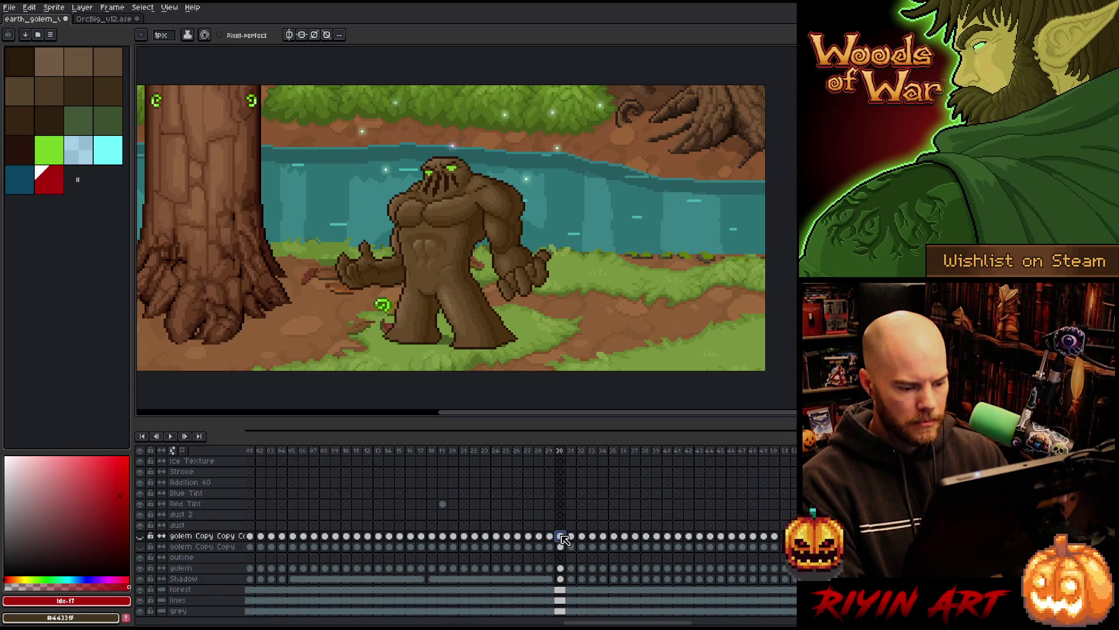
pyautogui.moveTo(562, 536); pyautogui.dragTo(774, 546)
pyautogui.press('Delete')
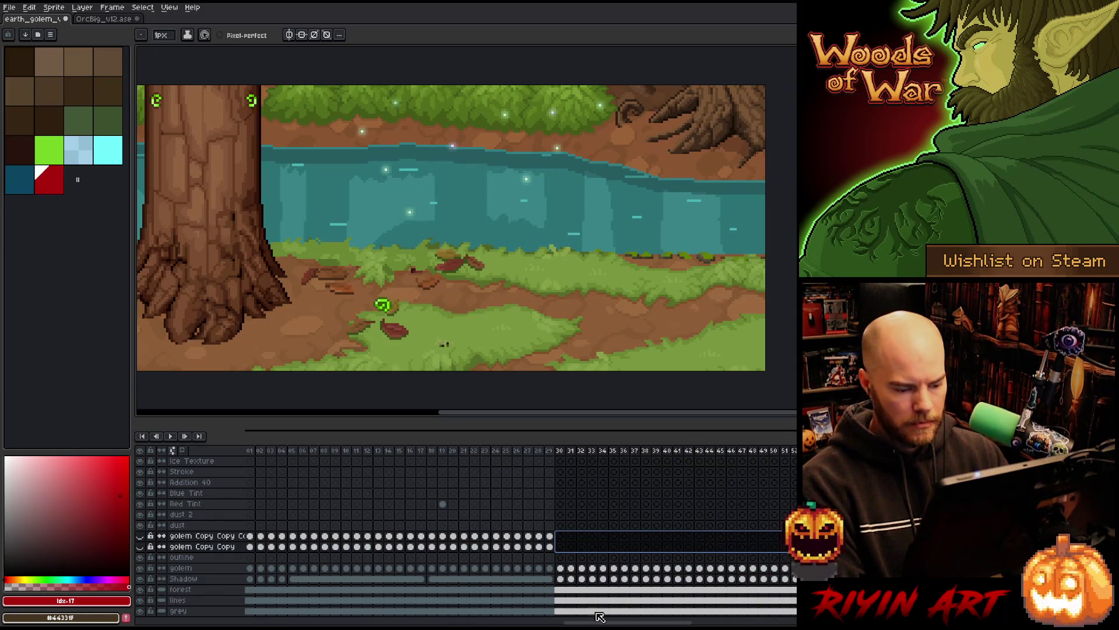
pyautogui.moveTo(600, 622); pyautogui.dragTo(717, 623)
# Step: Clear the copy and outline cels from the later animation section onward
pyautogui.click(707, 536)
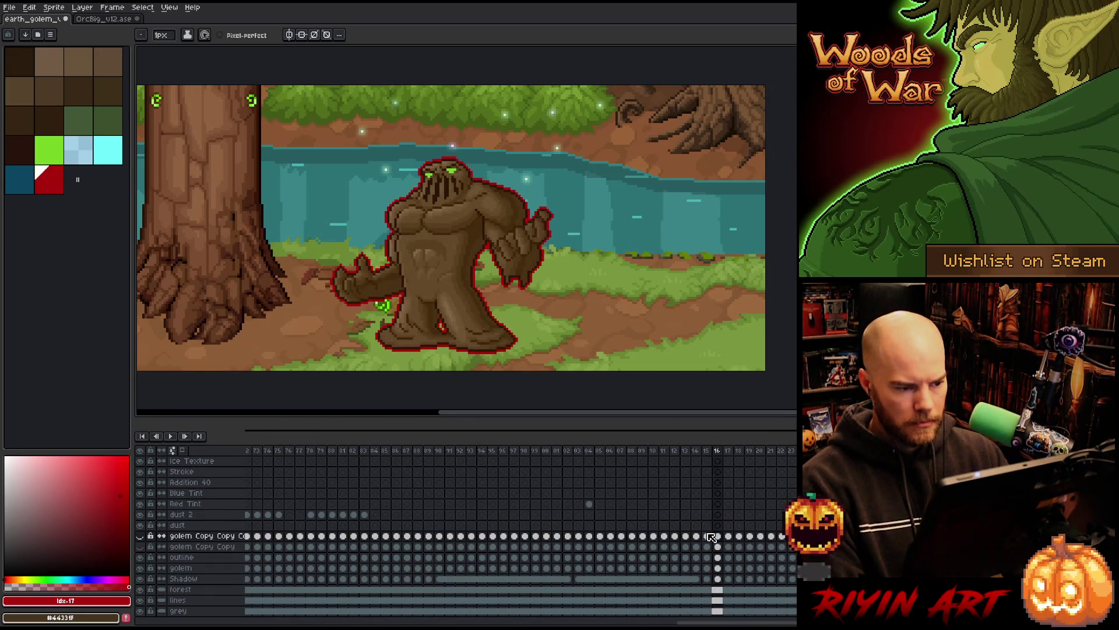
pyautogui.click(708, 536)
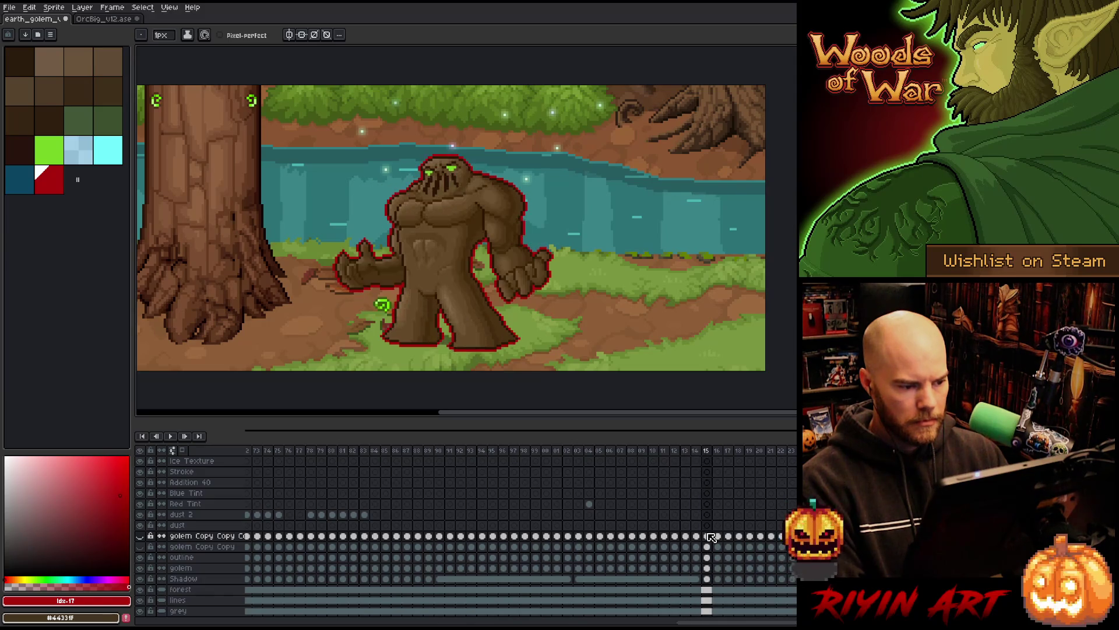
pyautogui.moveTo(709, 537); pyautogui.dragTo(787, 557)
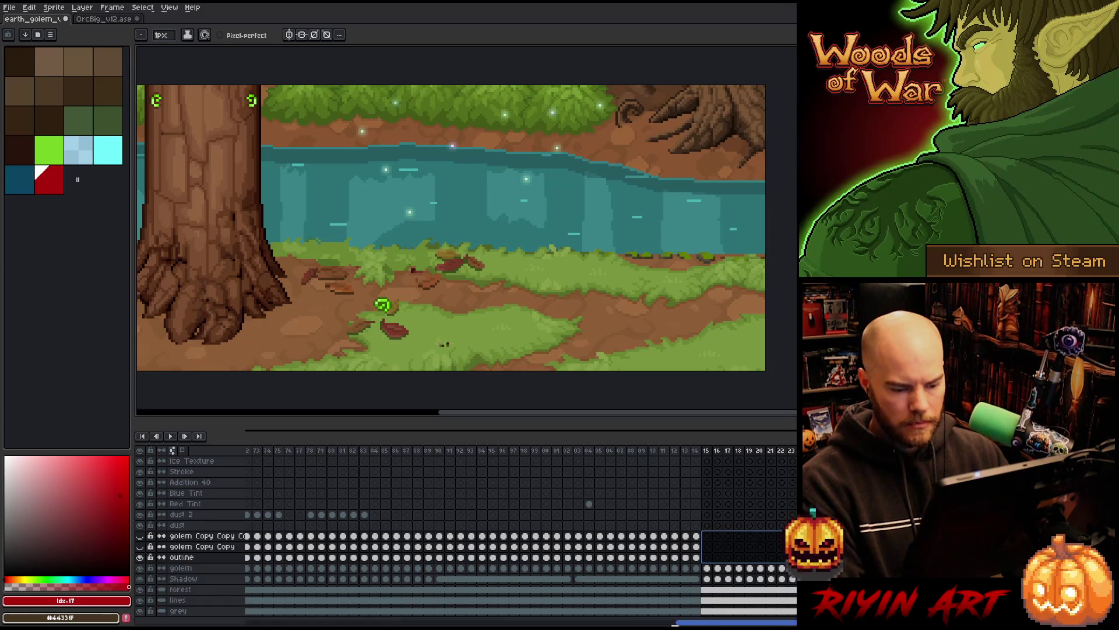
pyautogui.press('Delete')
# Step: Scrub the outline layer from frame 82 to check the remaining outline
pyautogui.moveTo(720, 624)
pyautogui.mouseDown()
pyautogui.moveTo(644, 623)
pyautogui.moveTo(663, 624)
pyautogui.mouseUp()
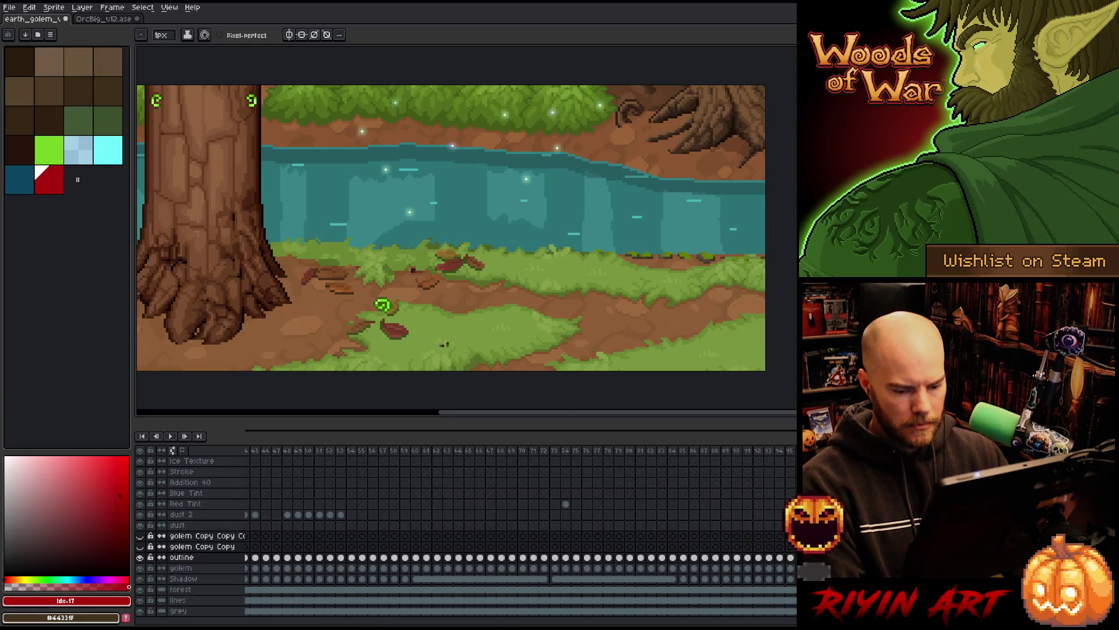
pyautogui.click(654, 558)
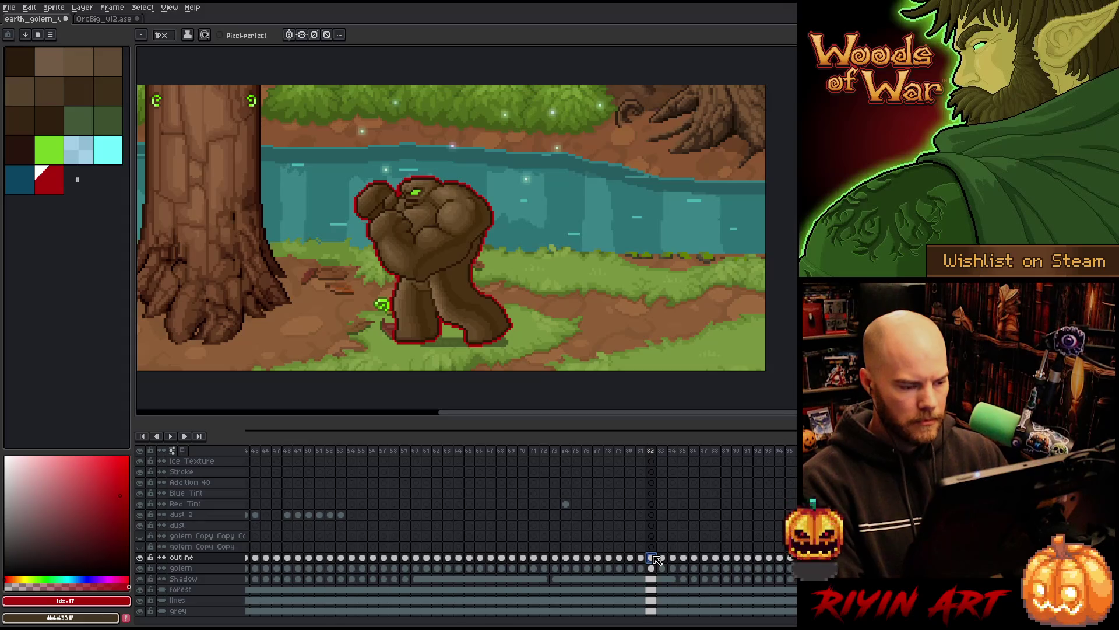
pyautogui.moveTo(655, 558); pyautogui.dragTo(781, 559)
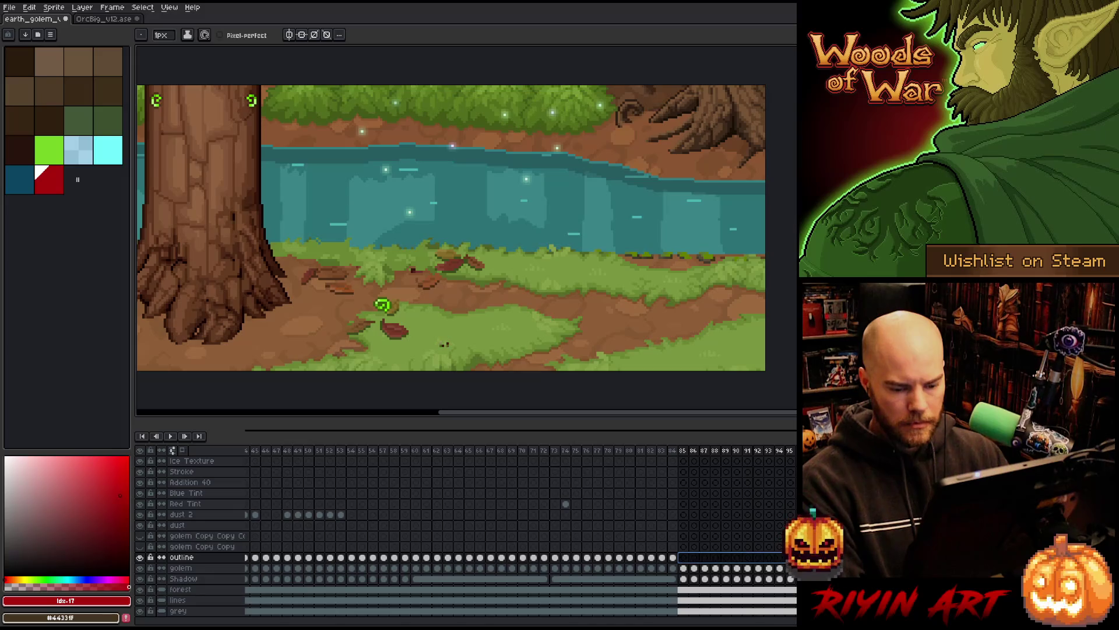
pyautogui.hscroll(-10, 521, 524)
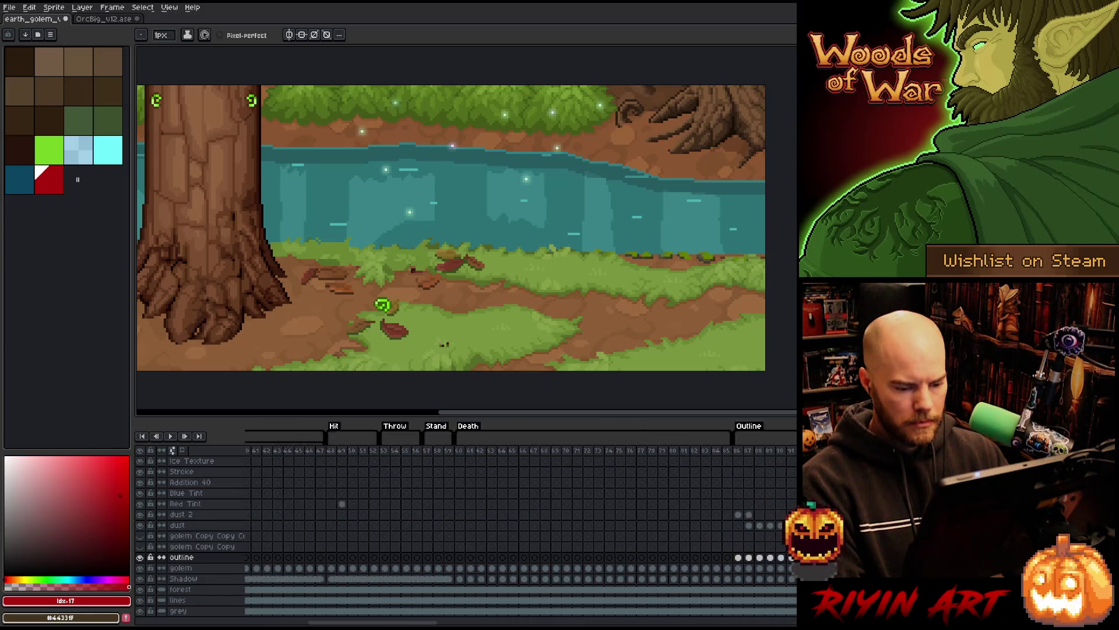
# Step: Show golem Copy Copy at frame 72 and replace its black silhouette with palette red
pyautogui.hscroll(5, 424, 488)
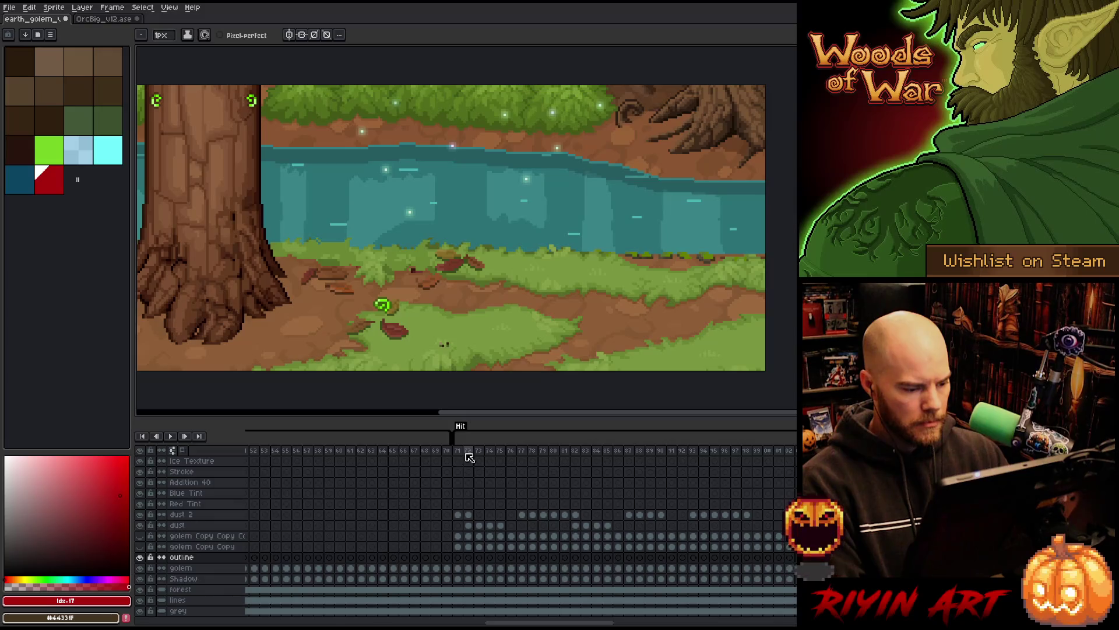
pyautogui.click(463, 452)
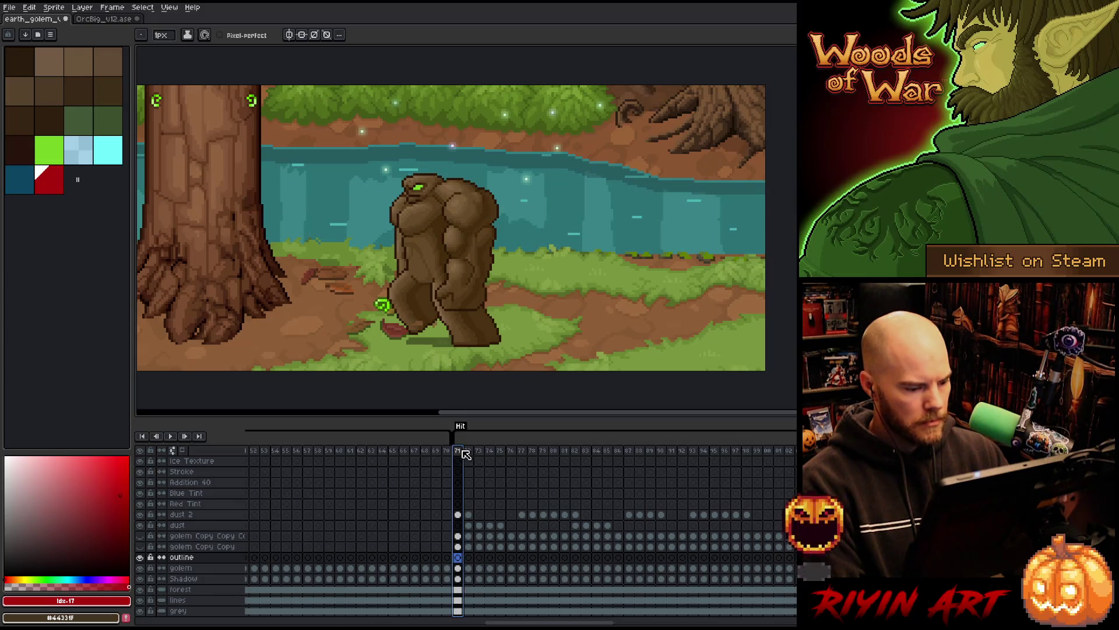
pyautogui.click(231, 548)
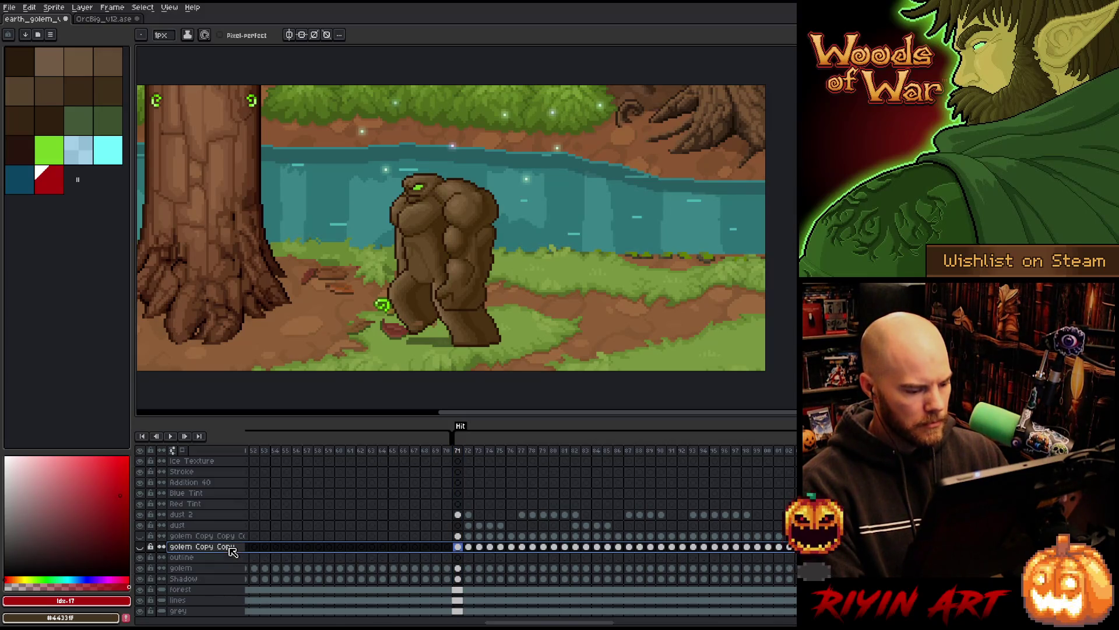
pyautogui.click(140, 546)
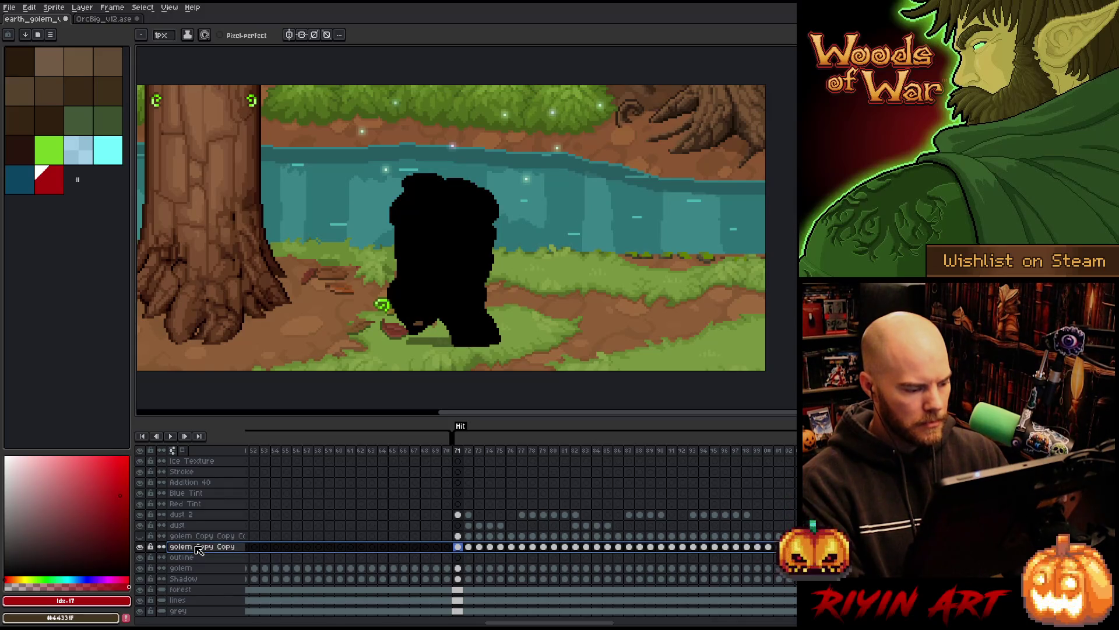
pyautogui.hotkey('shift', 'r')
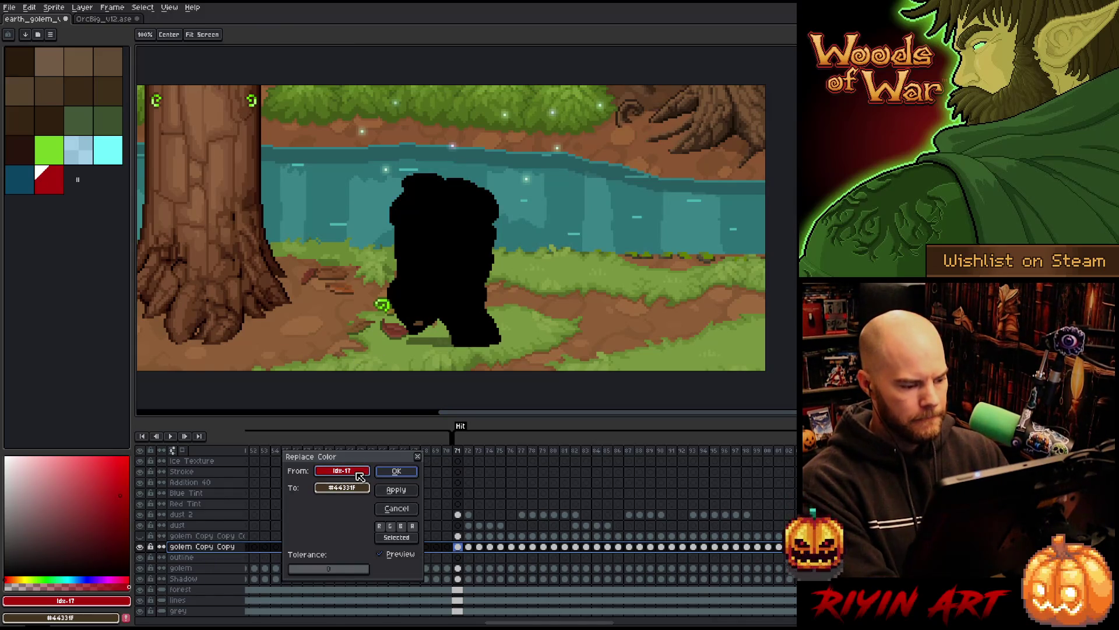
pyautogui.moveTo(342, 470); pyautogui.dragTo(461, 259)
pyautogui.moveTo(361, 488)
pyautogui.mouseDown()
pyautogui.moveTo(186, 327)
pyautogui.moveTo(56, 175)
pyautogui.mouseUp()
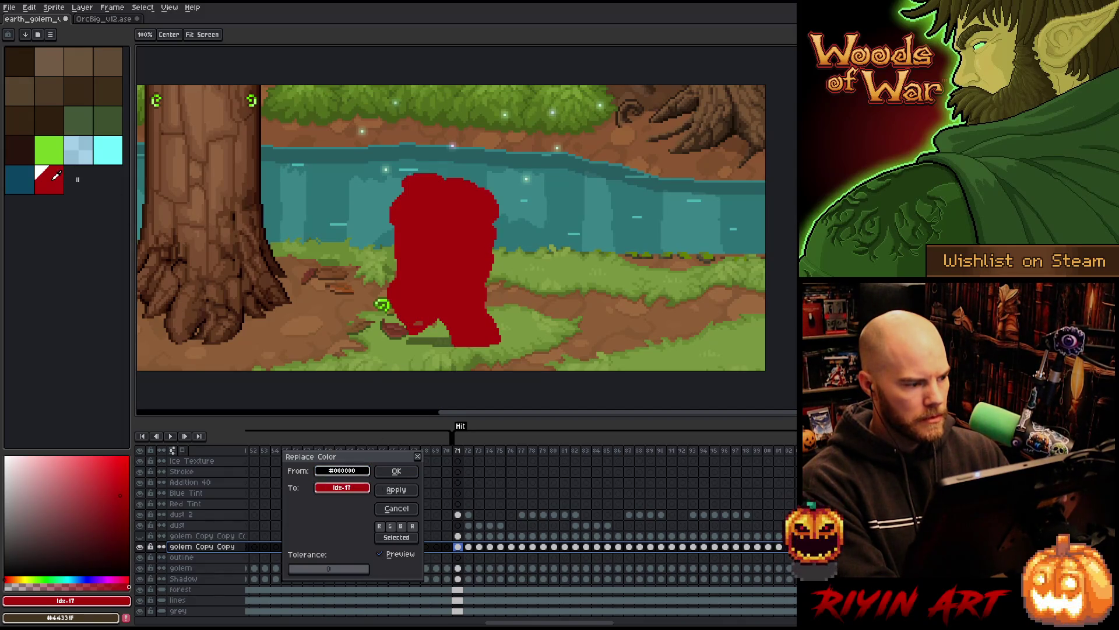
pyautogui.click(408, 470)
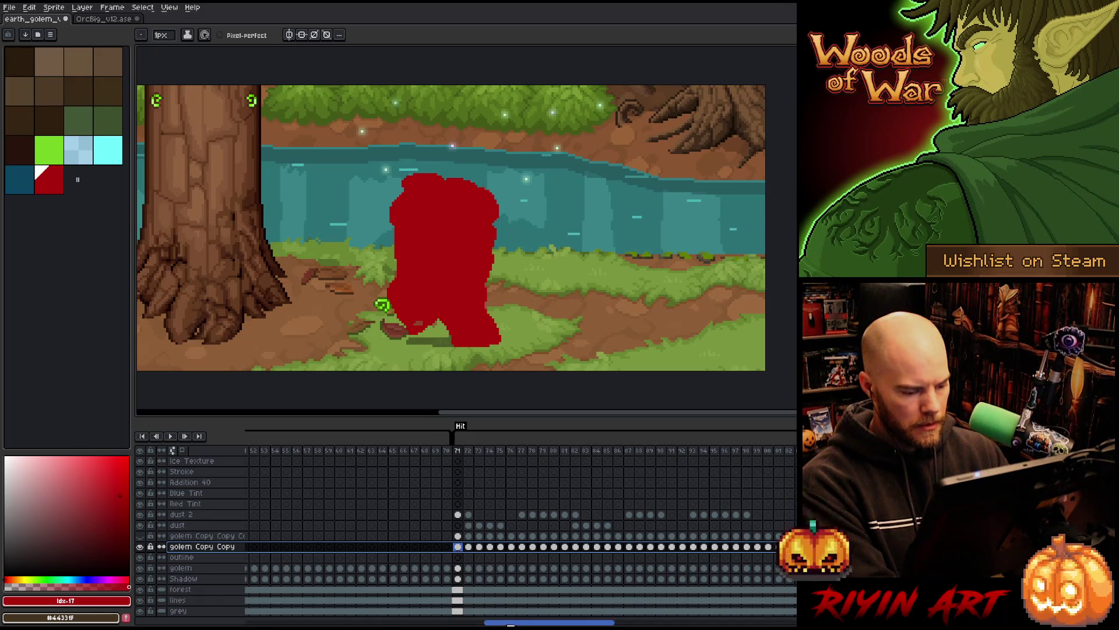
# Step: Scroll the timeline back and play the animation to preview the golem frames
pyautogui.moveTo(502, 622)
pyautogui.mouseDown()
pyautogui.moveTo(391, 624)
pyautogui.moveTo(706, 624)
pyautogui.mouseUp()
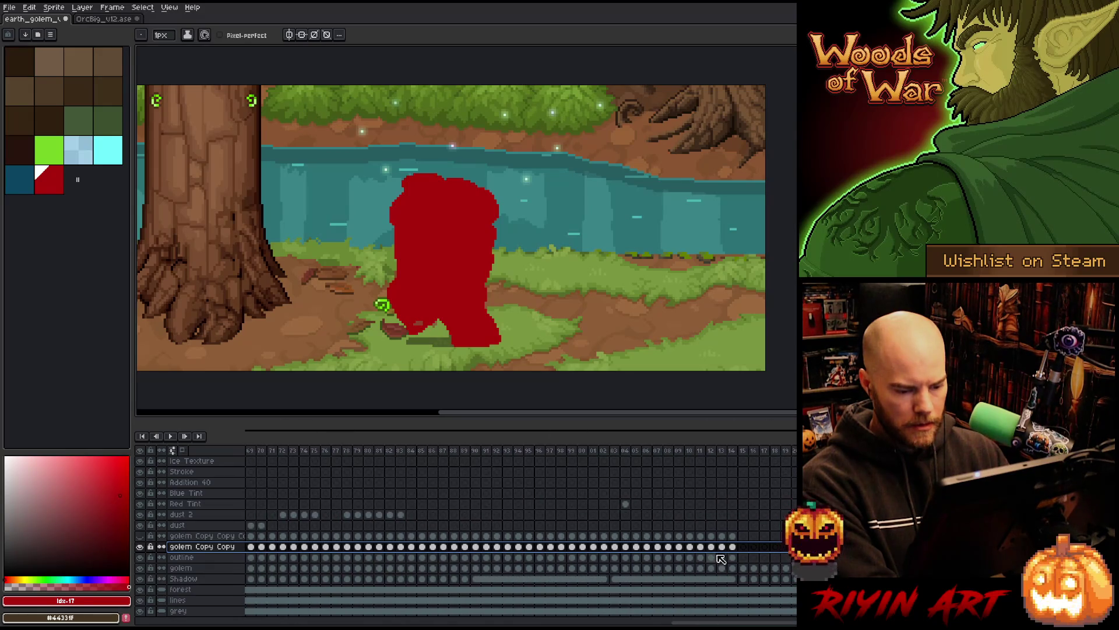
pyautogui.press('Return')
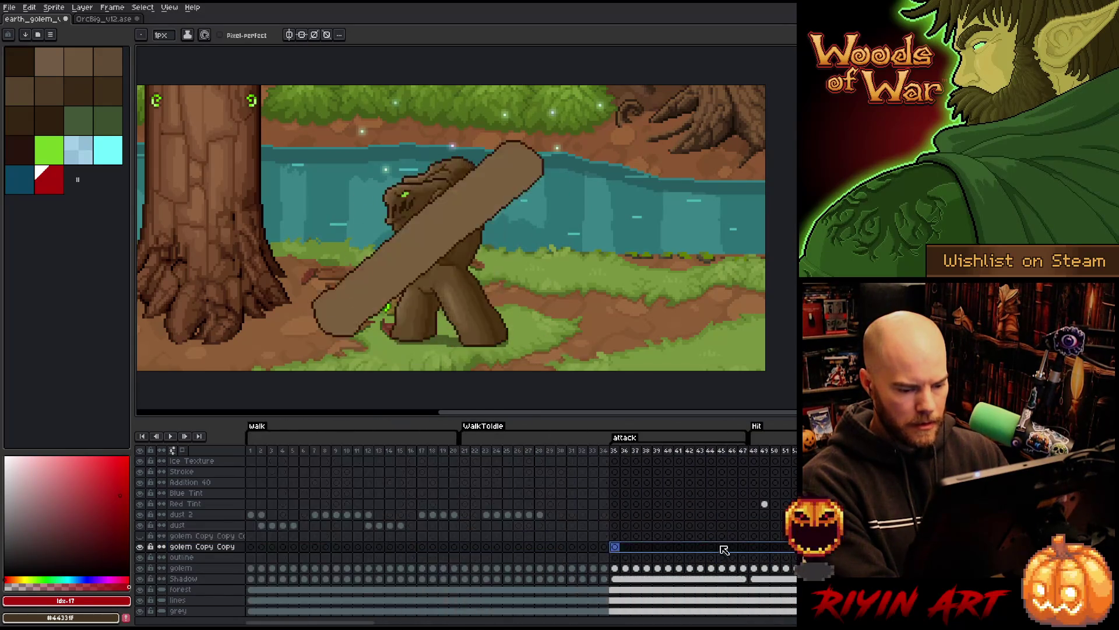
# Step: Hide the red golem Copy Copy layer, show the black copy, and open Replace Color on it
pyautogui.moveTo(352, 623); pyautogui.dragTo(609, 623)
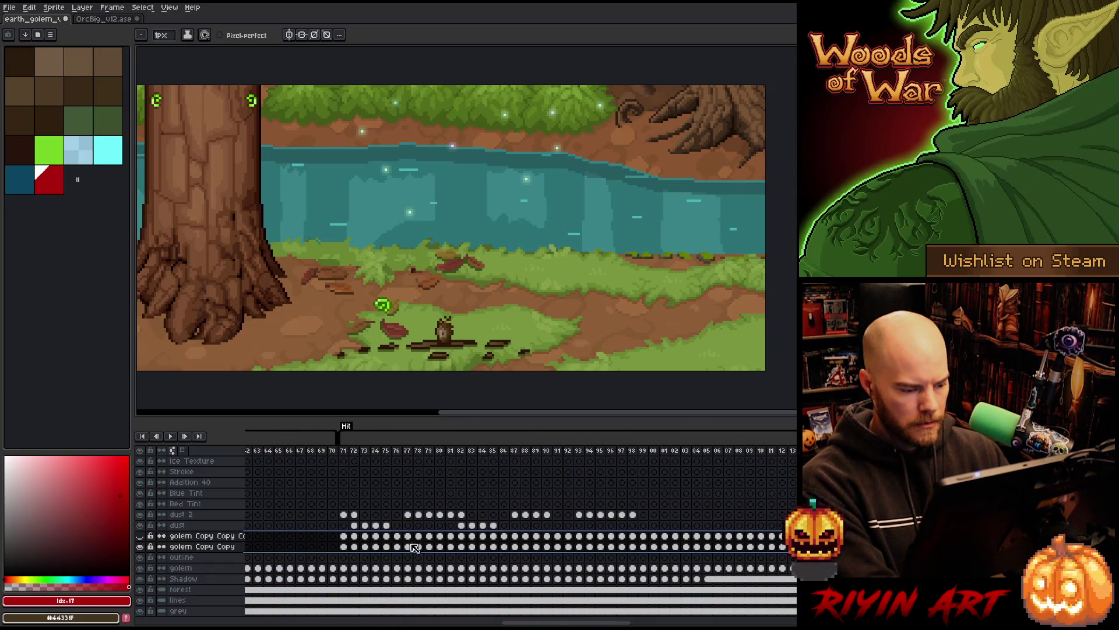
pyautogui.click(354, 536)
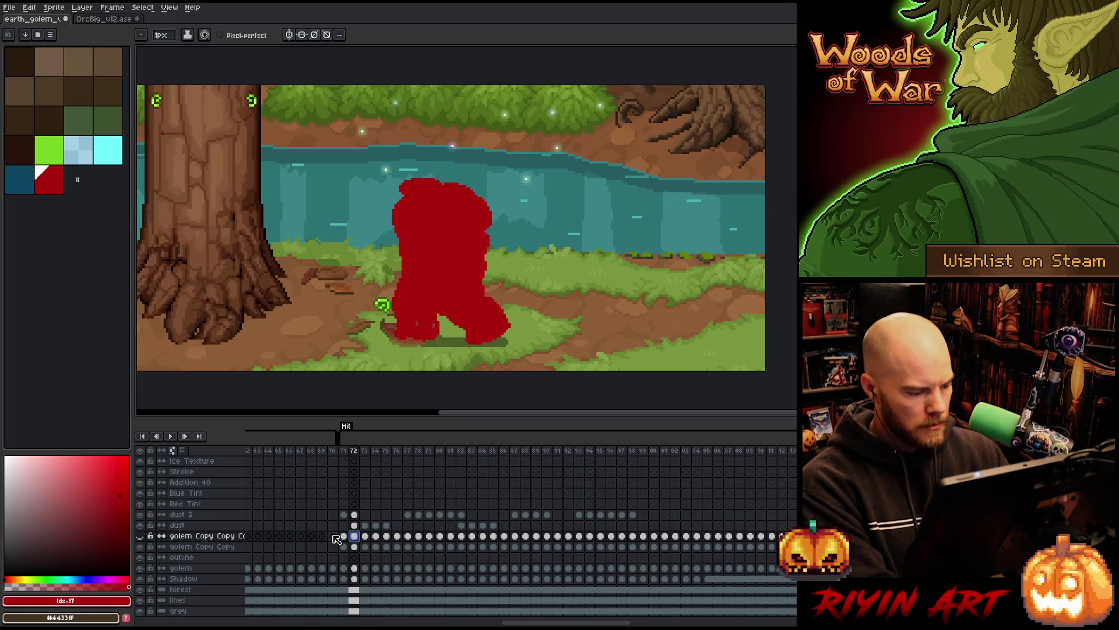
pyautogui.click(140, 546)
pyautogui.click(140, 536)
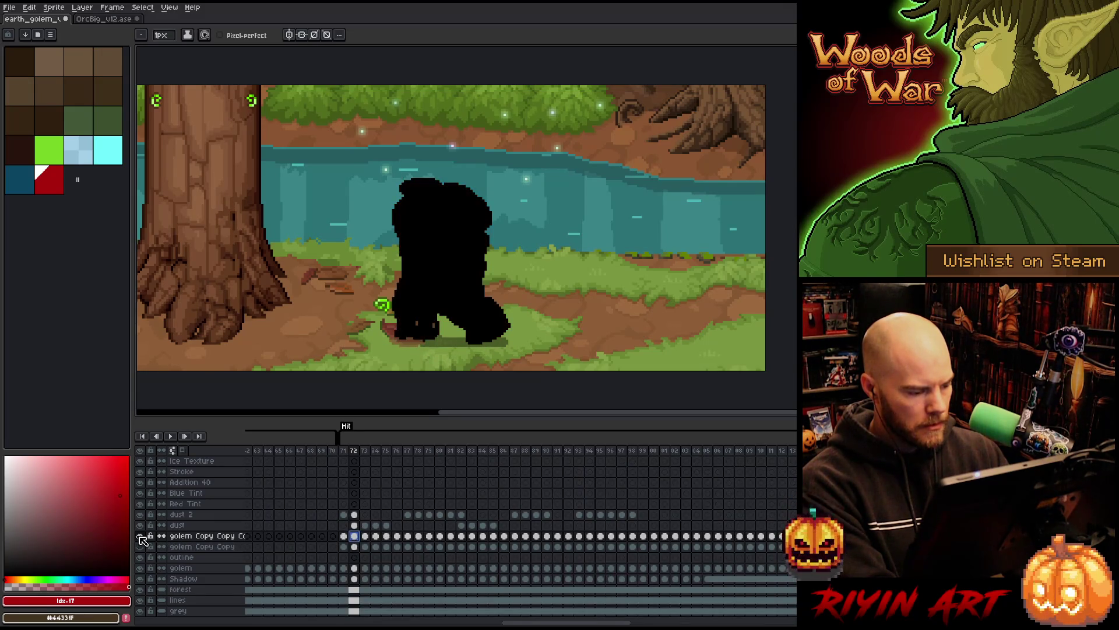
pyautogui.click(229, 537)
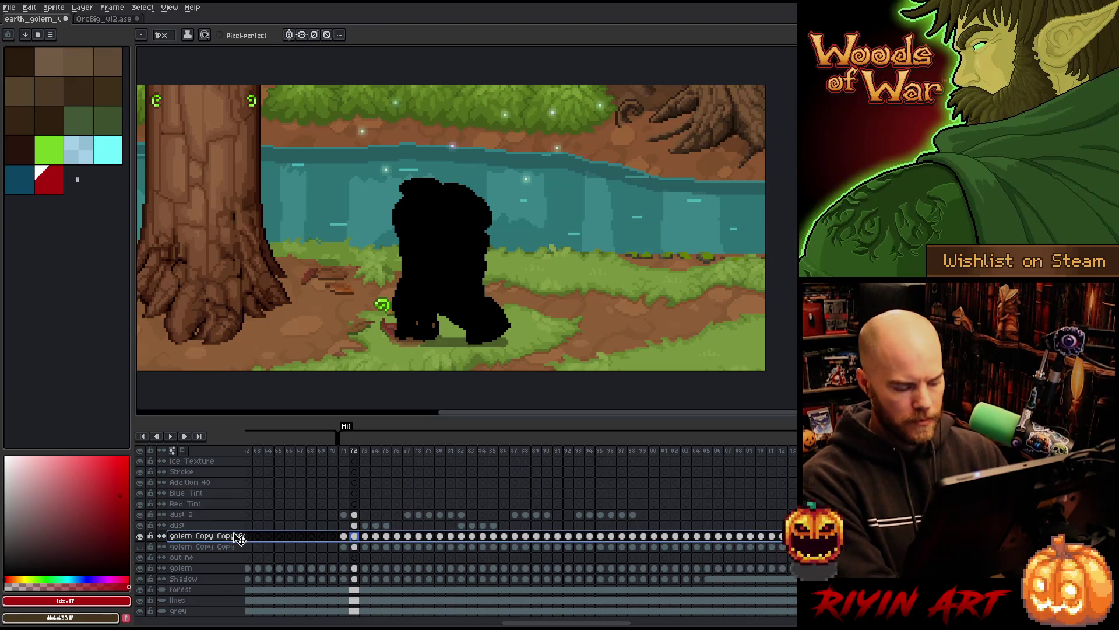
pyautogui.hotkey('shift', 'r')
# Step: Replace black with the dark blue palette swatch (index 16) on the golem mask layer
pyautogui.click(425, 256)
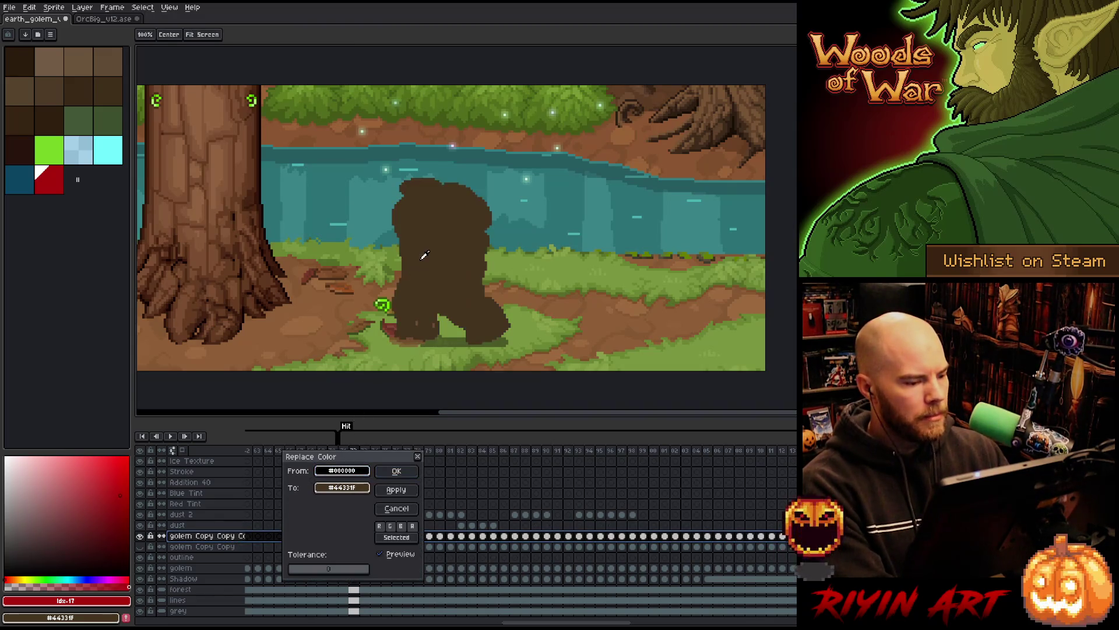
pyautogui.click(342, 488)
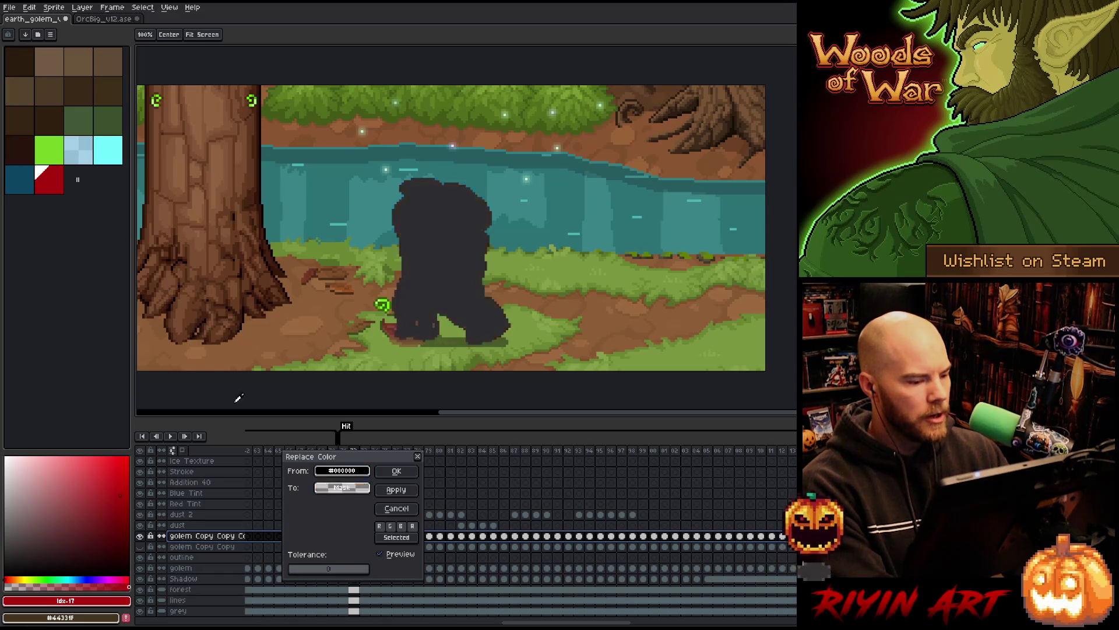
pyautogui.click(19, 183)
pyautogui.click(396, 473)
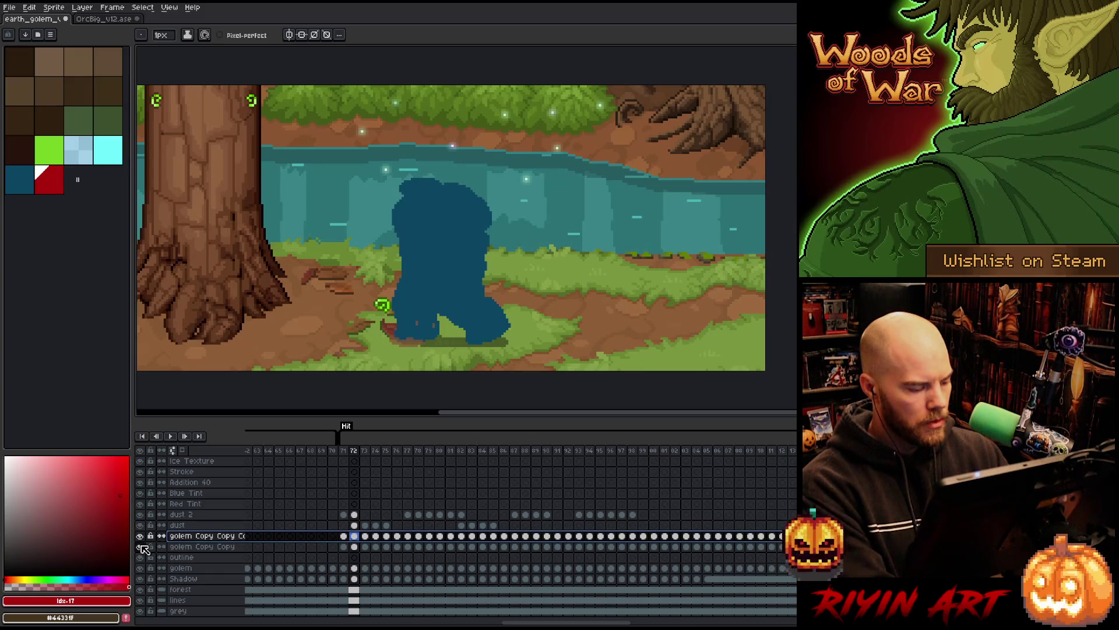
# Step: Select all golem Copy Copy Copy frames, preview playback, and drag the cels up toward the tint rows
pyautogui.moveTo(544, 623)
pyautogui.mouseDown()
pyautogui.moveTo(611, 623)
pyautogui.moveTo(506, 623)
pyautogui.mouseUp()
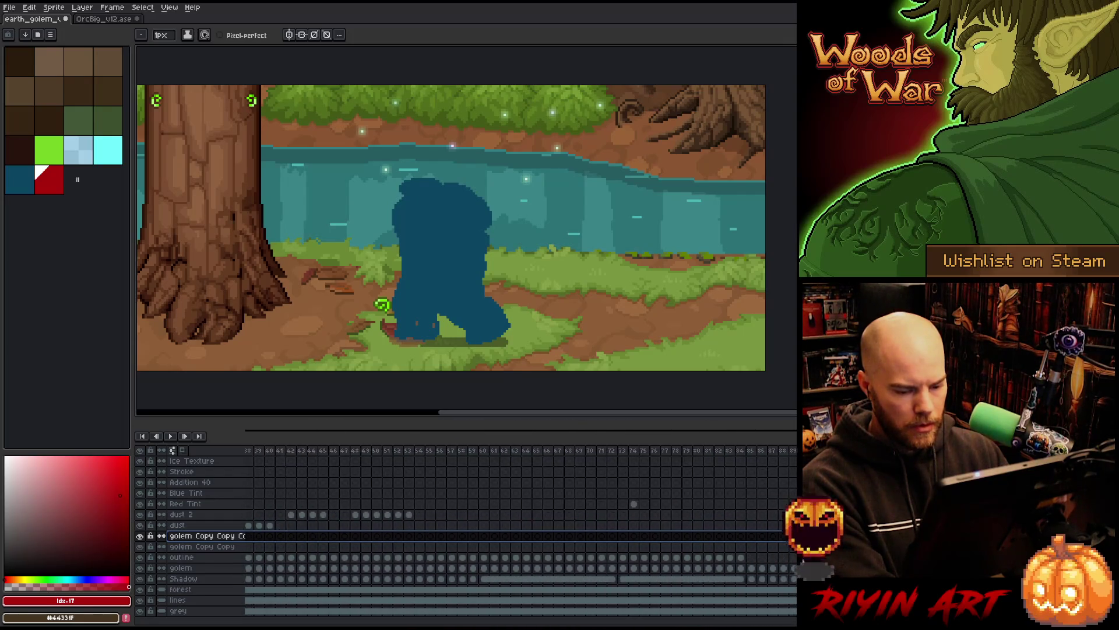
pyautogui.click(204, 535)
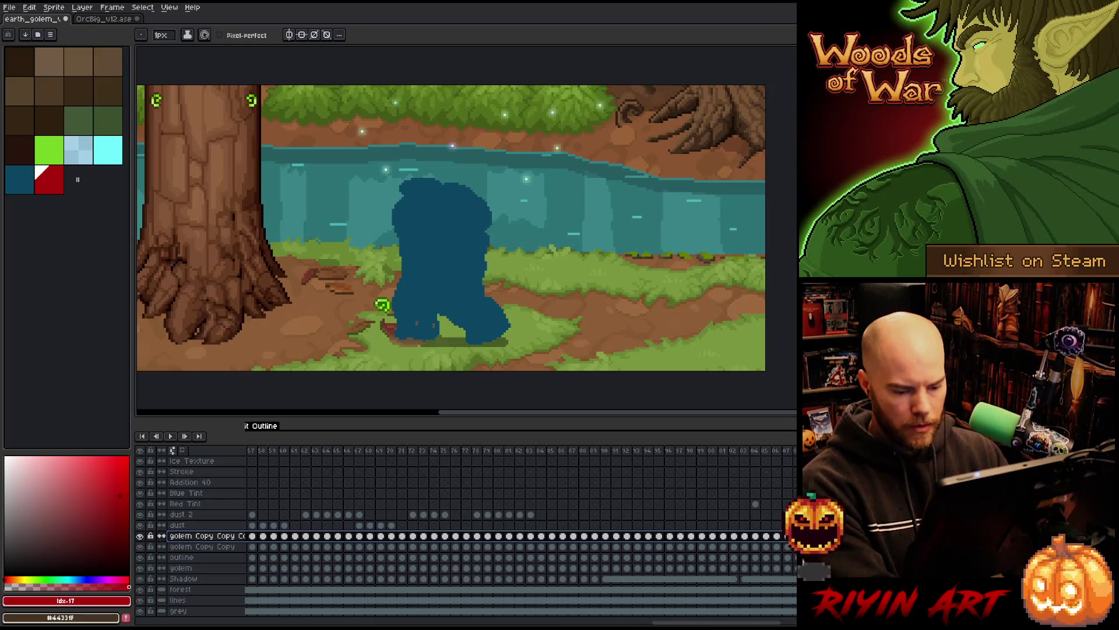
pyautogui.press('Return')
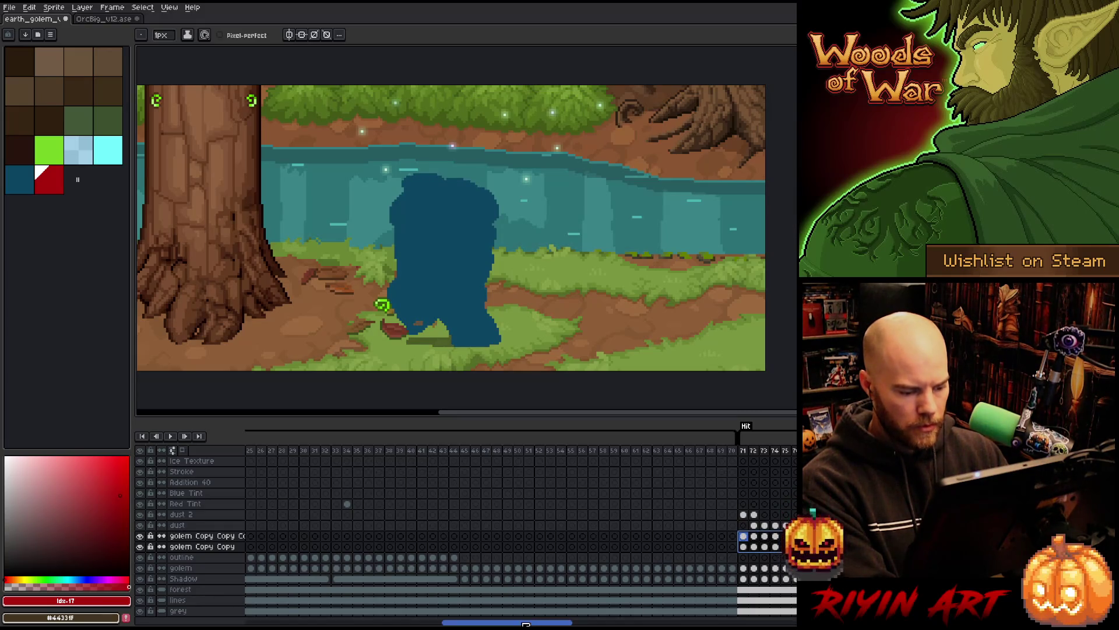
pyautogui.moveTo(532, 620); pyautogui.dragTo(588, 622)
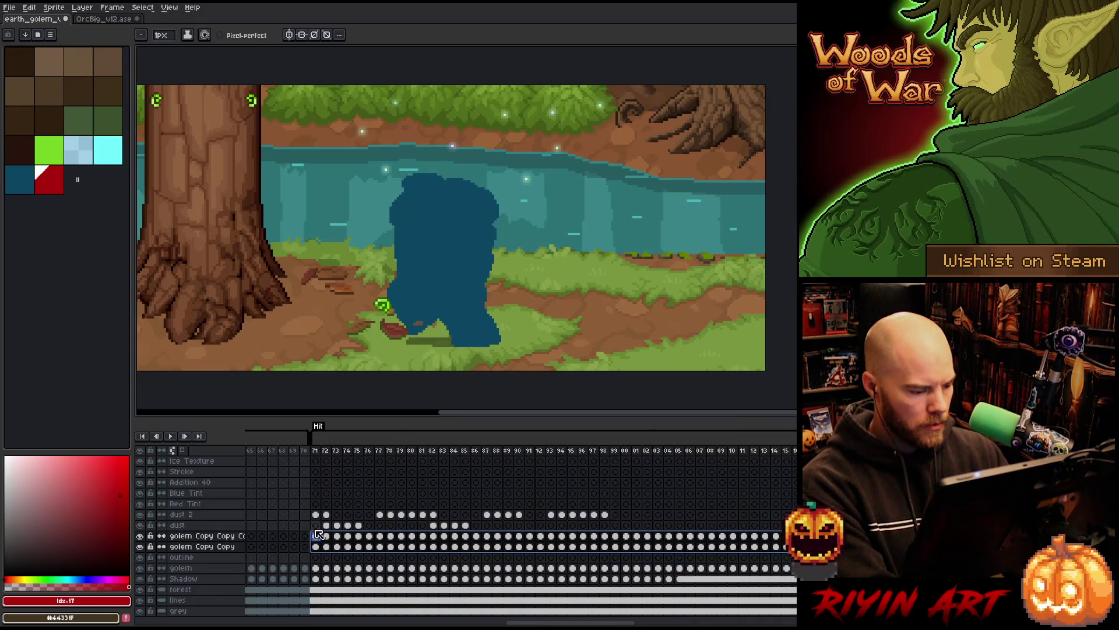
pyautogui.moveTo(317, 535); pyautogui.dragTo(320, 501)
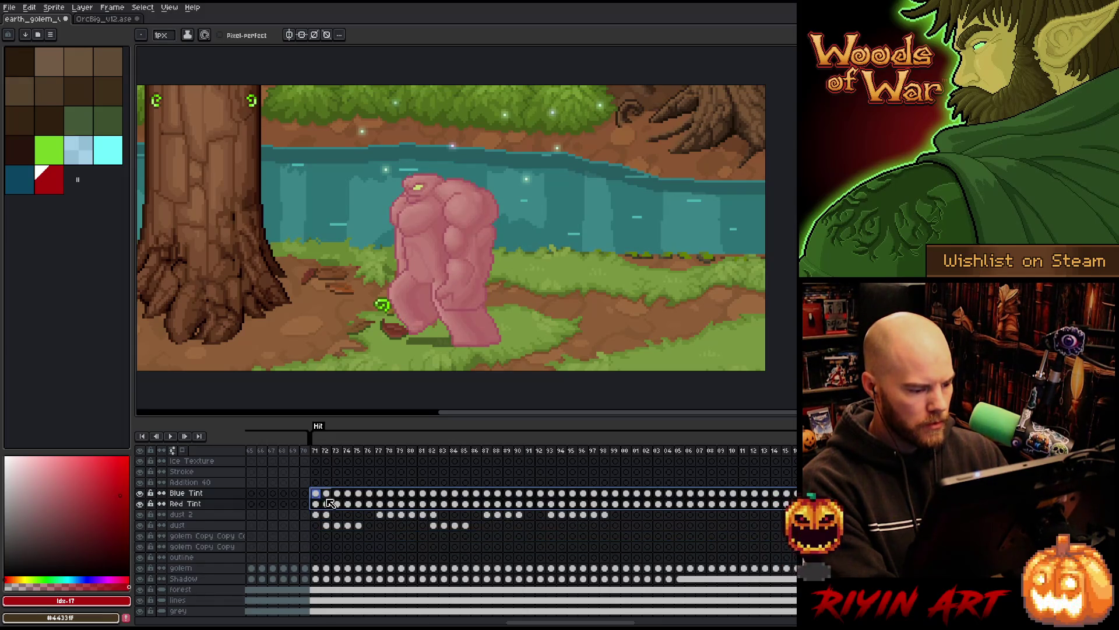
# Step: Alternate the Blue Tint and Red Tint cels across frames 71 to 91
pyautogui.click(319, 494)
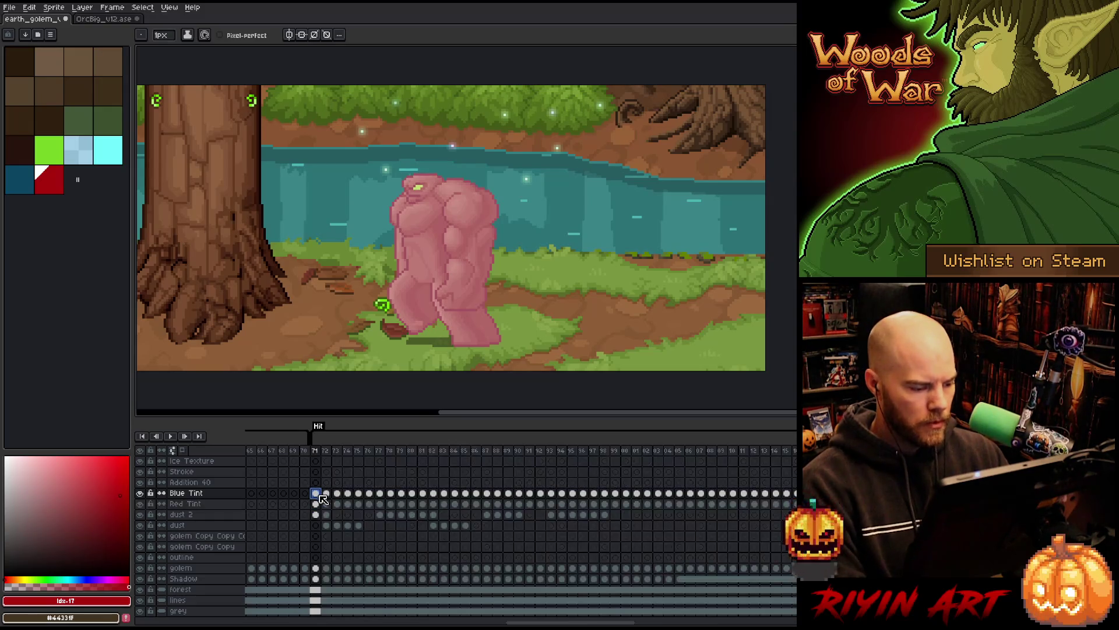
pyautogui.click(326, 494)
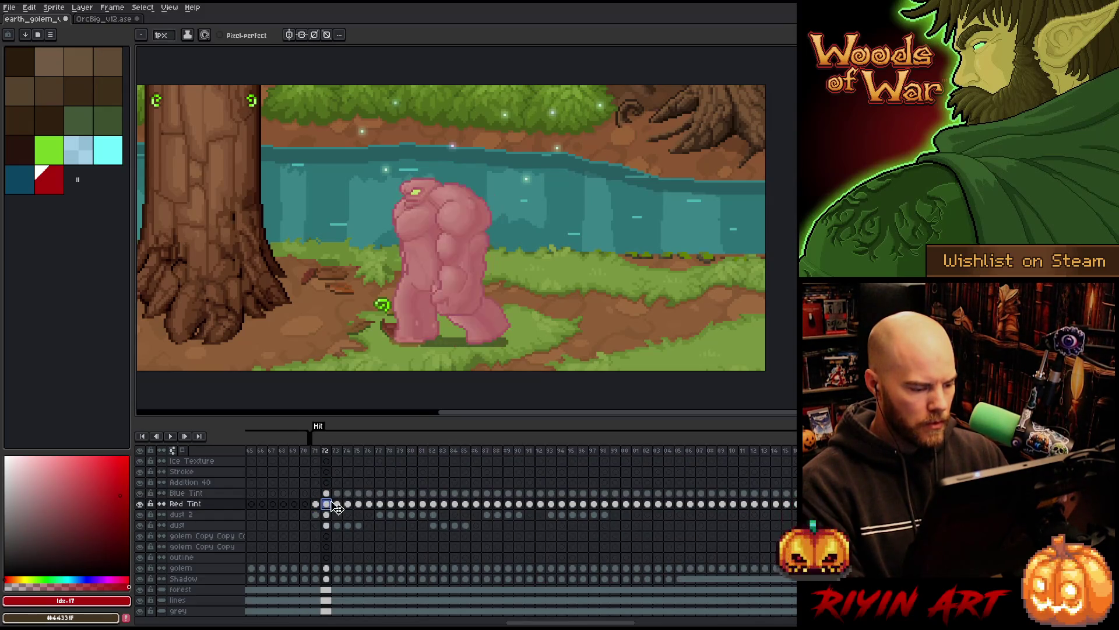
pyautogui.click(340, 496)
pyautogui.click(348, 495)
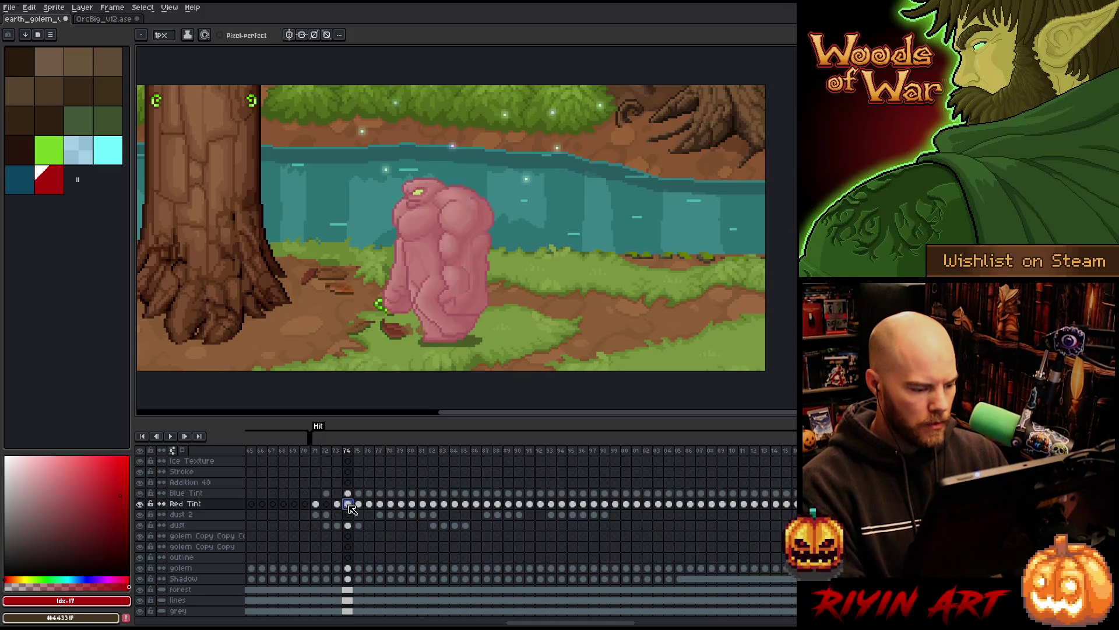
pyautogui.click(358, 494)
pyautogui.click(369, 494)
pyautogui.click(380, 504)
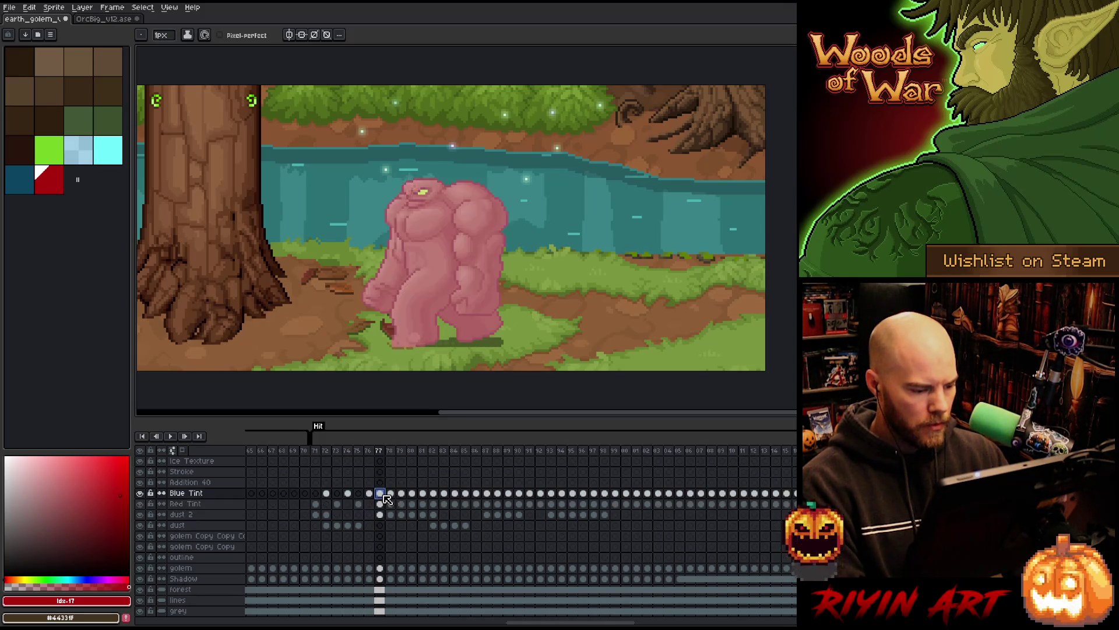
pyautogui.click(390, 504)
pyautogui.click(401, 503)
pyautogui.click(411, 504)
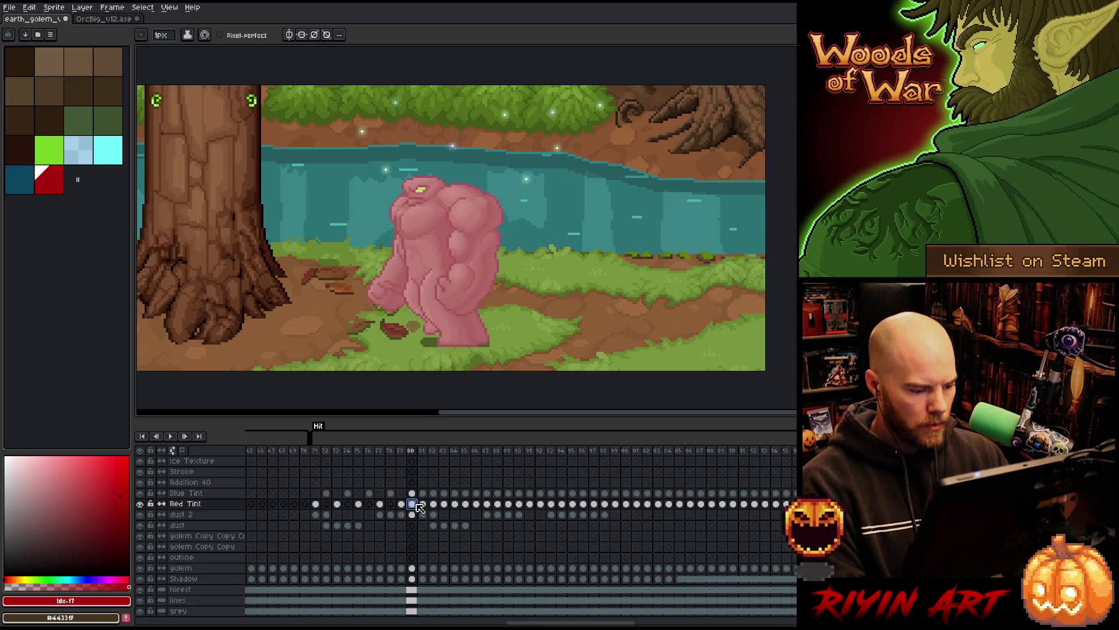
pyautogui.click(422, 494)
pyautogui.click(434, 503)
pyautogui.click(444, 504)
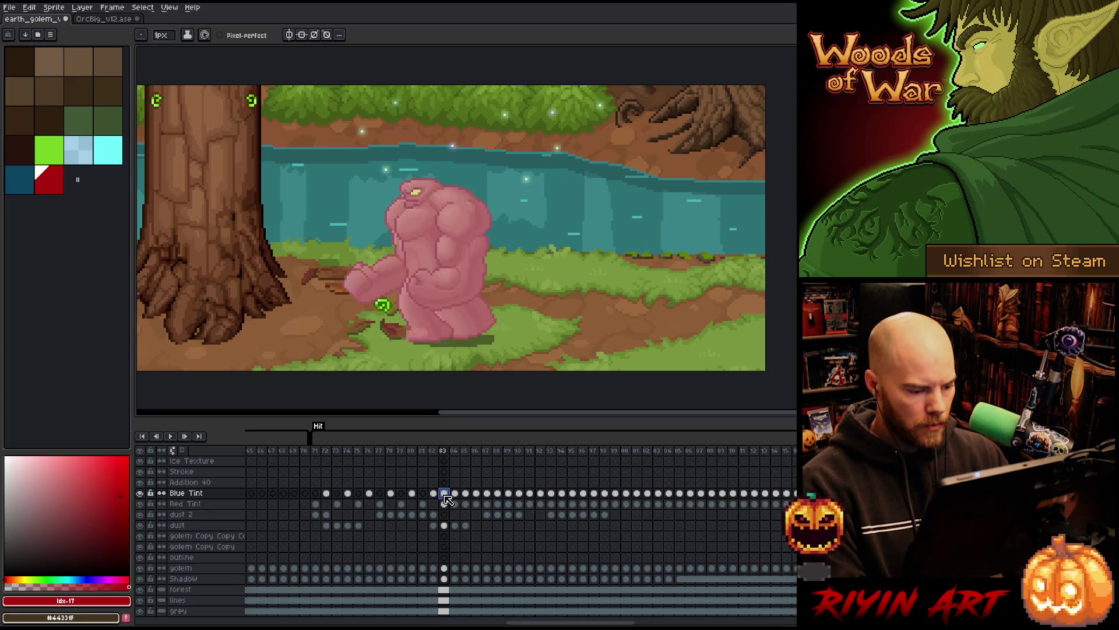
pyautogui.click(455, 504)
pyautogui.click(466, 504)
pyautogui.click(477, 504)
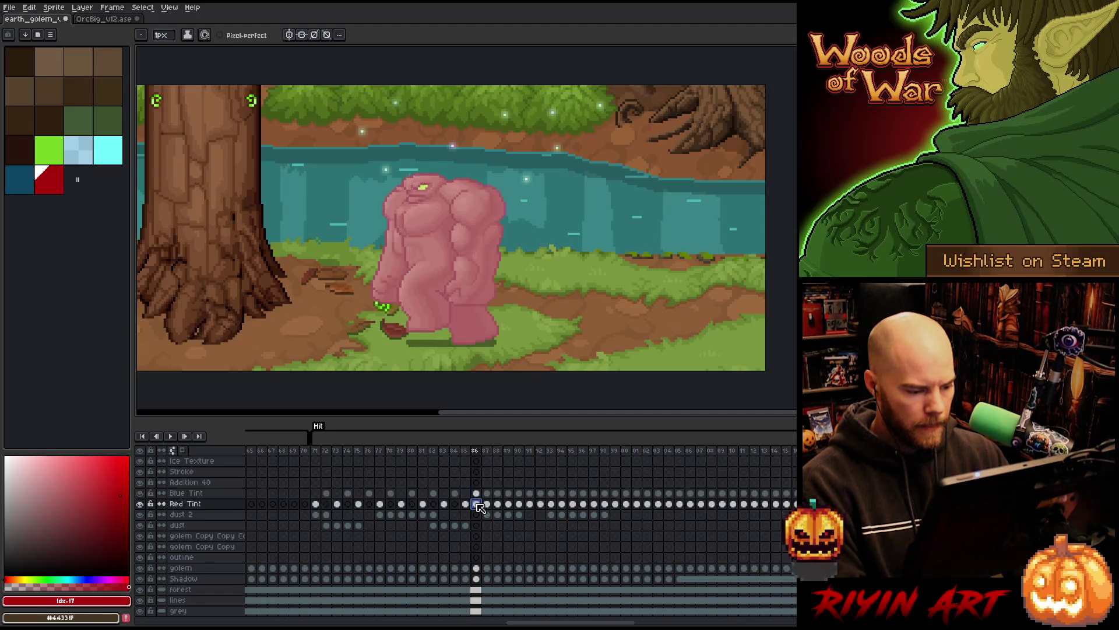
pyautogui.click(487, 504)
pyautogui.click(498, 504)
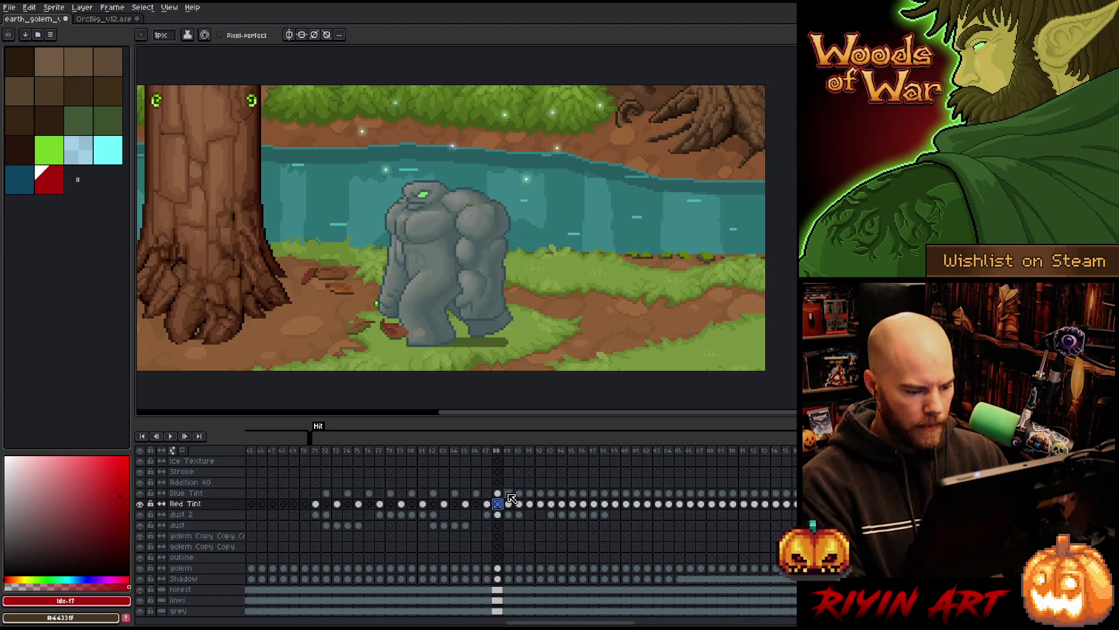
pyautogui.click(509, 493)
pyautogui.click(519, 494)
pyautogui.click(530, 494)
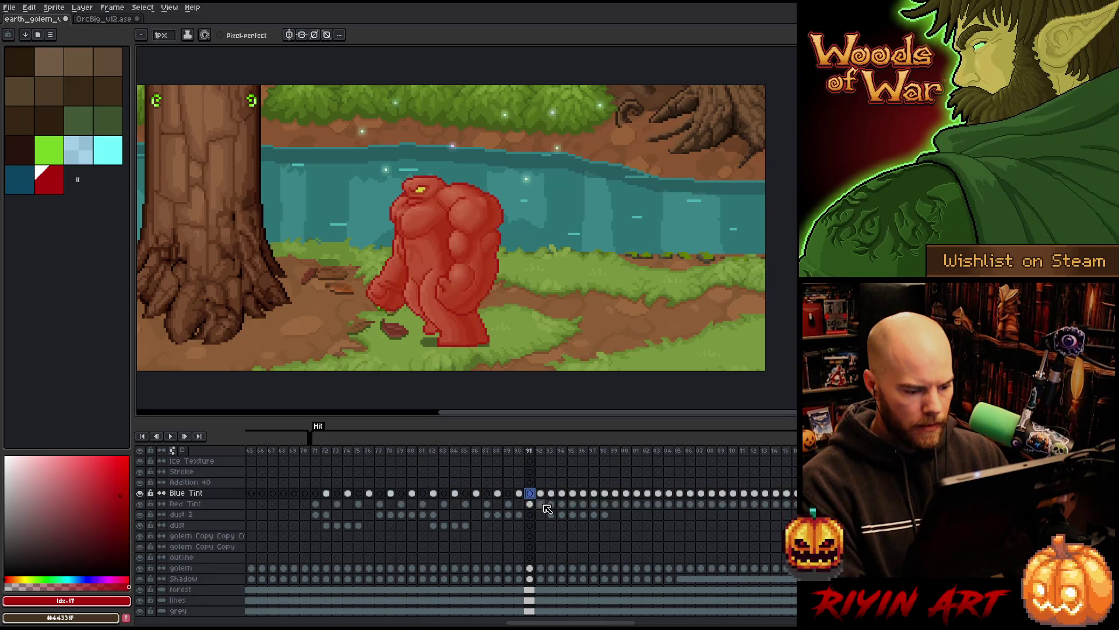
# Step: Continue alternating the tint cels across frames 94 to 116
pyautogui.press('Right')
pyautogui.press('Right')
pyautogui.click(563, 504)
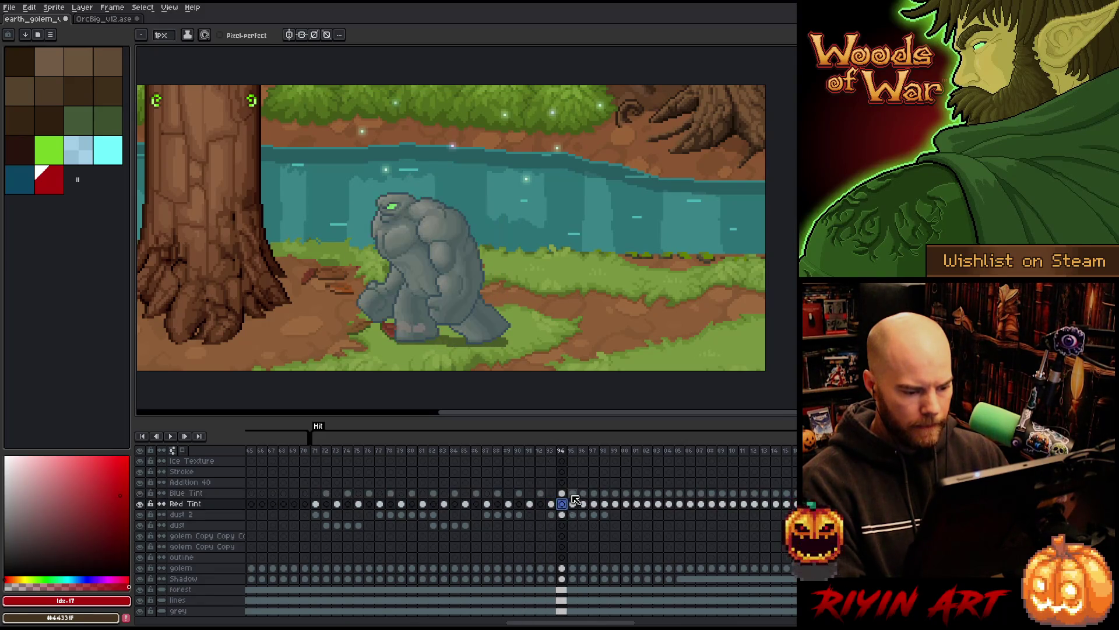
pyautogui.click(572, 503)
pyautogui.click(583, 504)
pyautogui.click(593, 494)
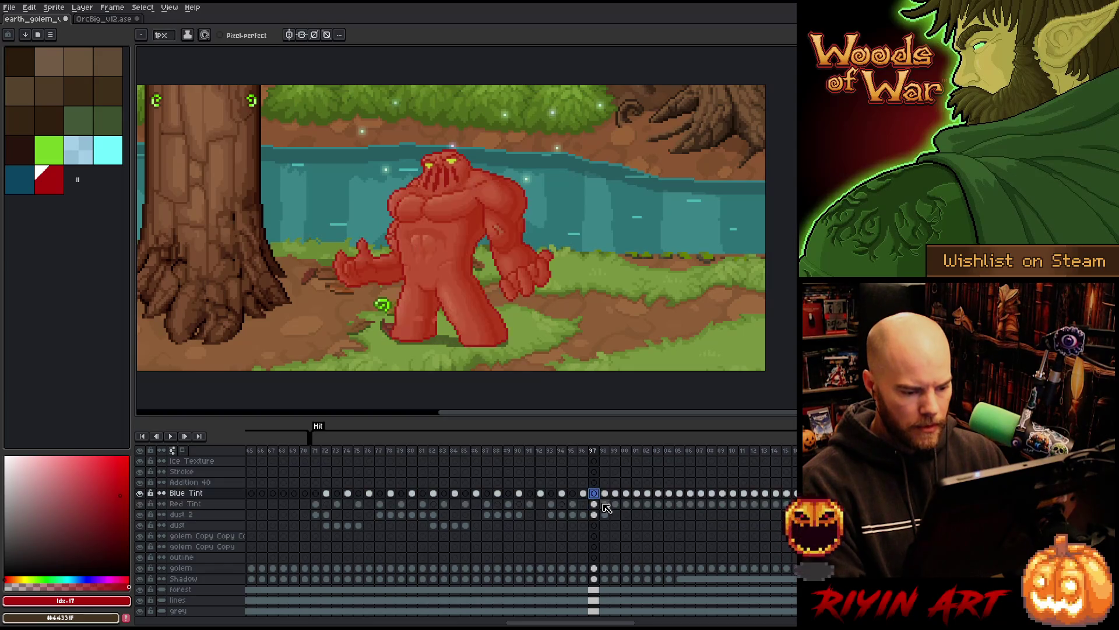
pyautogui.click(604, 494)
pyautogui.click(615, 493)
pyautogui.click(626, 503)
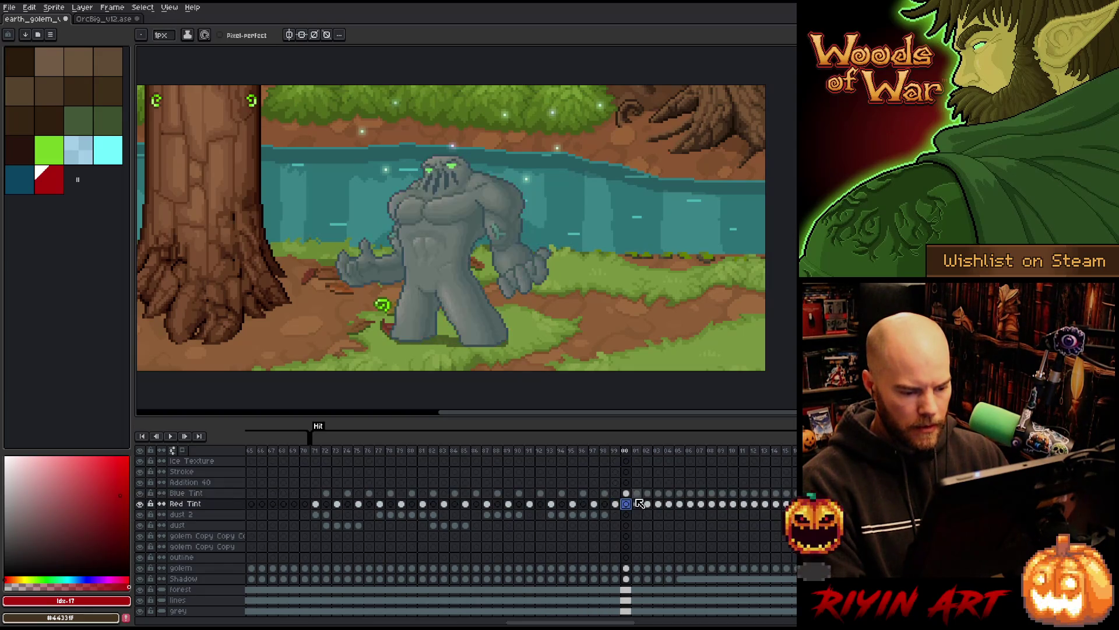
pyautogui.click(636, 494)
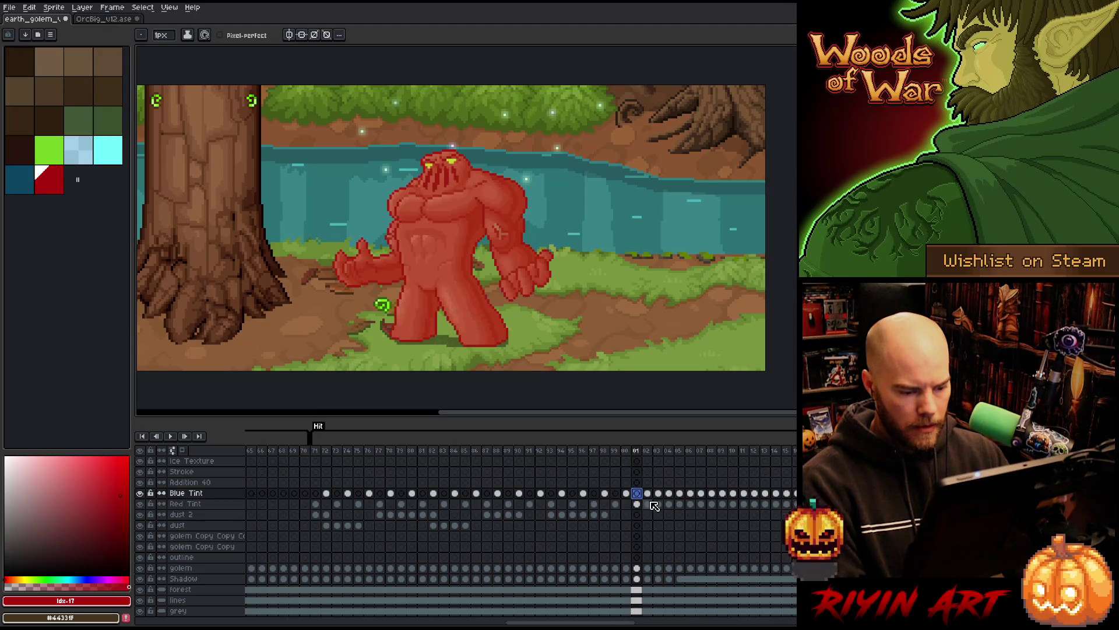
pyautogui.click(647, 504)
pyautogui.click(658, 494)
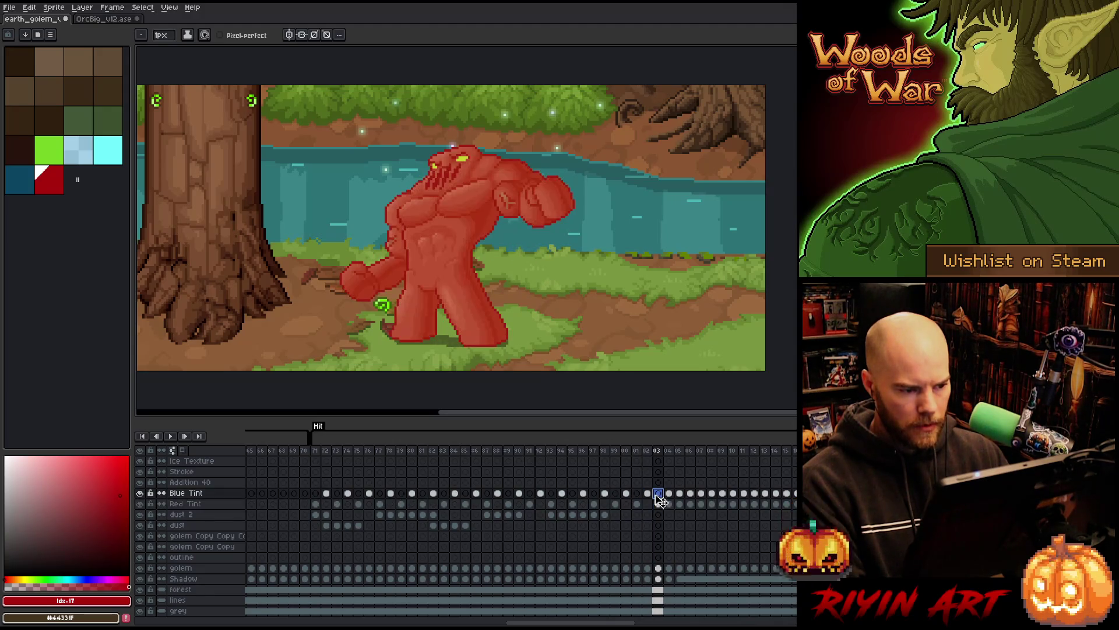
pyautogui.click(669, 503)
pyautogui.click(679, 494)
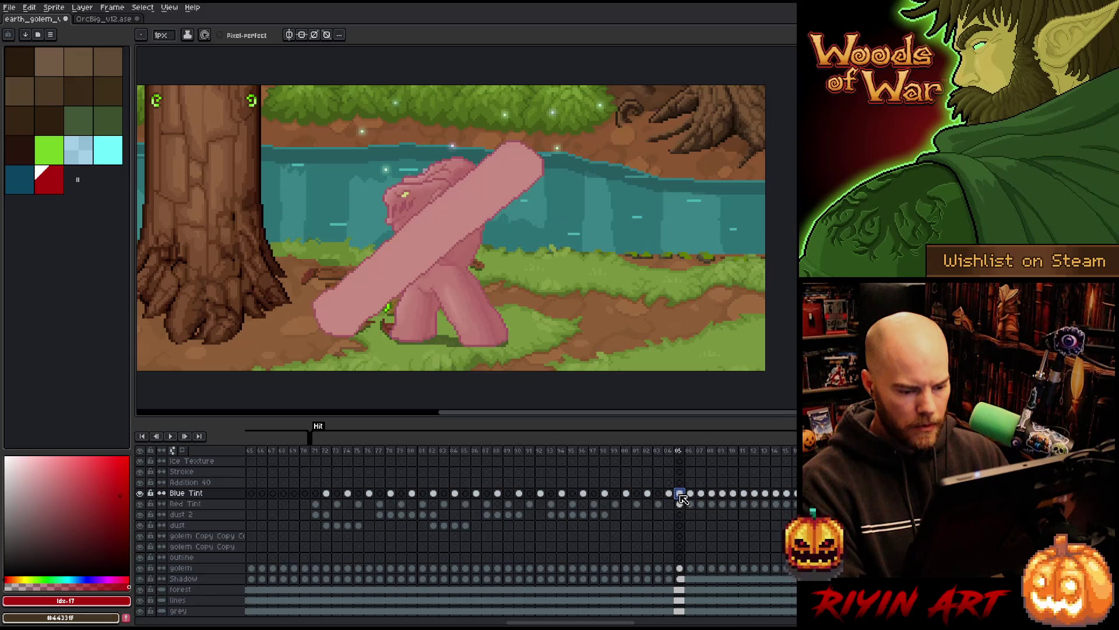
pyautogui.click(691, 504)
pyautogui.click(701, 494)
pyautogui.click(701, 503)
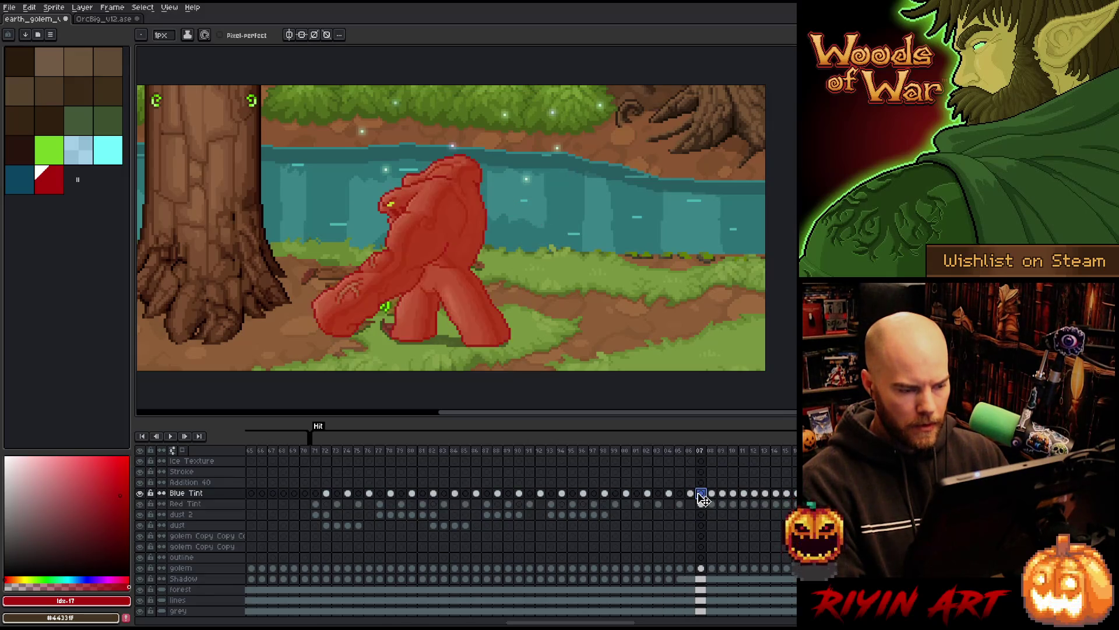
pyautogui.click(711, 503)
pyautogui.click(722, 504)
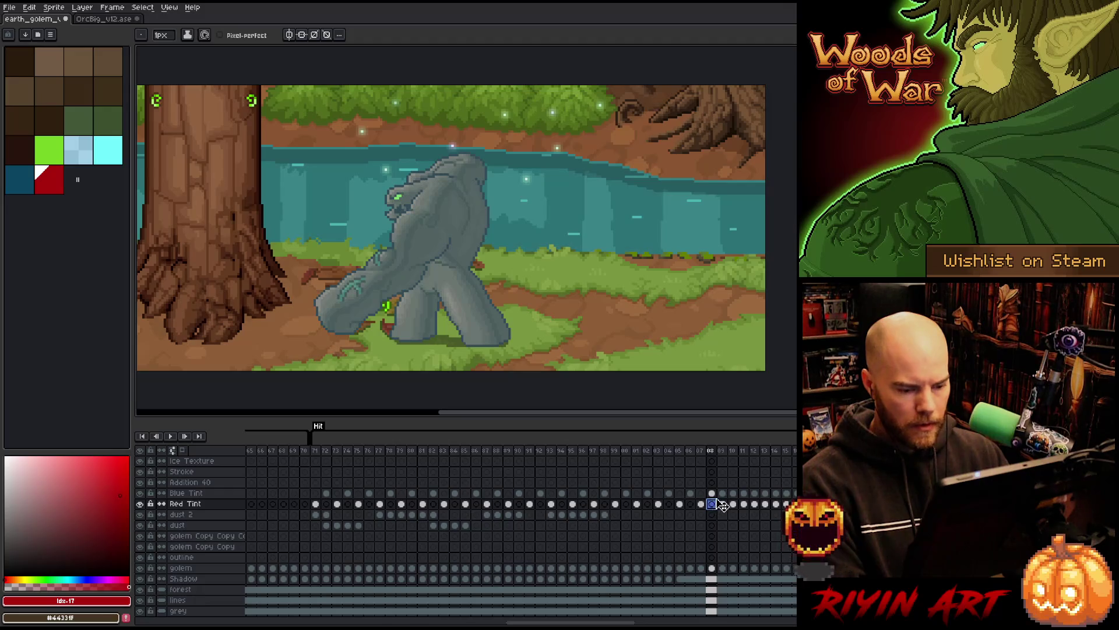
pyautogui.click(722, 493)
pyautogui.click(733, 503)
pyautogui.click(743, 503)
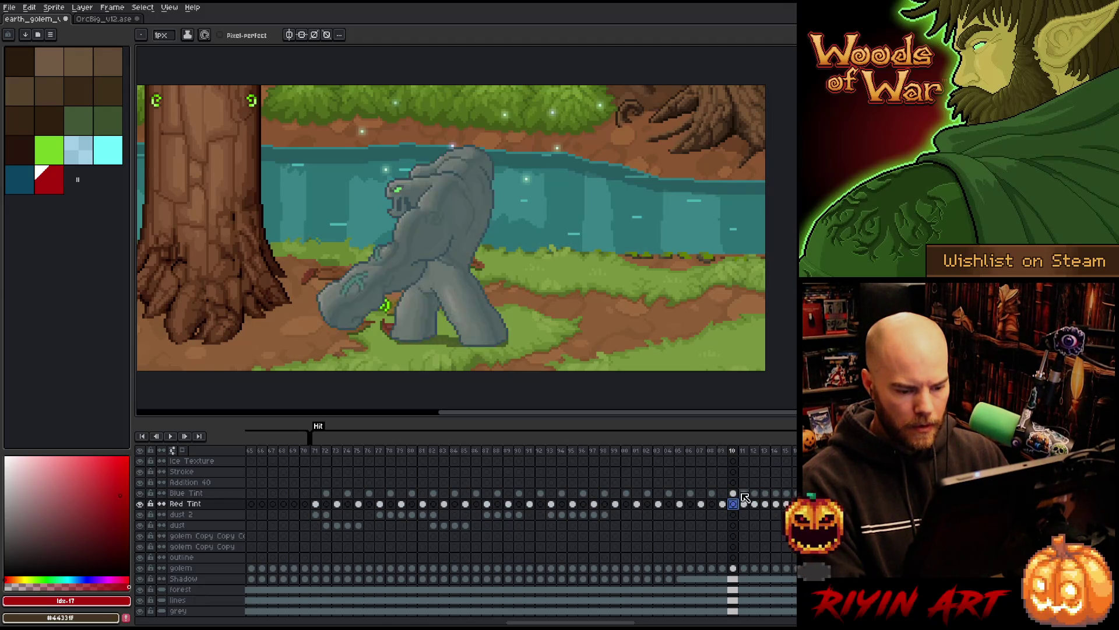
pyautogui.click(743, 493)
pyautogui.click(754, 493)
pyautogui.click(764, 504)
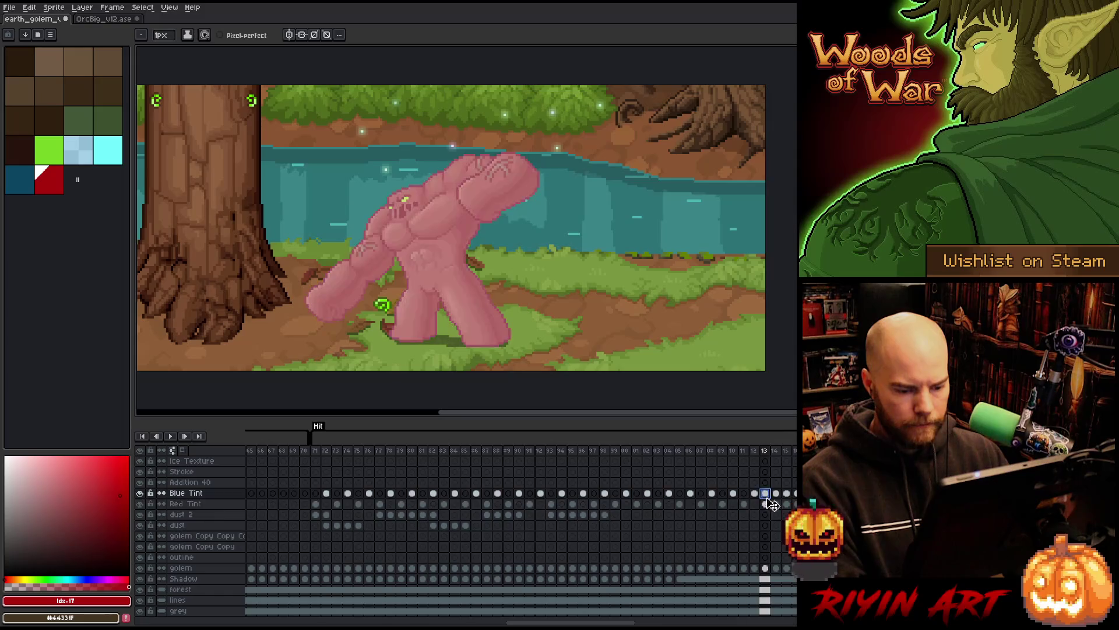
pyautogui.click(776, 504)
pyautogui.click(775, 493)
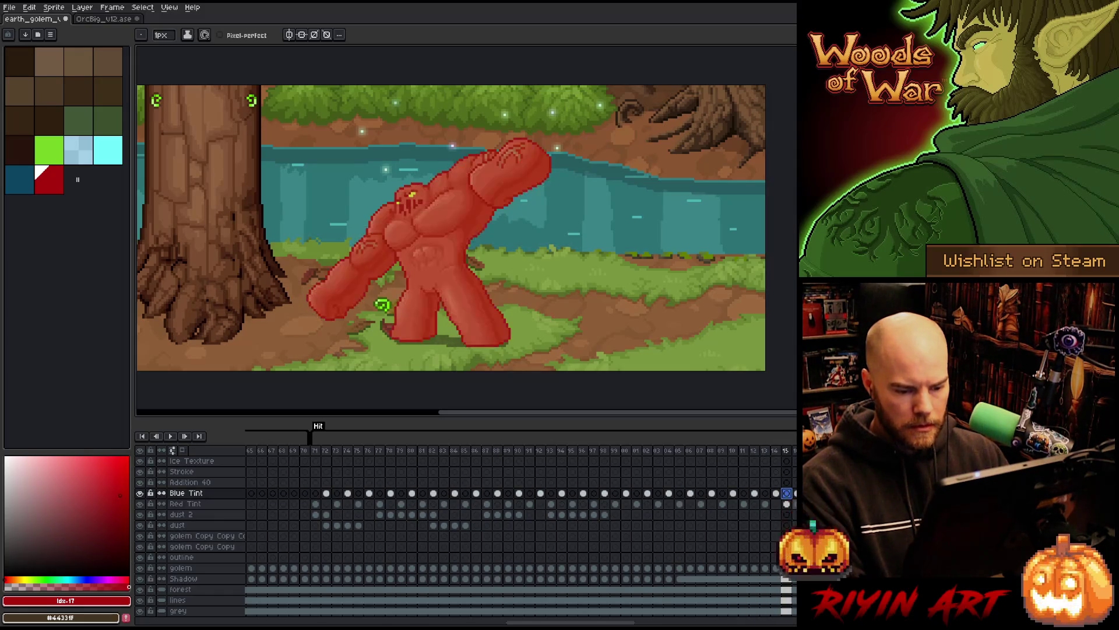
pyautogui.click(785, 504)
pyautogui.click(786, 493)
pyautogui.press('Right')
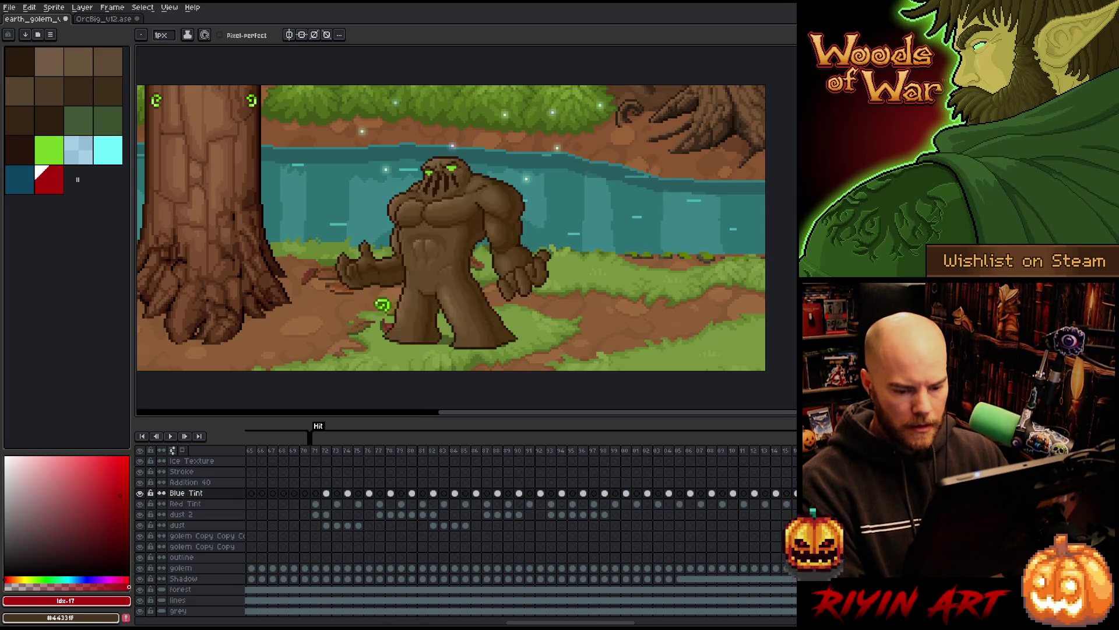
# Step: Delete the Blue Tint and Red Tint cels from the Hit Outline frames, then undo it
pyautogui.keyDown('shift'); pyautogui.click(318, 504); pyautogui.keyUp('shift')
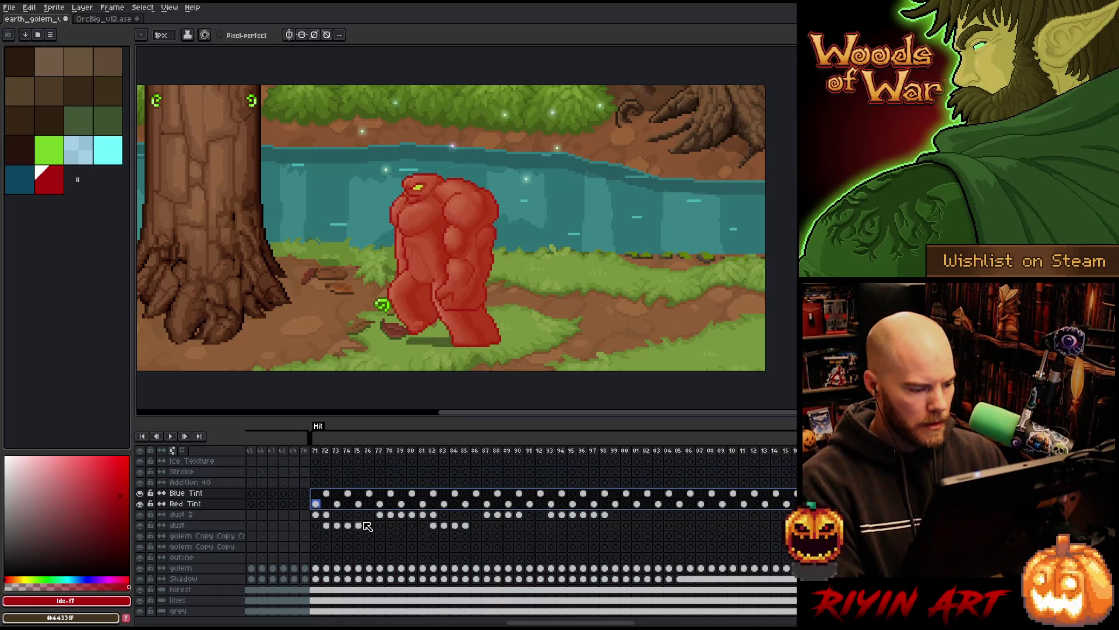
pyautogui.moveTo(494, 622); pyautogui.dragTo(641, 623)
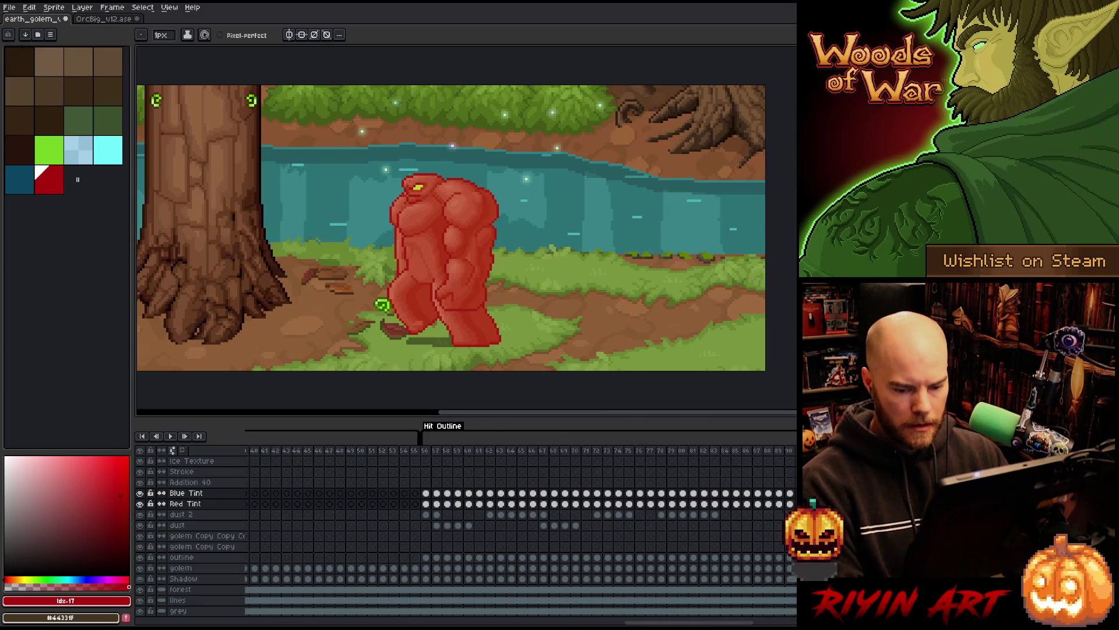
pyautogui.press('Delete')
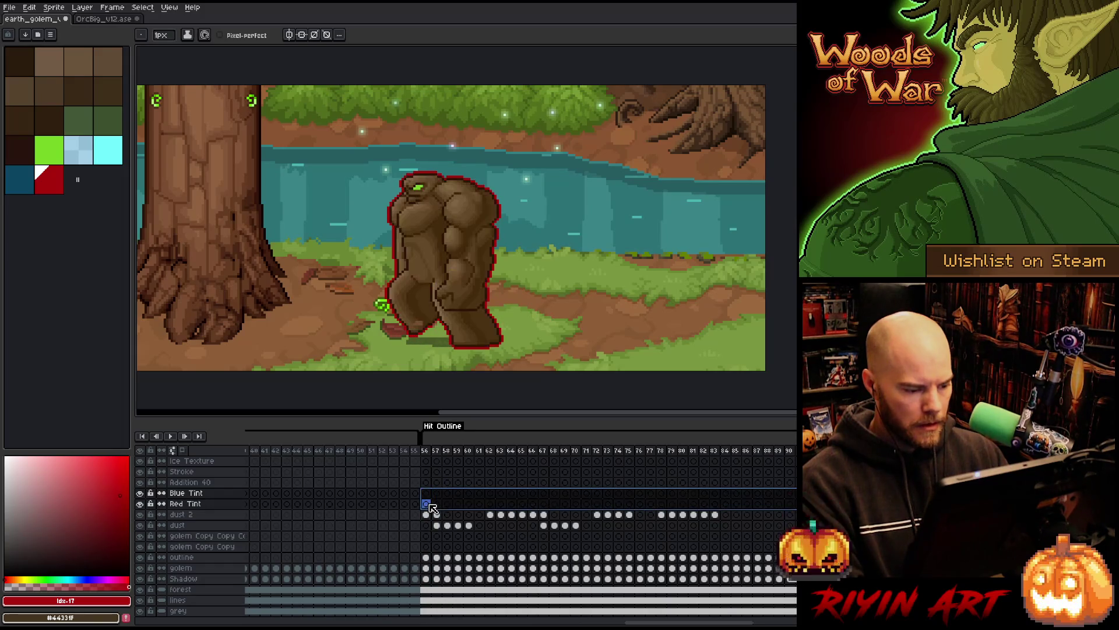
pyautogui.hotkey('ctrl', 'z')
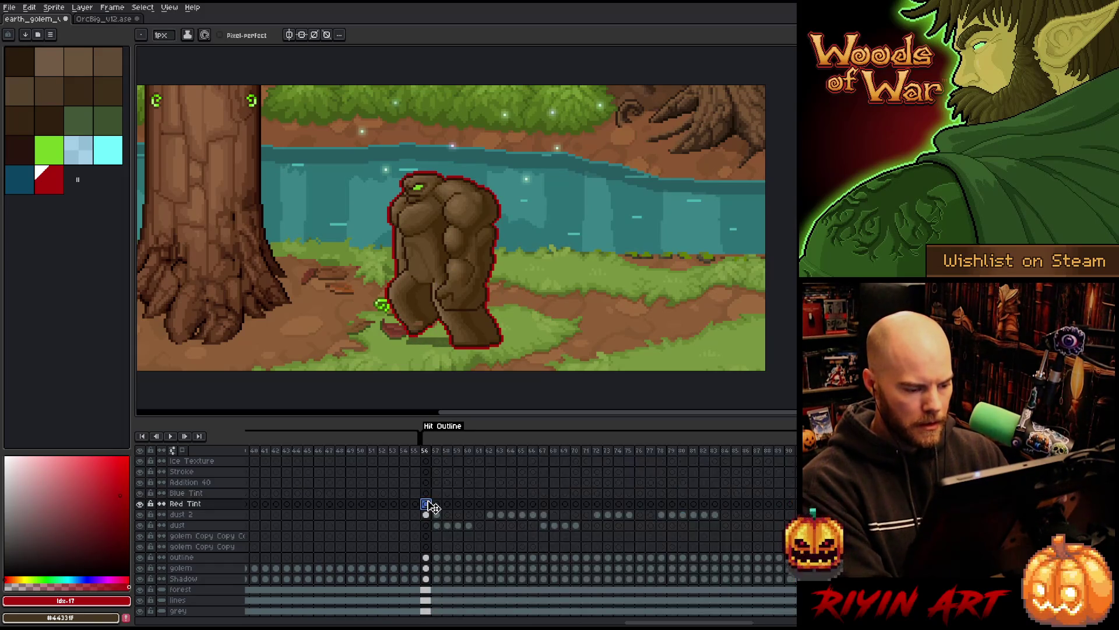
pyautogui.hotkey('ctrl', 'z')
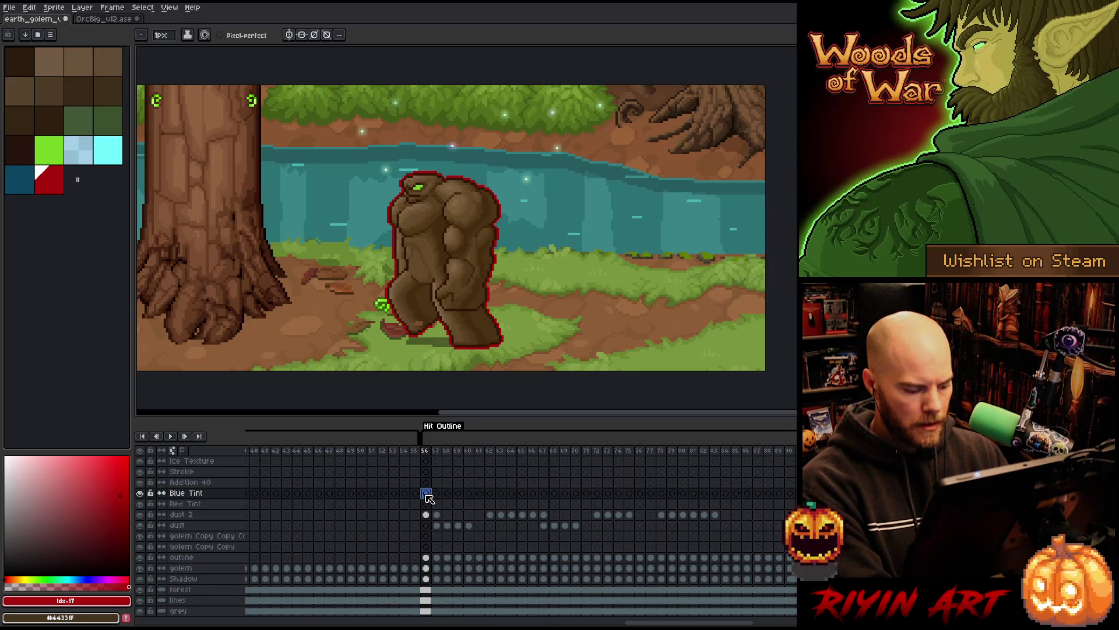
pyautogui.hotkey('ctrl', 'z')
# Step: Select frames 56 to 90 and play the animation to preview the tints
pyautogui.moveTo(427, 452); pyautogui.dragTo(790, 452)
pyautogui.press('Return')
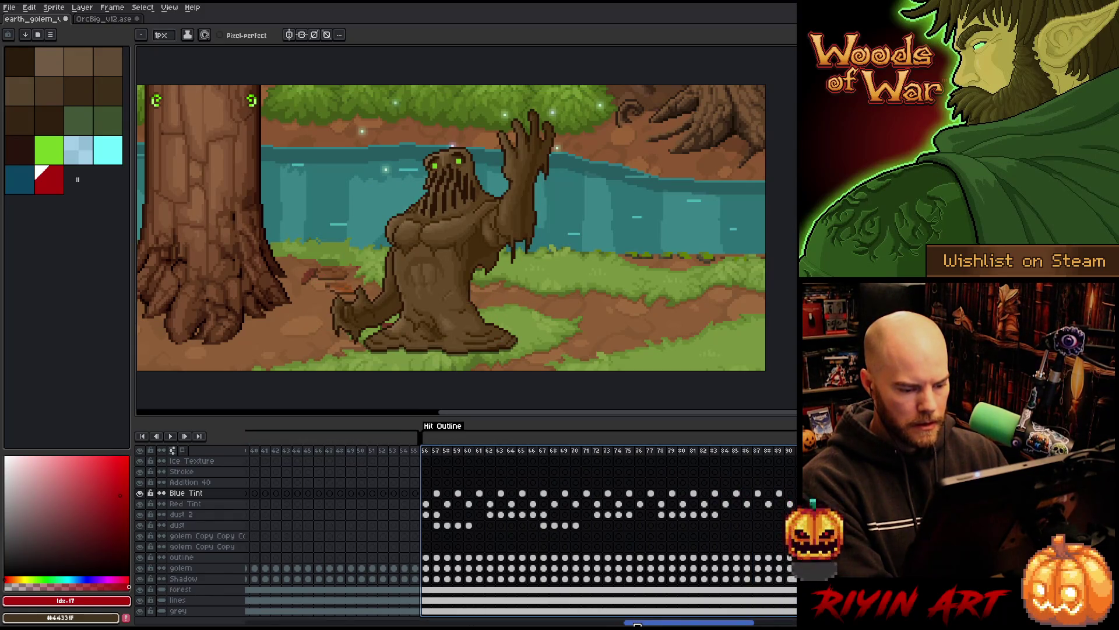
pyautogui.moveTo(637, 624); pyautogui.dragTo(674, 624)
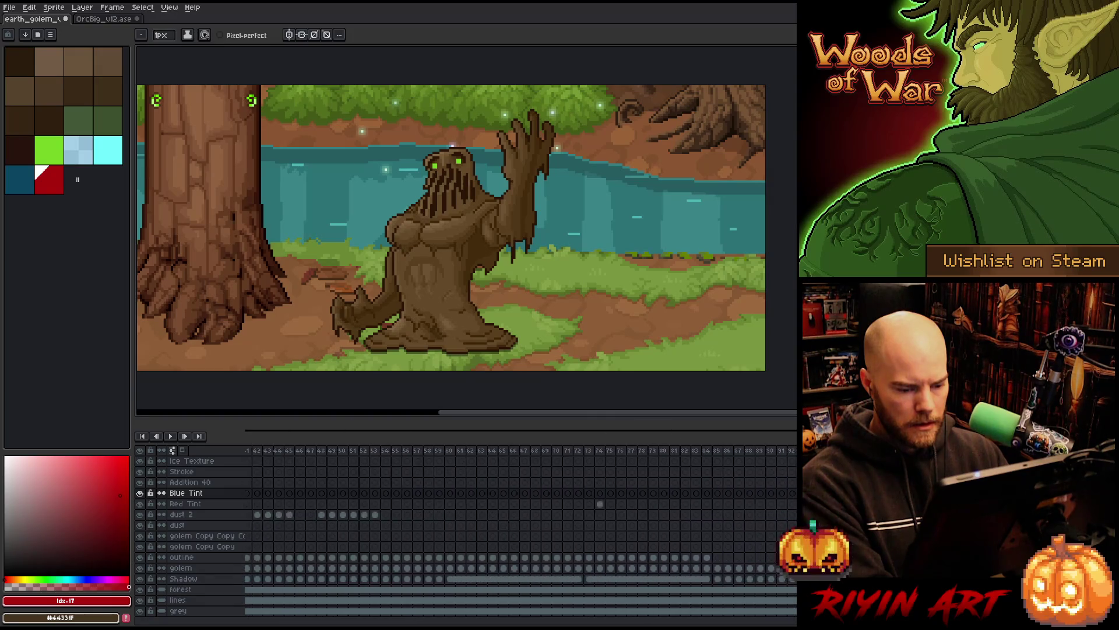
pyautogui.hscroll(-5, 772, 615)
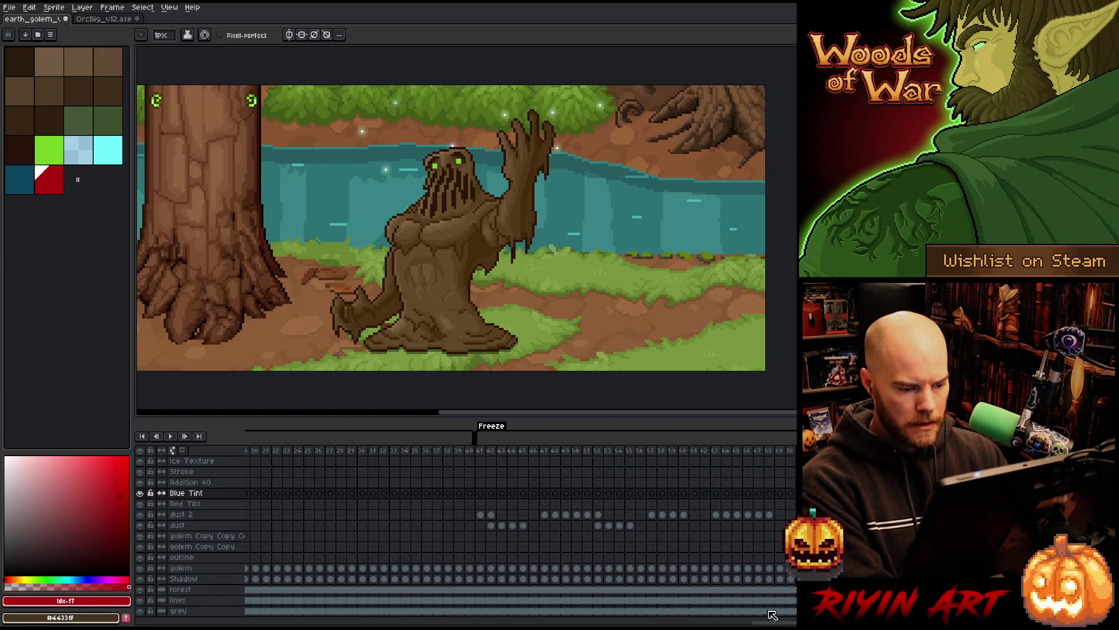
pyautogui.hscroll(3, 773, 616)
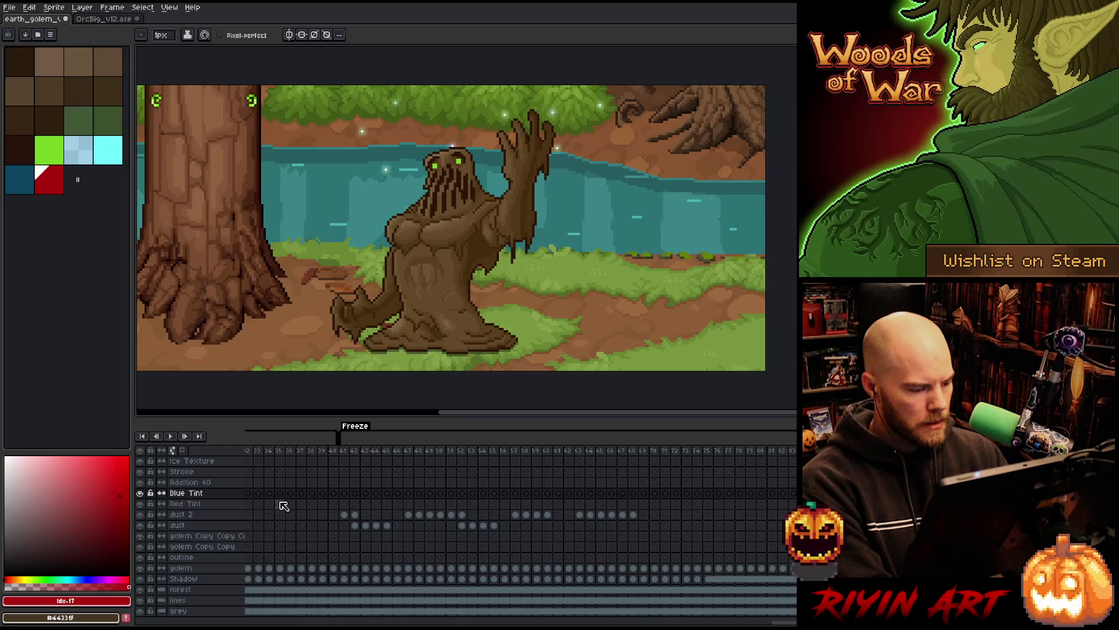
# Step: Delete both golem Copy layers at Freeze frame 41
pyautogui.click(344, 483)
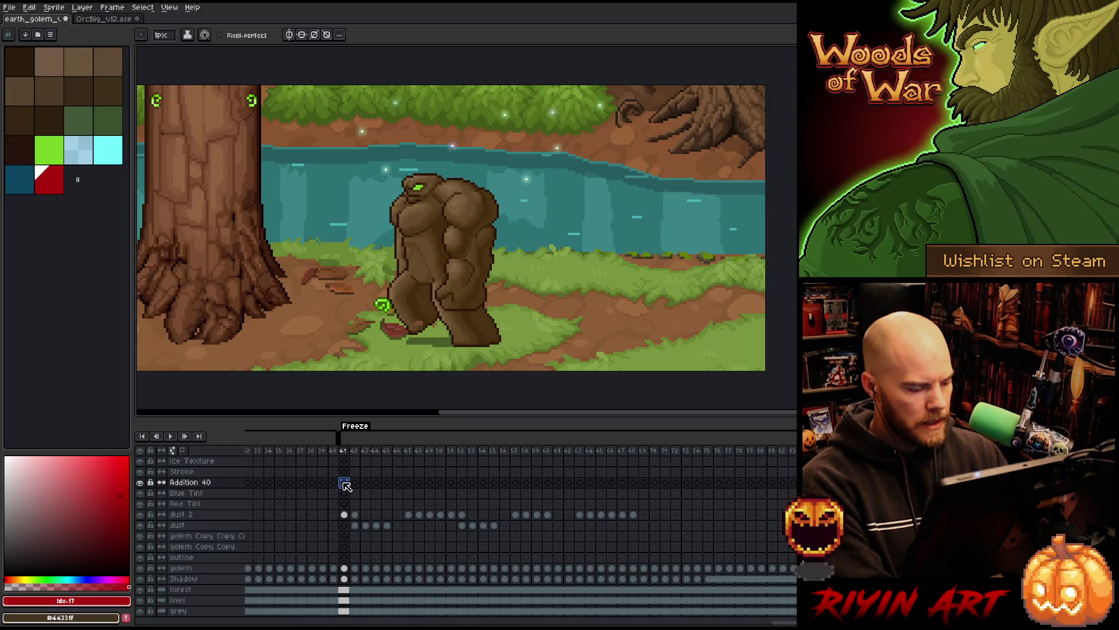
pyautogui.click(225, 536)
pyautogui.keyDown('shift'); pyautogui.click(225, 547); pyautogui.keyUp('shift')
pyautogui.rightClick(218, 548)
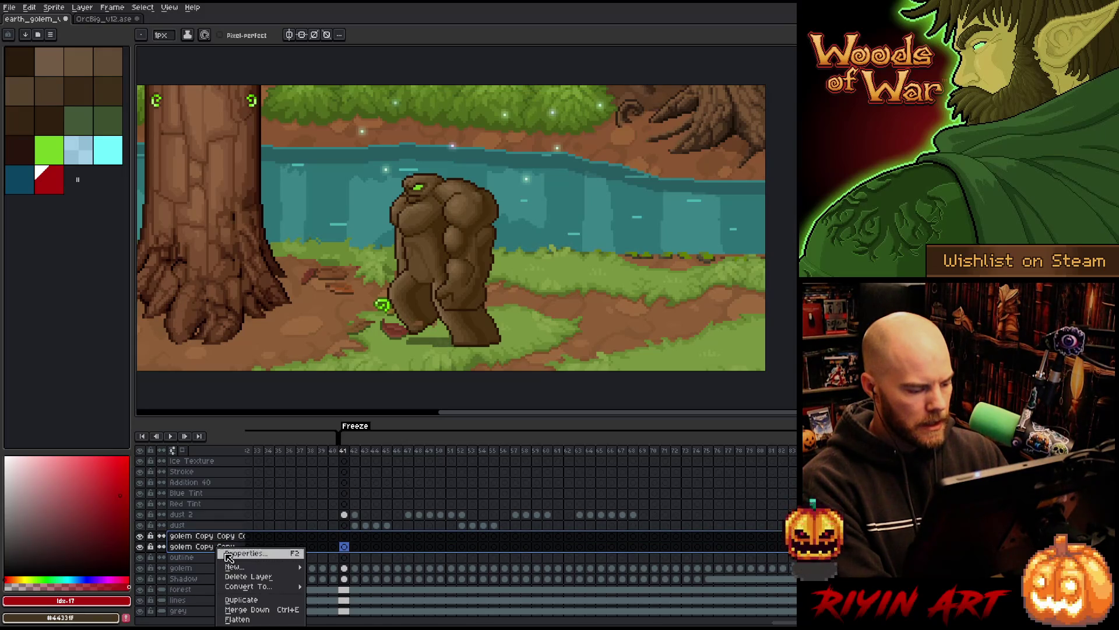
pyautogui.click(245, 576)
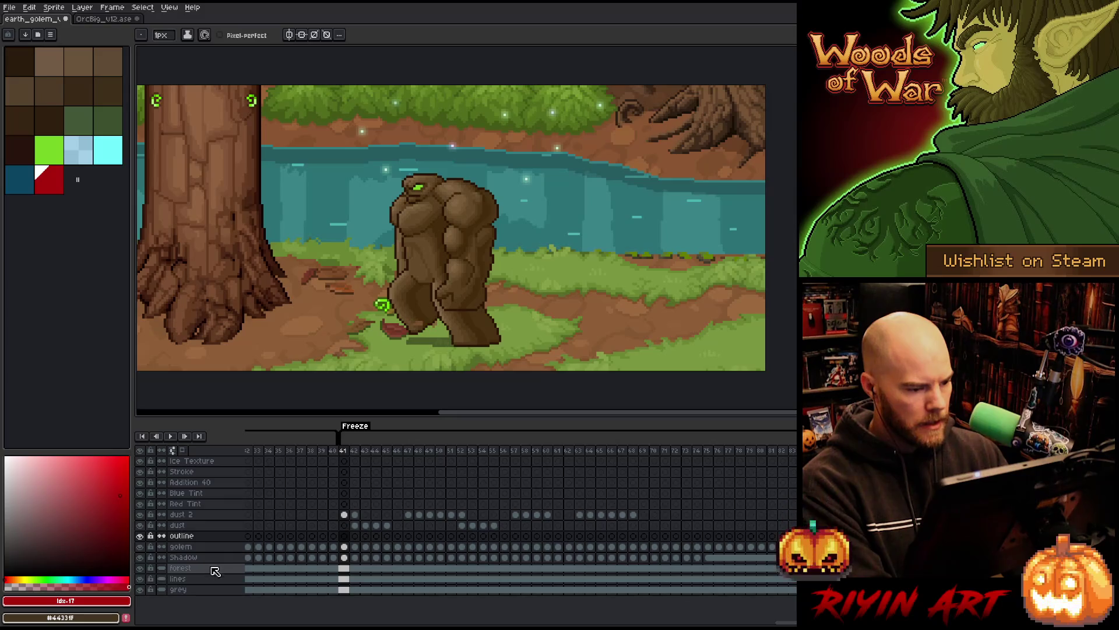
# Step: Duplicate the golem layer to create a fresh golem Copy
pyautogui.click(205, 548)
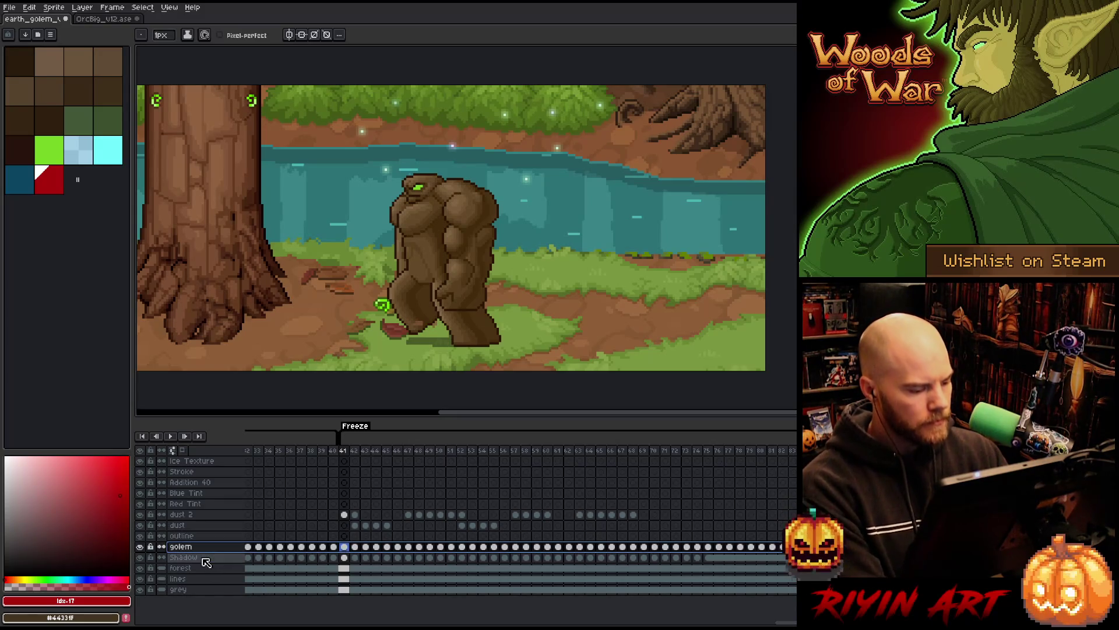
pyautogui.rightClick(201, 548)
pyautogui.click(198, 550)
pyautogui.rightClick(198, 550)
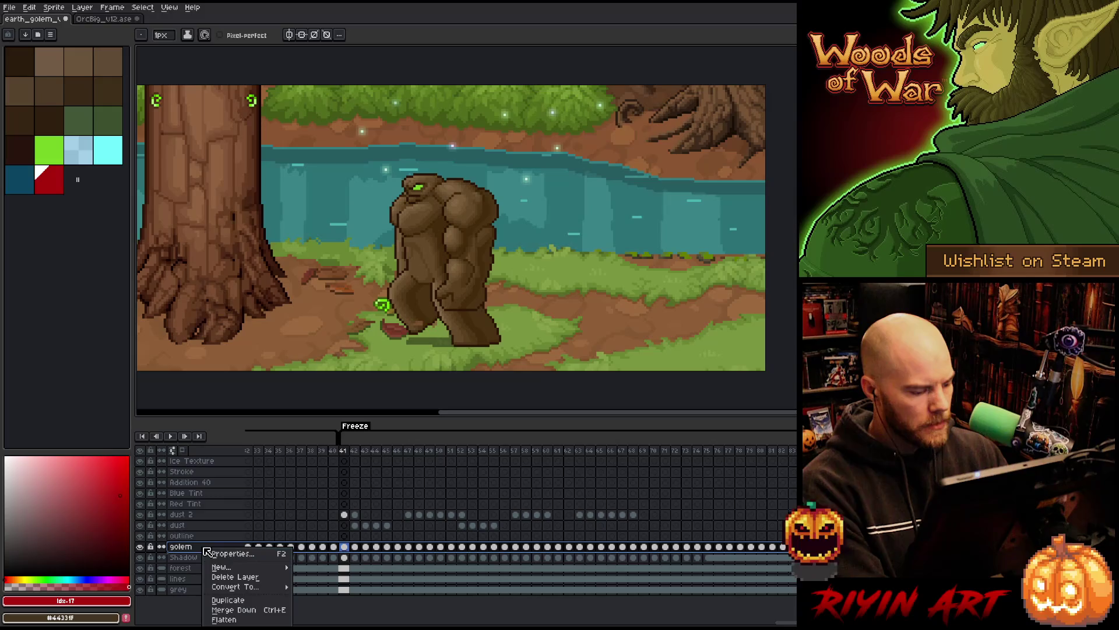
pyautogui.click(218, 575)
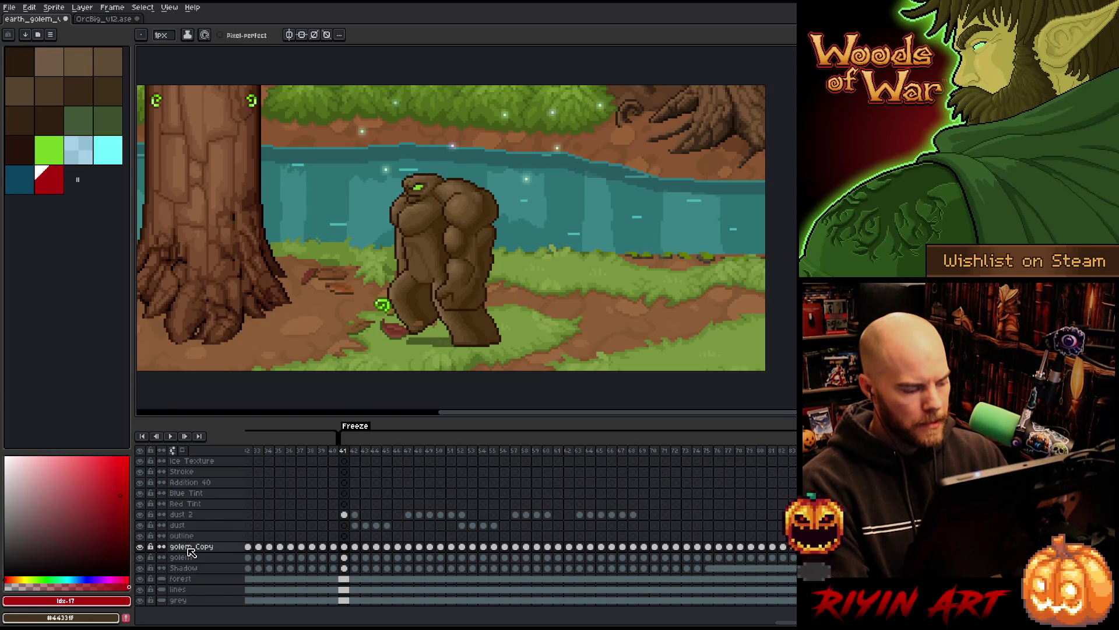
# Step: Switch to the OrcBig_v12.ase sprite and go to frame 17 of its Freeze animation
pyautogui.click(103, 19)
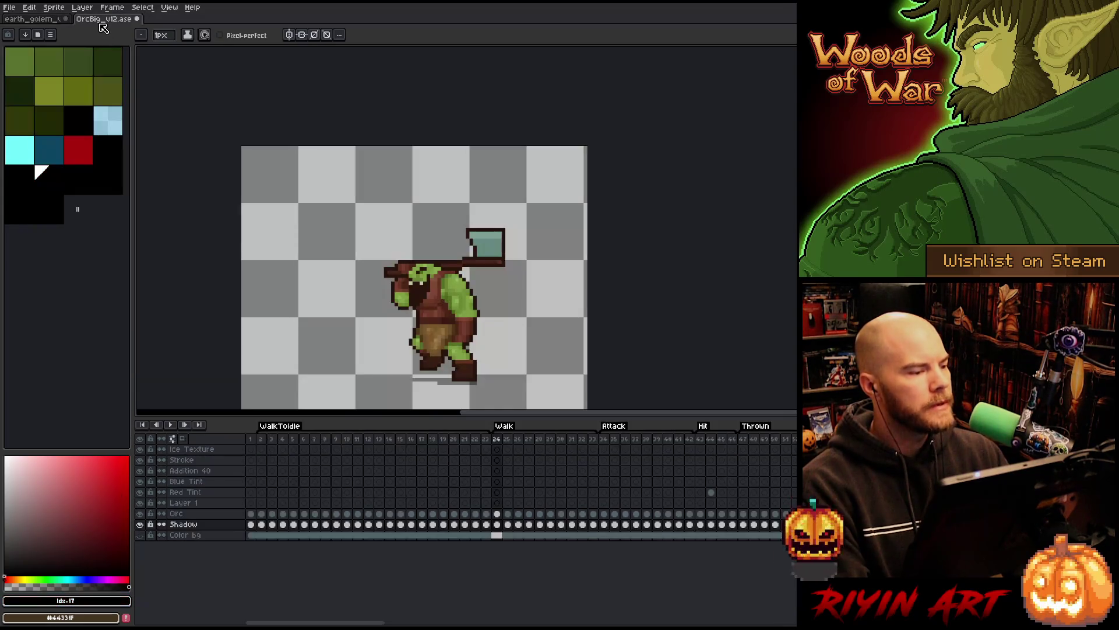
pyautogui.moveTo(375, 622); pyautogui.dragTo(796, 622)
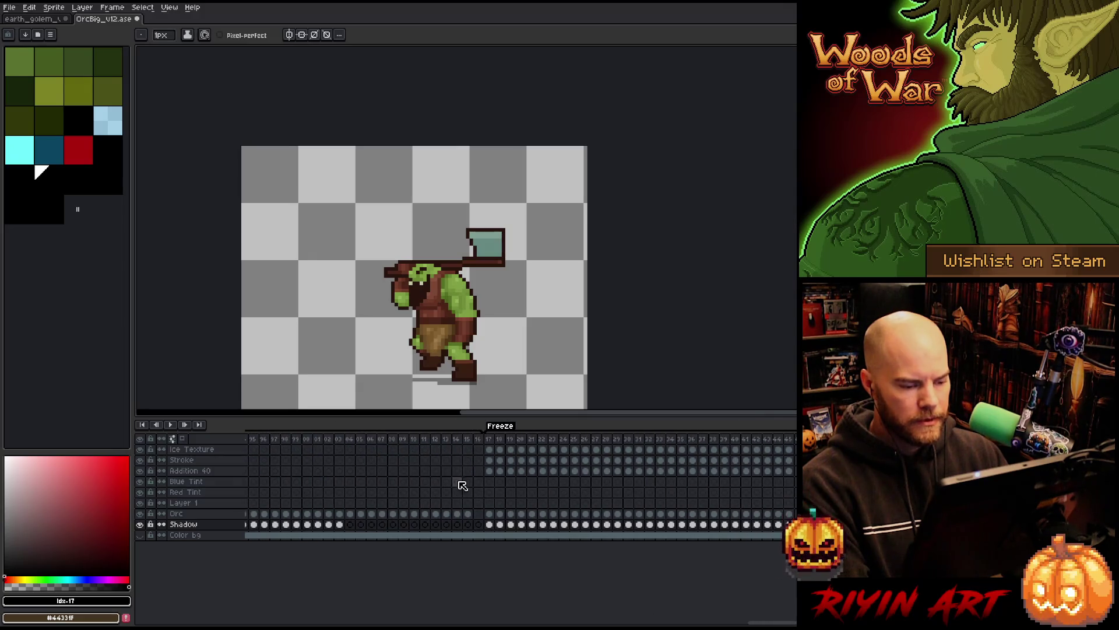
pyautogui.click(497, 443)
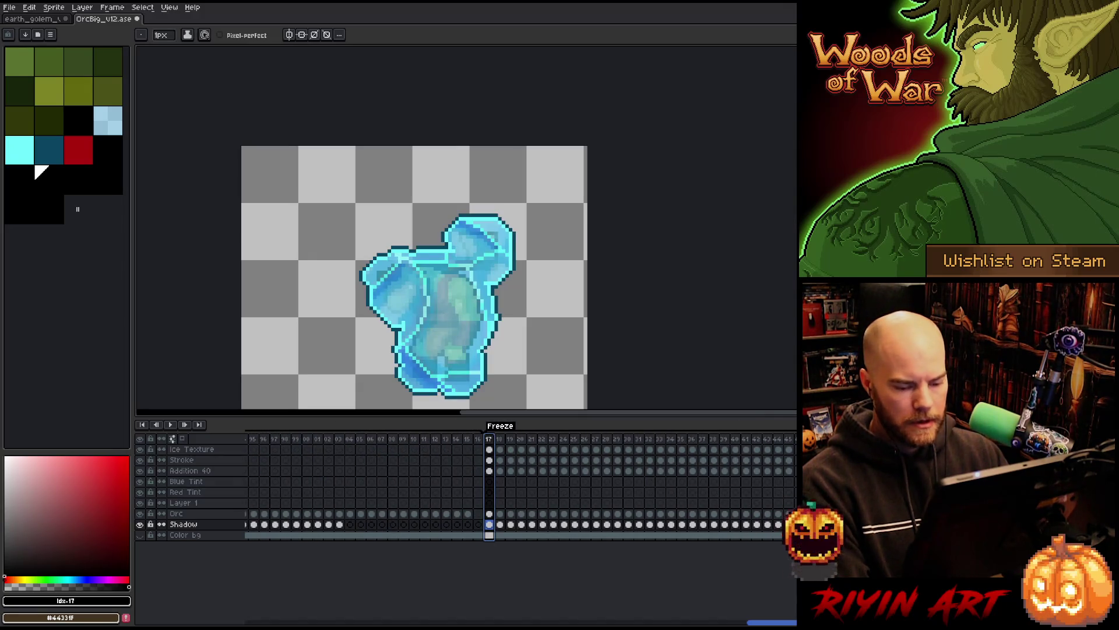
pyautogui.hscroll(-5, 583, 467)
pyautogui.click(671, 439)
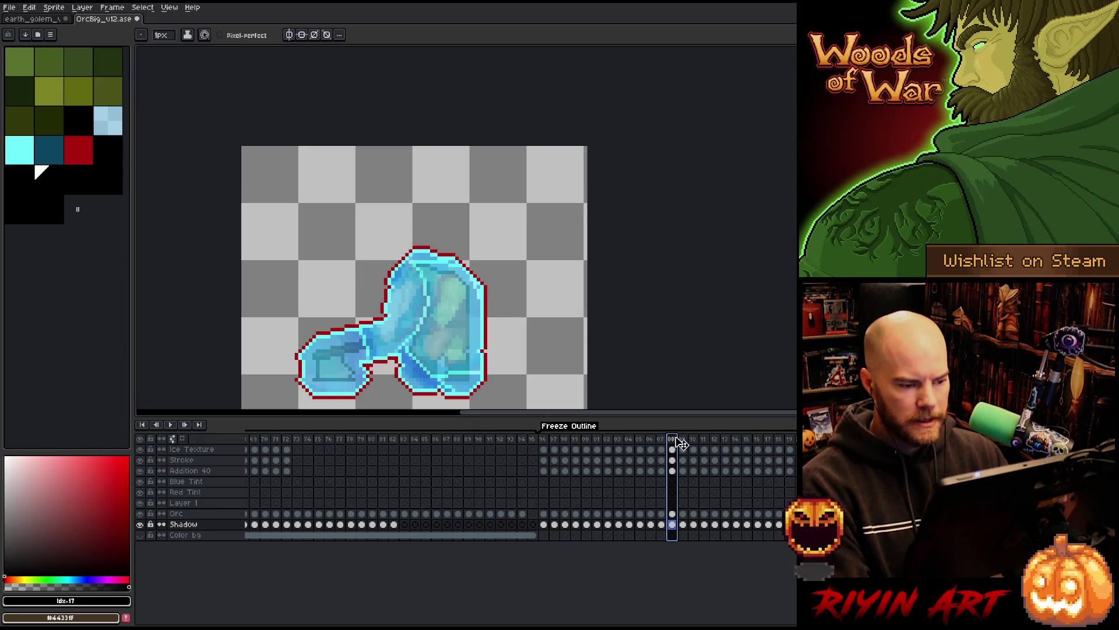
pyautogui.hscroll(10, 631, 505)
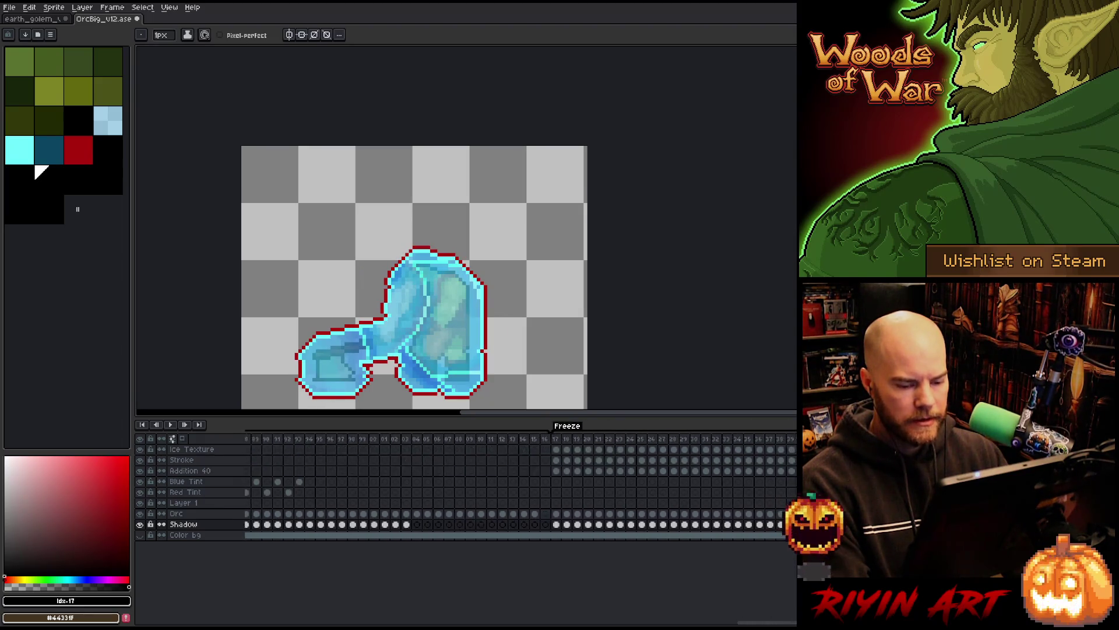
pyautogui.click(638, 439)
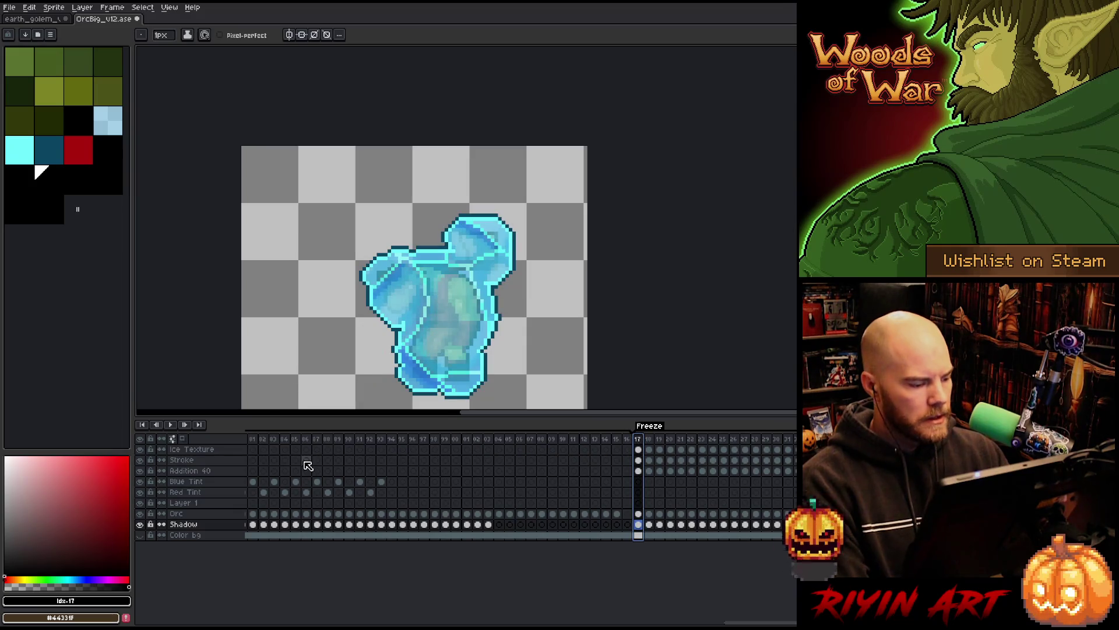
# Step: Toggle the Ice Texture layer's visibility to hide it
pyautogui.click(140, 449)
pyautogui.click(140, 449)
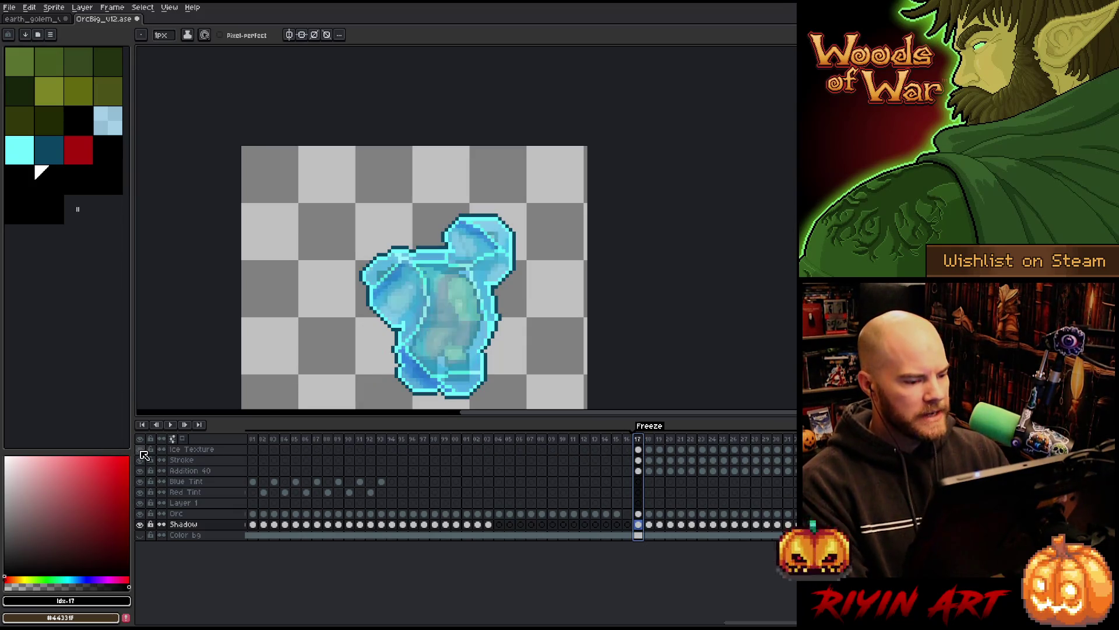
pyautogui.click(139, 450)
pyautogui.click(140, 449)
pyautogui.click(140, 449)
pyautogui.click(141, 451)
pyautogui.click(140, 451)
pyautogui.click(141, 452)
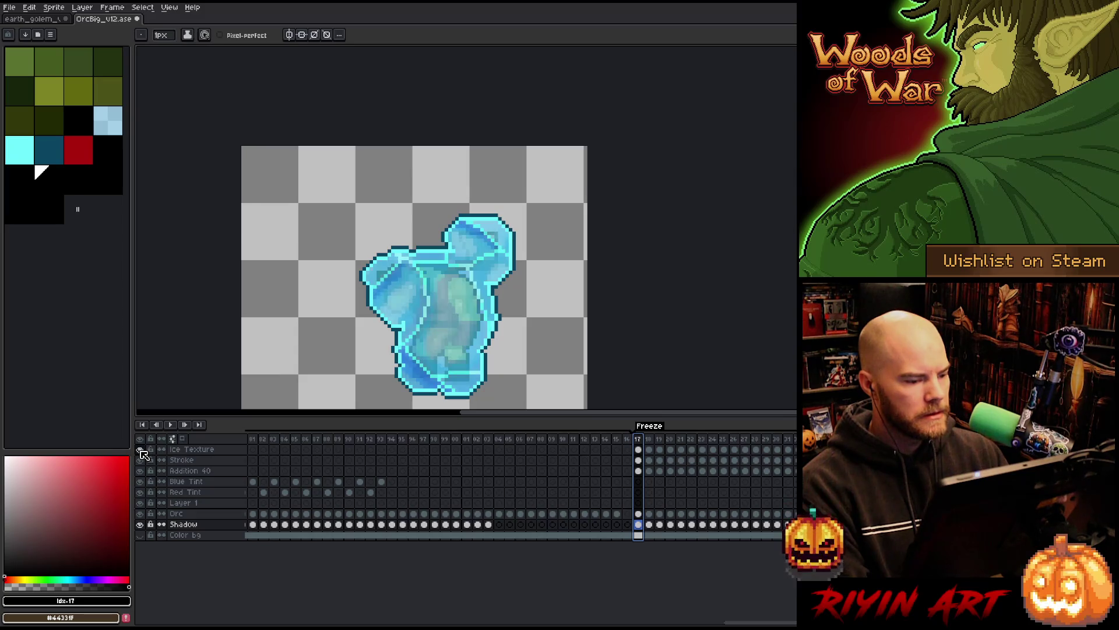
pyautogui.click(141, 451)
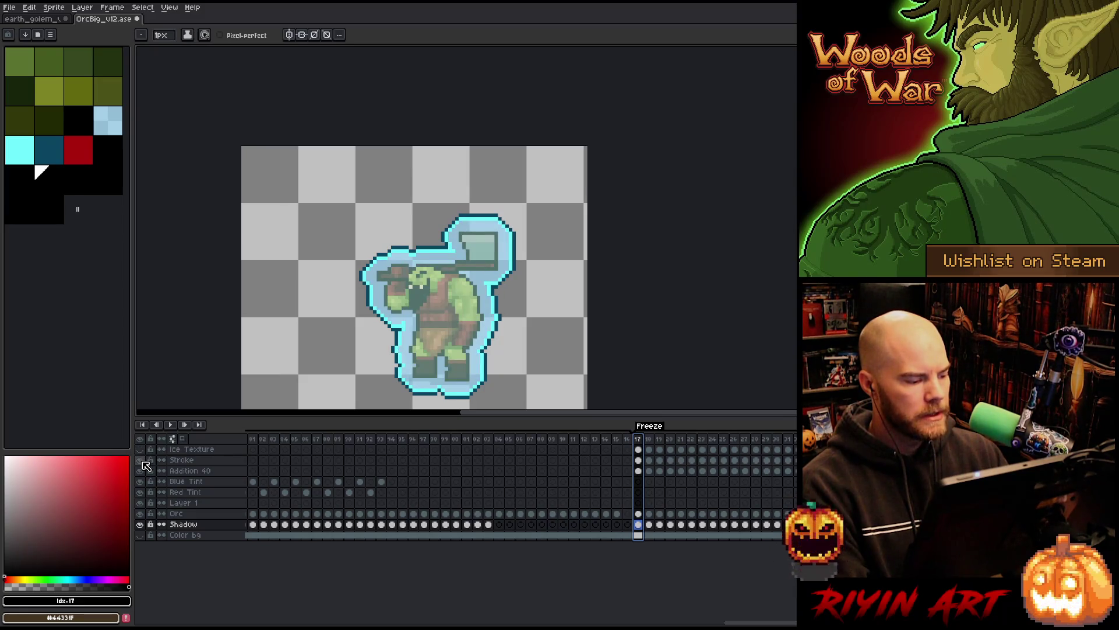
# Step: Hide the cyan Stroke outline layer
pyautogui.click(143, 461)
pyautogui.click(142, 461)
pyautogui.click(142, 461)
pyautogui.click(144, 462)
pyautogui.click(144, 462)
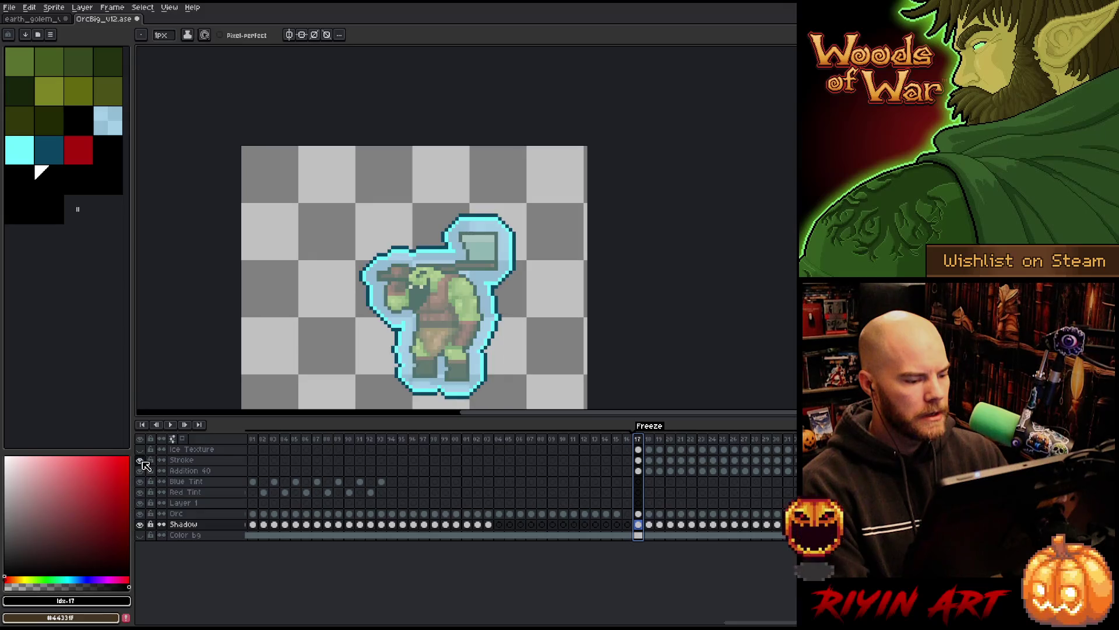
pyautogui.click(144, 462)
pyautogui.click(144, 461)
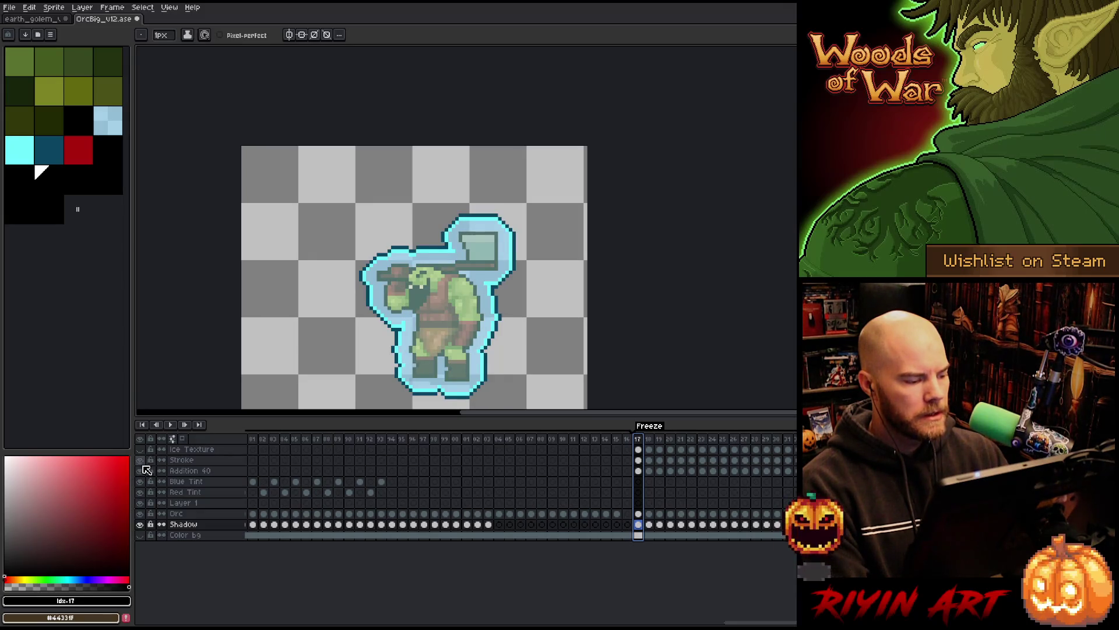
pyautogui.click(142, 460)
# Step: Toggle the Addition 40 tint layer, leave it visible and select it
pyautogui.click(143, 470)
pyautogui.click(141, 471)
pyautogui.click(141, 470)
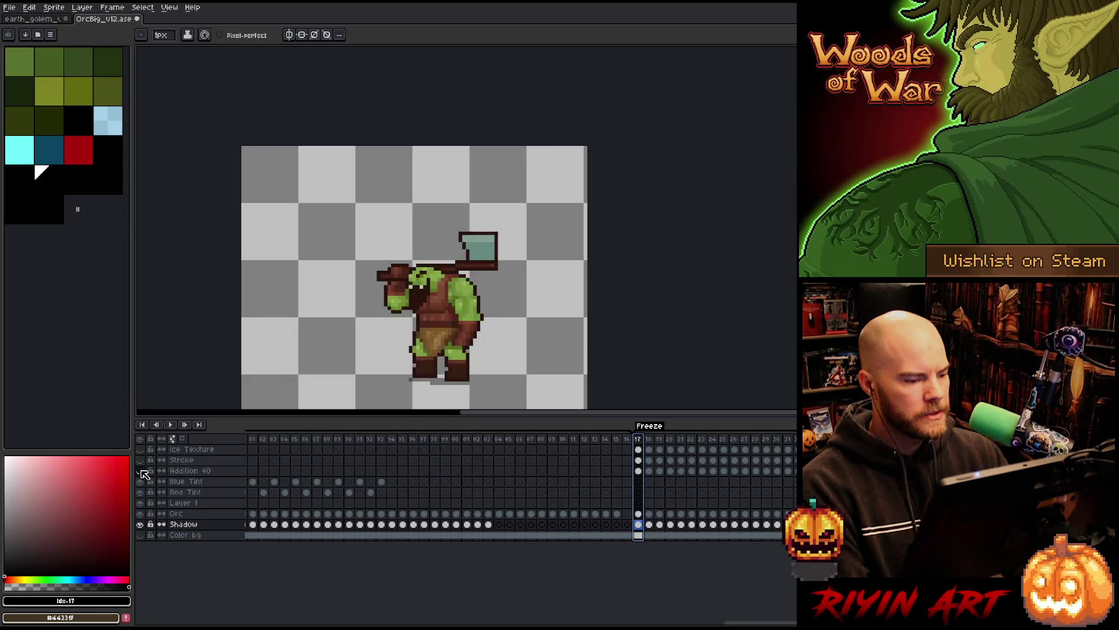
pyautogui.click(141, 471)
pyautogui.click(141, 471)
pyautogui.click(141, 470)
pyautogui.click(141, 471)
pyautogui.click(141, 470)
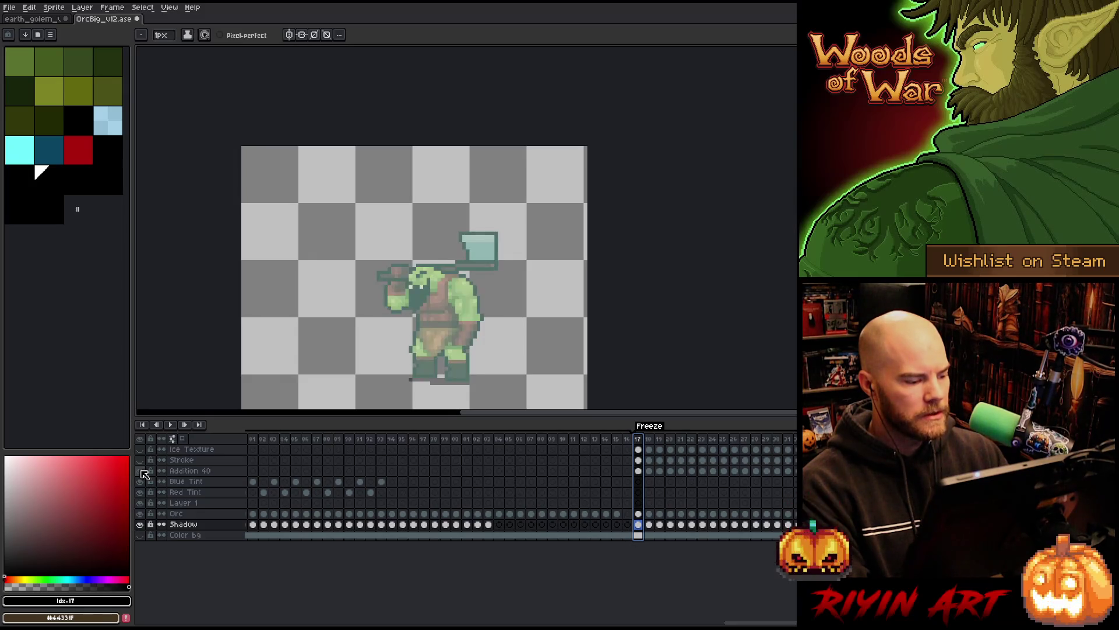
pyautogui.click(144, 474)
pyautogui.click(144, 474)
# Step: Set the Addition 40 layer to Normal blend mode at 100% opacity
pyautogui.doubleClick(184, 471)
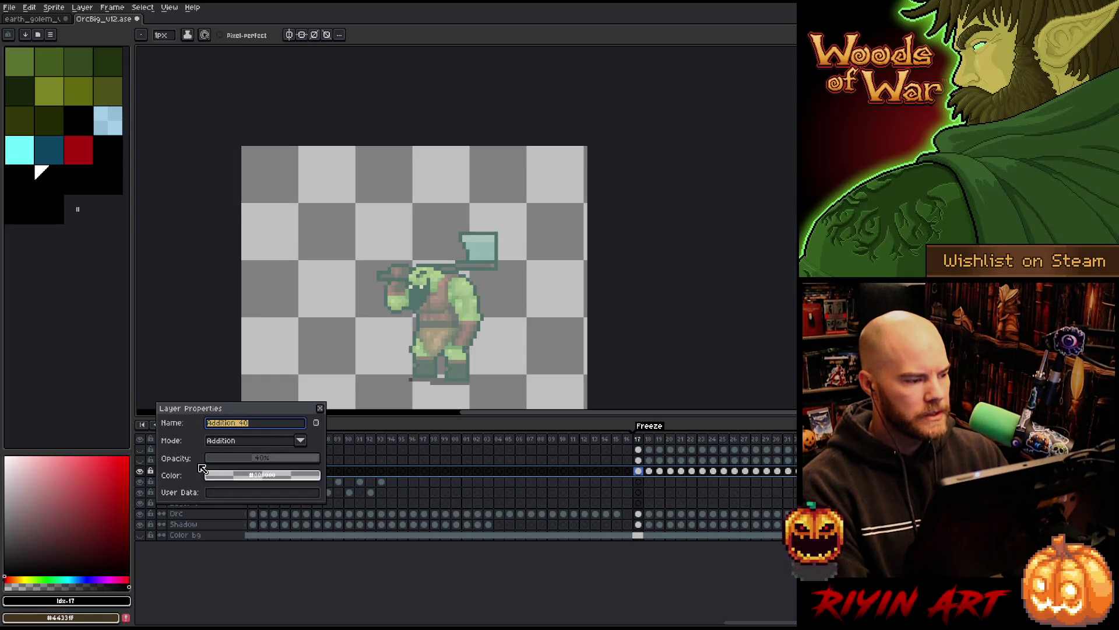
pyautogui.click(230, 443)
pyautogui.click(227, 246)
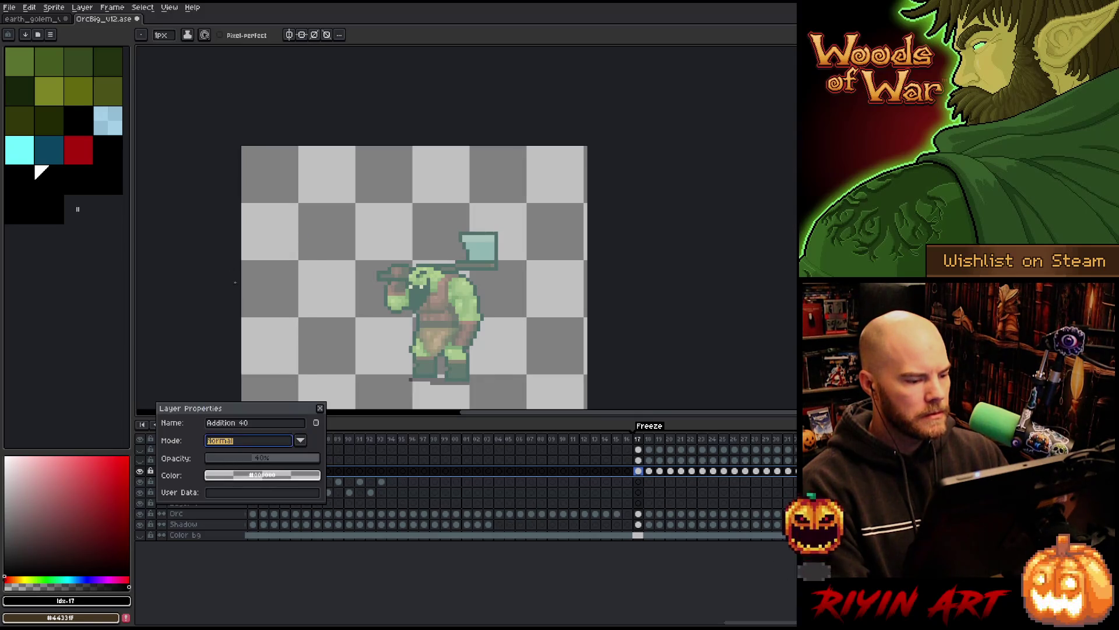
pyautogui.moveTo(251, 458); pyautogui.dragTo(444, 461)
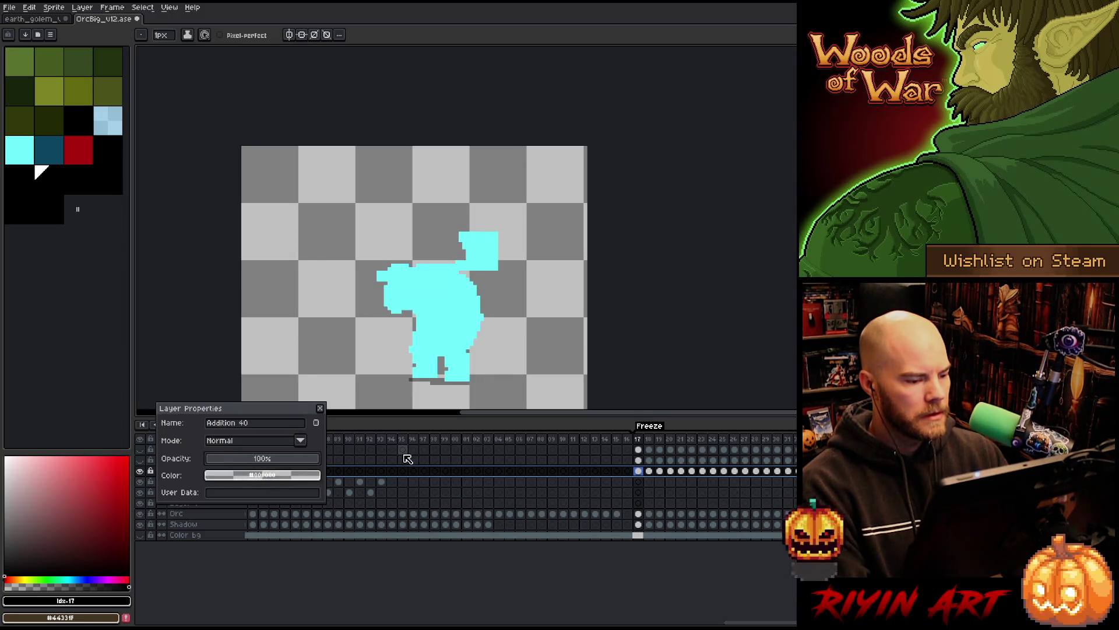
# Step: Close the layer properties, hide Addition 40 and show the cyan Stroke outline
pyautogui.click(320, 408)
pyautogui.click(140, 470)
pyautogui.click(140, 460)
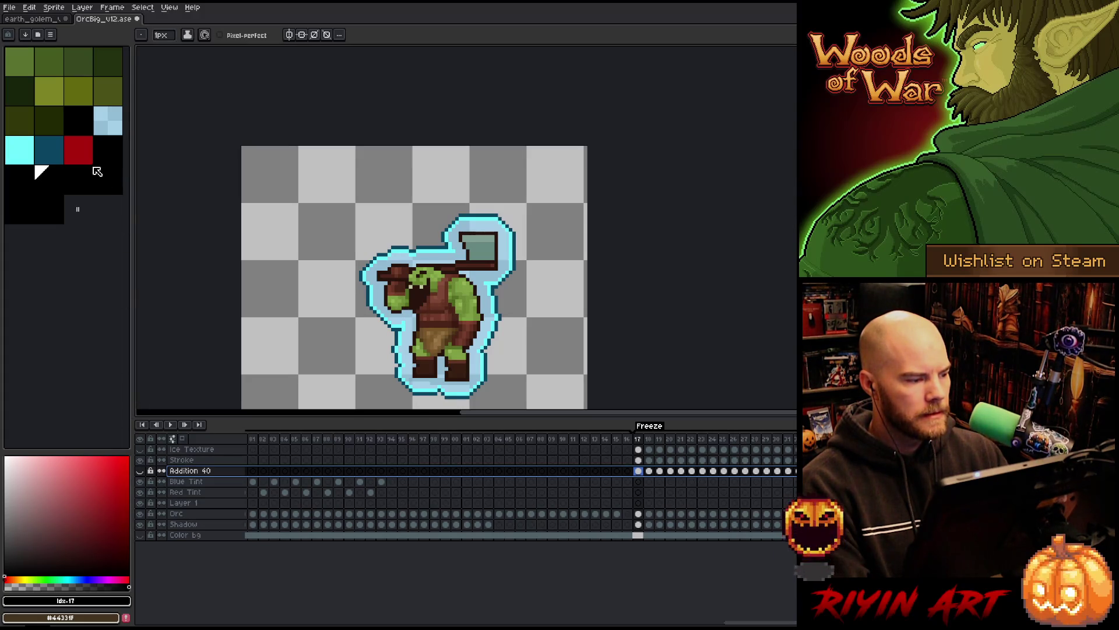
# Step: Drag the light-blue palette swatch so it lands just before the cyan swatch
pyautogui.click(106, 132)
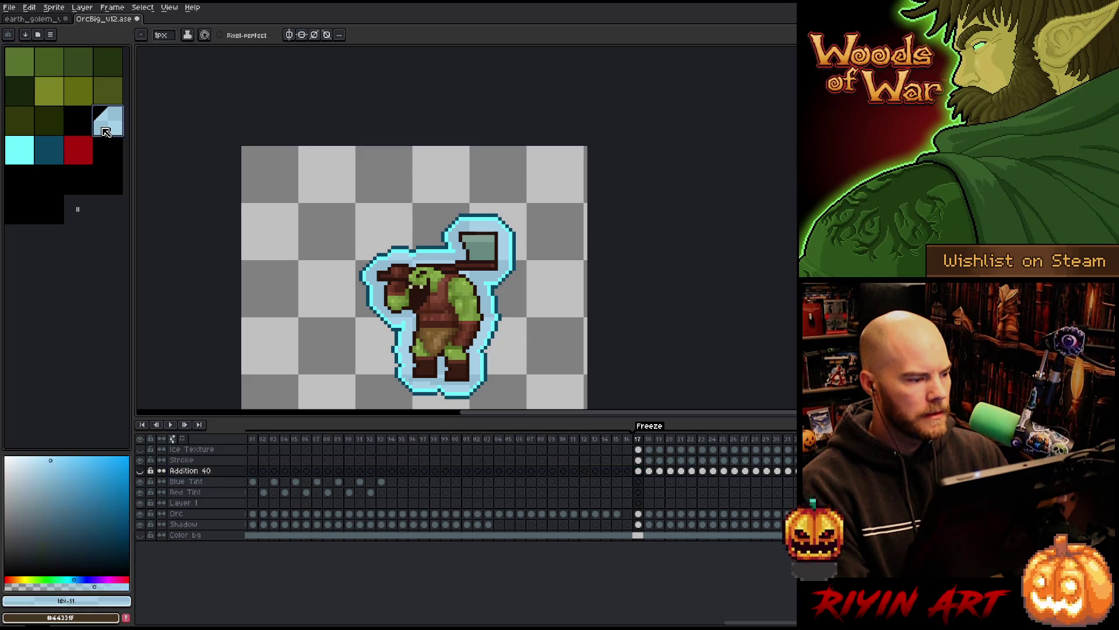
pyautogui.moveTo(112, 137)
pyautogui.mouseDown()
pyautogui.moveTo(17, 156)
pyautogui.moveTo(76, 154)
pyautogui.moveTo(102, 133)
pyautogui.mouseUp()
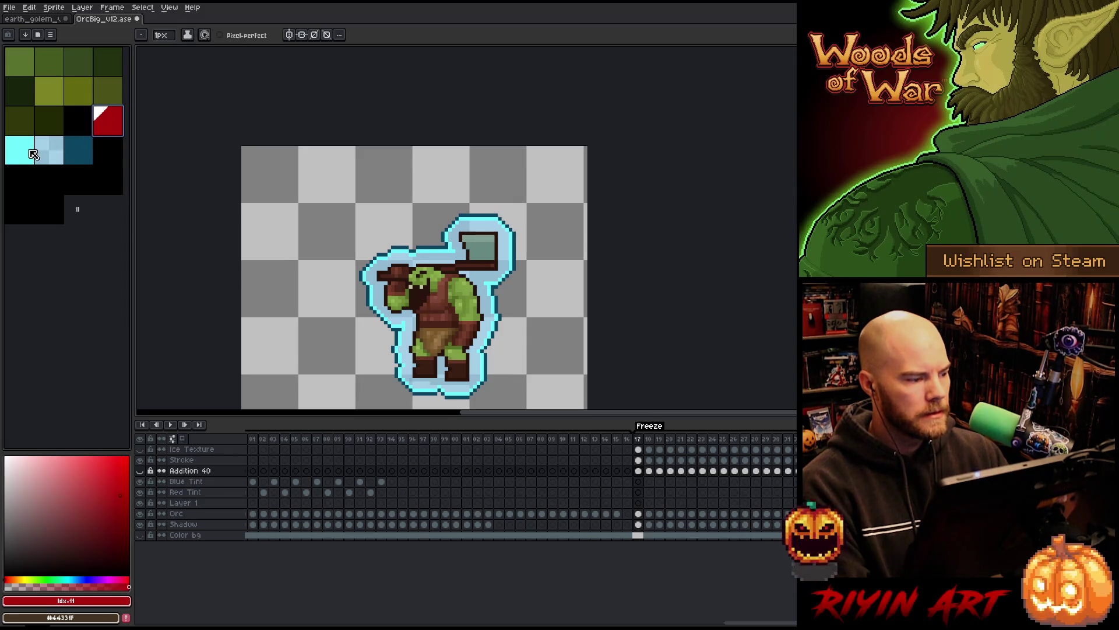
pyautogui.click(49, 153)
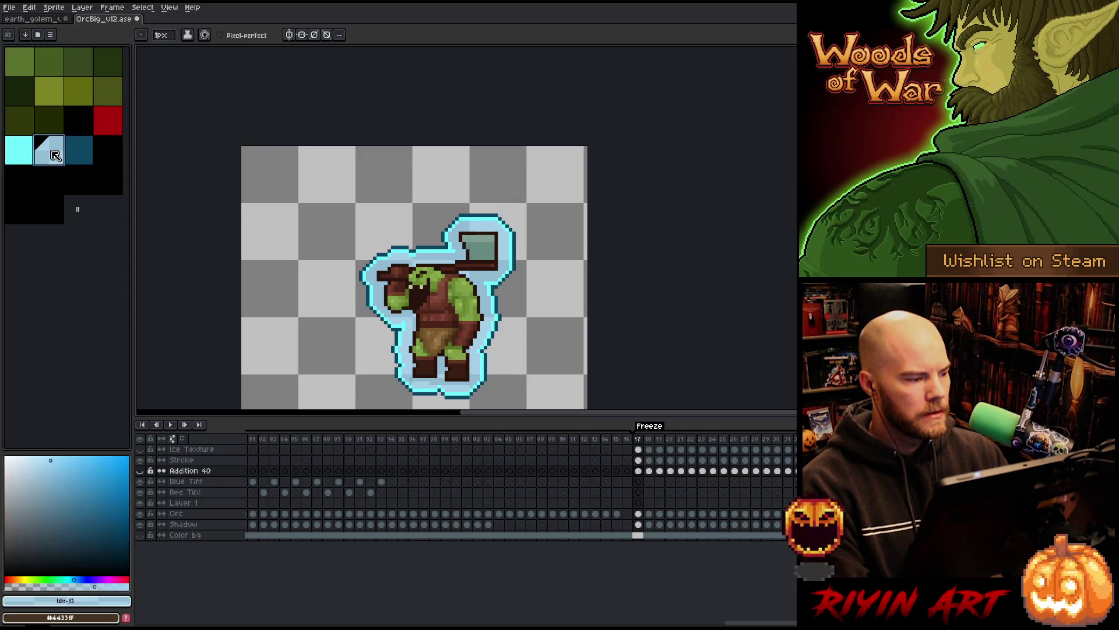
pyautogui.moveTo(53, 156); pyautogui.dragTo(23, 155)
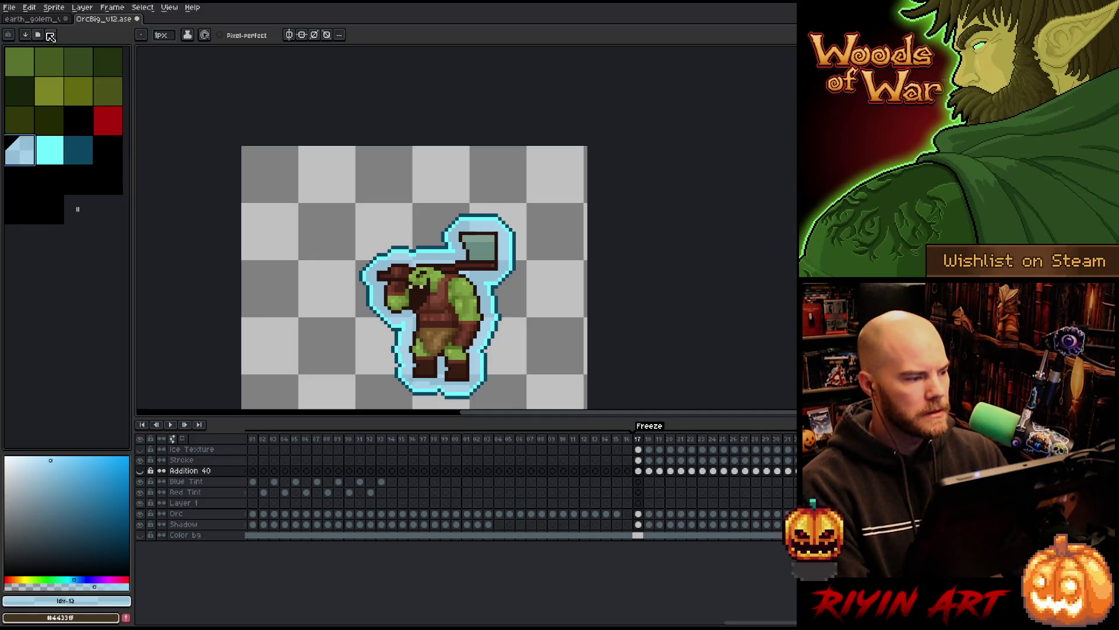
# Step: Switch to the earth golem sprite and select its golem Copy layer
pyautogui.hotkey('ctrl', 'Tab')
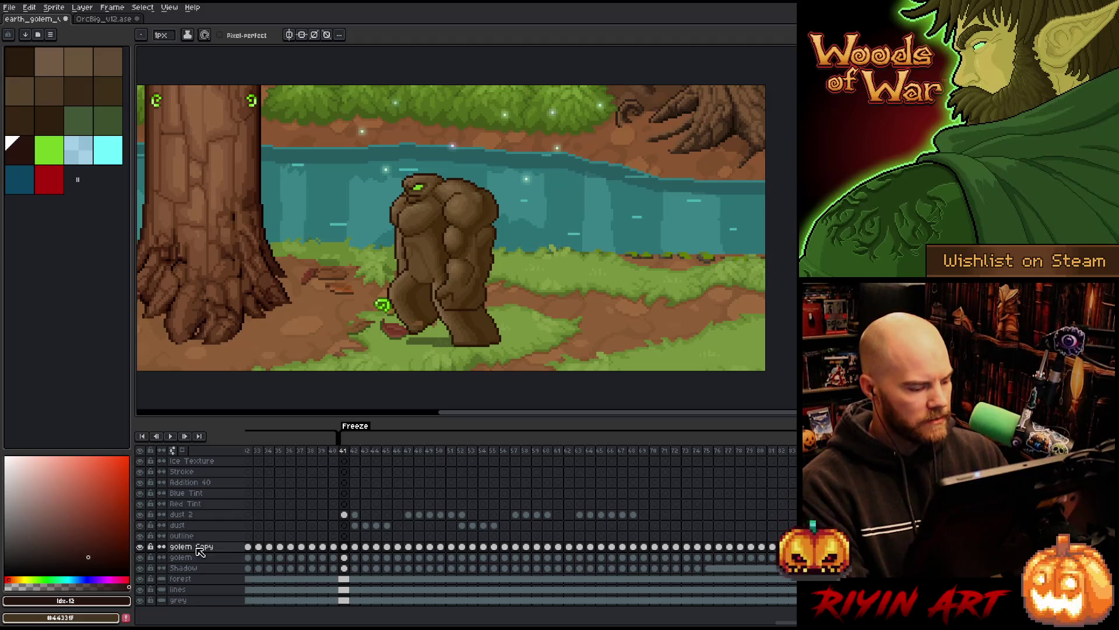
pyautogui.click(190, 548)
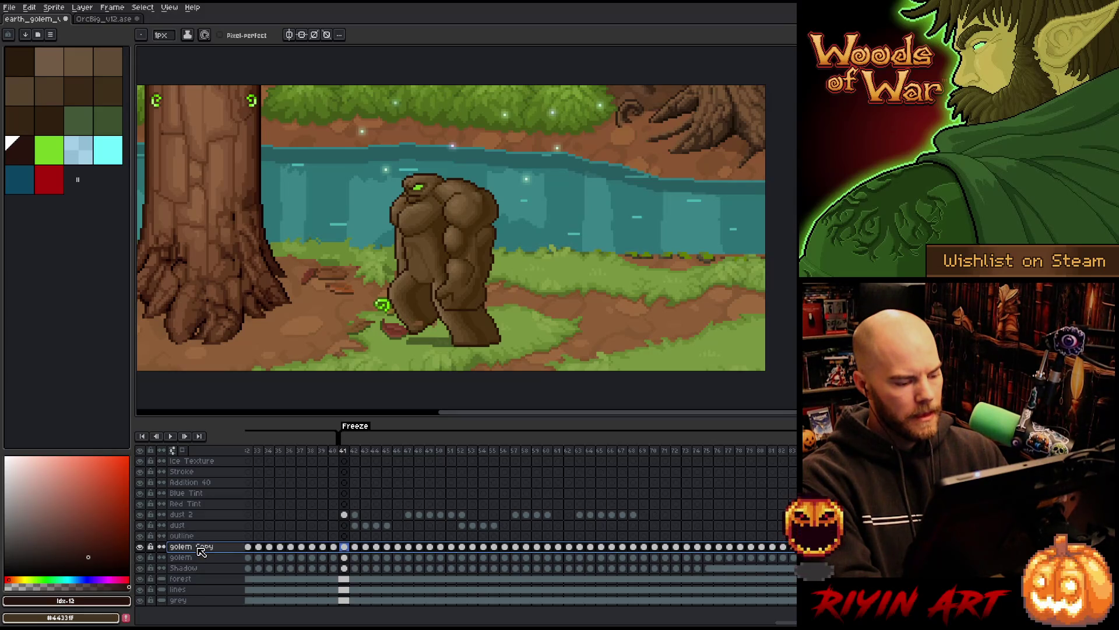
pyautogui.press('Up')
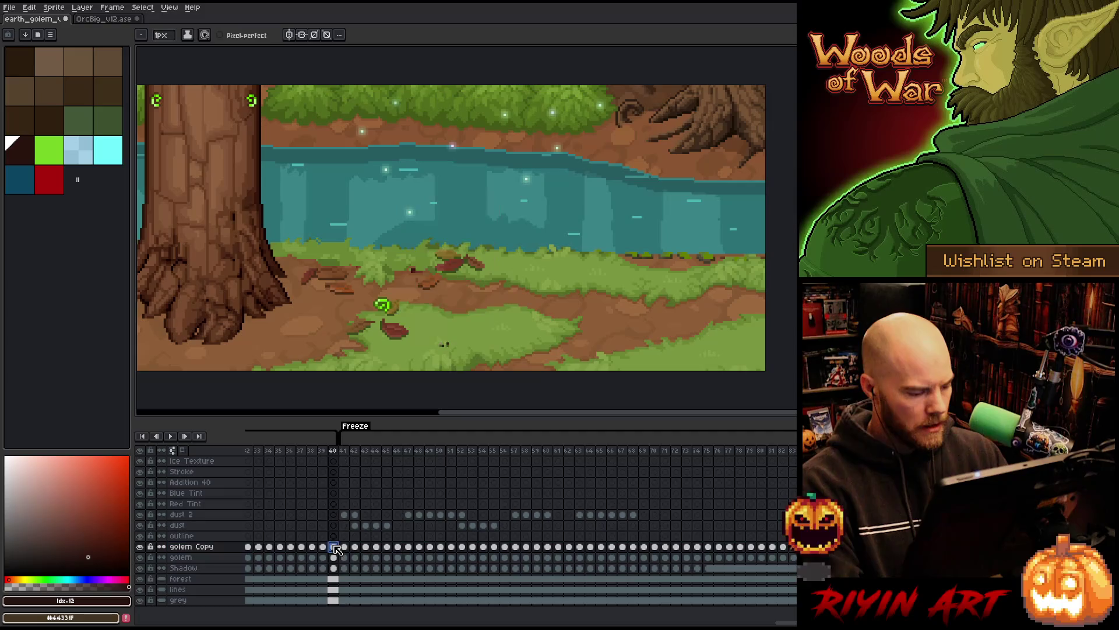
pyautogui.click(148, 546)
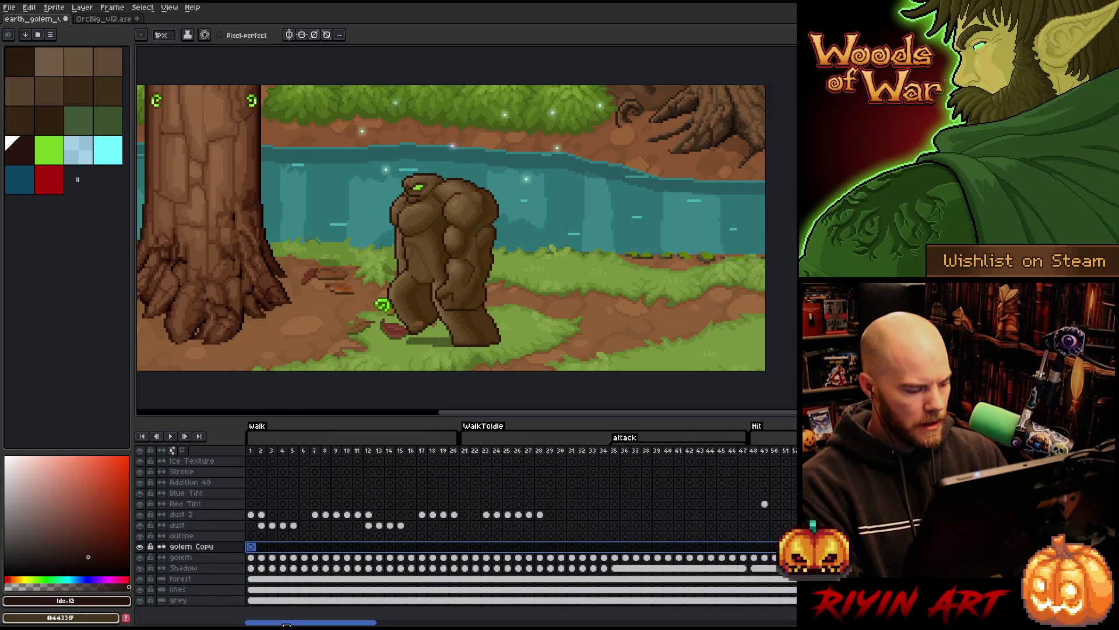
pyautogui.moveTo(310, 623); pyautogui.dragTo(736, 623)
pyautogui.hscroll(15, 519, 525)
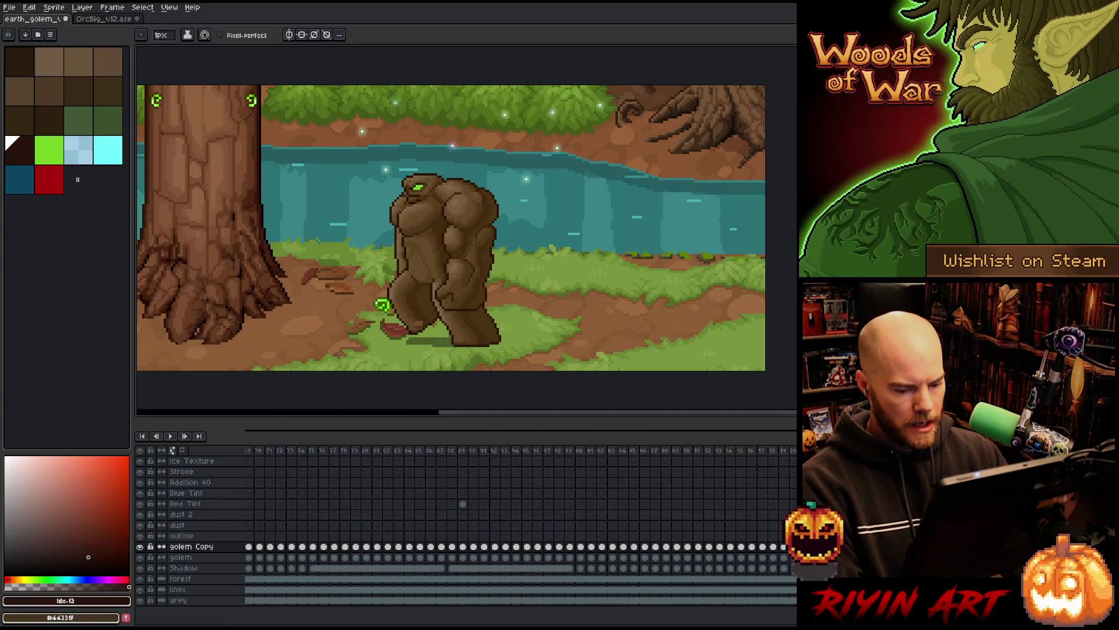
pyautogui.hscroll(5, 611, 621)
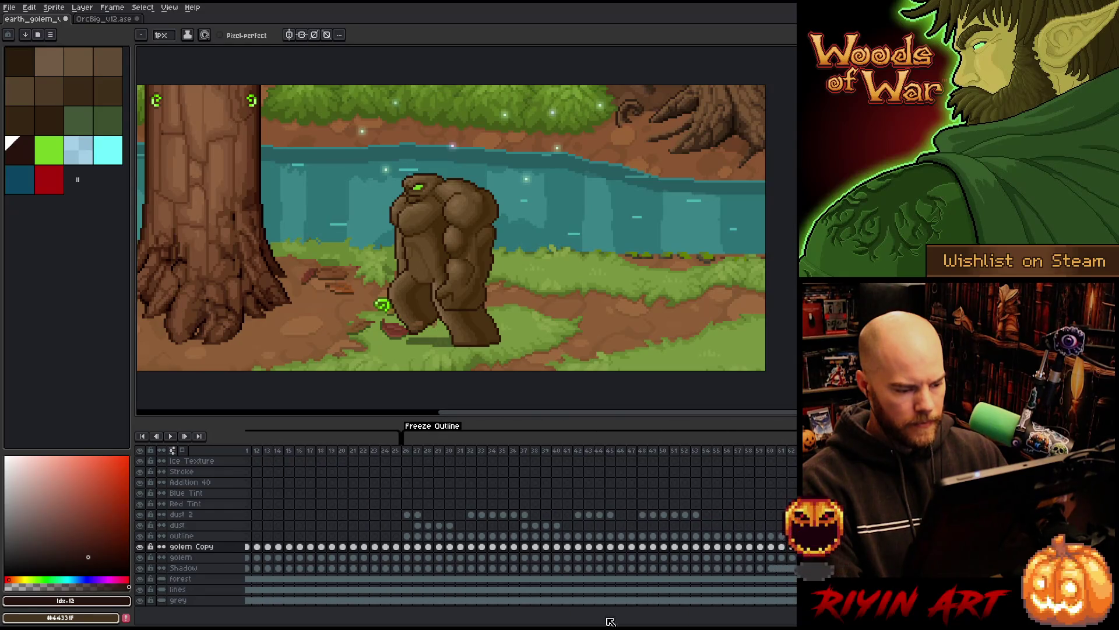
# Step: Delete the golem Copy cels outside the Freeze tag, then go to frame 41
pyautogui.click(408, 547)
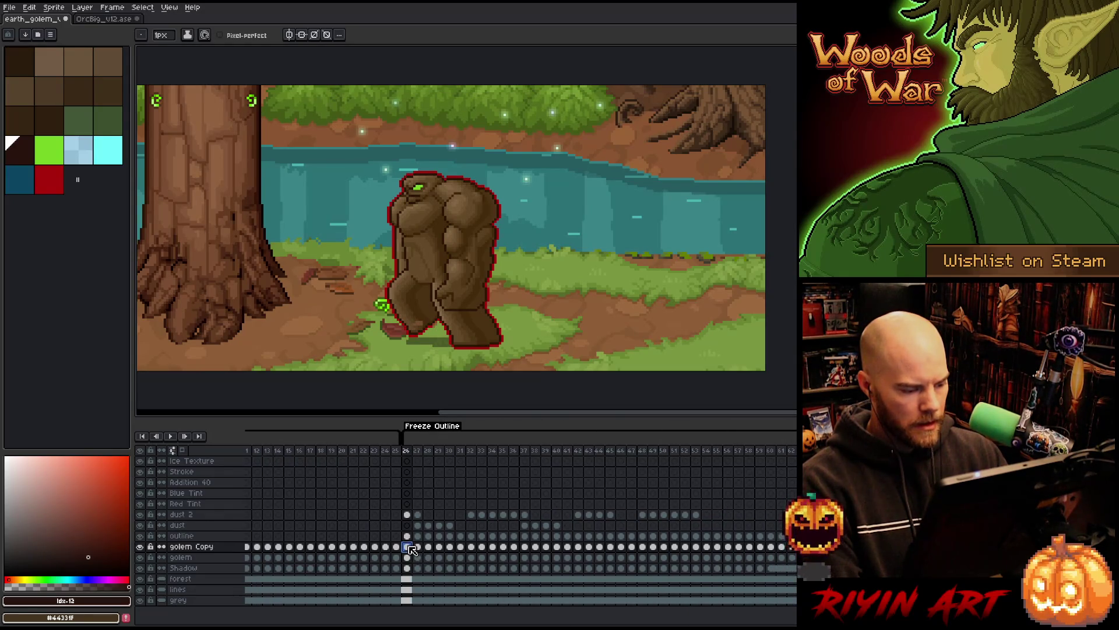
pyautogui.moveTo(411, 550)
pyautogui.mouseDown()
pyautogui.moveTo(805, 557)
pyautogui.moveTo(805, 535)
pyautogui.mouseUp()
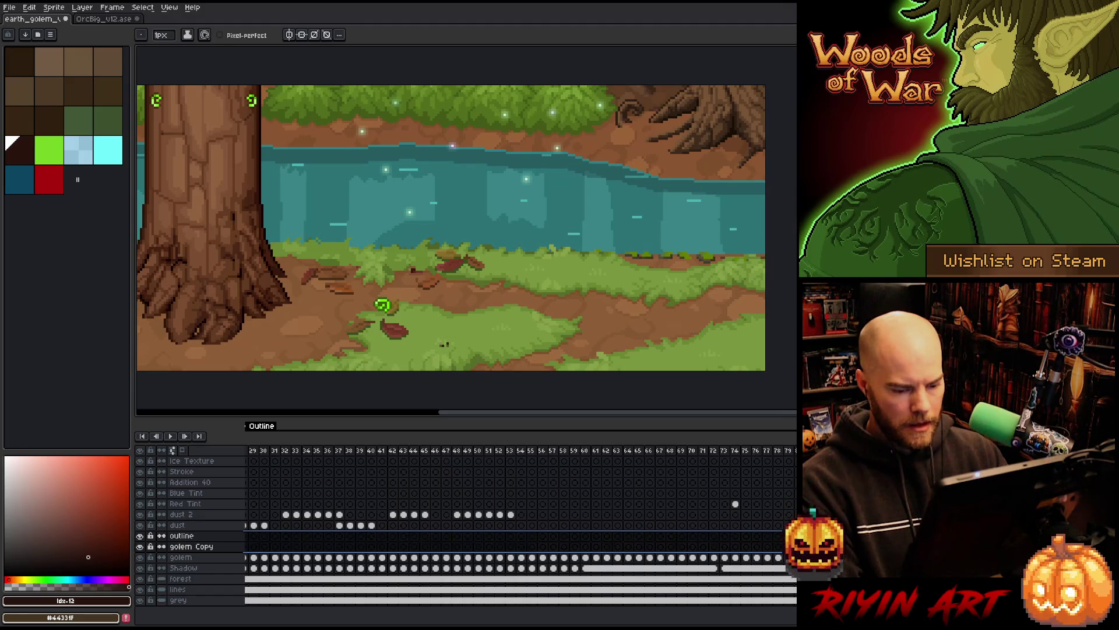
pyautogui.moveTo(804, 535)
pyautogui.mouseDown()
pyautogui.moveTo(630, 568)
pyautogui.moveTo(599, 549)
pyautogui.moveTo(770, 547)
pyautogui.mouseUp()
pyautogui.click(557, 548)
pyautogui.press('Delete')
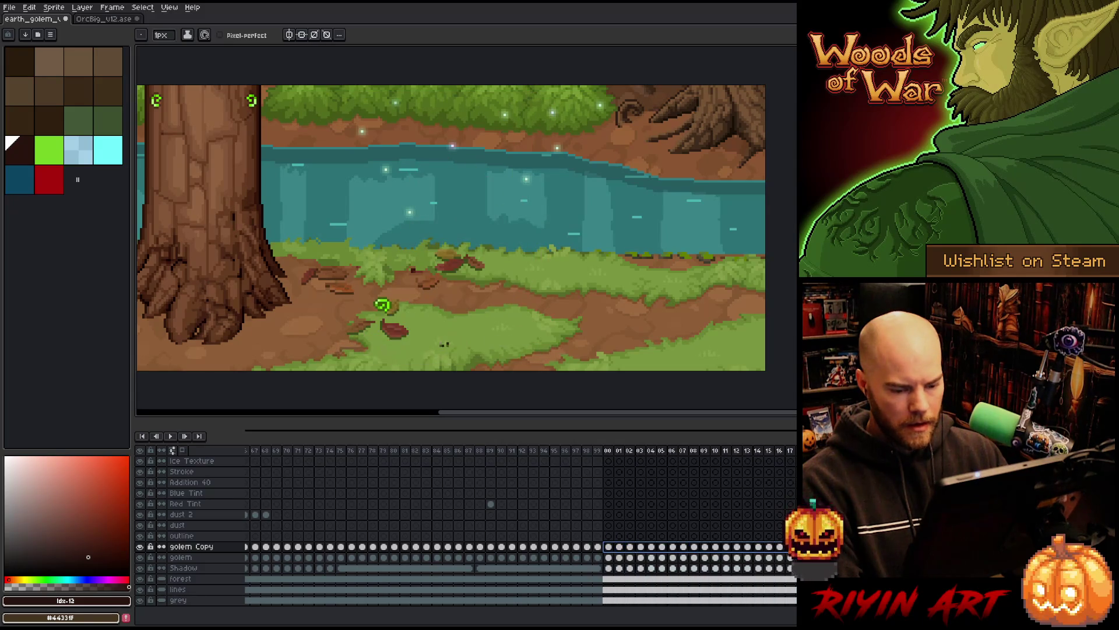
pyautogui.hscroll(-10, 525, 525)
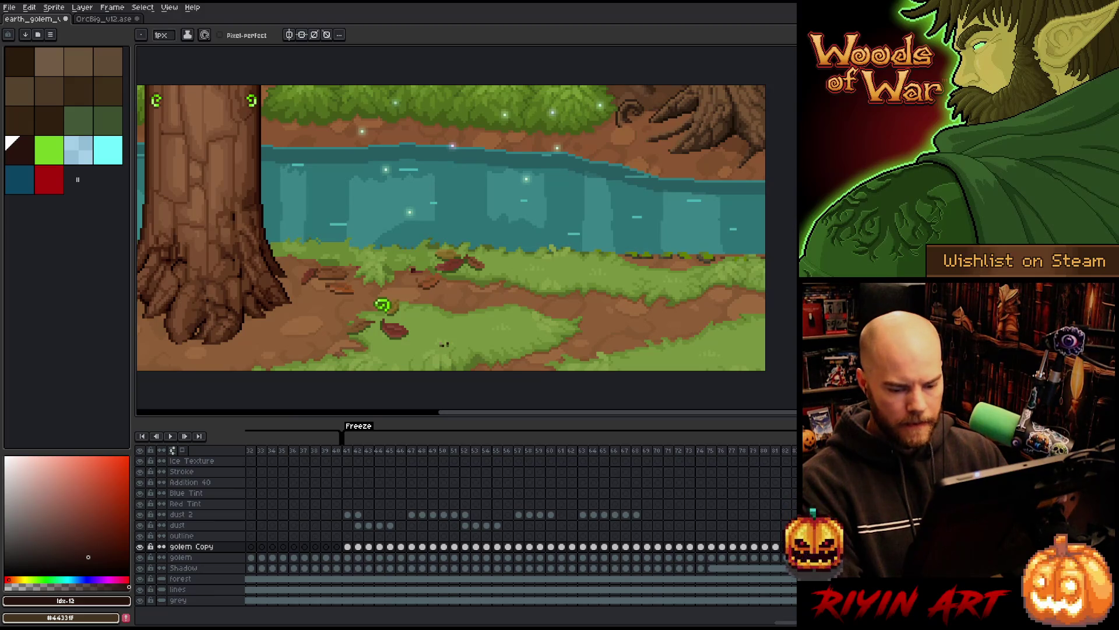
pyautogui.click(349, 548)
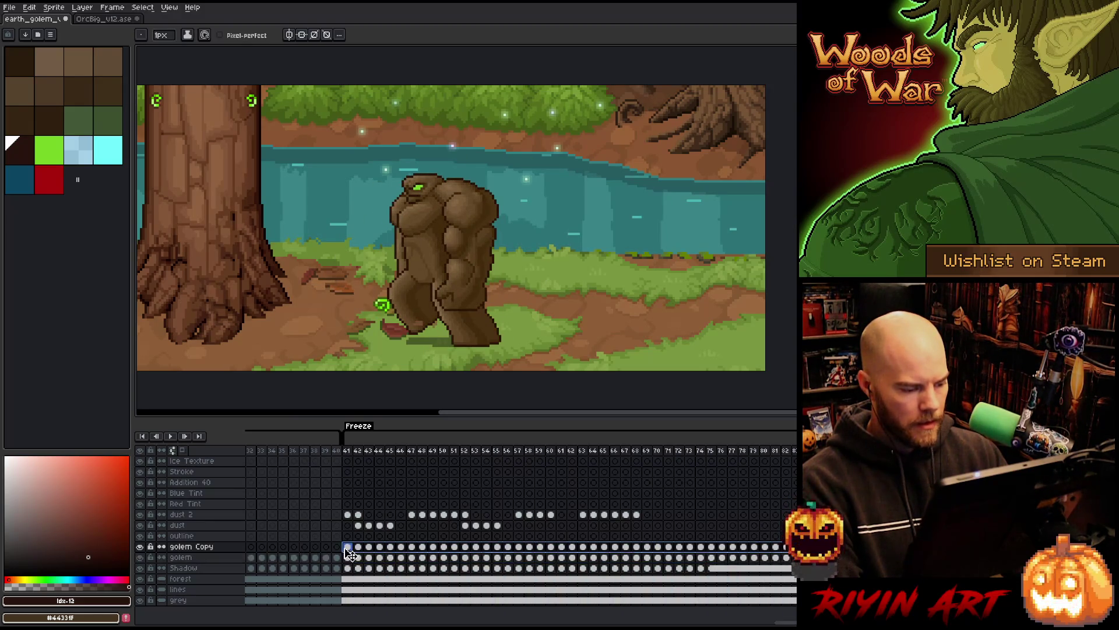
# Step: Apply Hue/Saturation with Lightness -100 to make golem Copy solid black
pyautogui.hotkey('ctrl', 'u')
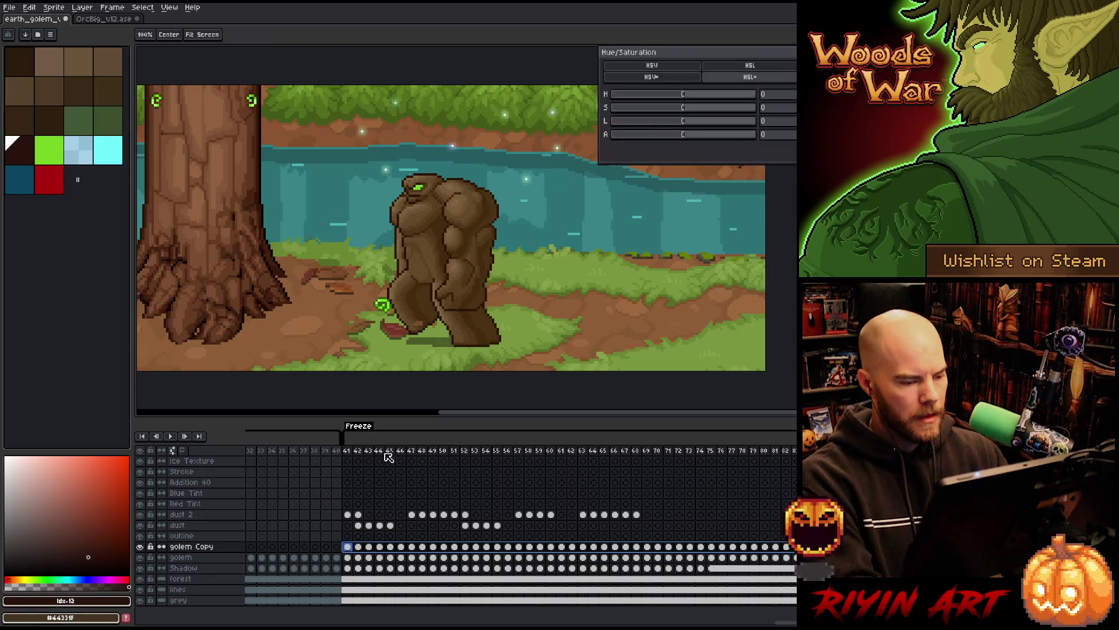
pyautogui.moveTo(635, 121); pyautogui.dragTo(428, 132)
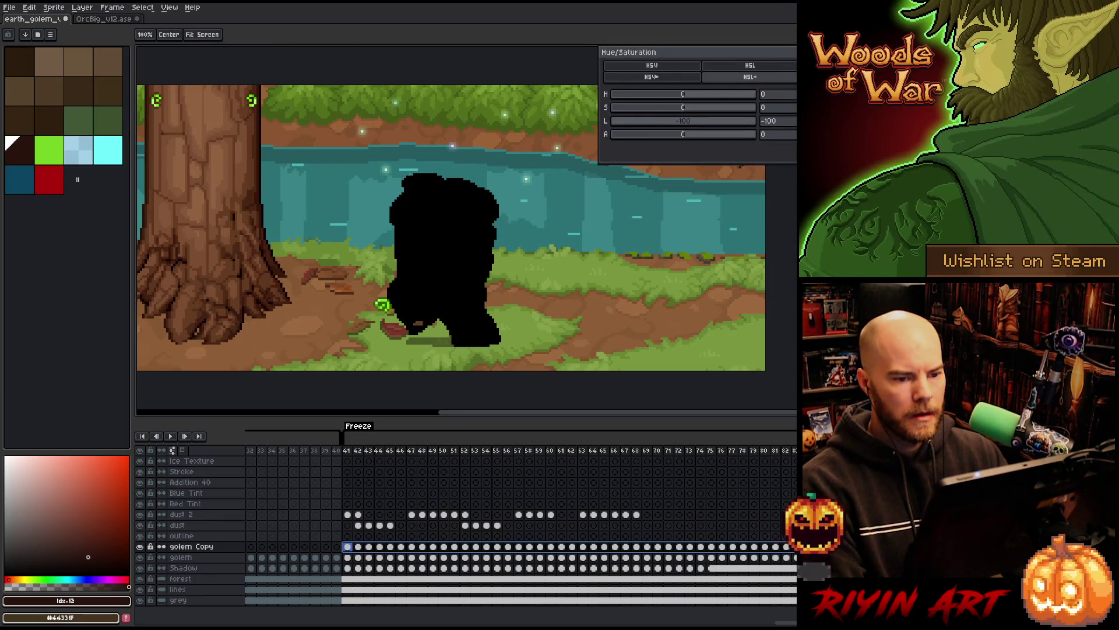
pyautogui.press('Return')
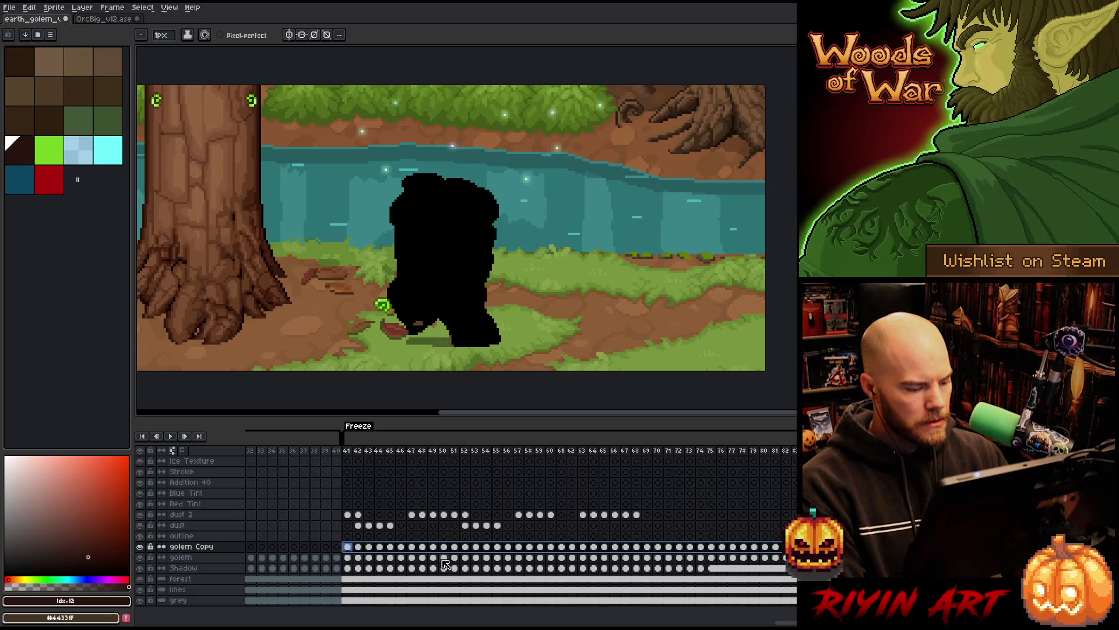
# Step: Duplicate golem Copy, hide the original, and replace black with cyan on the copy
pyautogui.rightClick(202, 550)
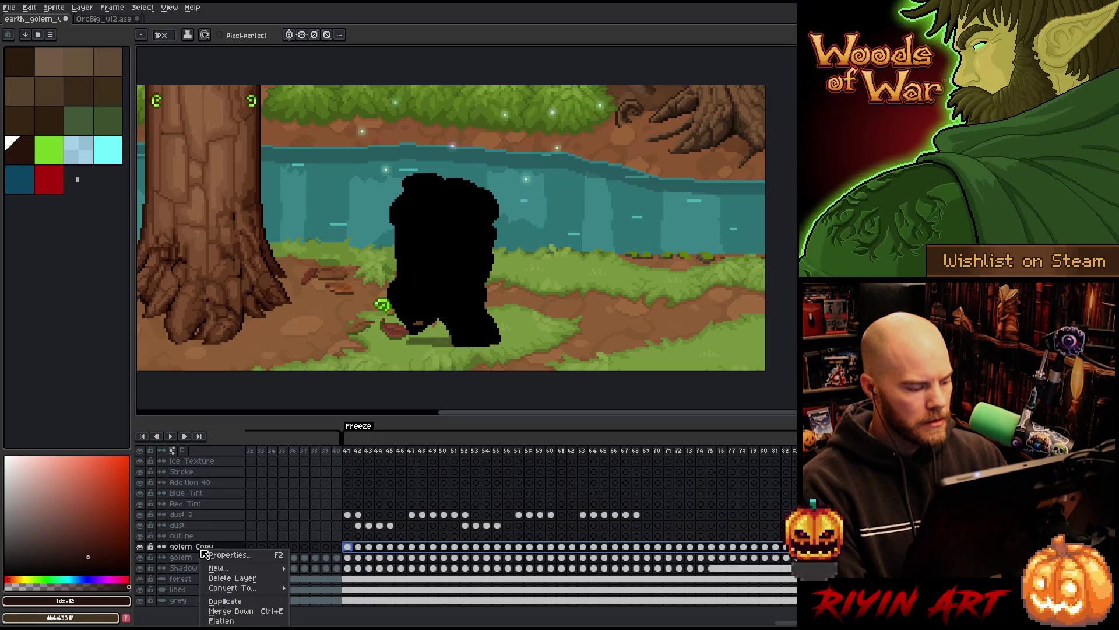
pyautogui.click(218, 602)
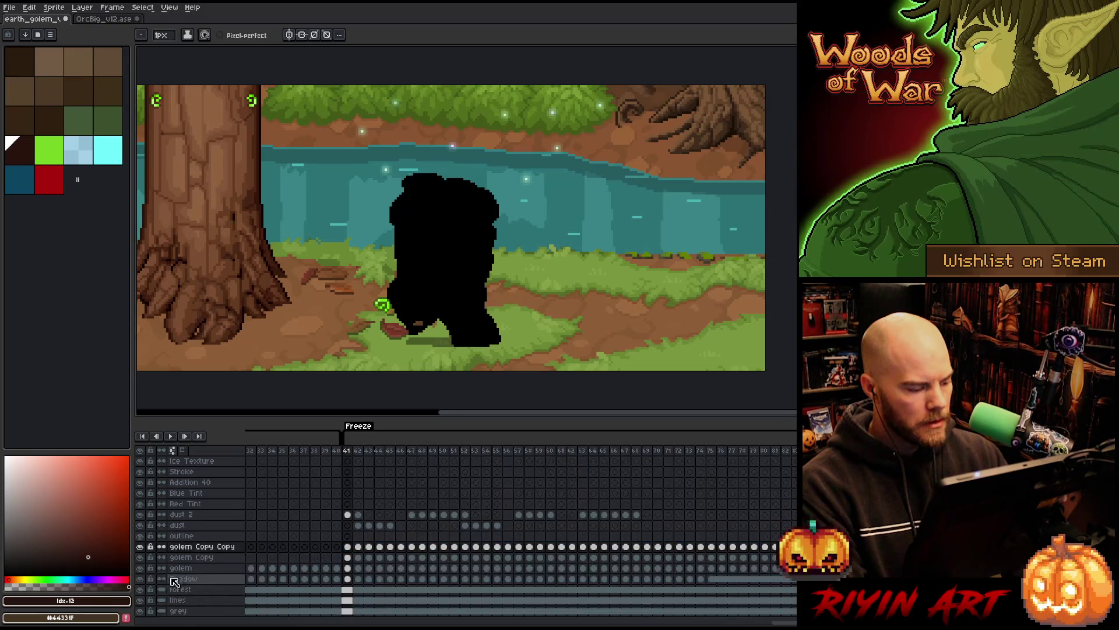
pyautogui.click(140, 557)
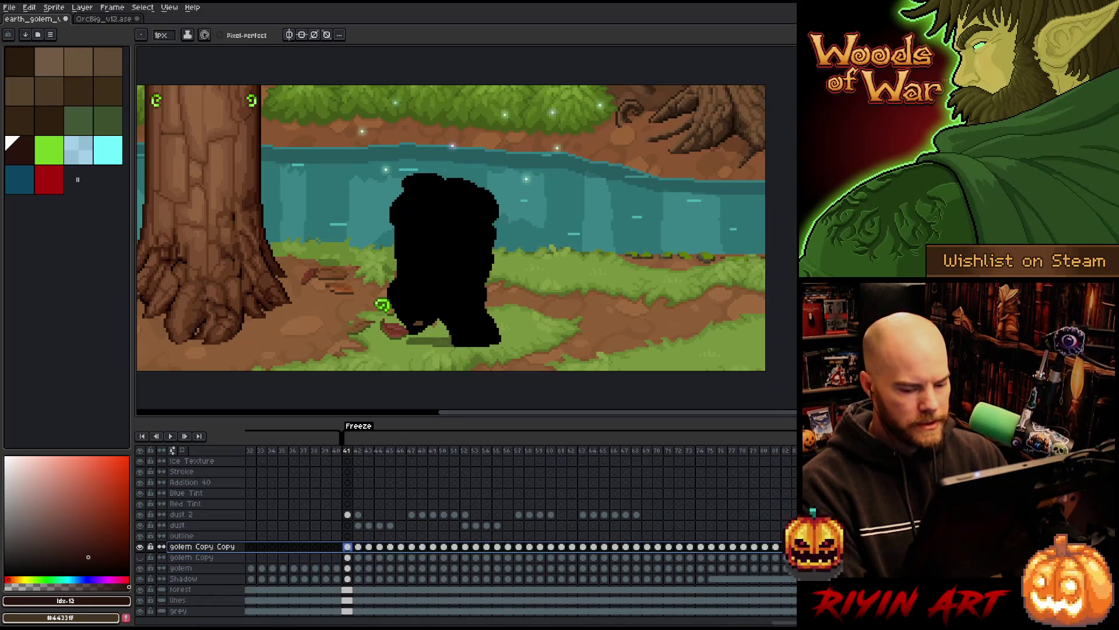
pyautogui.hotkey('shift', 'r')
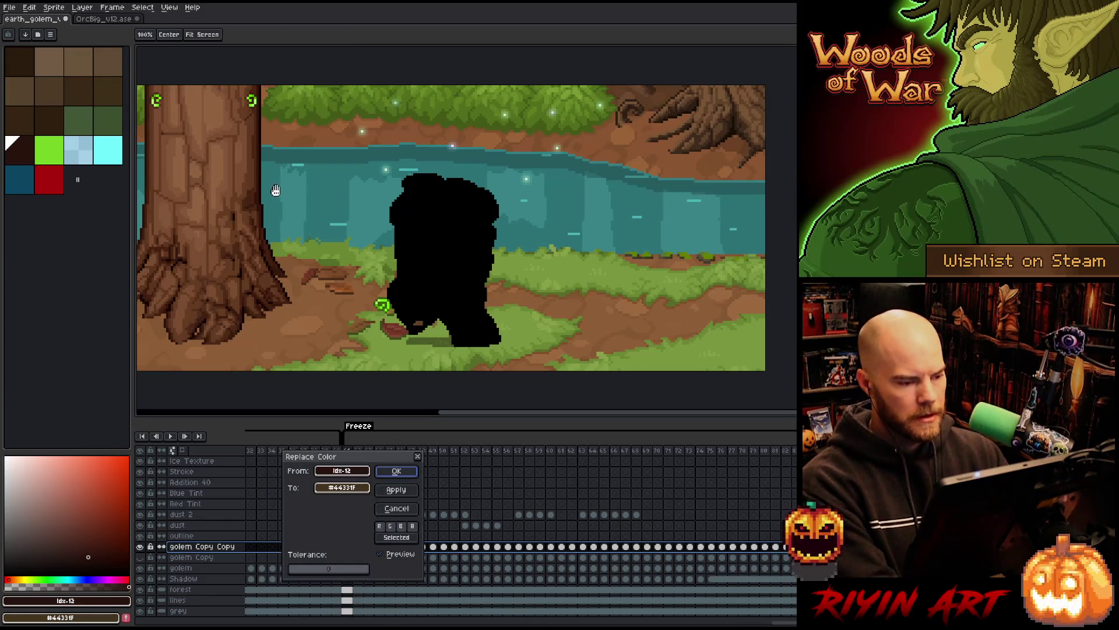
pyautogui.click(423, 271)
pyautogui.click(343, 487)
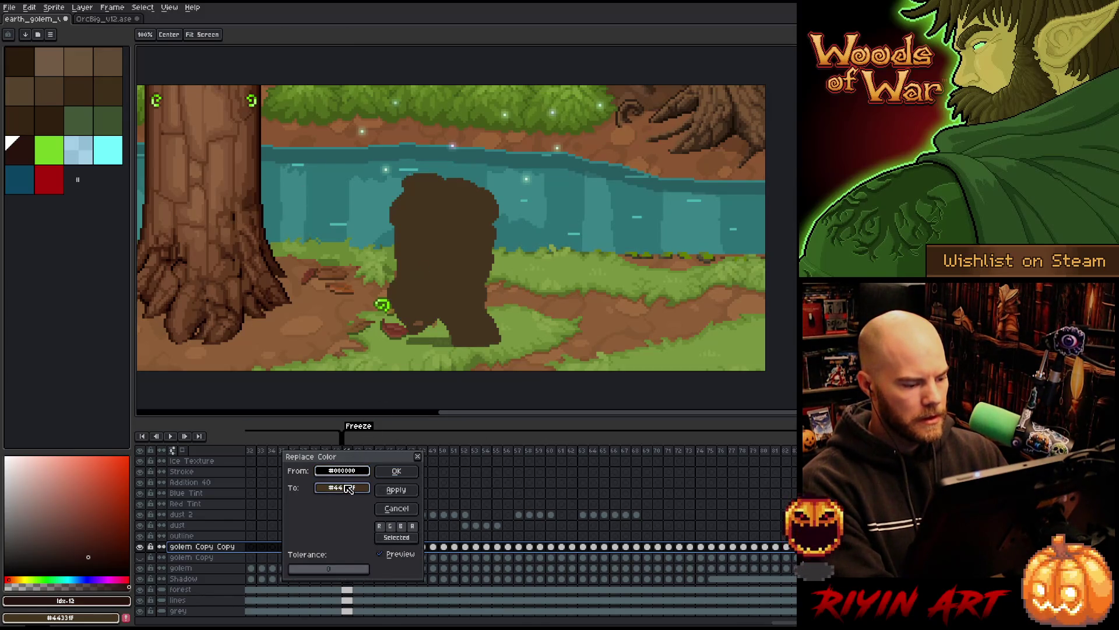
pyautogui.click(109, 147)
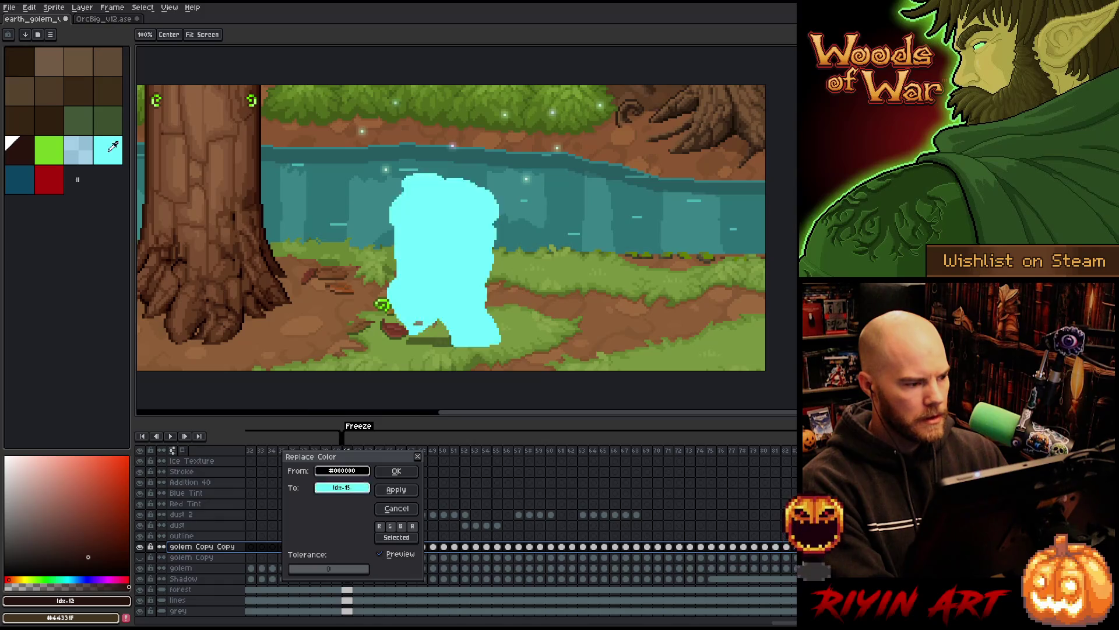
pyautogui.click(396, 471)
# Step: Rename the two silhouette layers to 'stroke stuff' and 'block mask'
pyautogui.doubleClick(180, 557)
pyautogui.write('stroke stuff')
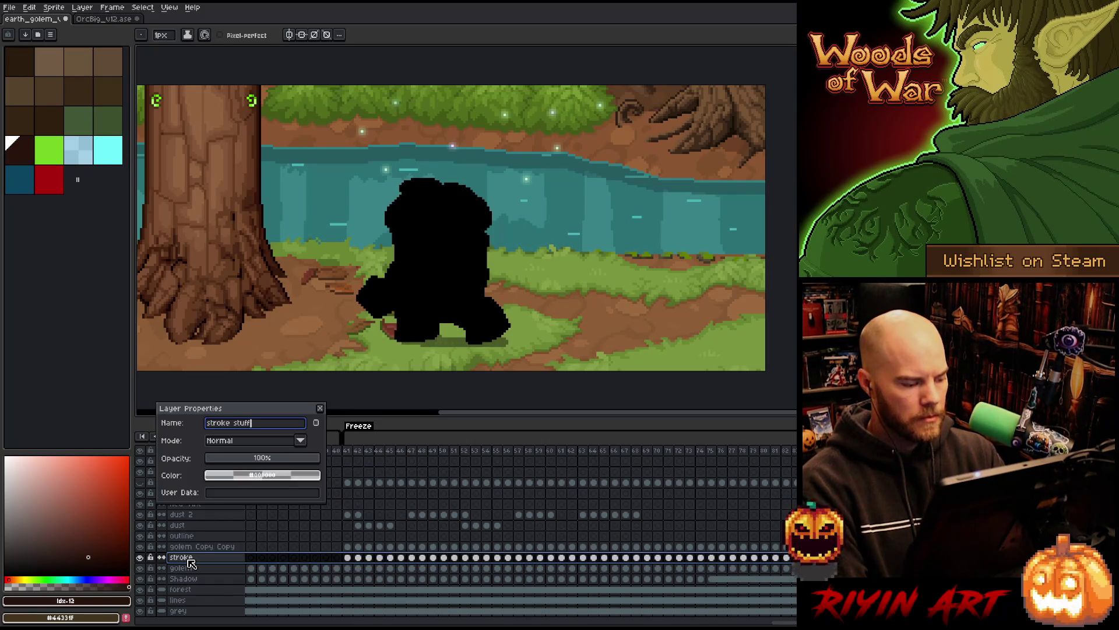
pyautogui.press('Return')
pyautogui.doubleClick(202, 546)
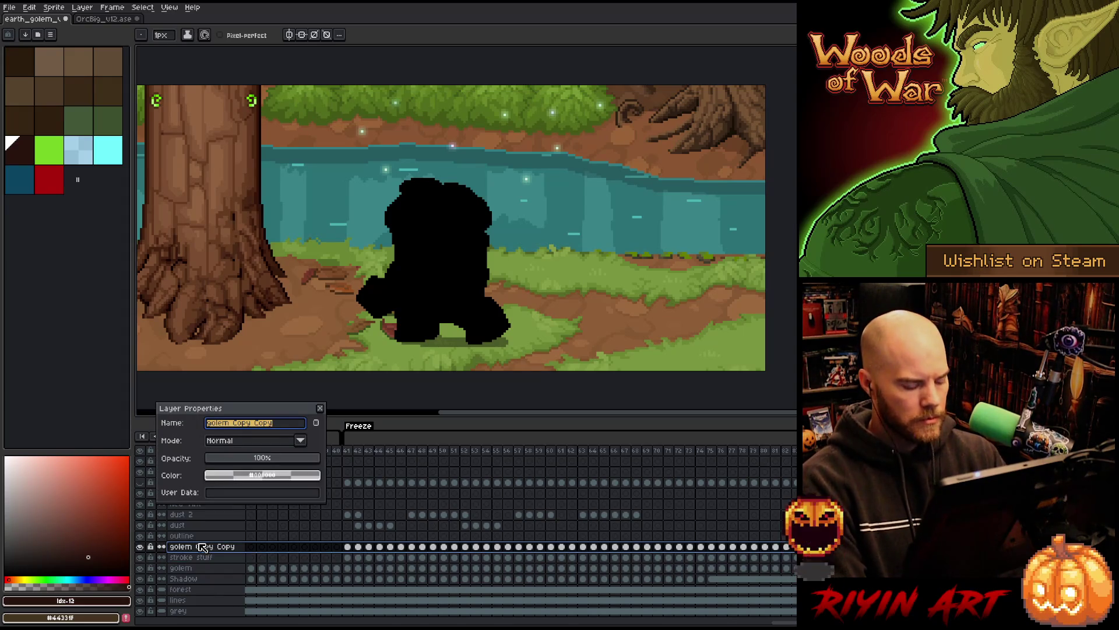
pyautogui.write('block mask')
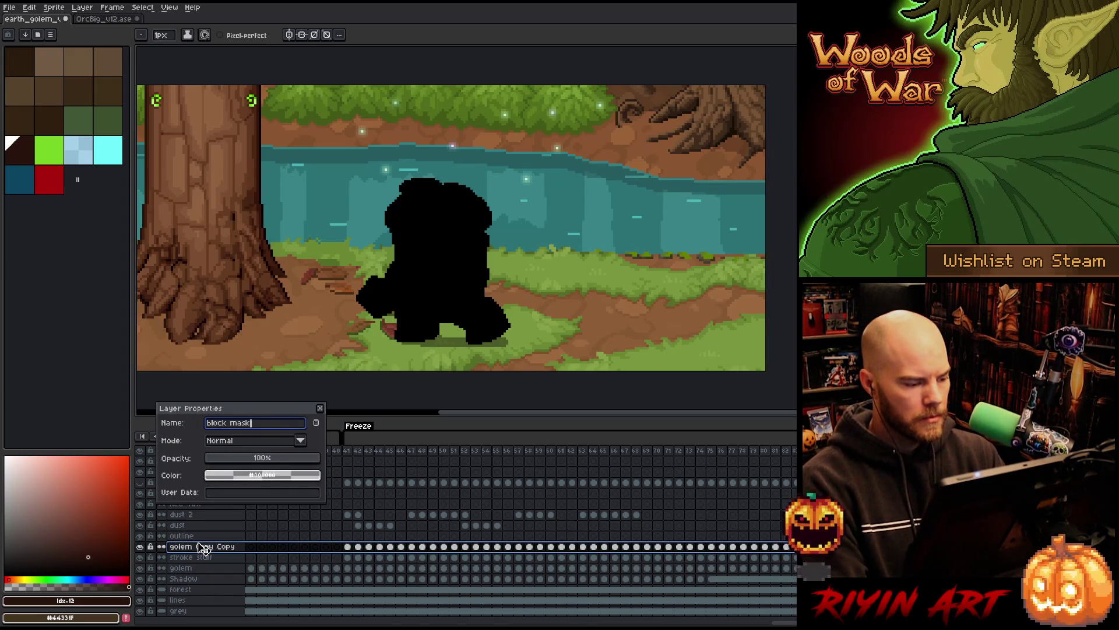
pyautogui.press('Return')
# Step: Pick black and thicken the silhouette with two black outline passes
pyautogui.press('i')
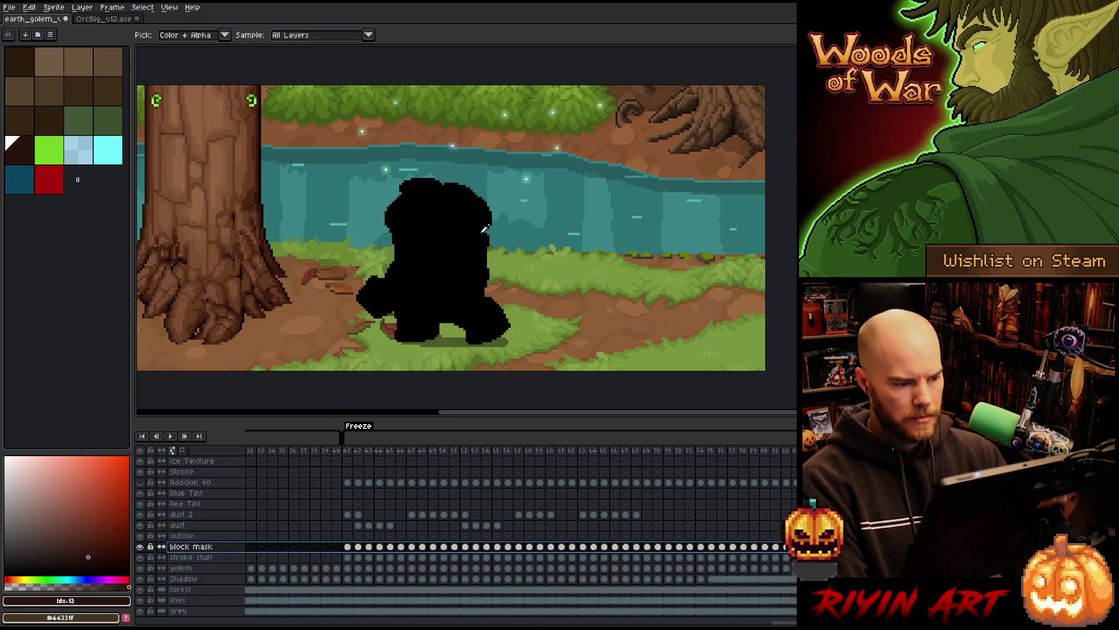
pyautogui.click(484, 228)
pyautogui.hotkey('shift', 'o')
pyautogui.press('Return')
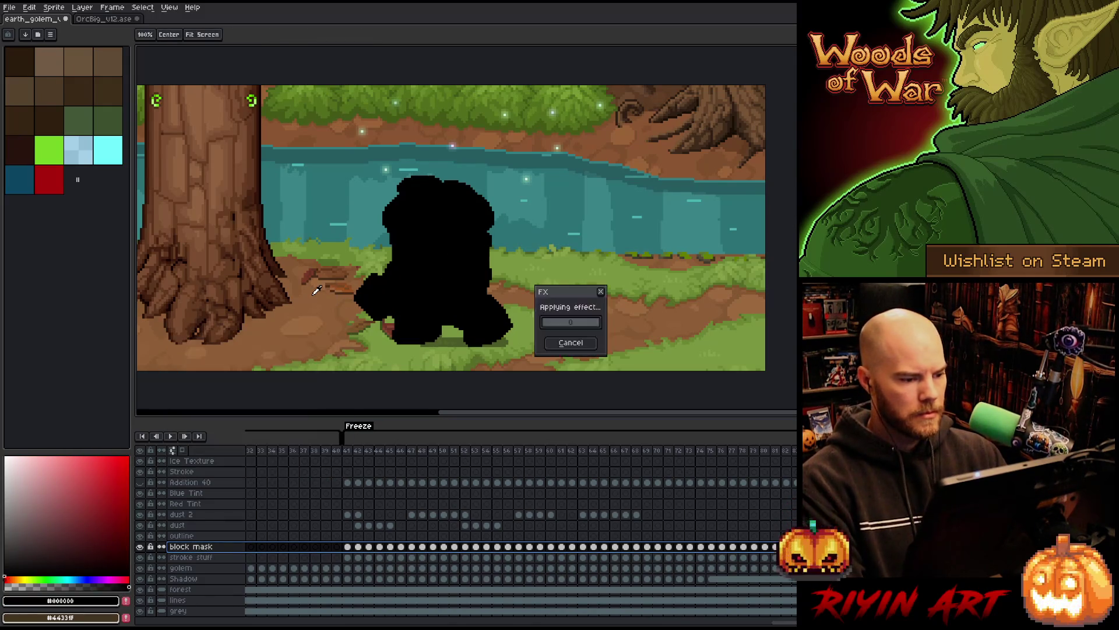
pyautogui.press('Return')
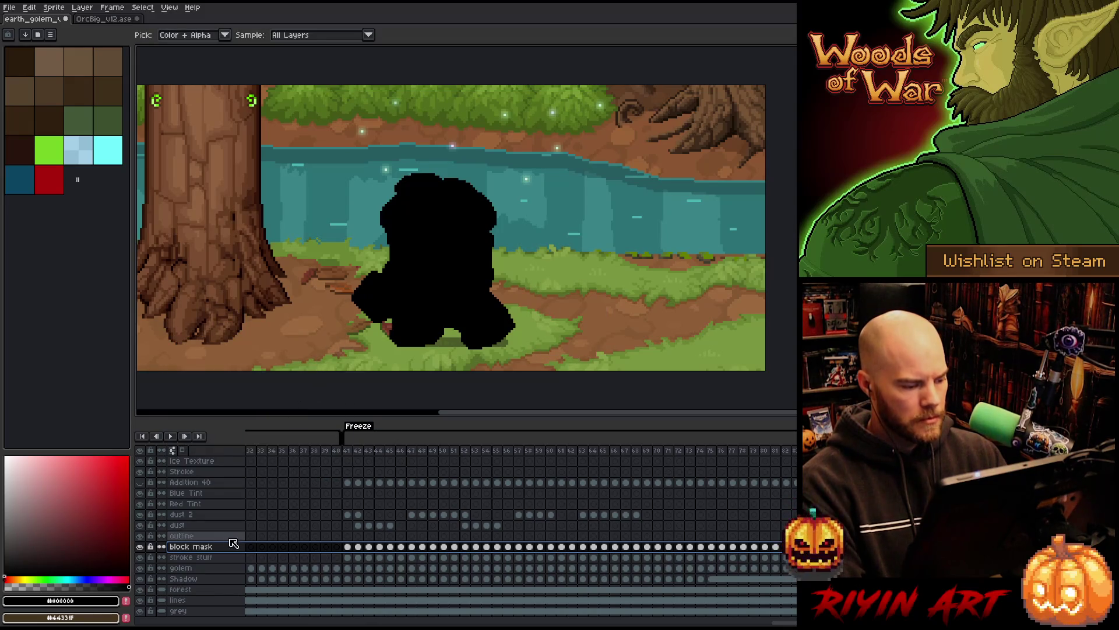
# Step: Hide block mask and add a light-blue outline to all stroke stuff cels
pyautogui.click(141, 547)
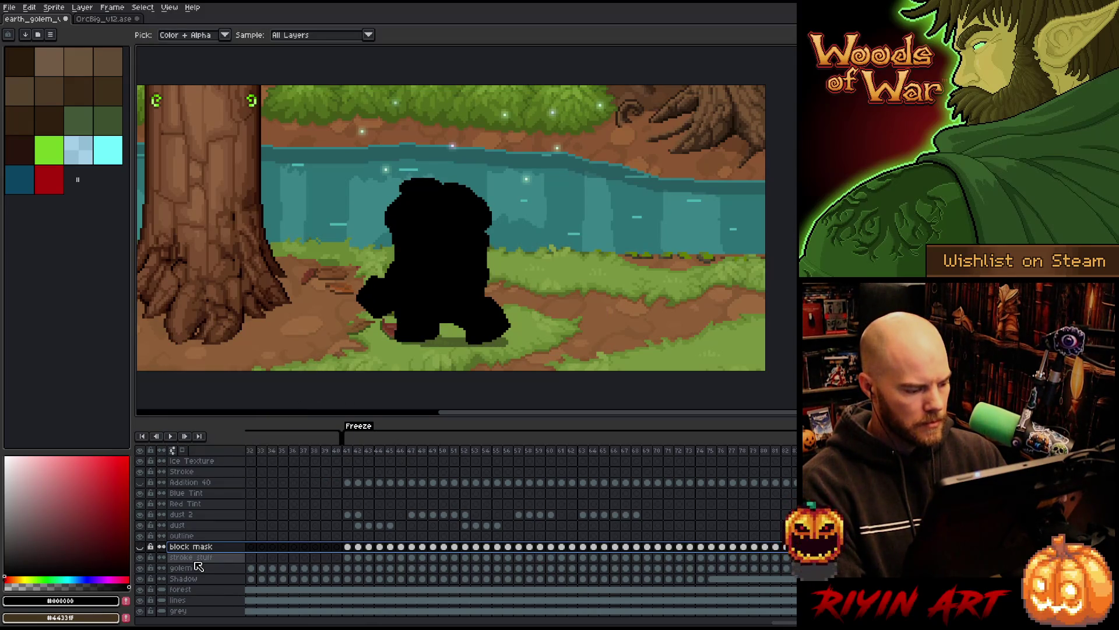
pyautogui.click(196, 558)
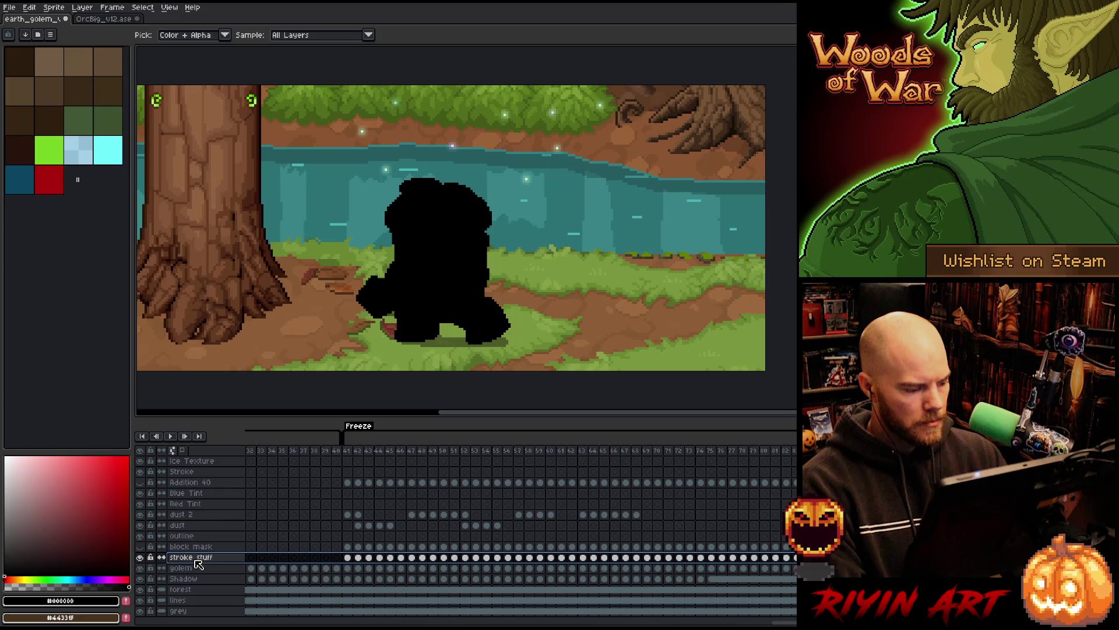
pyautogui.click(93, 158)
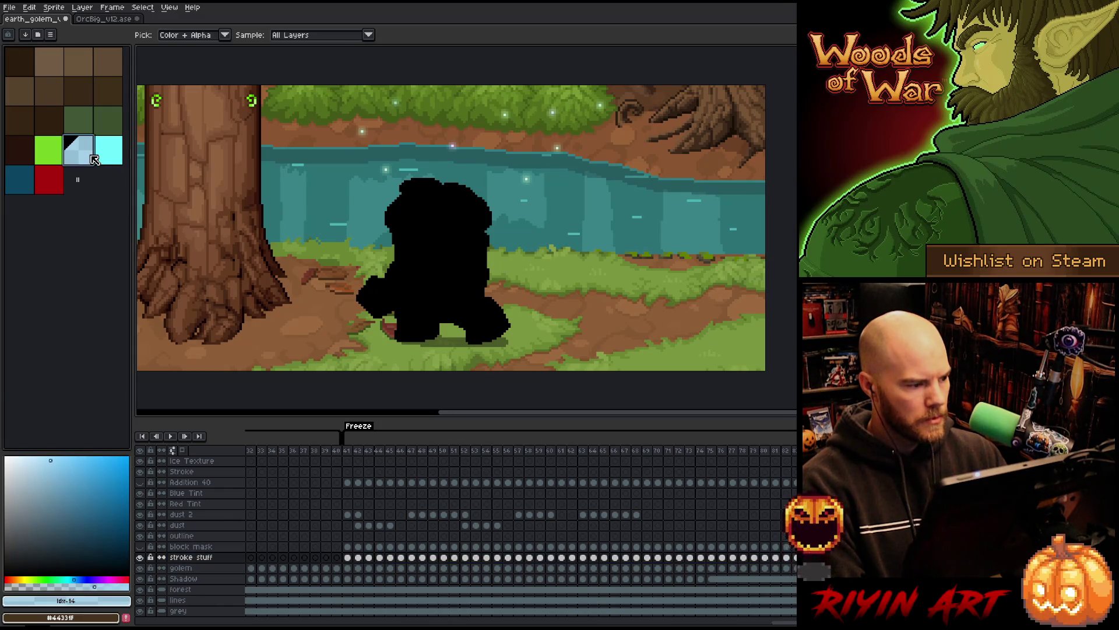
pyautogui.click(208, 558)
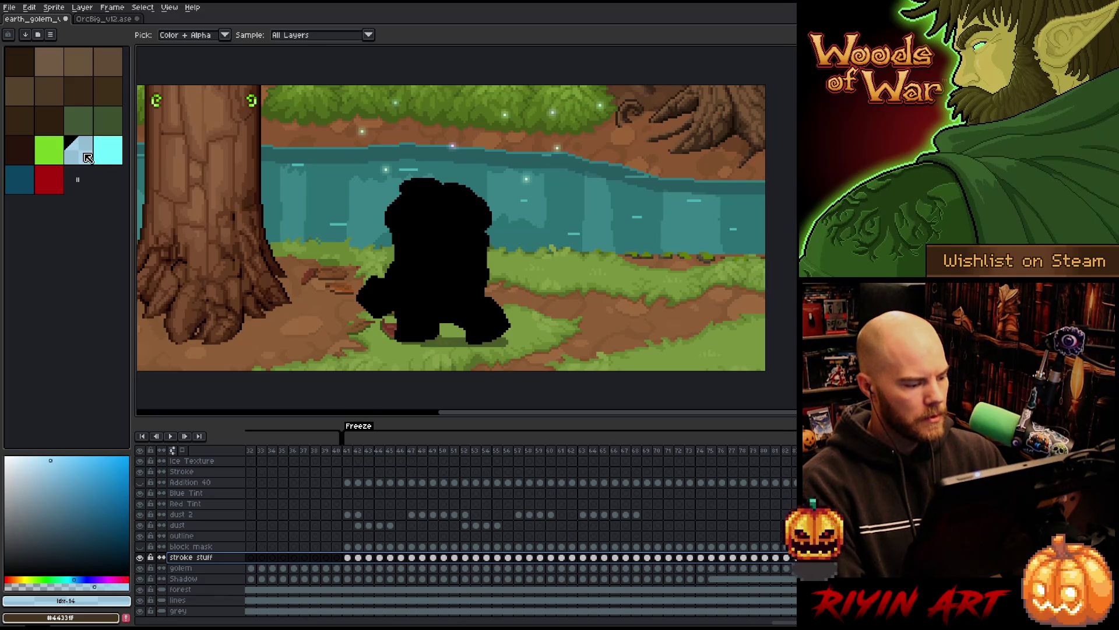
pyautogui.hotkey('shift', 'o')
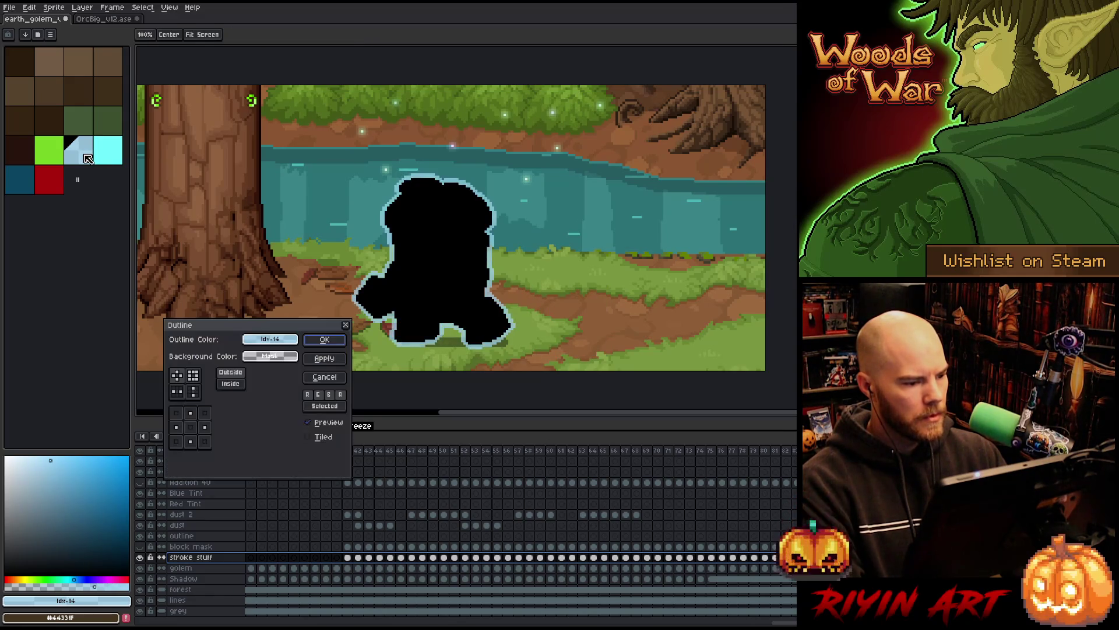
pyautogui.press('Return')
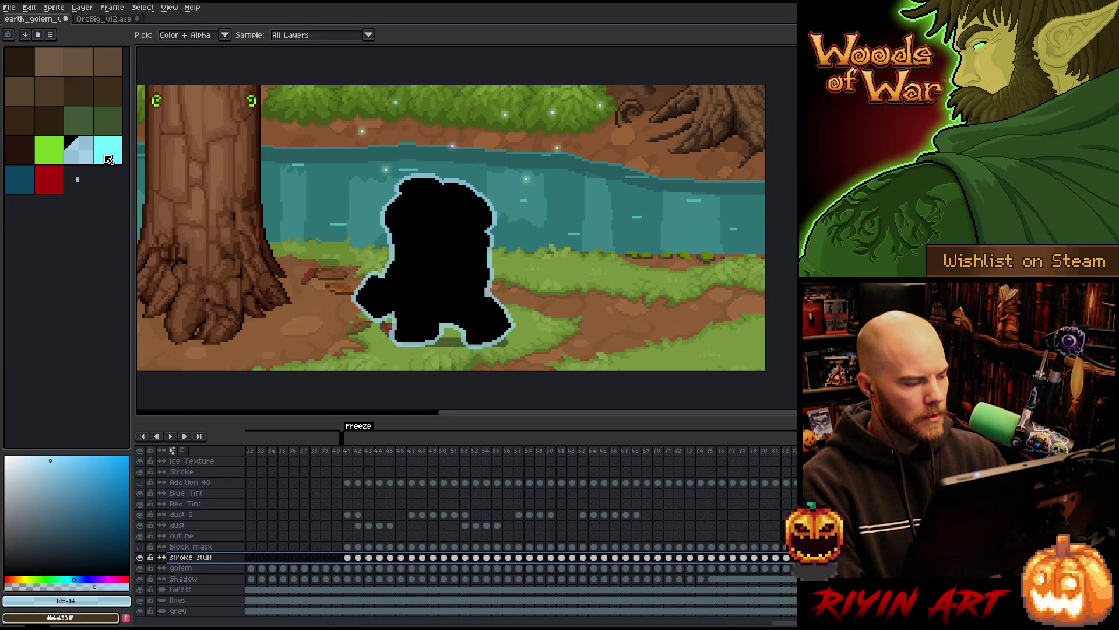
# Step: Add a bright cyan outline, then a dark teal outer edge
pyautogui.click(109, 158)
pyautogui.hotkey('shift', 'o')
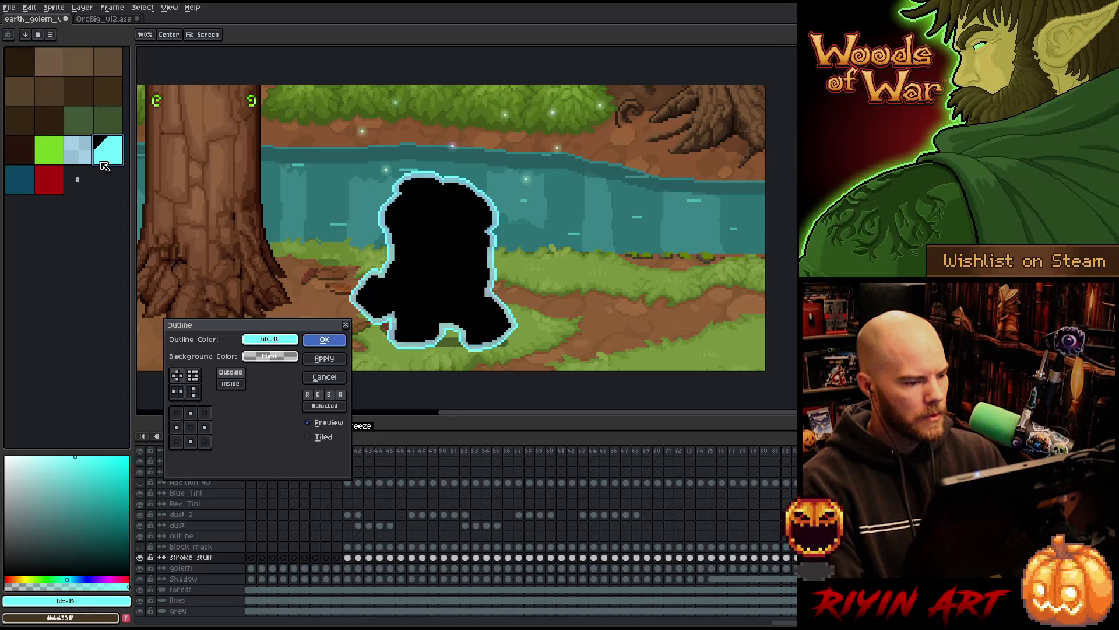
pyautogui.press('Return')
pyautogui.click(32, 188)
pyautogui.hotkey('shift', 'o')
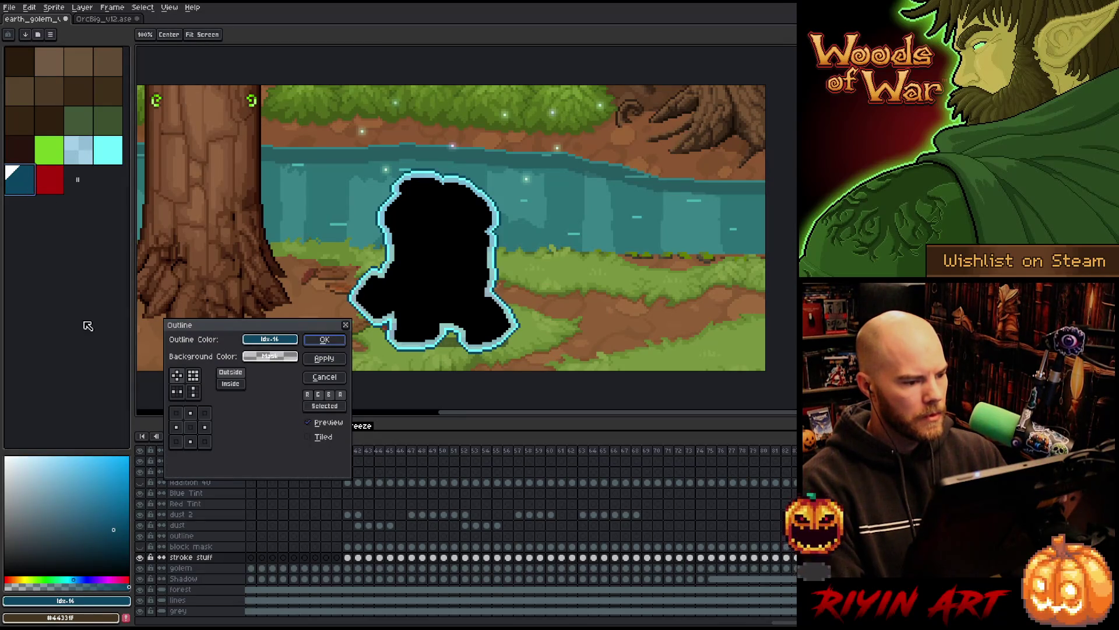
pyautogui.press('Return')
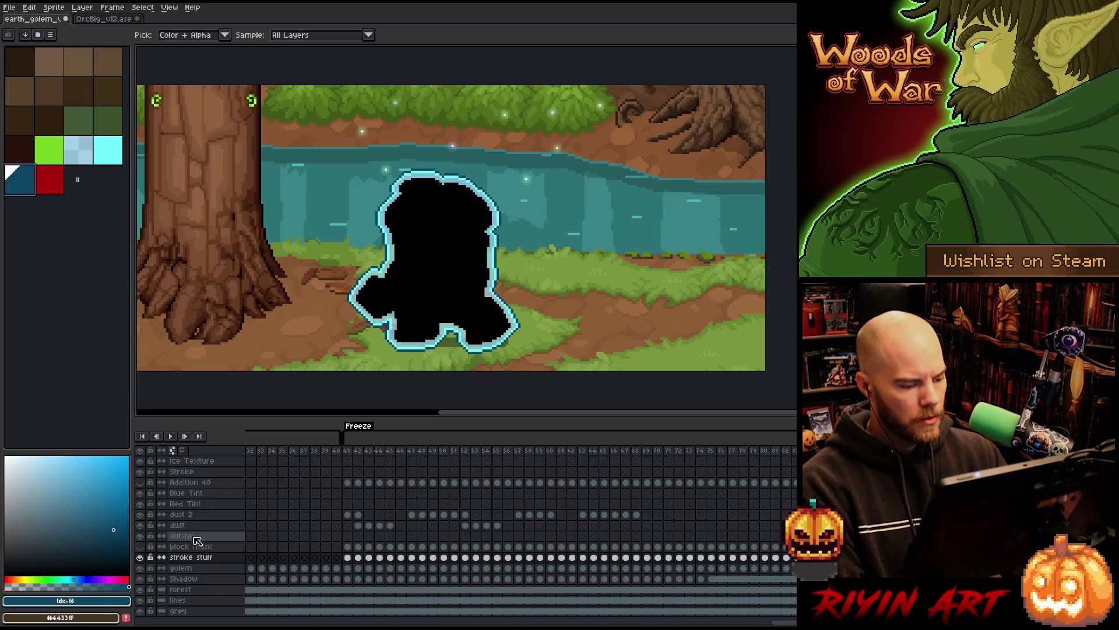
# Step: Check the next frame, then apply a cyan outline across all stroke stuff cels
pyautogui.moveTo(348, 451); pyautogui.dragTo(360, 454)
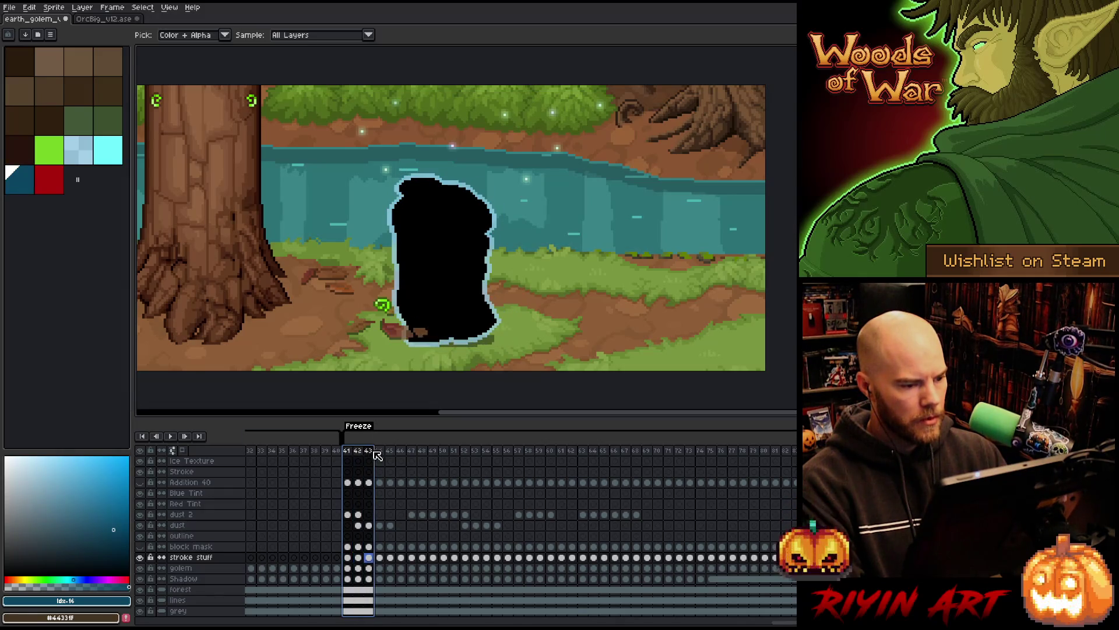
pyautogui.click(379, 453)
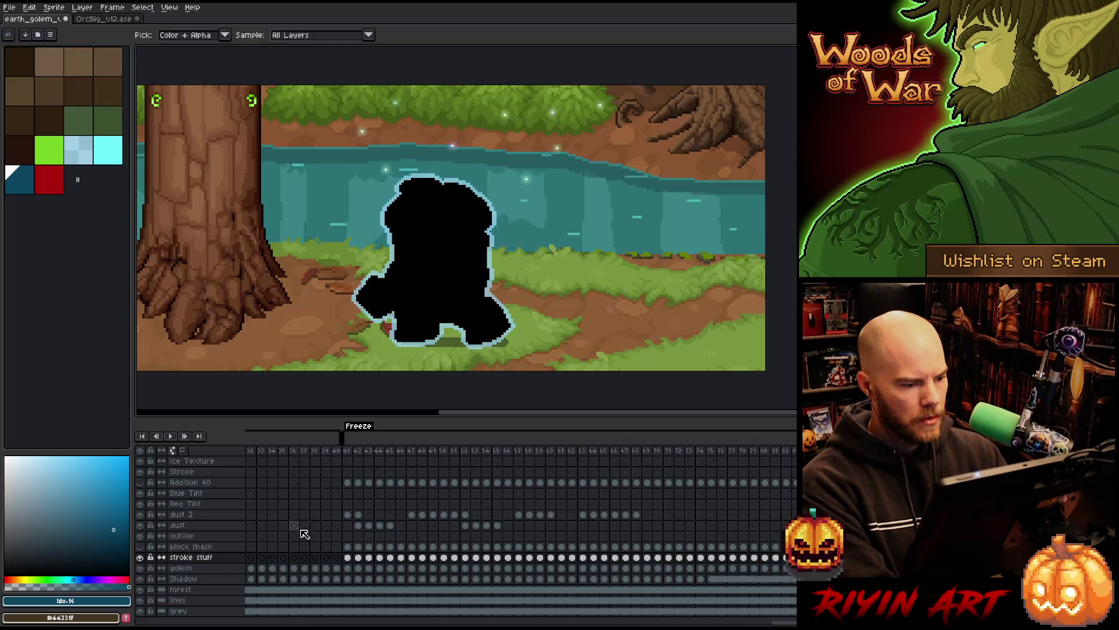
pyautogui.click(186, 557)
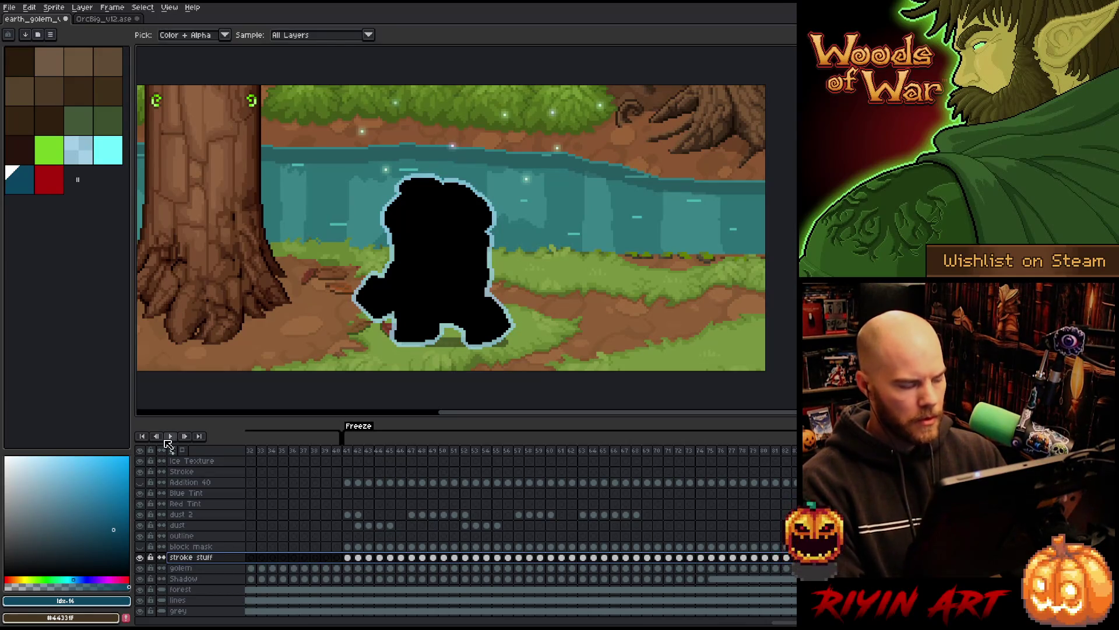
pyautogui.click(108, 150)
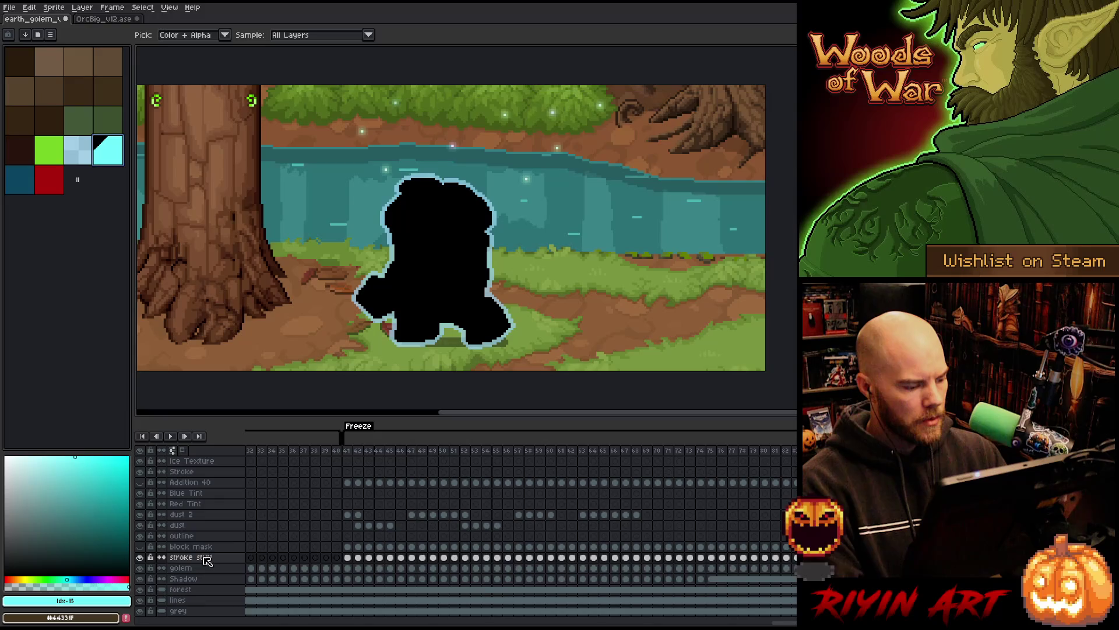
pyautogui.hotkey('shift', 'o')
pyautogui.press('Return')
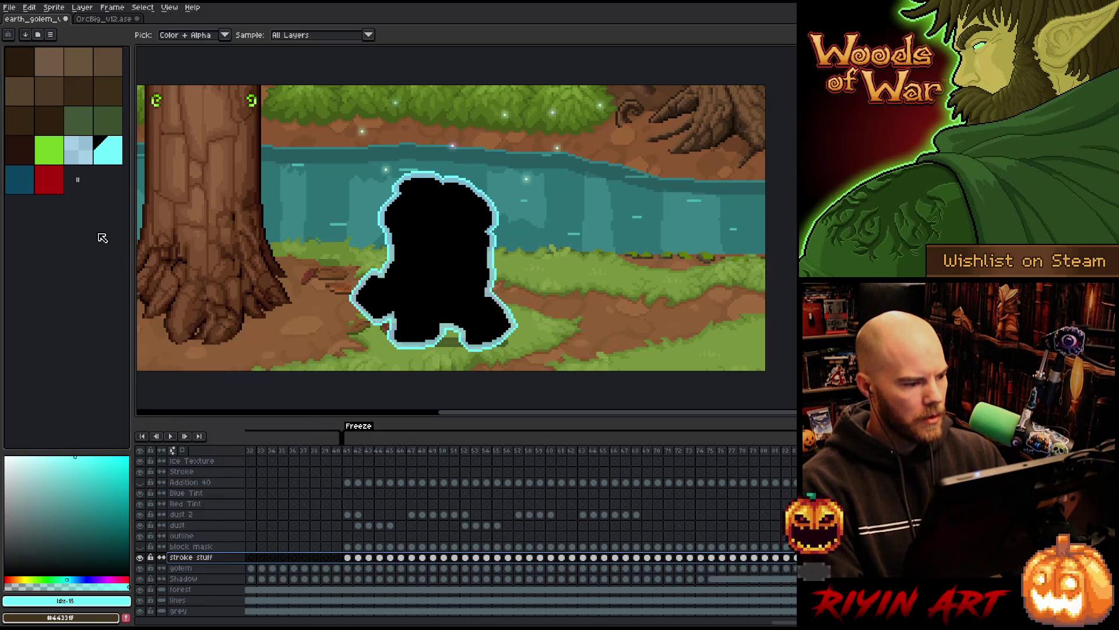
# Step: Add a dark teal edge to all stroke stuff cels and preview later frames
pyautogui.click(27, 189)
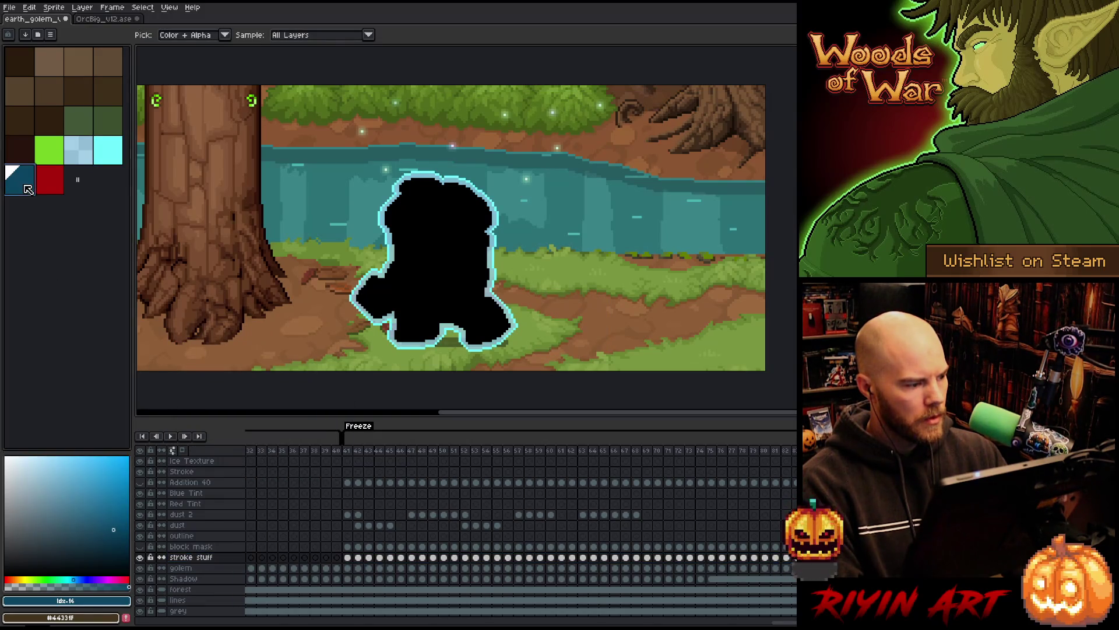
pyautogui.click(206, 558)
pyautogui.hotkey('shift', 'o')
pyautogui.press('Return')
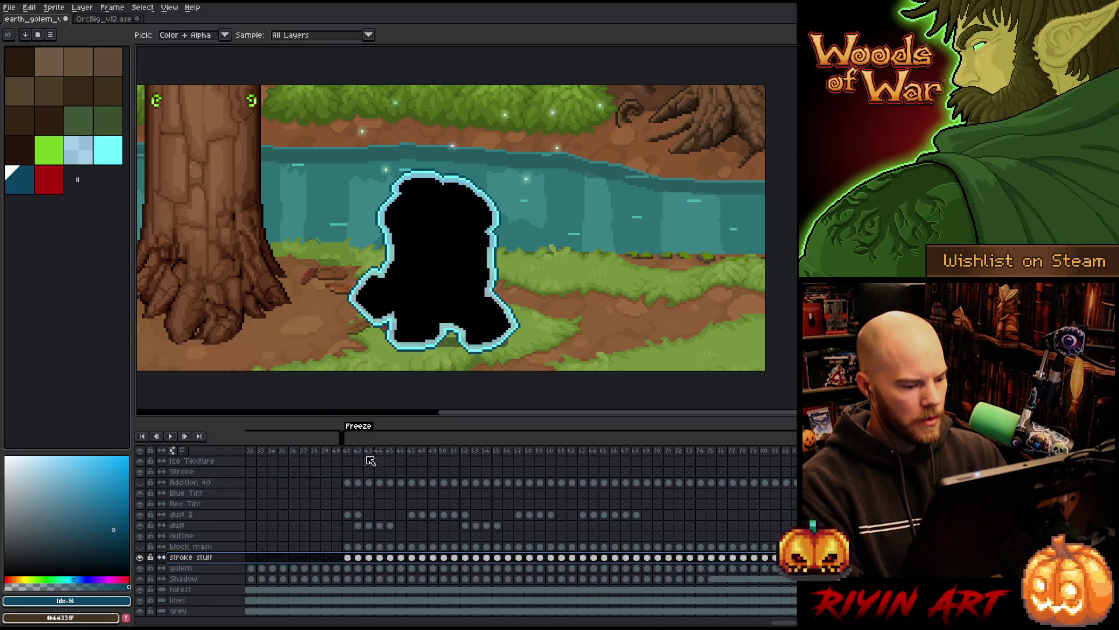
pyautogui.moveTo(358, 450)
pyautogui.mouseDown()
pyautogui.moveTo(749, 458)
pyautogui.moveTo(368, 458)
pyautogui.mouseUp()
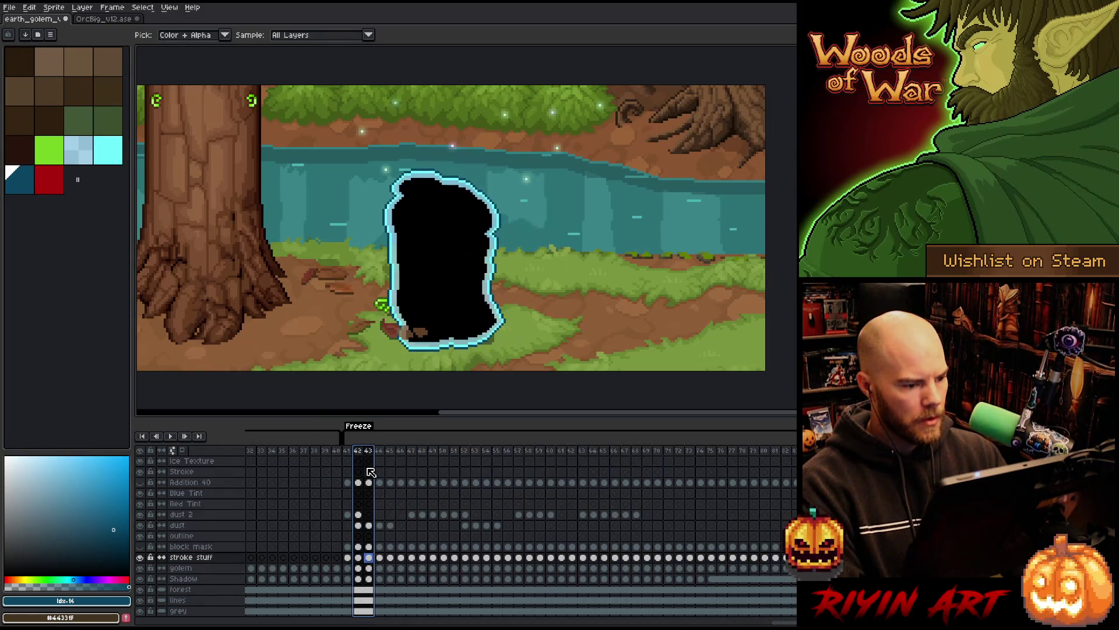
# Step: Replace black (#000000) with transparency on the stroke stuff cels
pyautogui.click(191, 561)
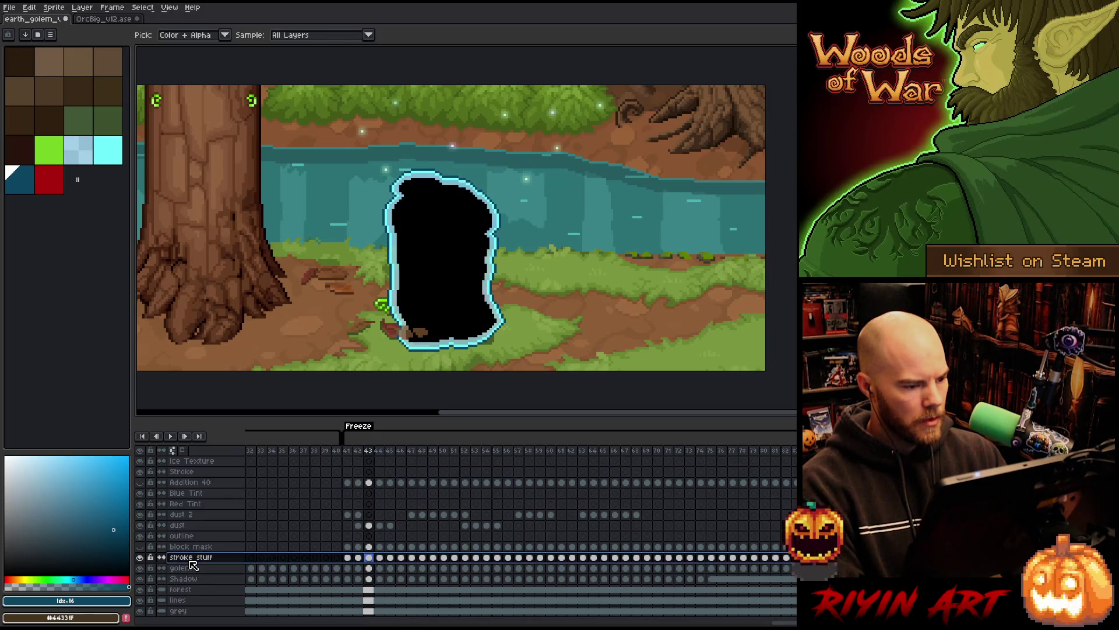
pyautogui.hotkey('shift', 'r')
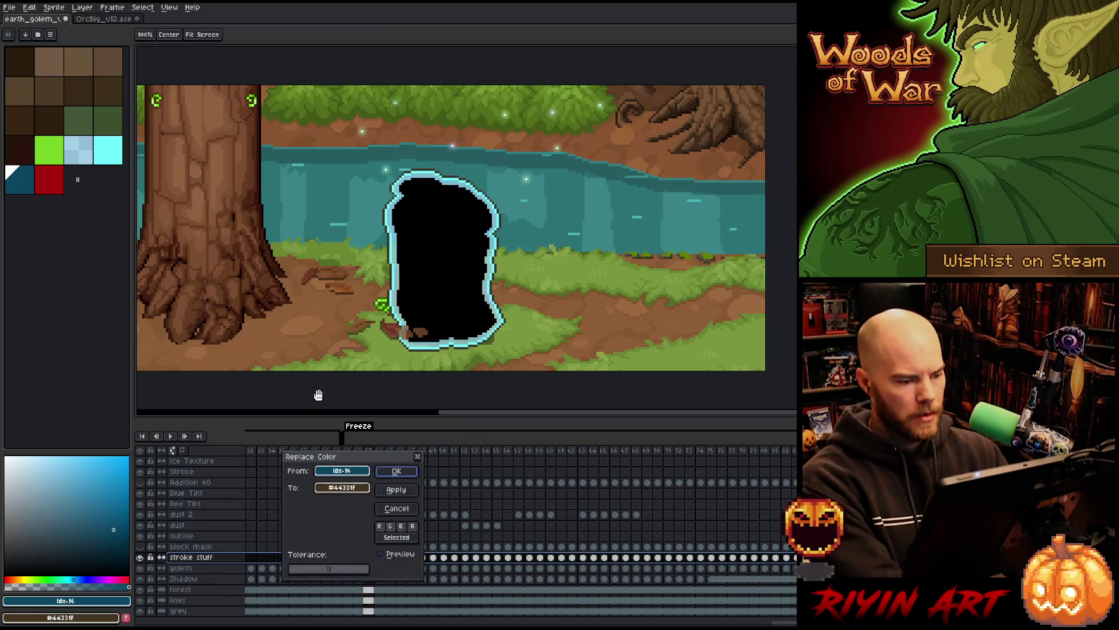
pyautogui.moveTo(342, 470); pyautogui.dragTo(411, 241)
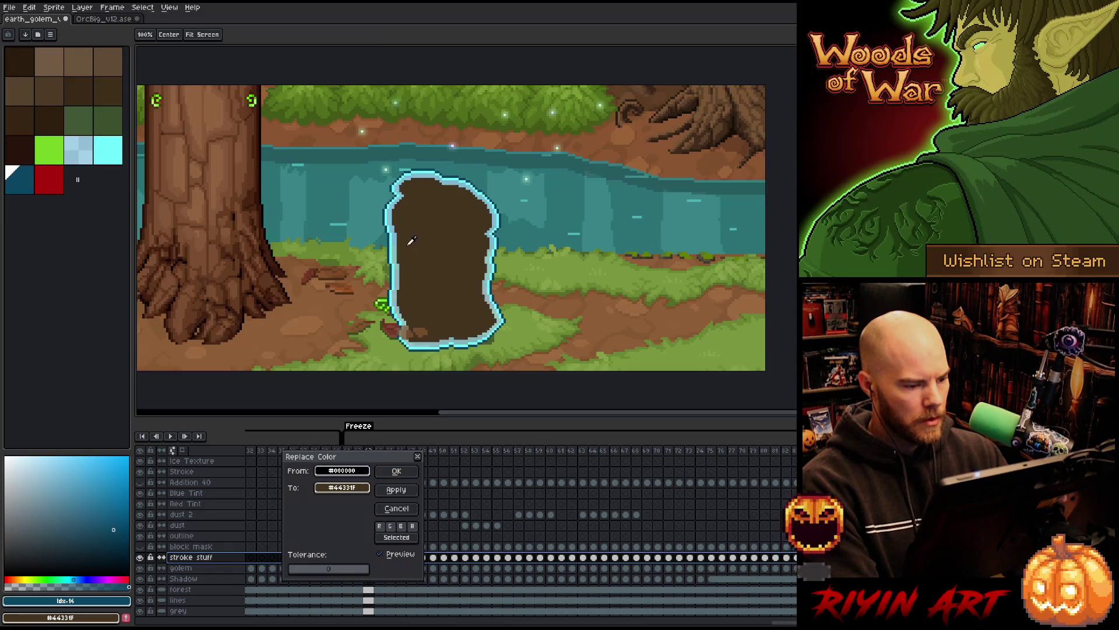
pyautogui.click(342, 488)
pyautogui.click(363, 569)
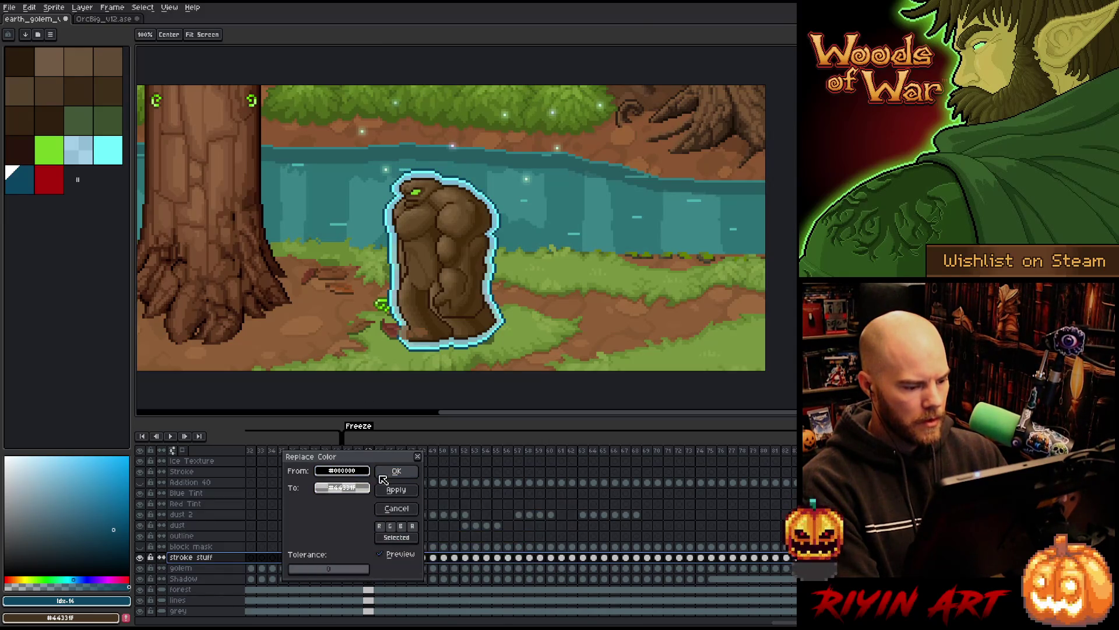
pyautogui.click(396, 471)
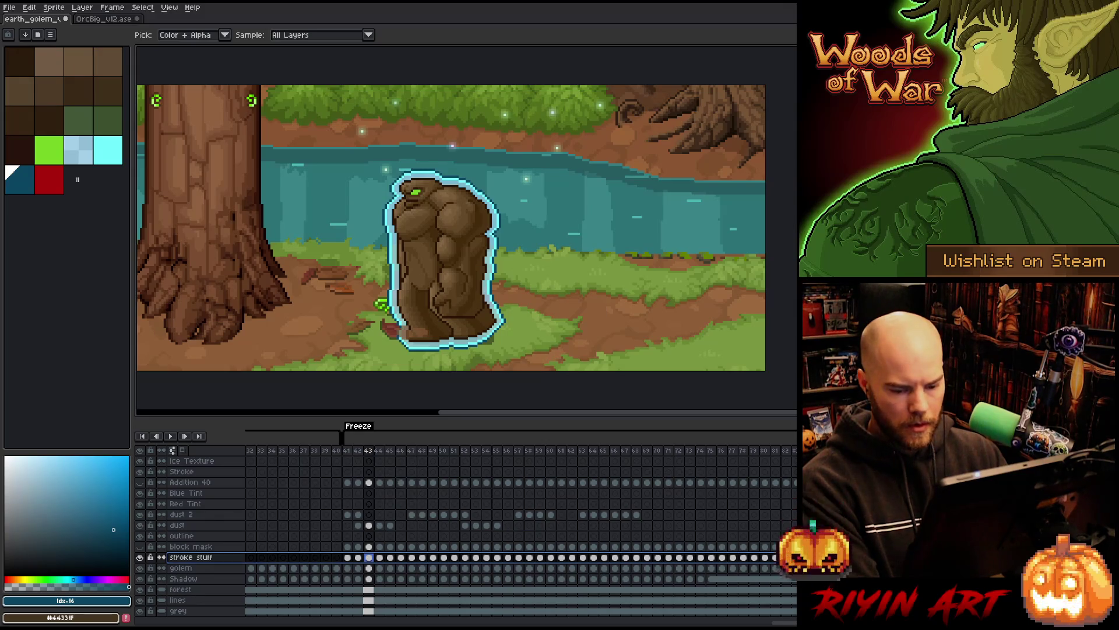
# Step: Move the stroke stuff outline cels from frame 41 onto the Stroke layer
pyautogui.click(512, 568)
pyautogui.click(353, 560)
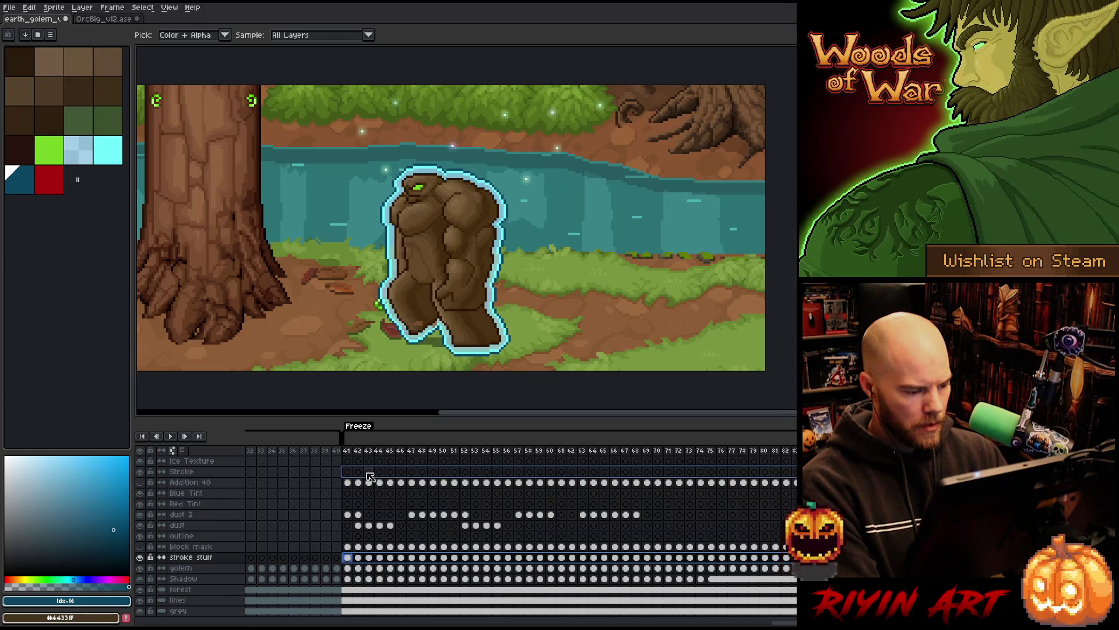
pyautogui.moveTo(370, 476); pyautogui.dragTo(370, 477)
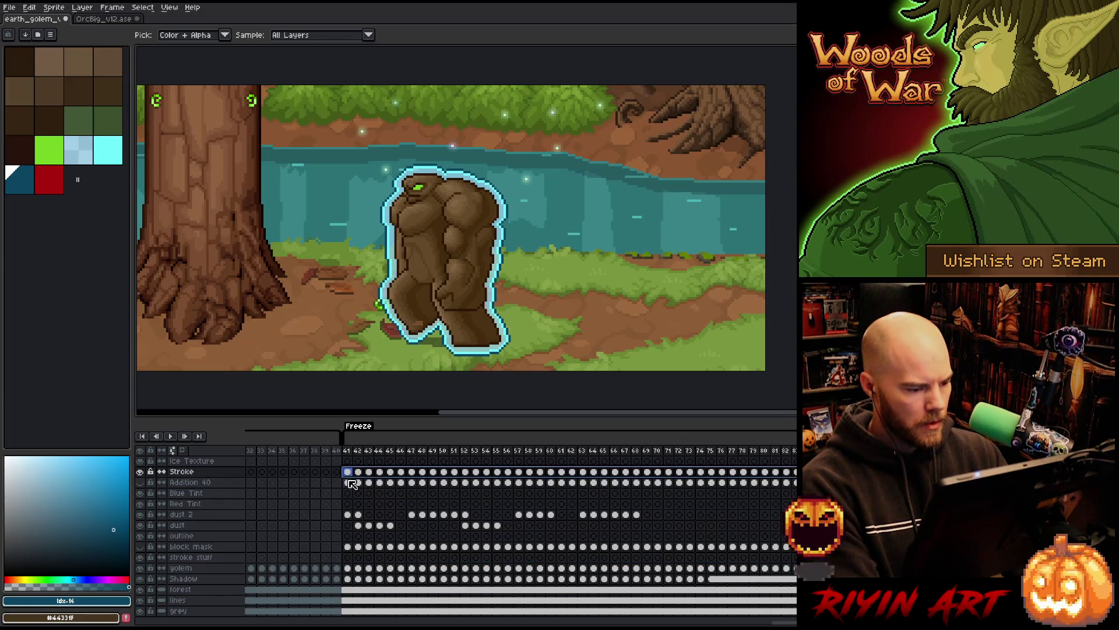
pyautogui.click(349, 476)
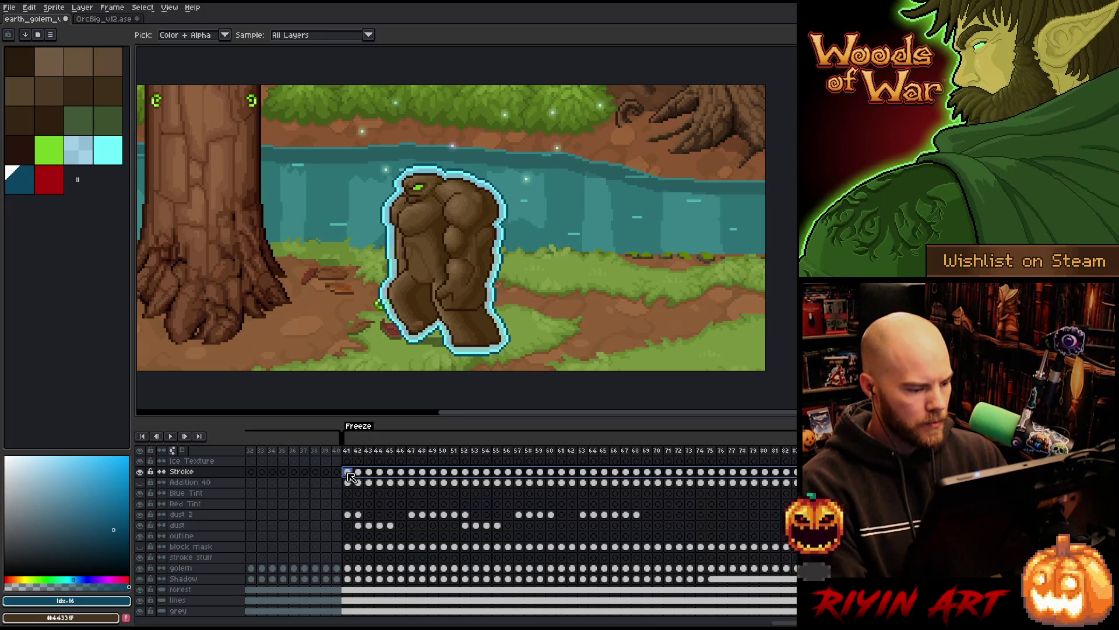
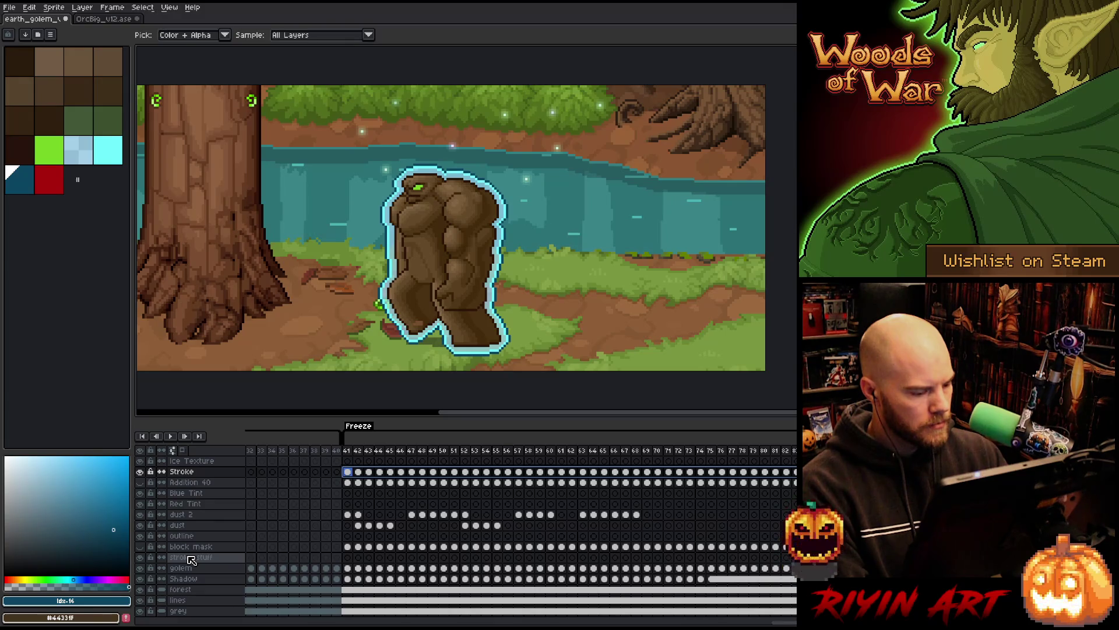
# Step: Show the block mask and marquee most of the canvas on the stroke stuff cel at frame 41
pyautogui.click(140, 547)
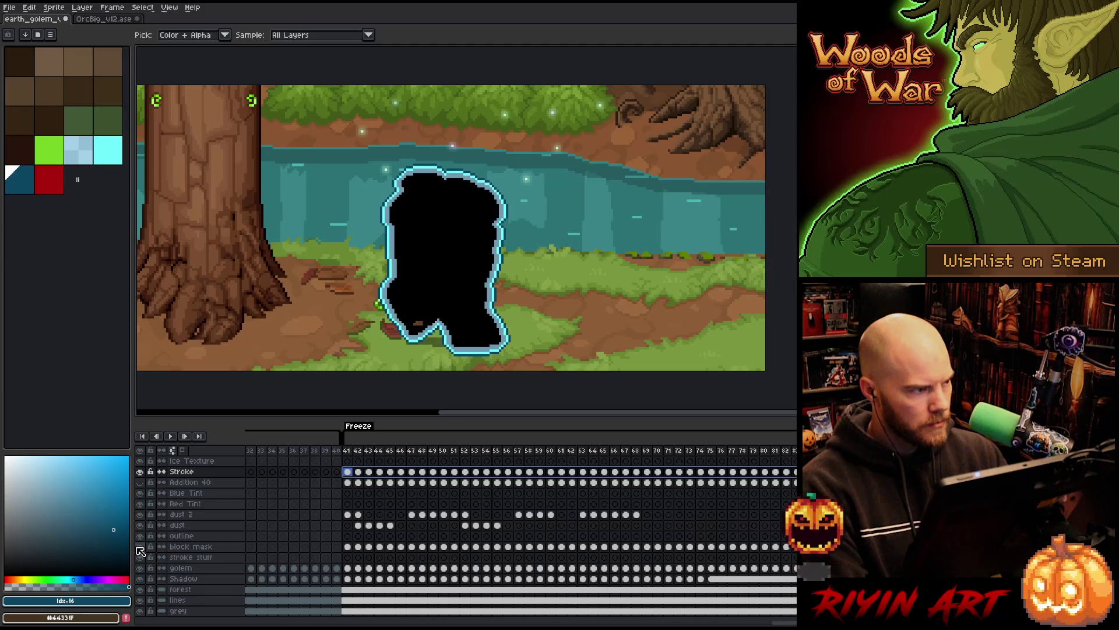
pyautogui.click(164, 559)
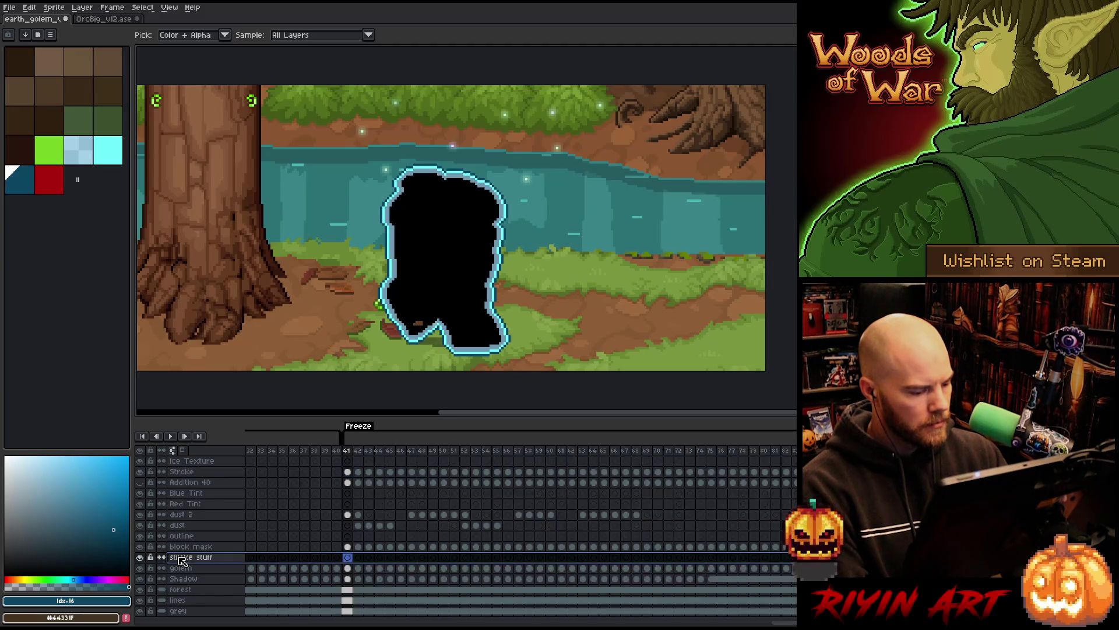
pyautogui.click(350, 557)
pyautogui.click(348, 555)
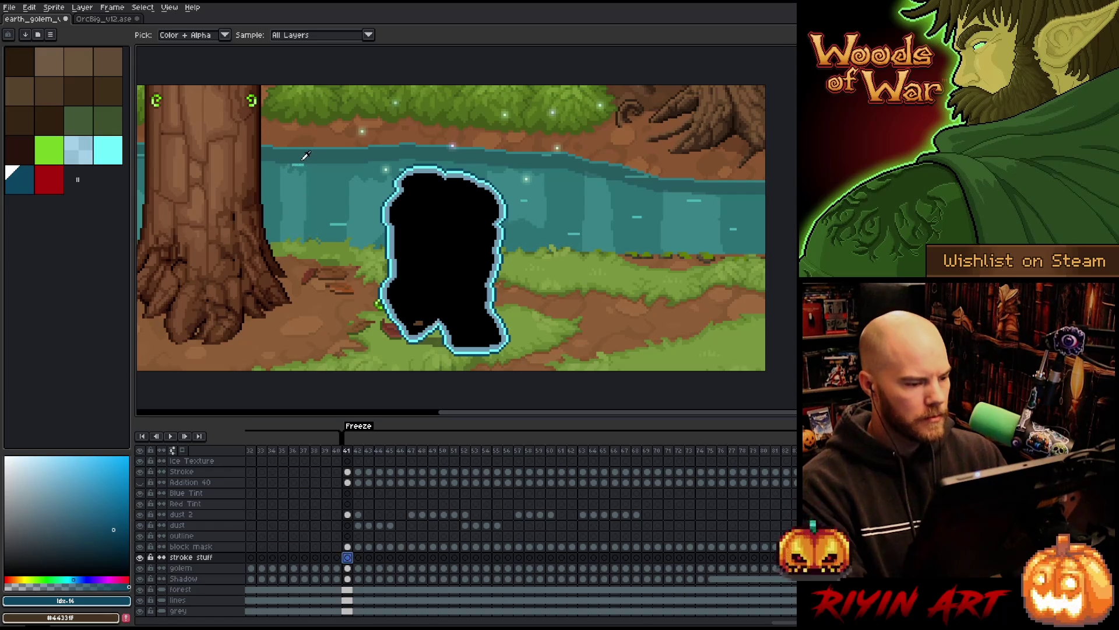
pyautogui.press('m')
pyautogui.moveTo(219, 82)
pyautogui.mouseDown()
pyautogui.moveTo(489, 343)
pyautogui.moveTo(751, 373)
pyautogui.mouseUp()
pyautogui.scroll(-2, 690, 359)
pyautogui.scroll(1, 689, 359)
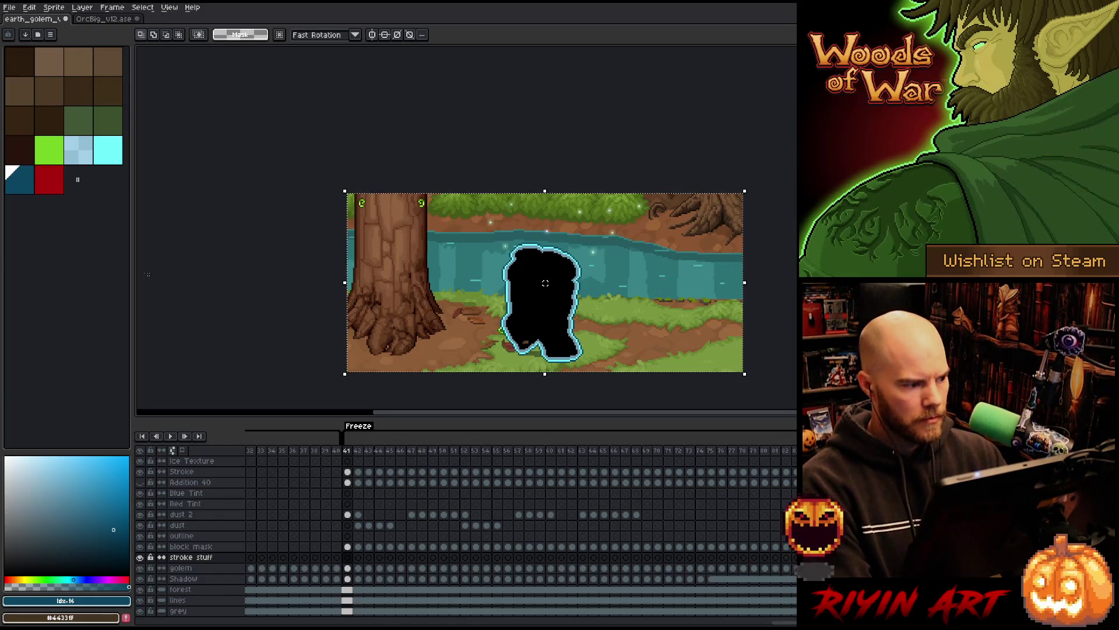
# Step: Fill the selection with dark green across frames, then deselect
pyautogui.click(67, 151)
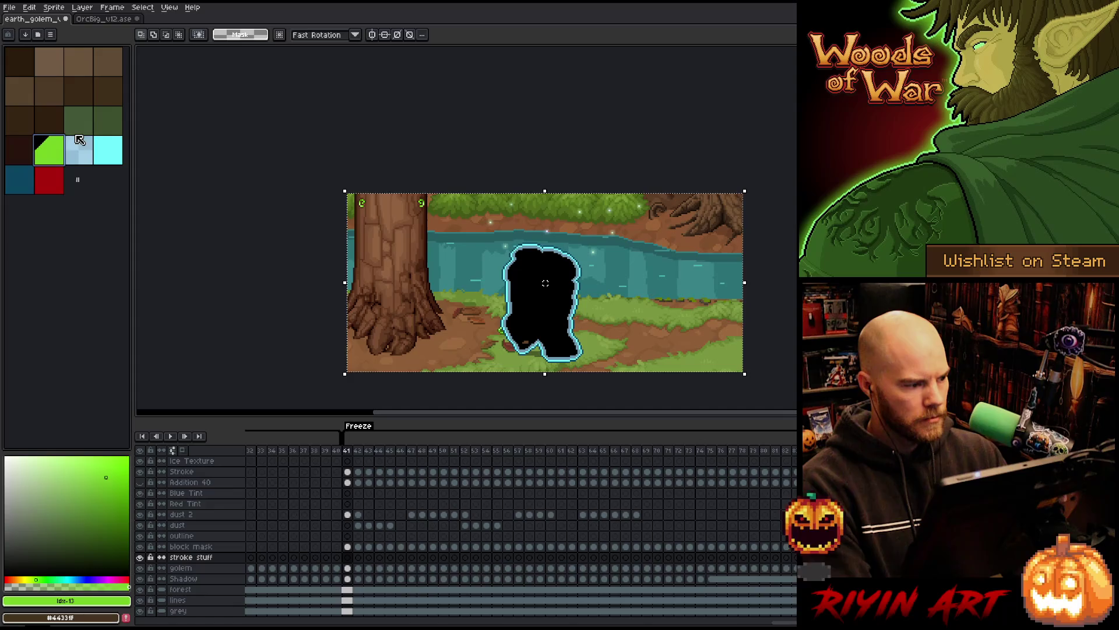
pyautogui.click(81, 132)
pyautogui.press('f')
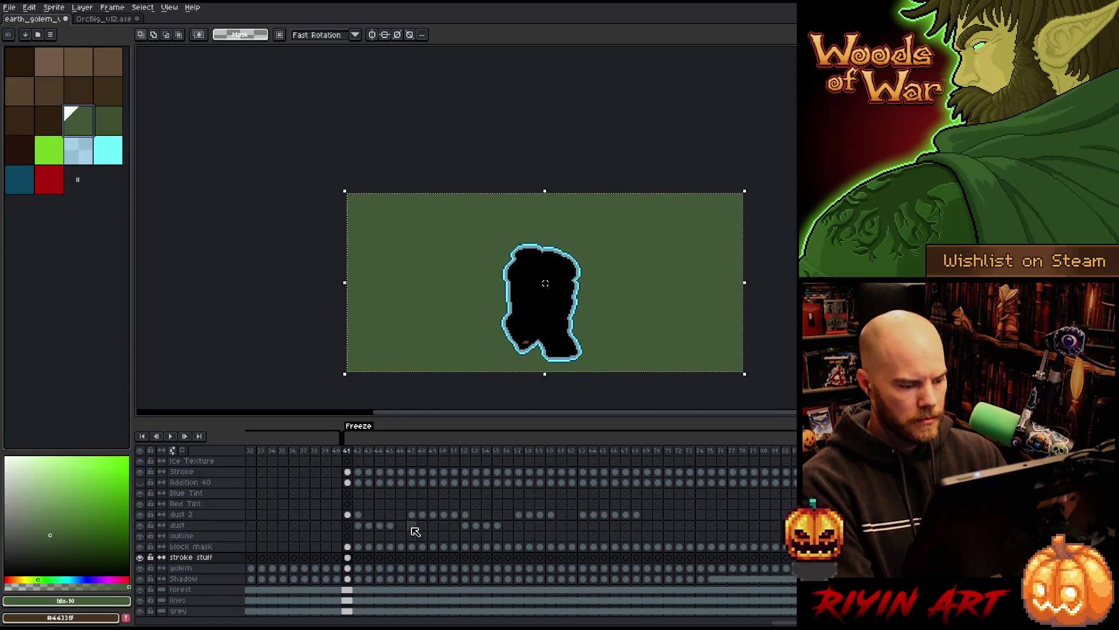
pyautogui.click(347, 557)
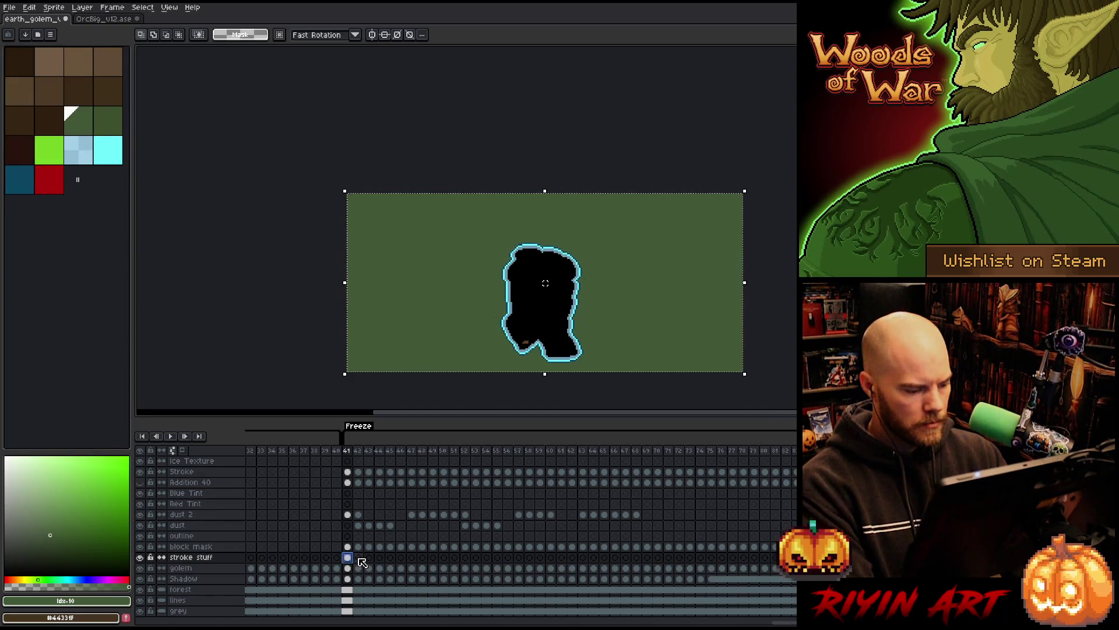
pyautogui.press('Return')
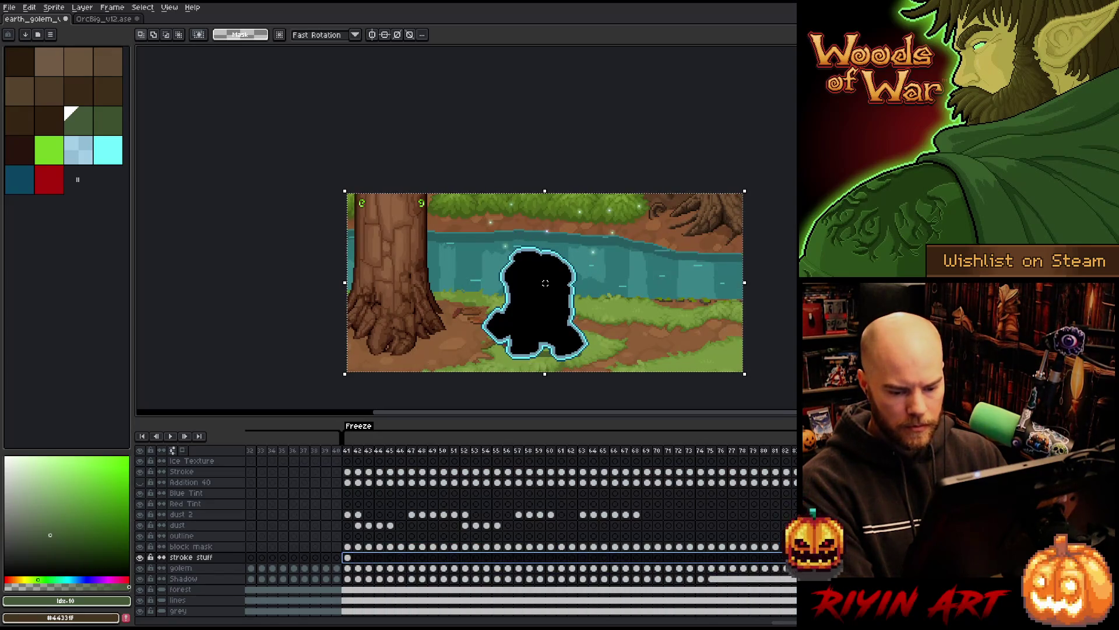
pyautogui.hotkey('ctrl', 'y')
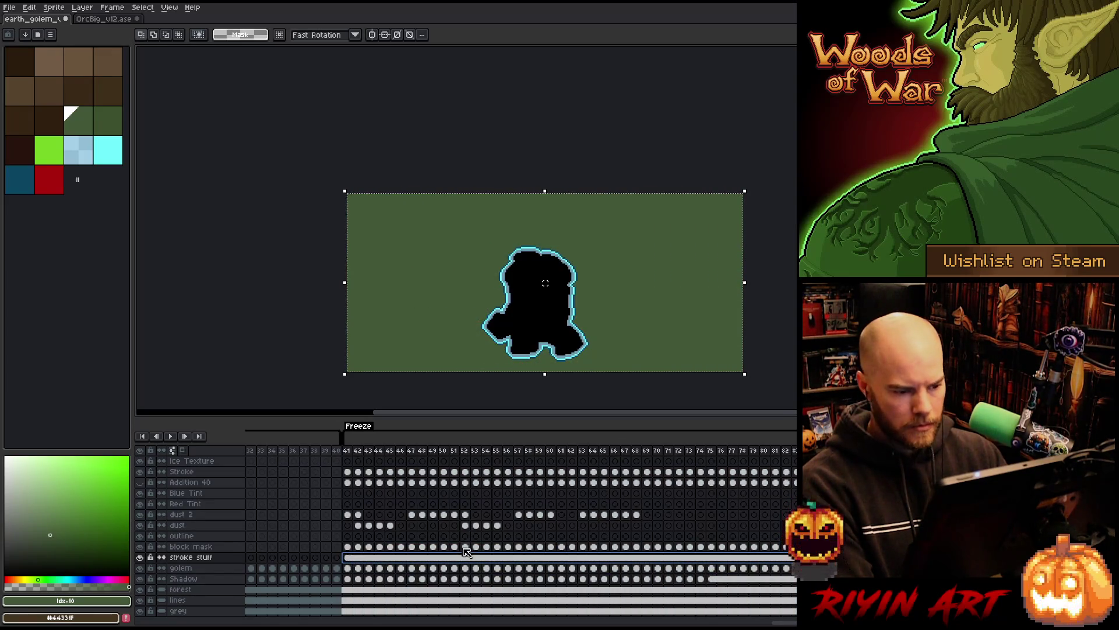
pyautogui.hotkey('ctrl', 'd')
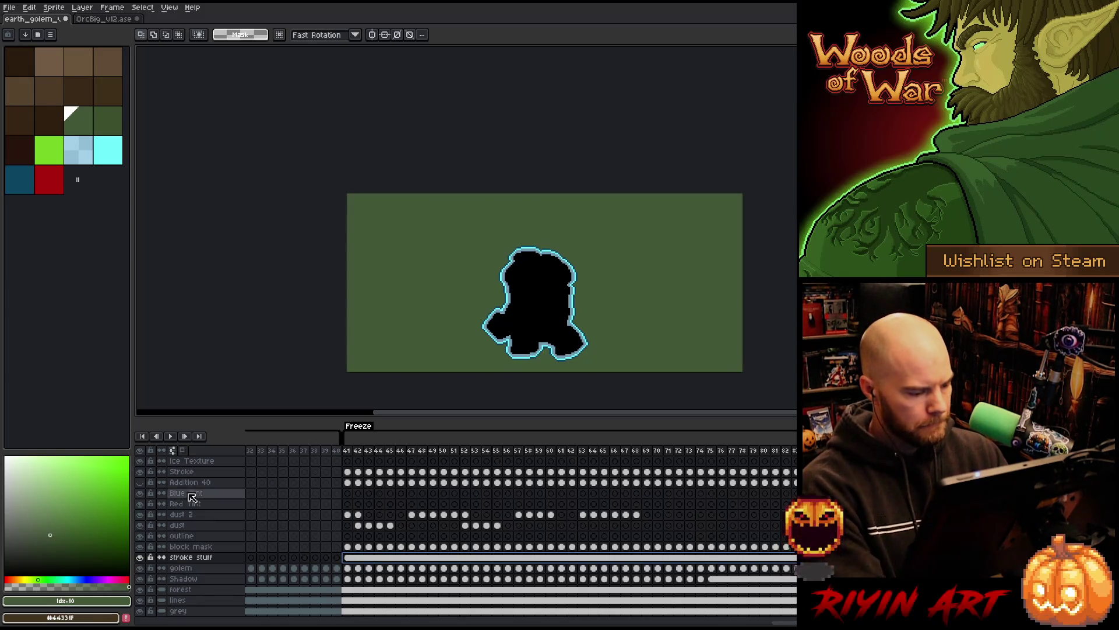
# Step: Hide the cyan Stroke outline and merge block mask down into stroke stuff
pyautogui.click(141, 471)
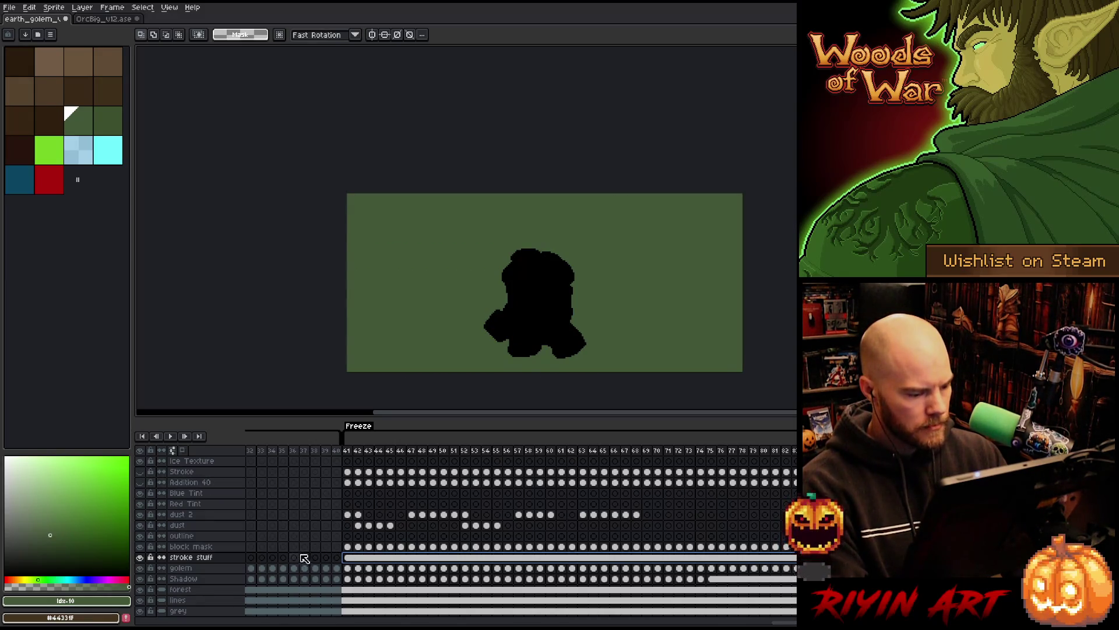
pyautogui.click(209, 548)
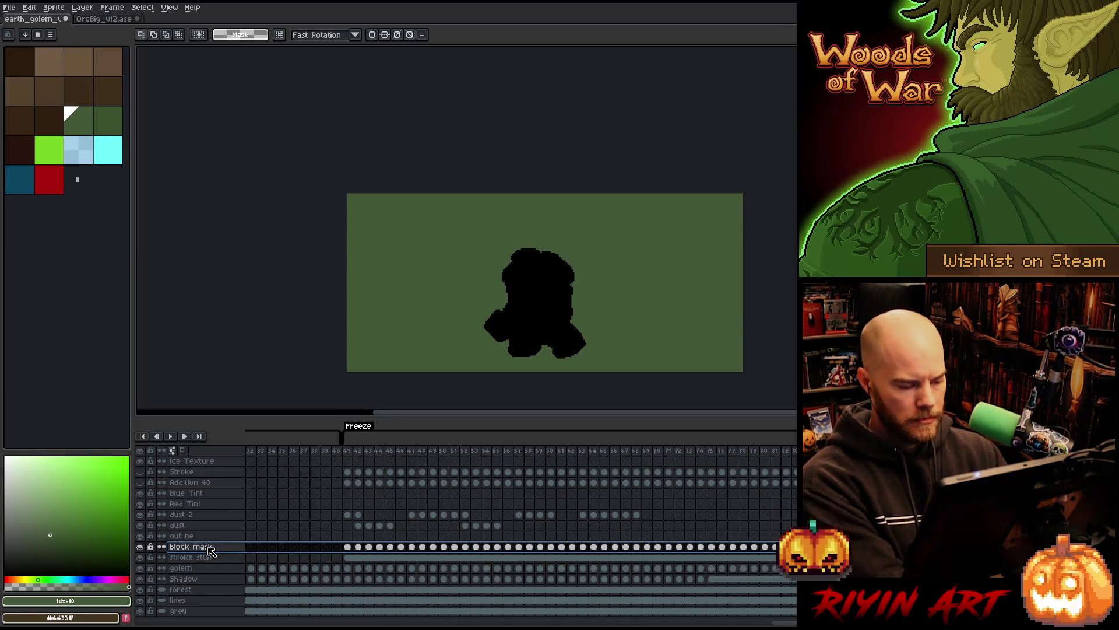
pyautogui.hotkey('ctrl', 'e')
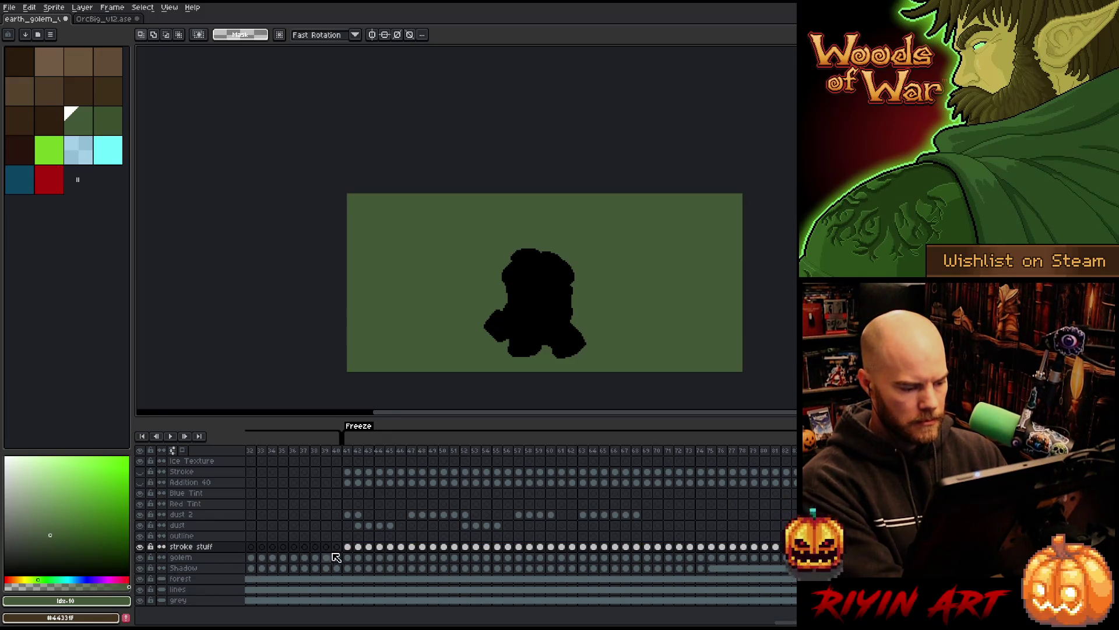
# Step: Replace black with a fully transparent colour across all stroke stuff cels
pyautogui.click(226, 546)
pyautogui.hotkey('shift', 'r')
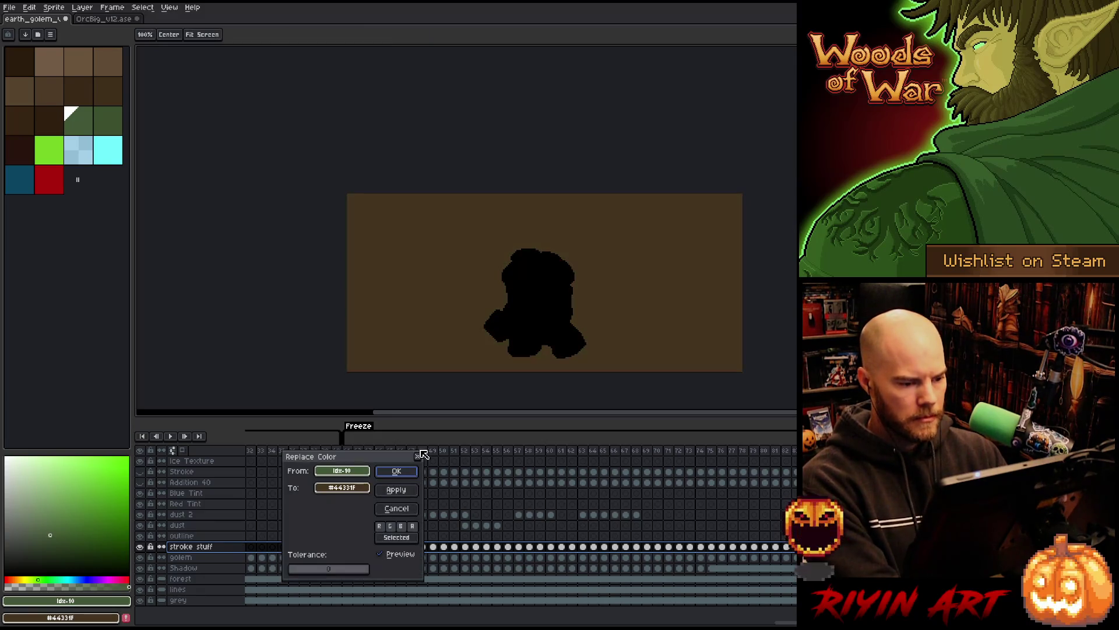
pyautogui.click(560, 292)
pyautogui.click(341, 487)
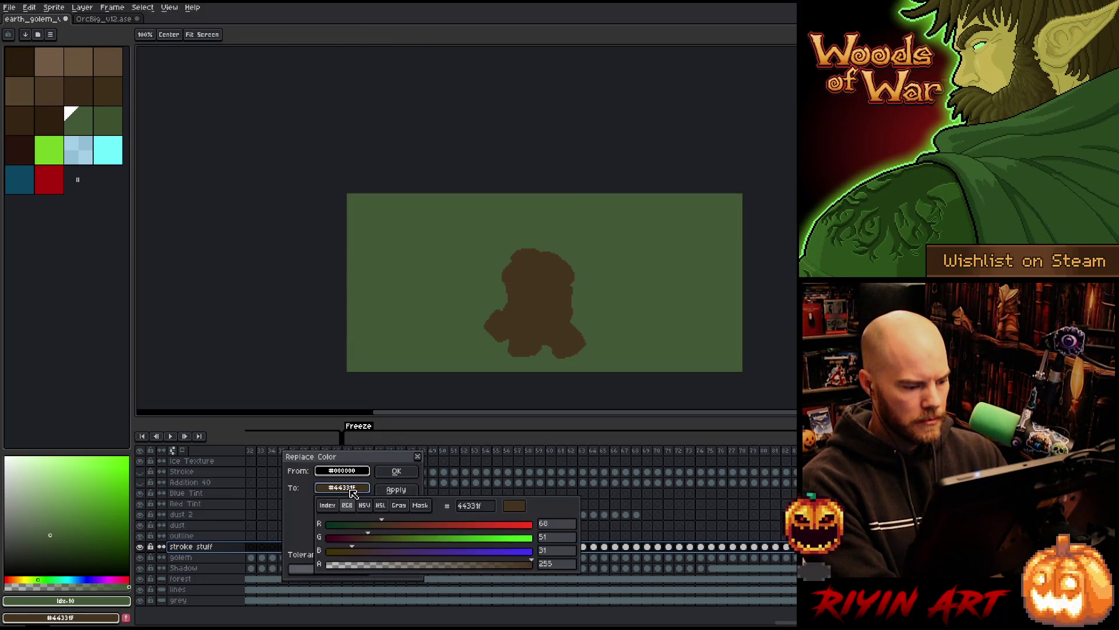
pyautogui.click(378, 568)
pyautogui.click(336, 493)
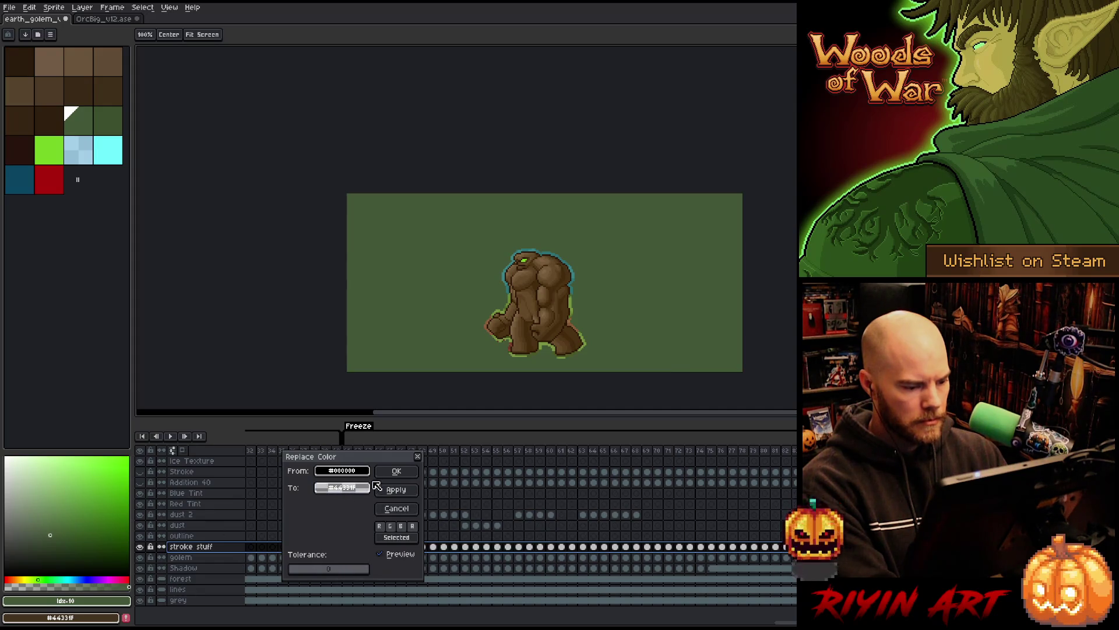
pyautogui.click(396, 471)
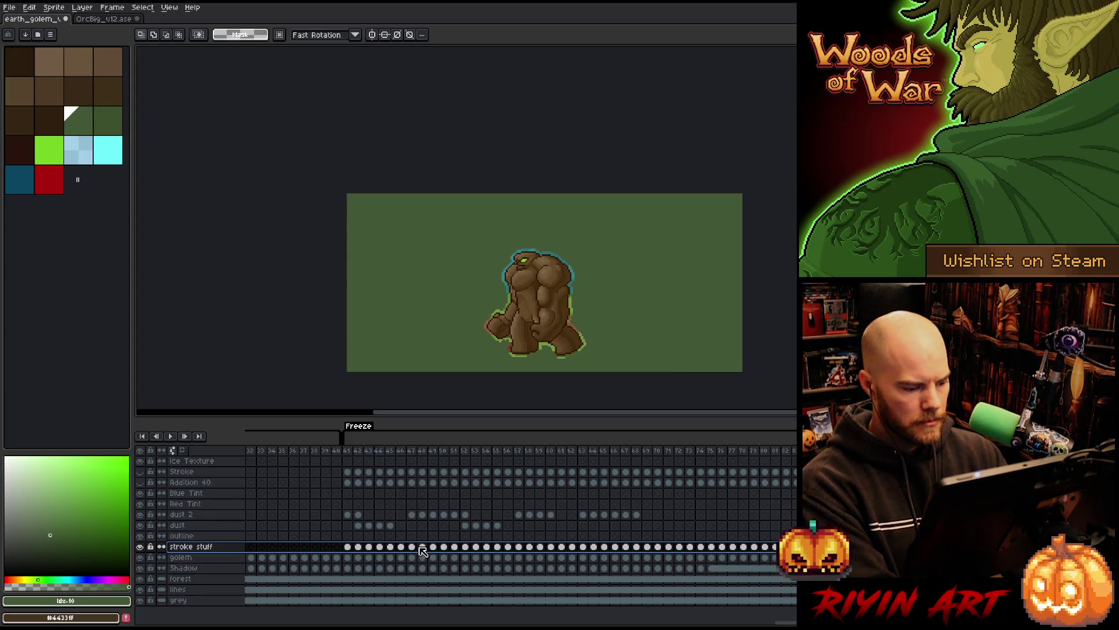
# Step: Reselect the stroke stuff cel at frame 41 and make Ice Texture the active layer
pyautogui.moveTo(353, 466)
pyautogui.mouseDown()
pyautogui.moveTo(373, 600)
pyautogui.moveTo(796, 601)
pyautogui.mouseUp()
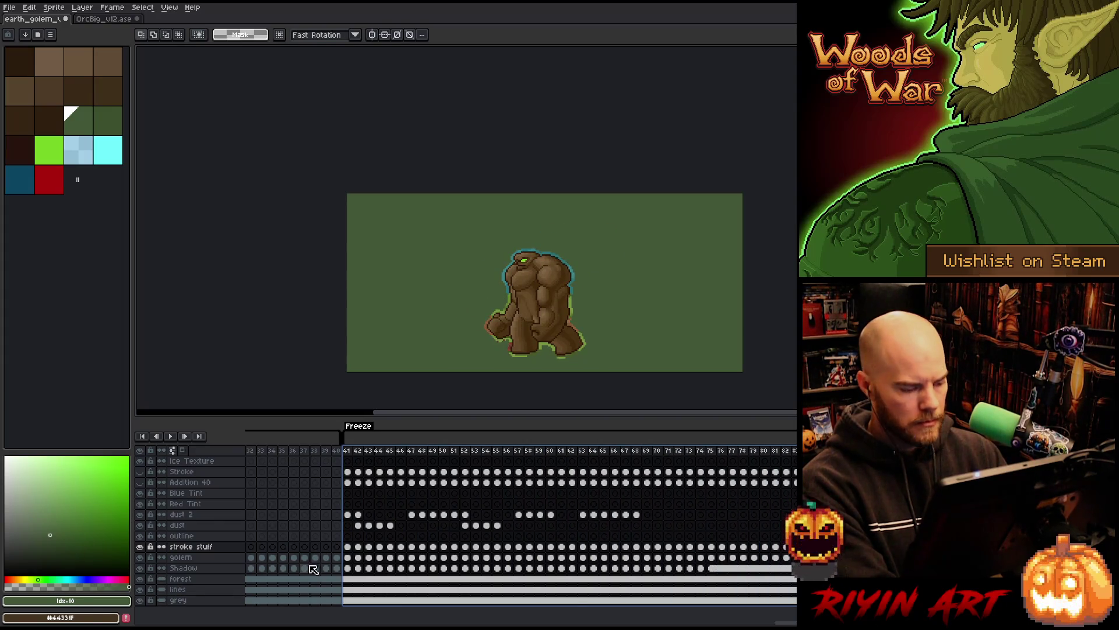
pyautogui.click(350, 547)
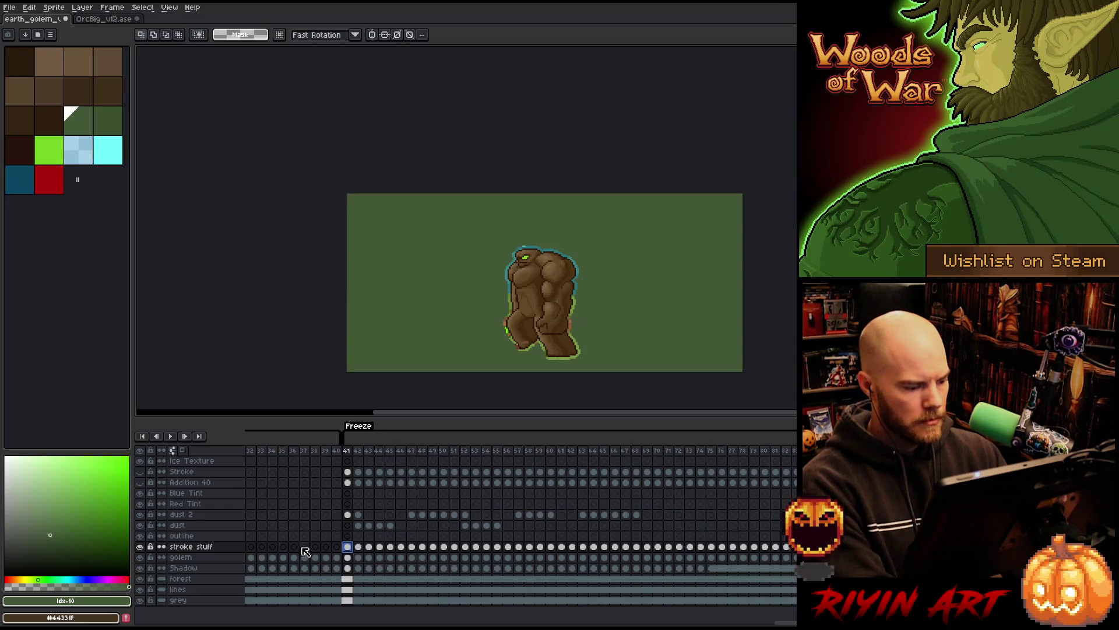
pyautogui.click(348, 461)
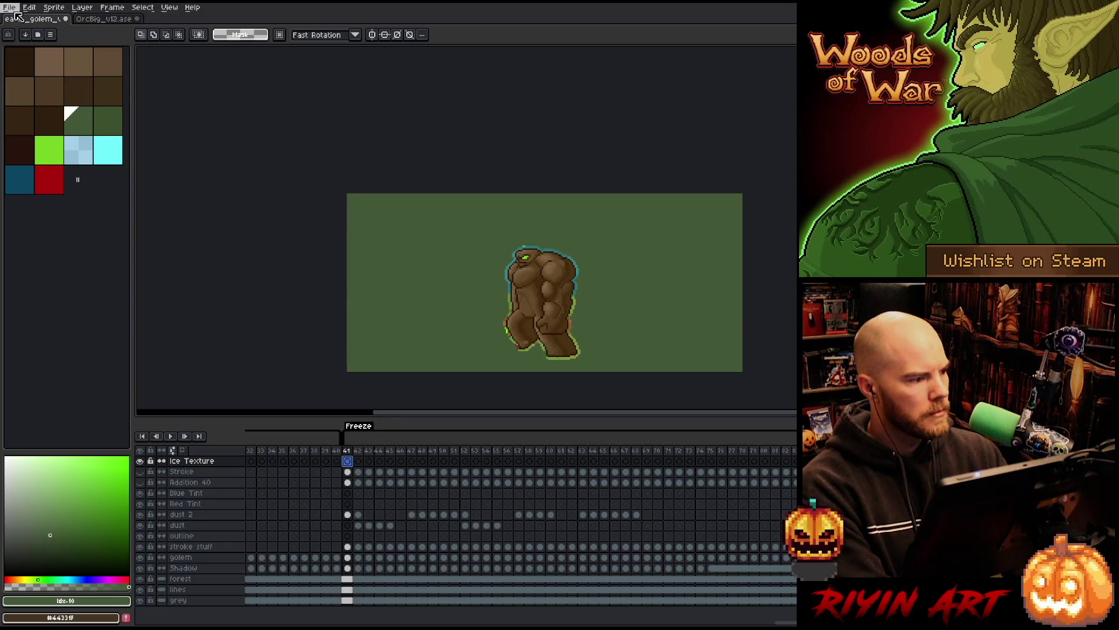
# Step: Open ice_texture.aseprite, select its whole image, and return to the earth golem sprite
pyautogui.hotkey('ctrl', 'o')
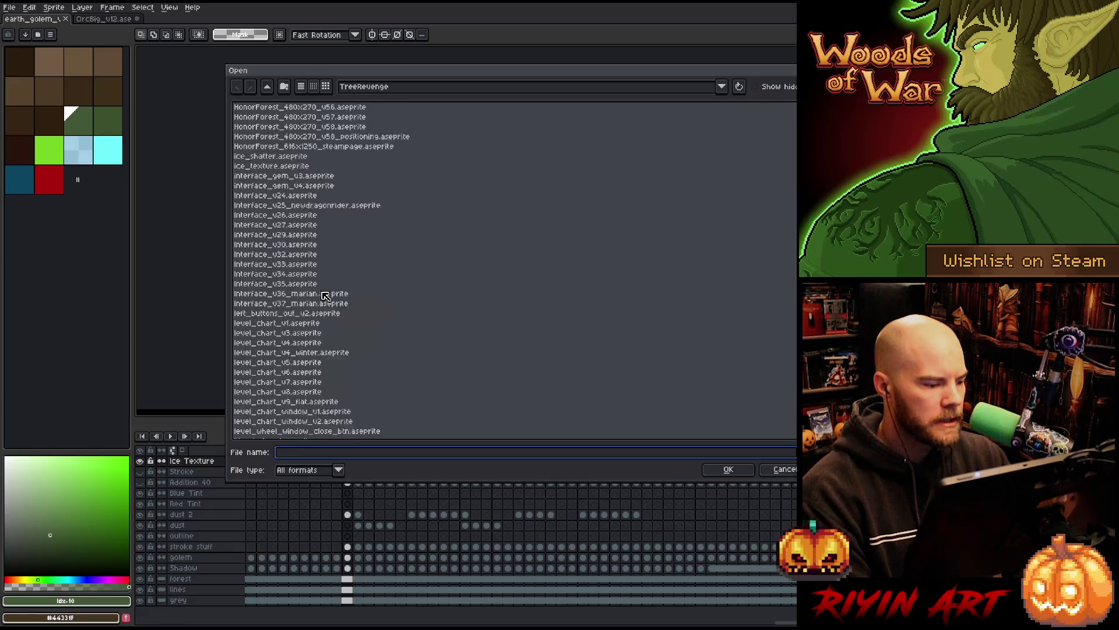
pyautogui.scroll(-3, 325, 296)
pyautogui.scroll(3, 325, 296)
pyautogui.click(280, 218)
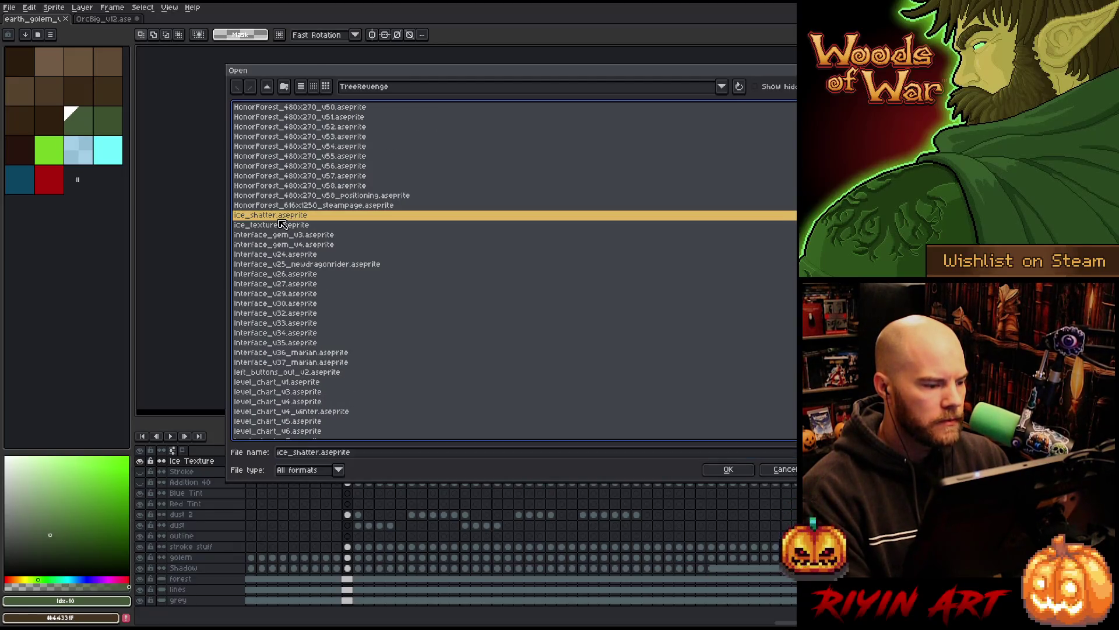
pyautogui.click(287, 225)
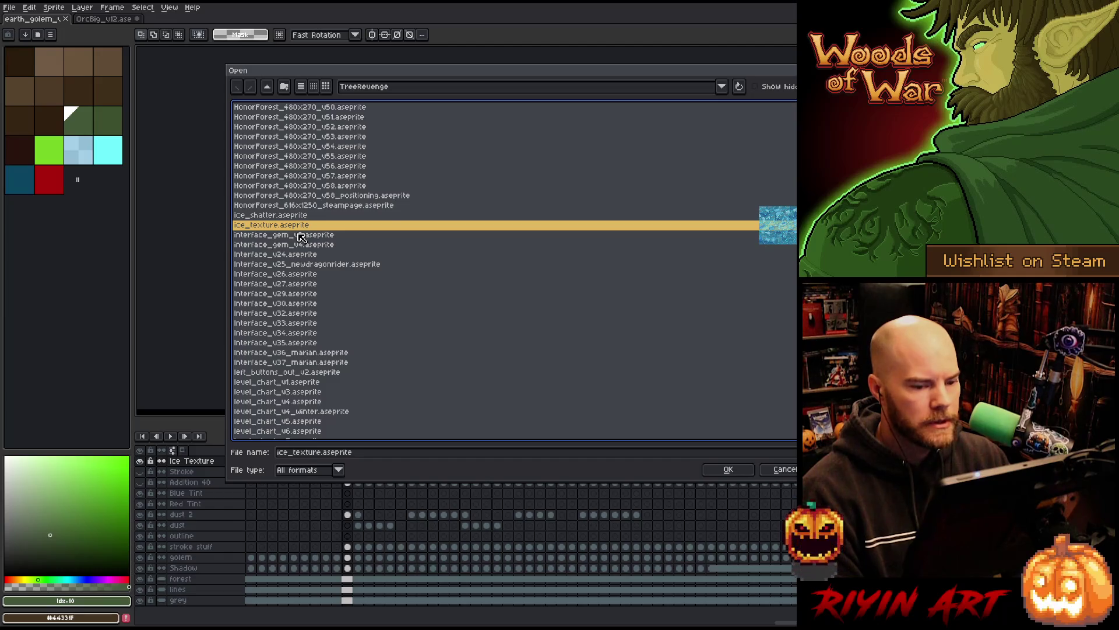
pyautogui.press('Return')
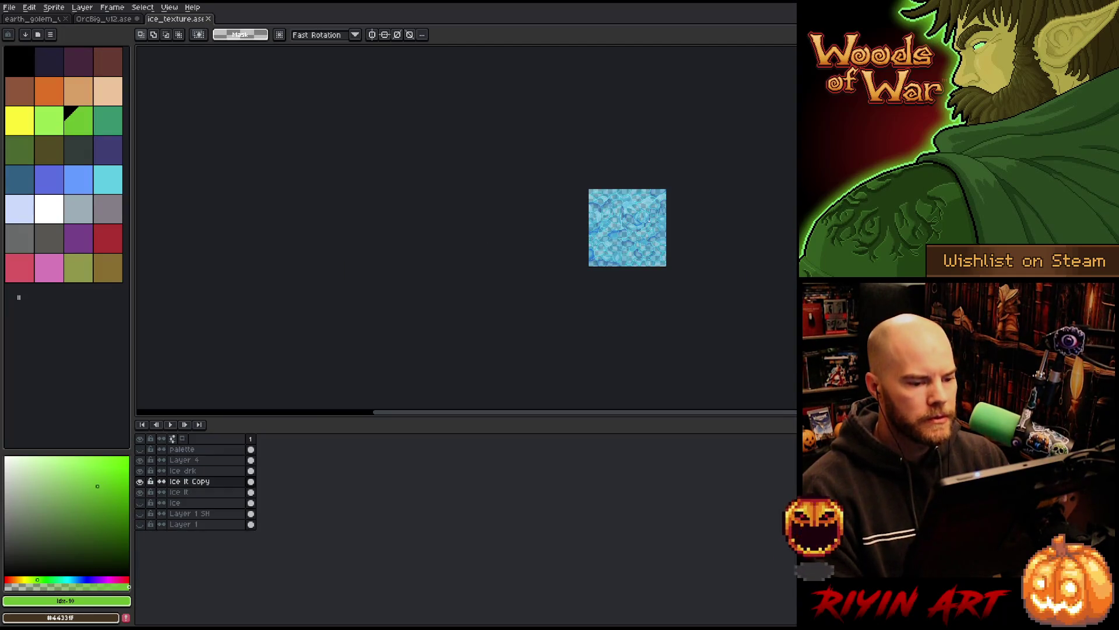
pyautogui.hotkey('ctrl', 'a')
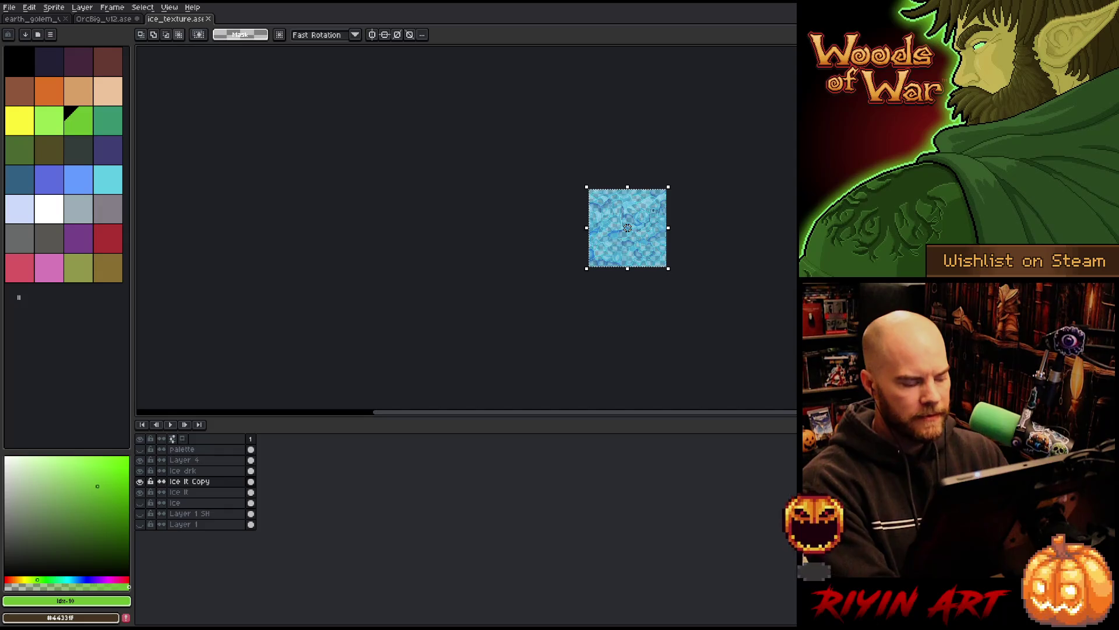
pyautogui.click(21, 19)
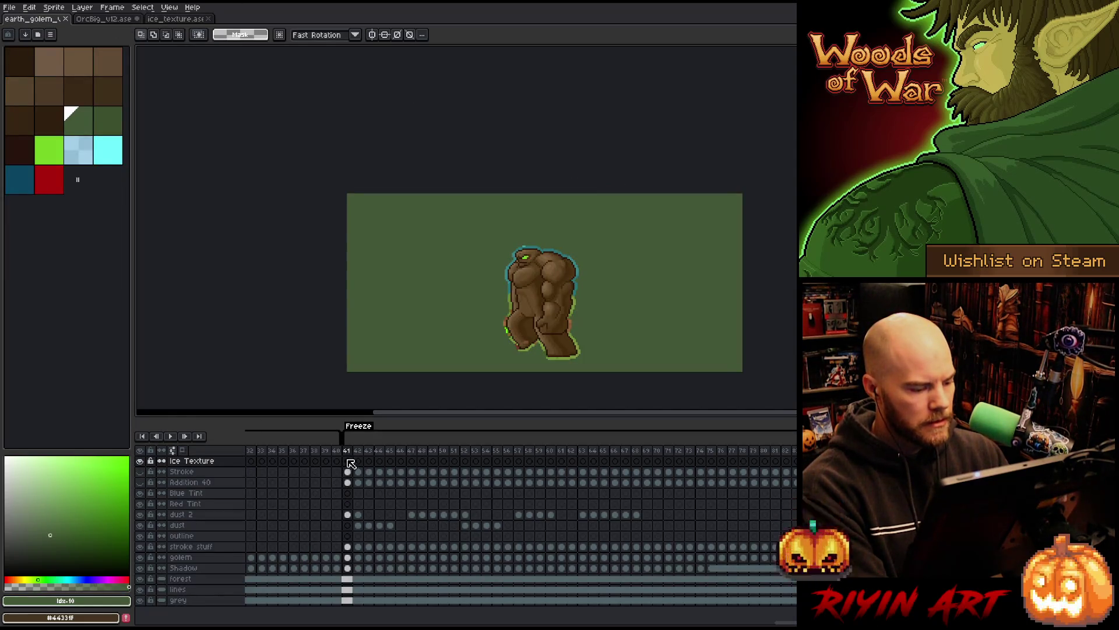
# Step: Paste the ice texture onto the Ice Texture layer, shift it up-left, and commit it
pyautogui.hotkey('ctrl', 'v')
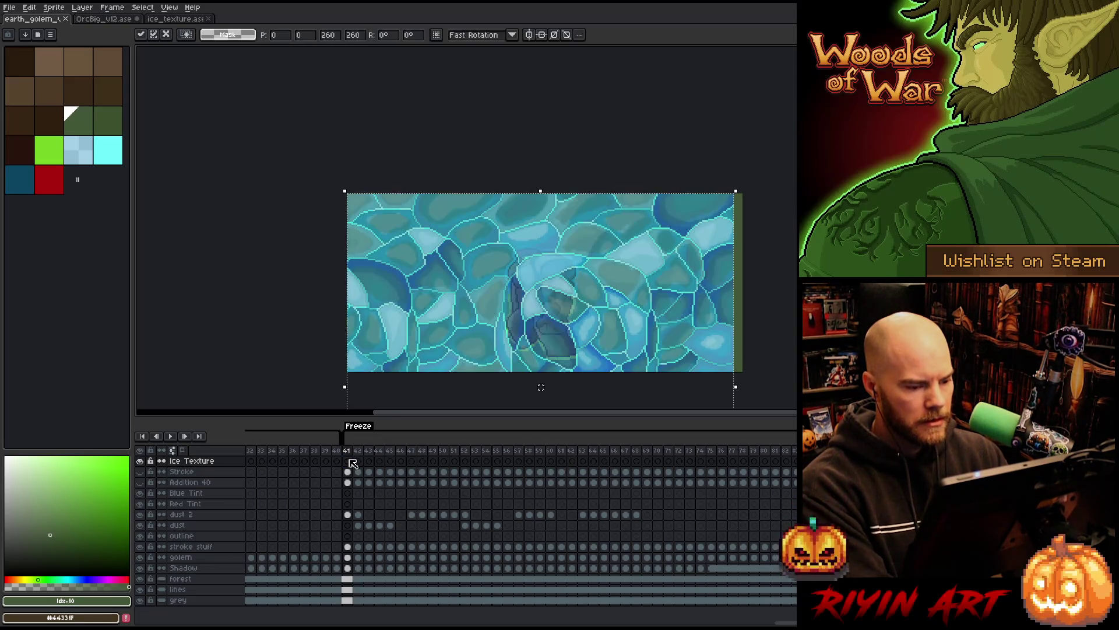
pyautogui.moveTo(592, 339)
pyautogui.mouseDown()
pyautogui.moveTo(595, 263)
pyautogui.moveTo(635, 243)
pyautogui.moveTo(657, 250)
pyautogui.moveTo(532, 279)
pyautogui.moveTo(532, 301)
pyautogui.moveTo(549, 312)
pyautogui.moveTo(566, 303)
pyautogui.moveTo(553, 298)
pyautogui.moveTo(569, 304)
pyautogui.moveTo(558, 301)
pyautogui.mouseUp()
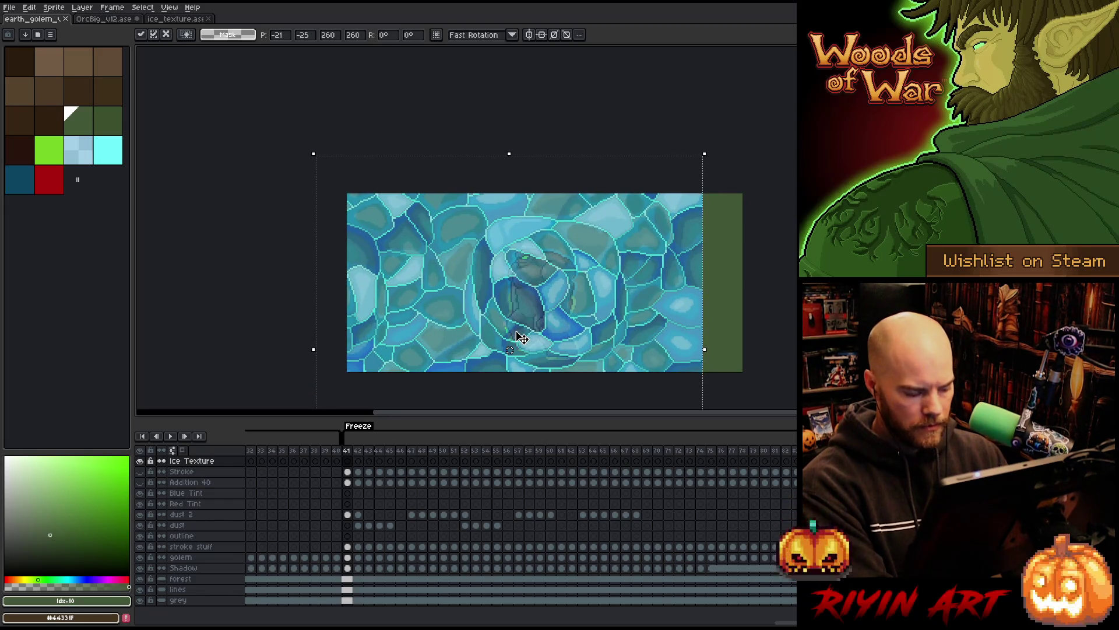
pyautogui.press('Return')
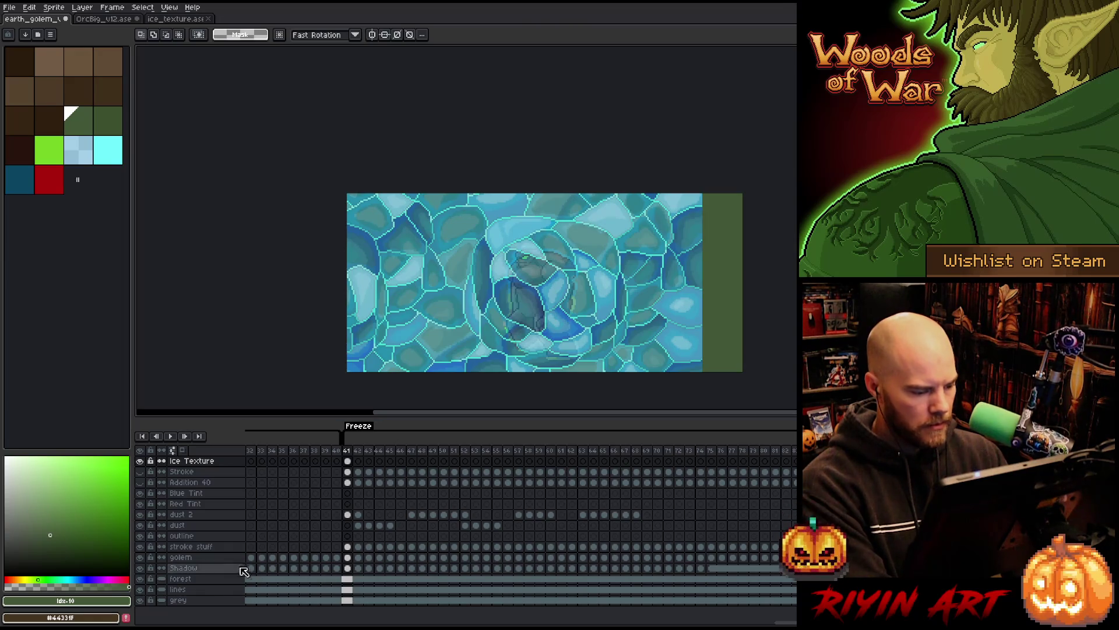
# Step: Move the stroke stuff layer to the top and delete it
pyautogui.click(209, 551)
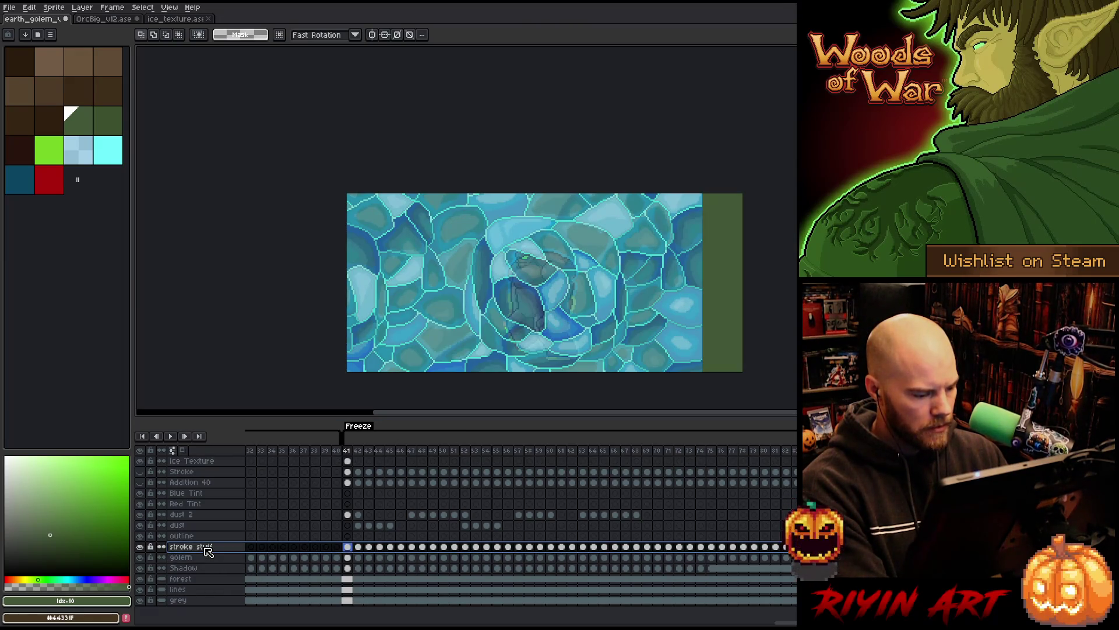
pyautogui.click(140, 546)
pyautogui.click(141, 546)
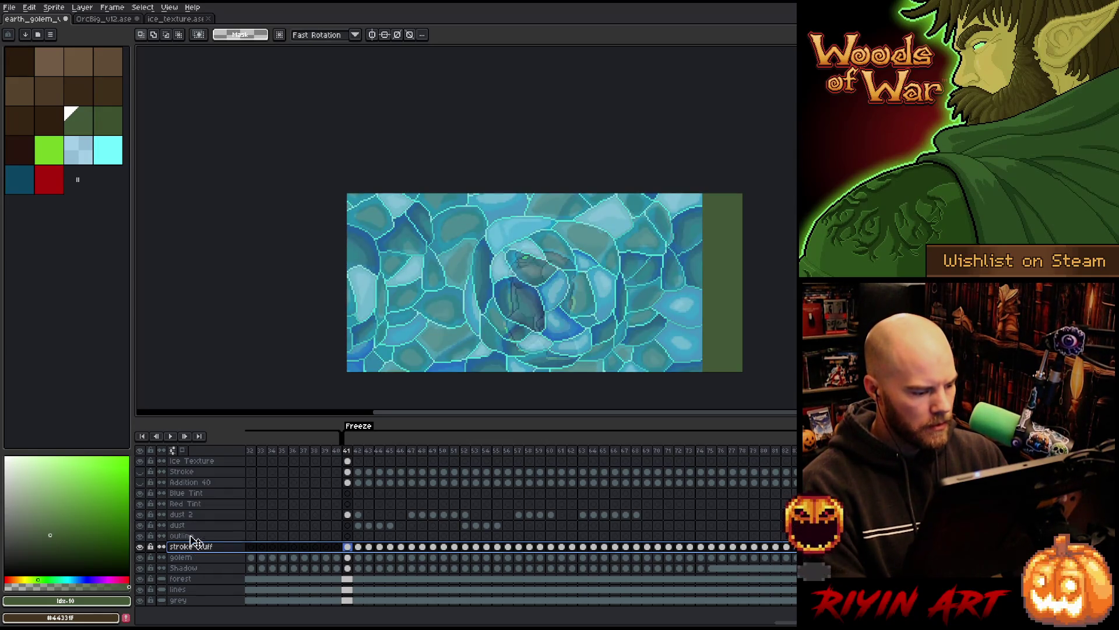
pyautogui.moveTo(194, 541); pyautogui.dragTo(201, 461)
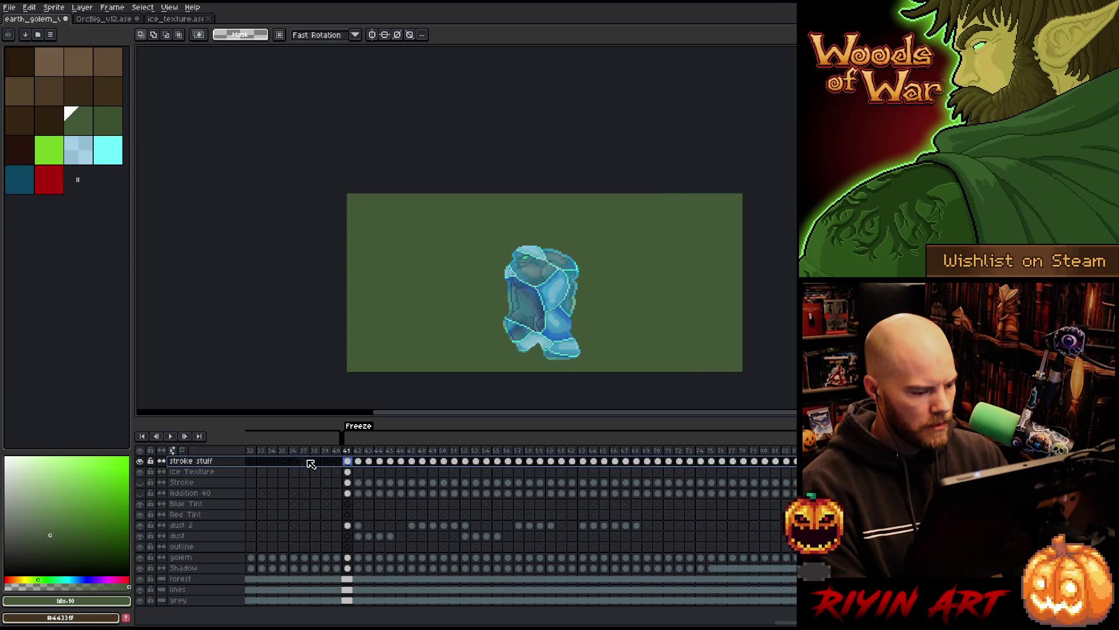
pyautogui.click(348, 472)
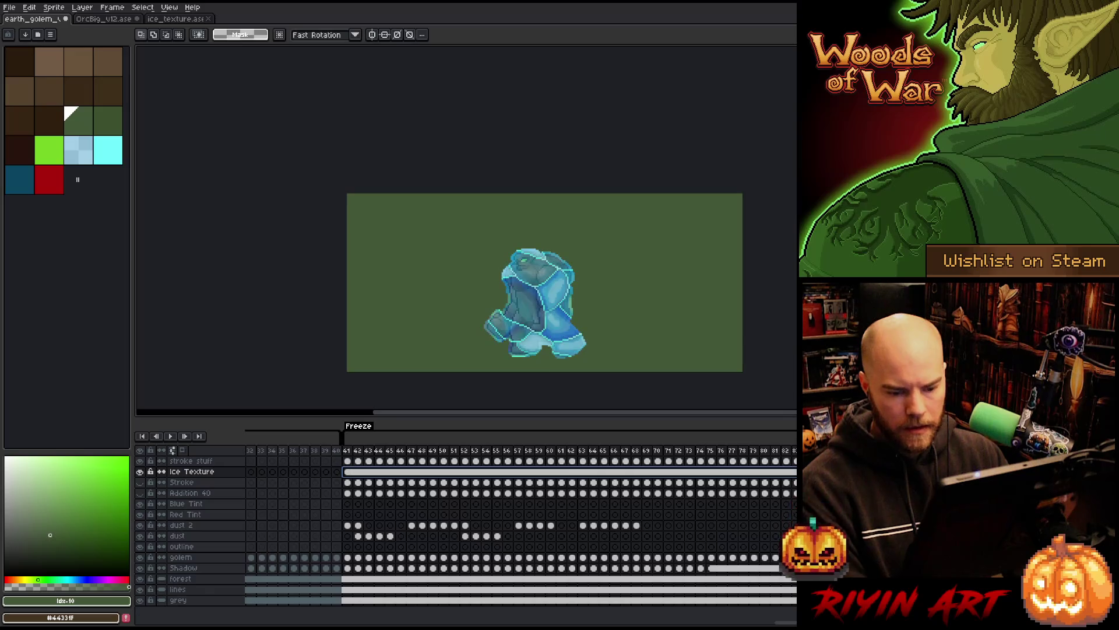
pyautogui.click(185, 461)
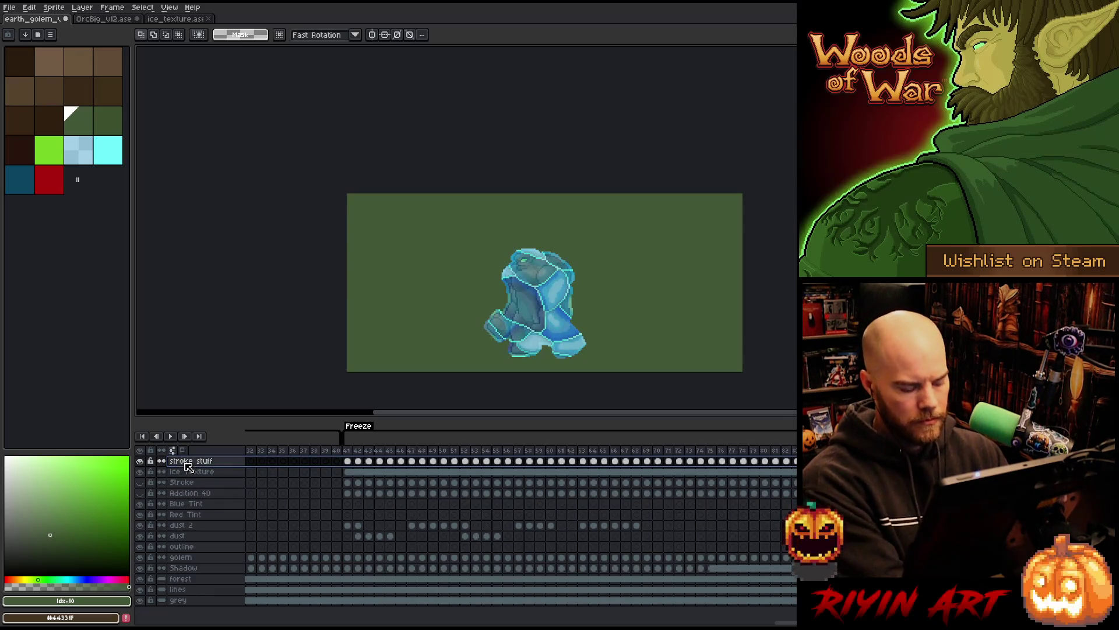
pyautogui.press('Delete')
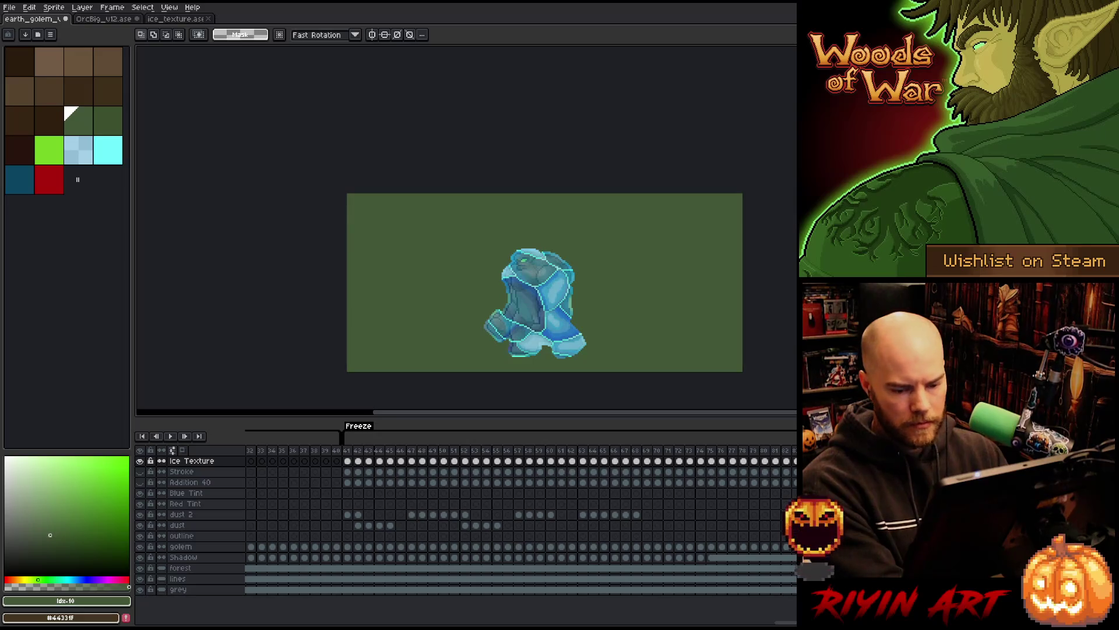
# Step: Replace the green backdrop with full transparency using Replace Color
pyautogui.click(187, 461)
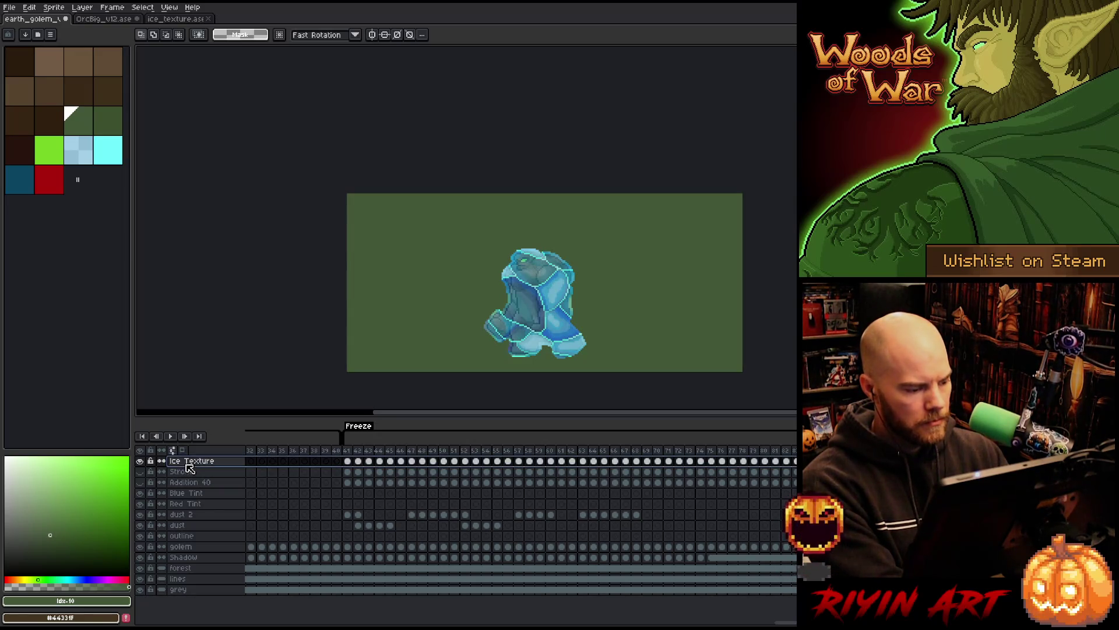
pyautogui.hotkey('shift', 'r')
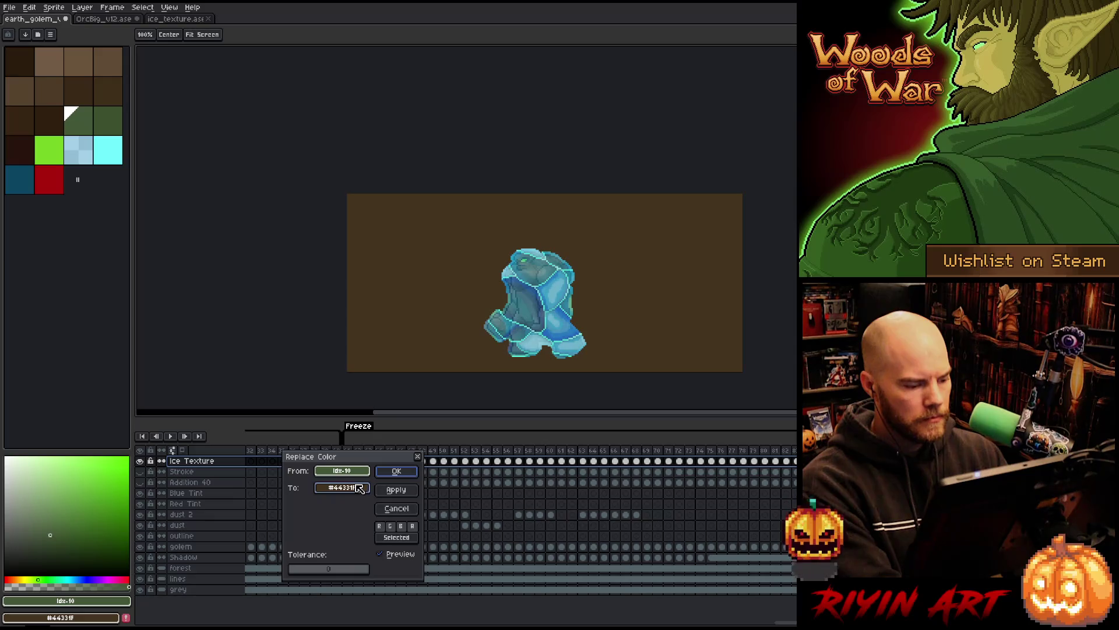
pyautogui.click(342, 487)
pyautogui.moveTo(364, 567); pyautogui.dragTo(257, 559)
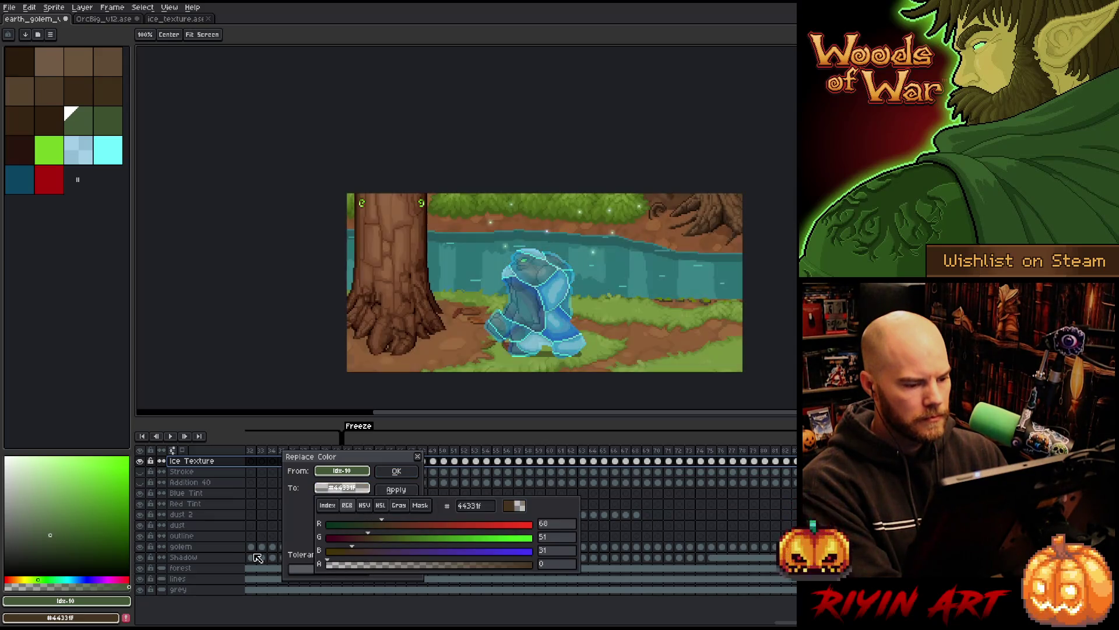
pyautogui.click(25, 546)
pyautogui.click(397, 471)
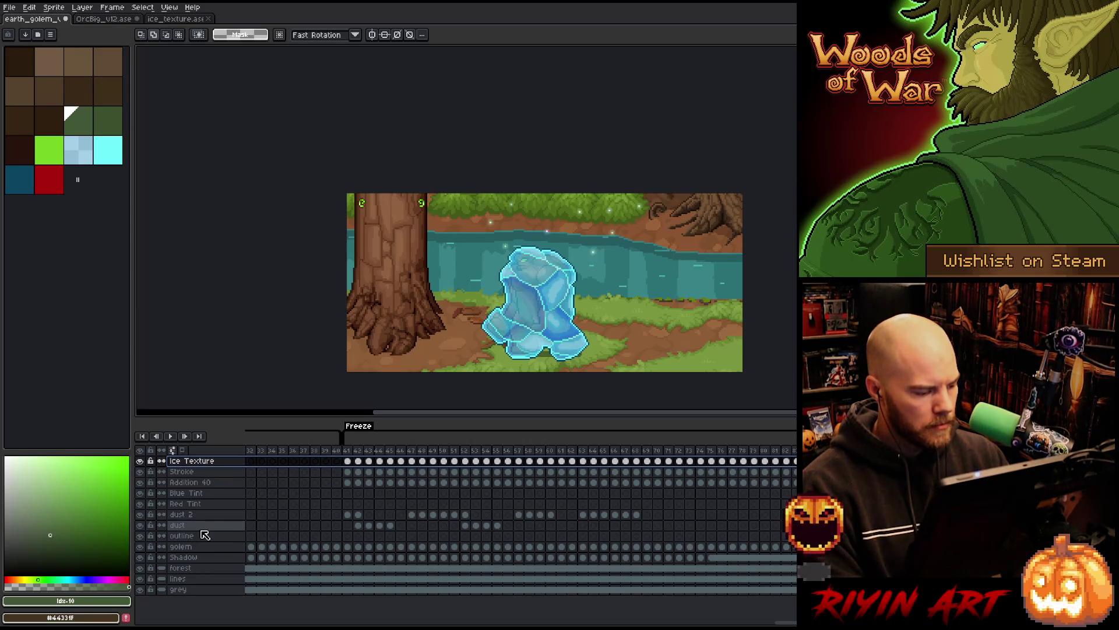
# Step: Clear the dust and dust 2 cels from frame 41 to 69
pyautogui.click(205, 526)
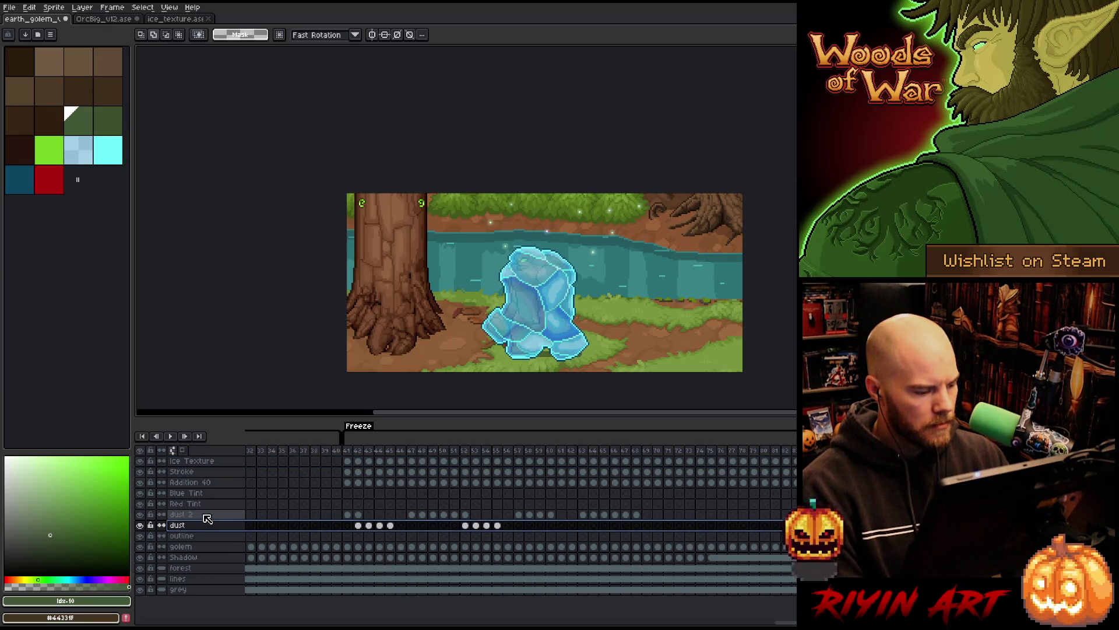
pyautogui.moveTo(207, 518); pyautogui.dragTo(208, 525)
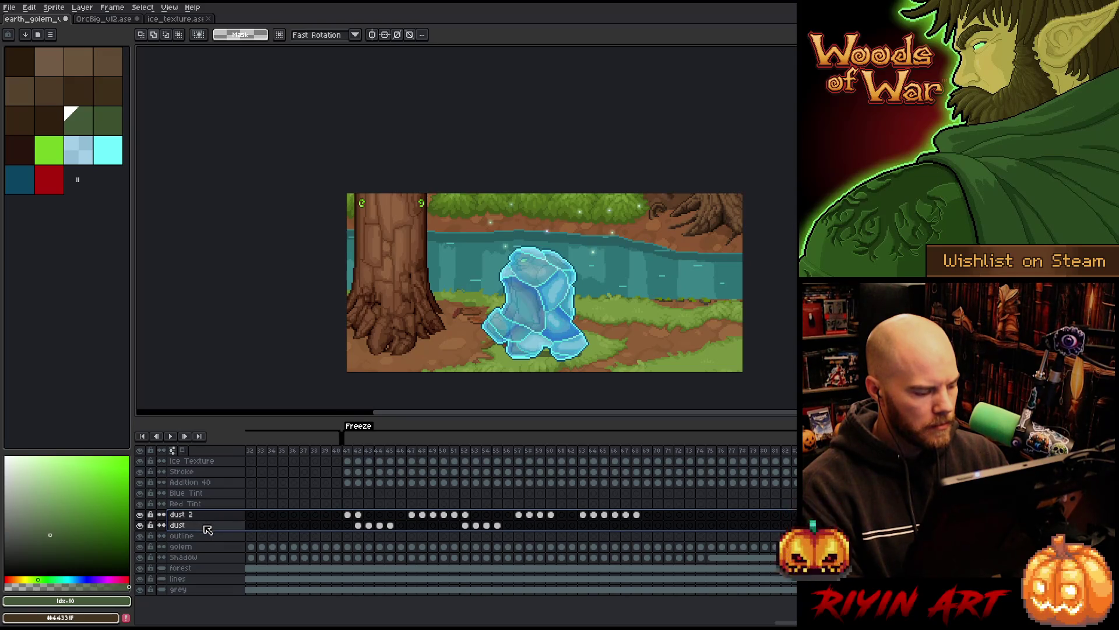
pyautogui.moveTo(348, 514); pyautogui.dragTo(642, 532)
pyautogui.press('Delete')
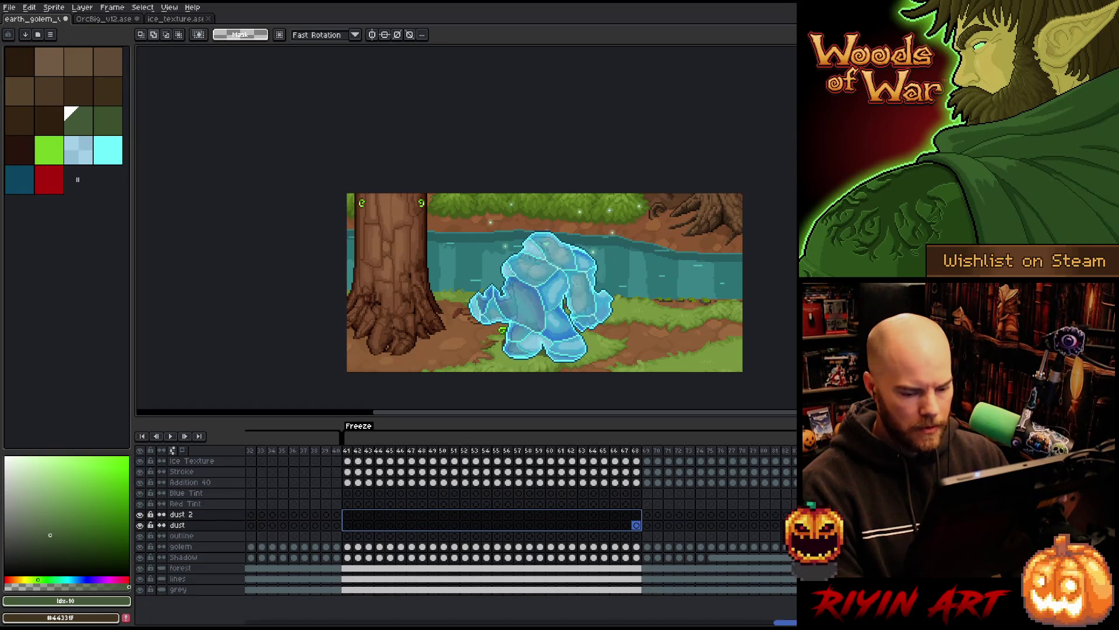
# Step: Select the tint and dust cels from frame 26, then play from frame 41
pyautogui.click(186, 503)
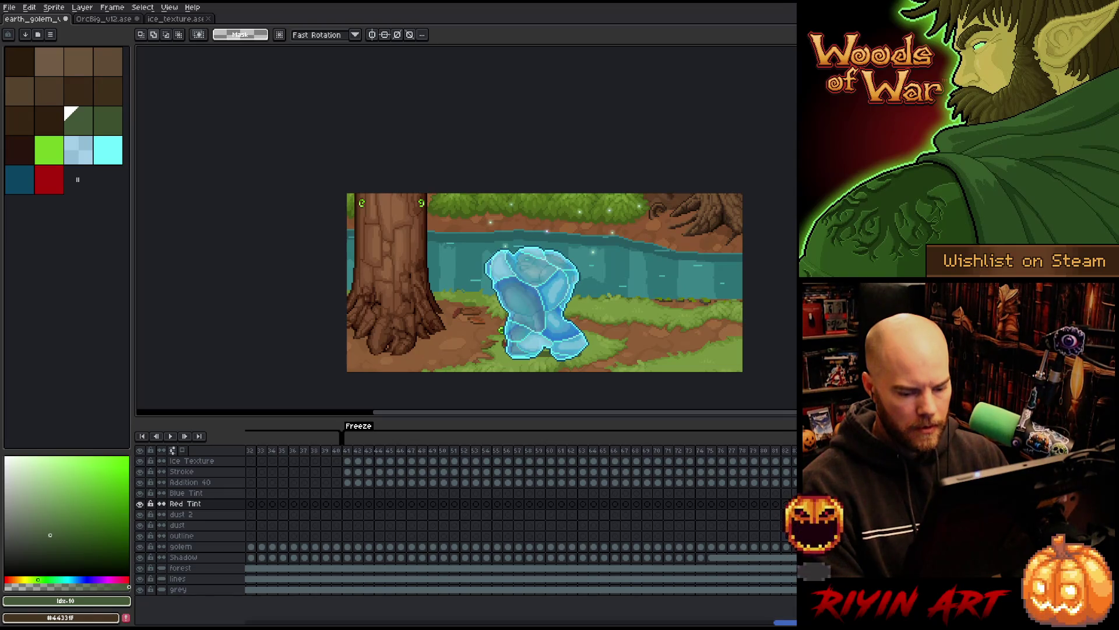
pyautogui.hscroll(-5, 519, 524)
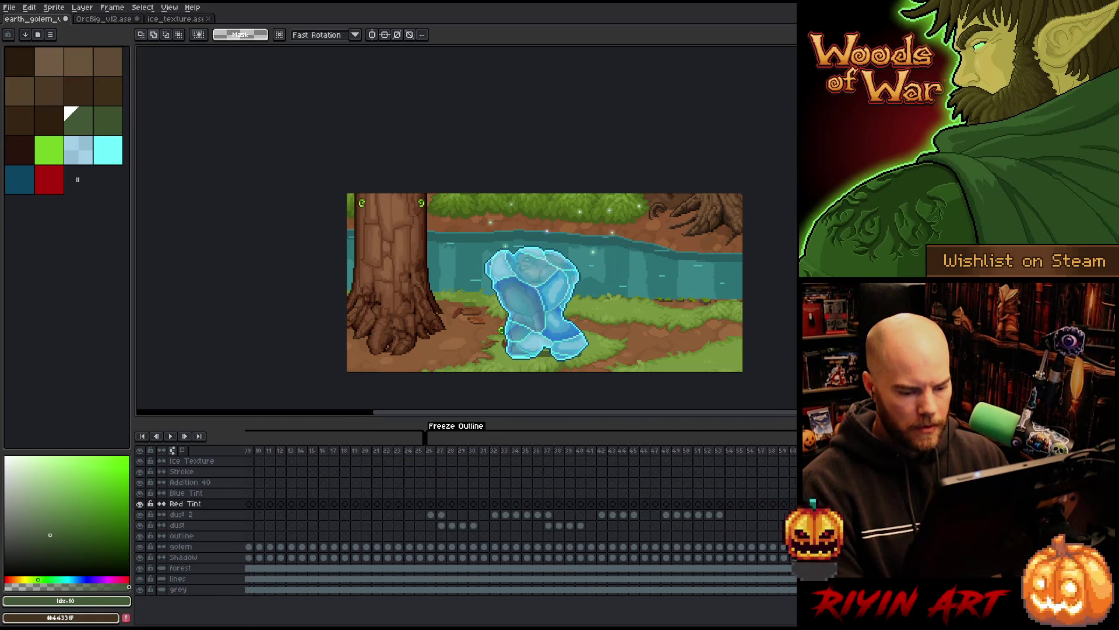
pyautogui.moveTo(793, 503); pyautogui.dragTo(431, 525)
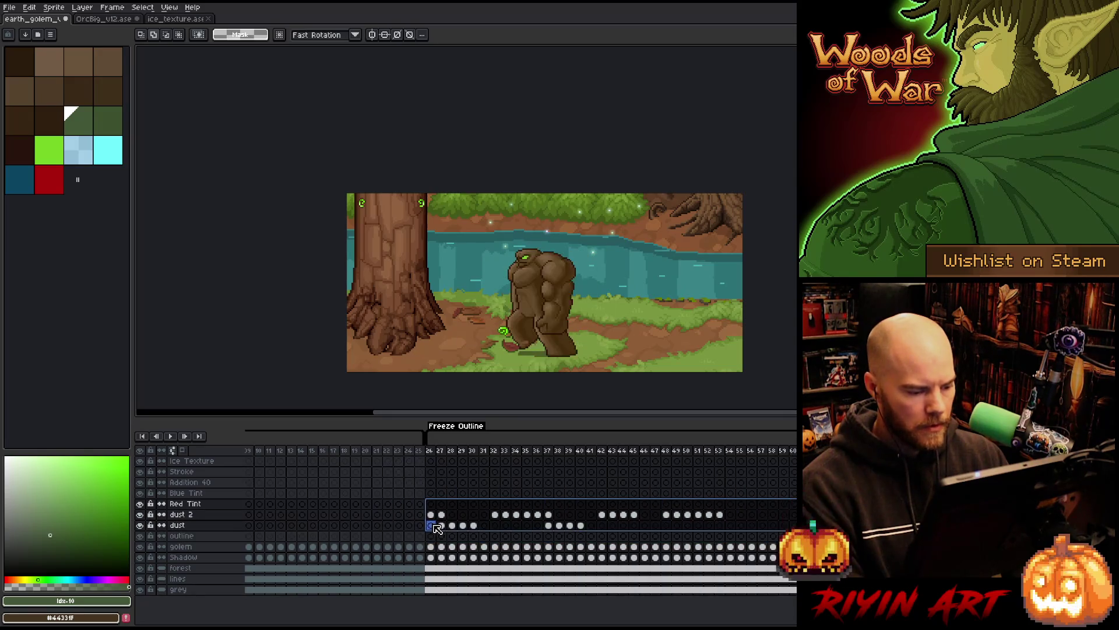
pyautogui.moveTo(567, 623); pyautogui.dragTo(793, 622)
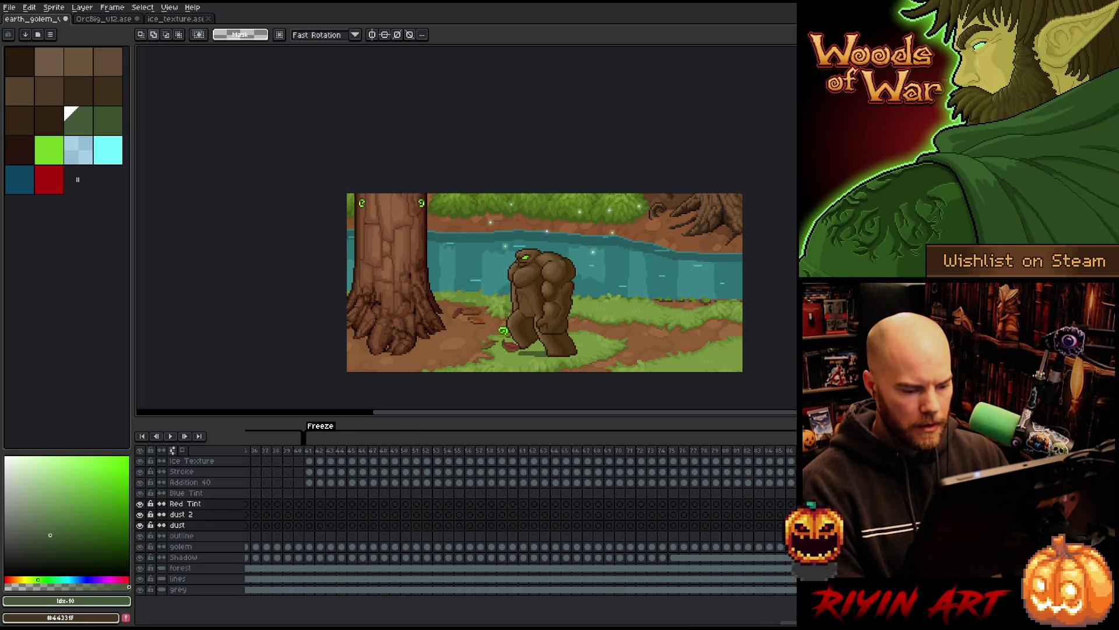
pyautogui.click(309, 450)
pyautogui.press('Return')
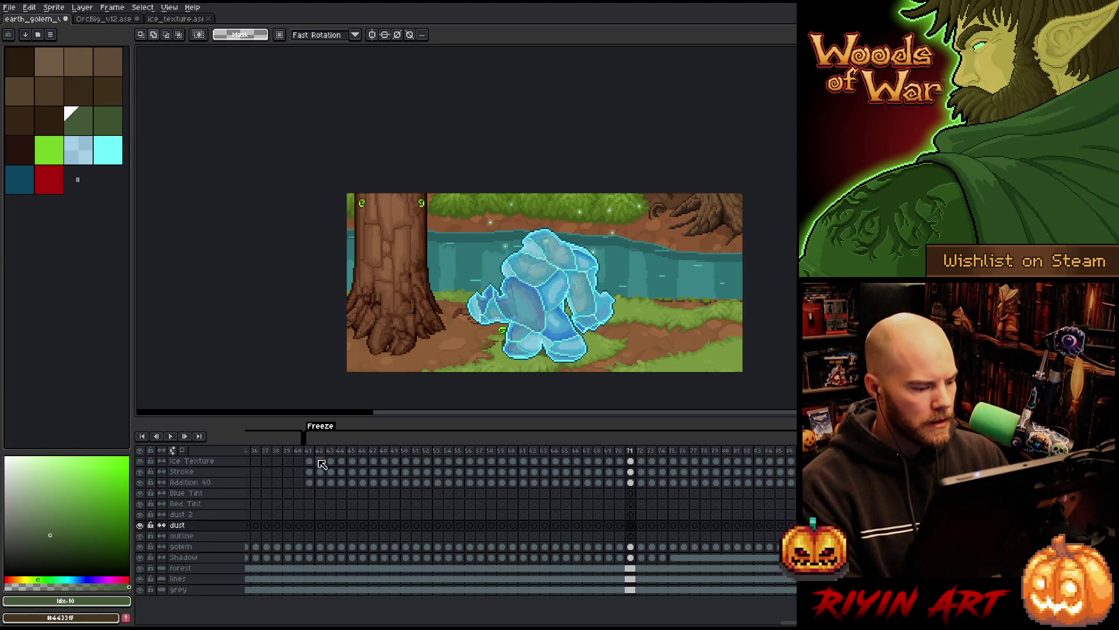
# Step: Clear the Ice Texture, Stroke and Addition 40 cels from frame 41 onward
pyautogui.moveTo(313, 466); pyautogui.dragTo(793, 482)
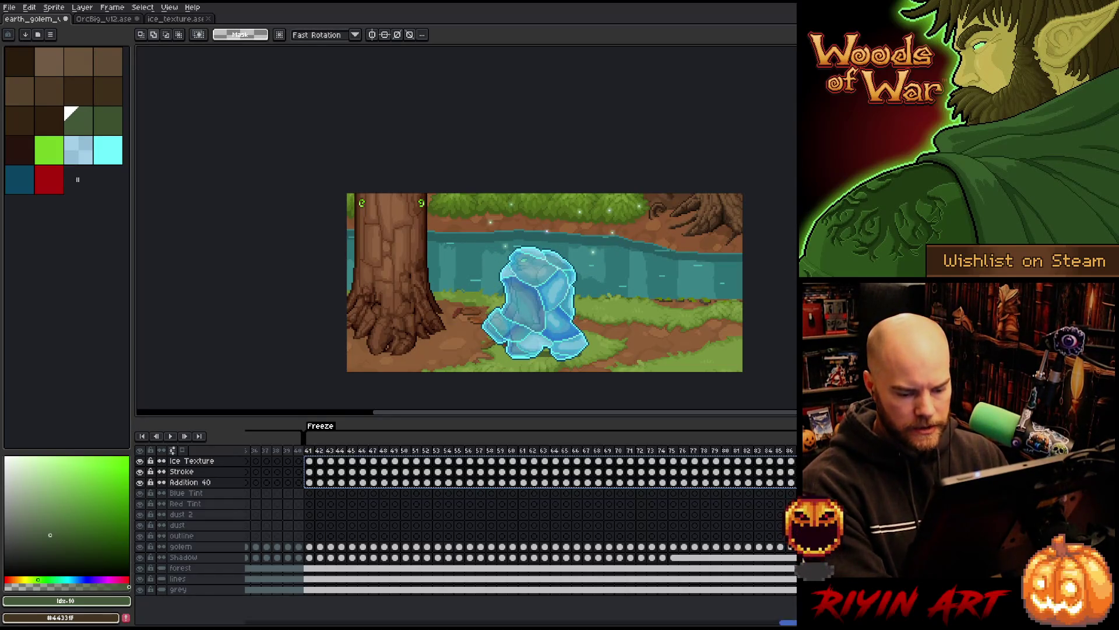
pyautogui.press('Delete')
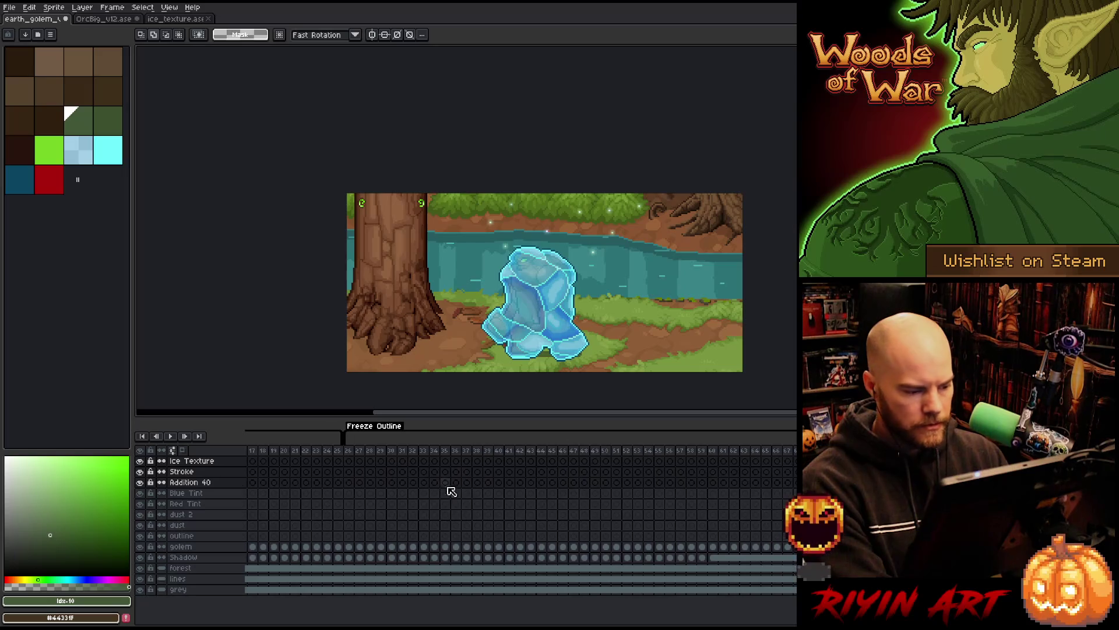
pyautogui.click(349, 460)
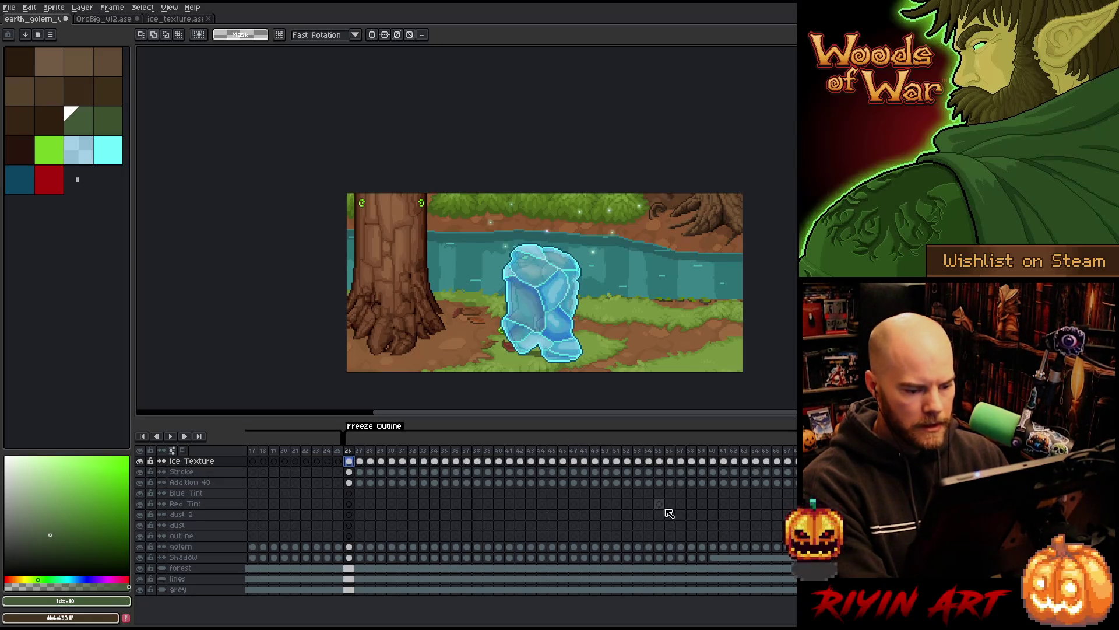
# Step: Replace the blue stroke colour with red on the Stroke layer
pyautogui.click(233, 472)
pyautogui.hotkey('shift', 'r')
pyautogui.moveTo(342, 471)
pyautogui.mouseDown()
pyautogui.moveTo(596, 270)
pyautogui.moveTo(586, 266)
pyautogui.mouseUp()
pyautogui.moveTo(342, 487); pyautogui.dragTo(49, 179)
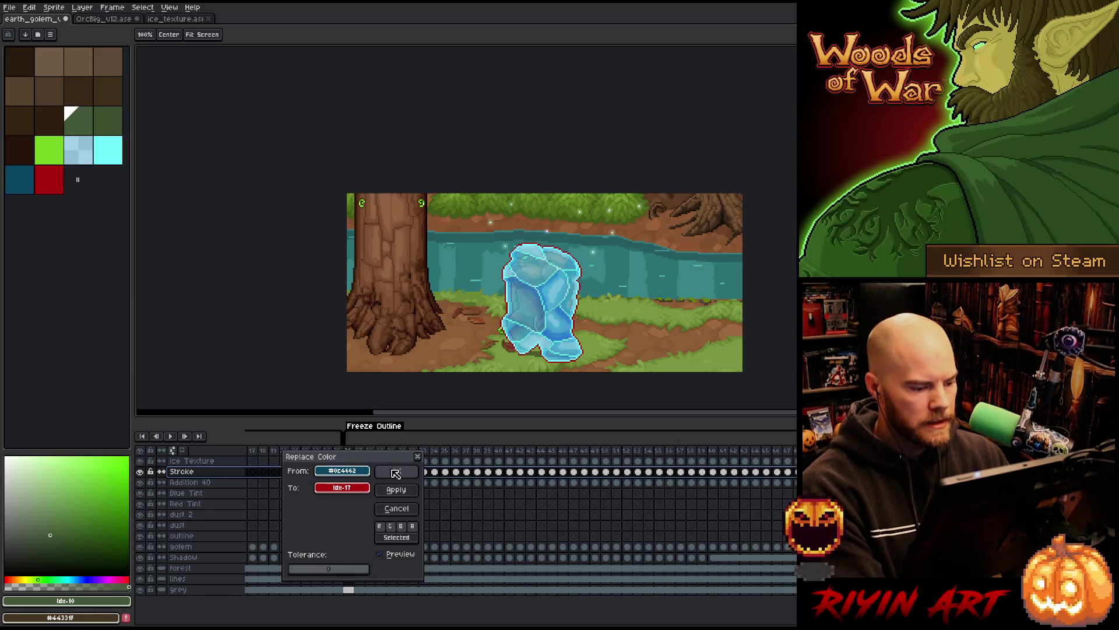
pyautogui.click(397, 472)
pyautogui.moveTo(357, 454); pyautogui.dragTo(796, 454)
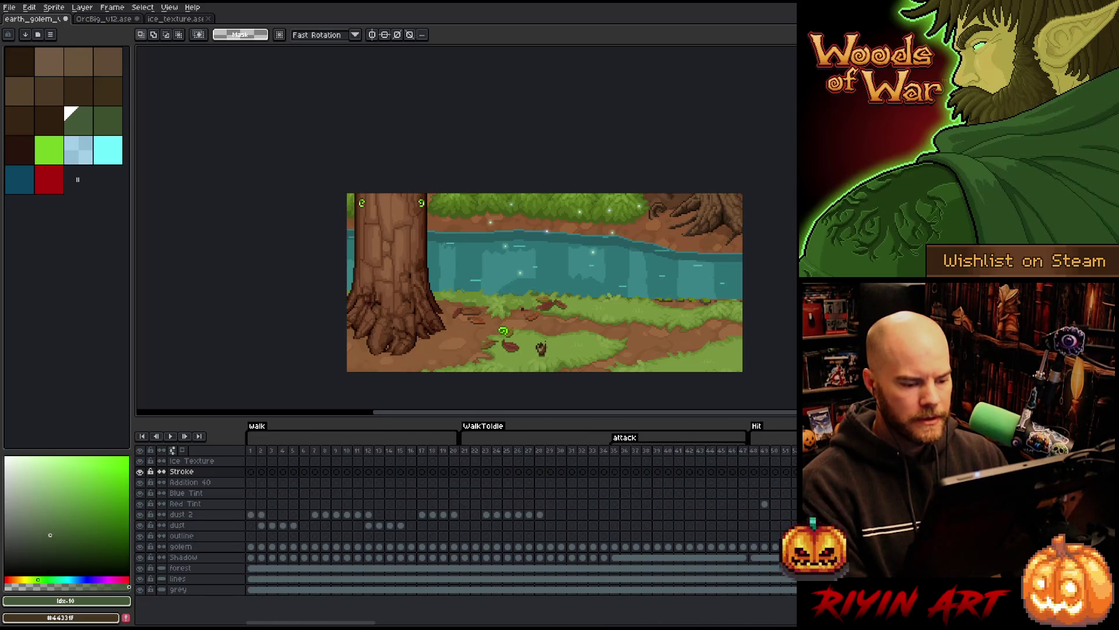
# Step: Play the animation from the later Hit frames, then stop playback
pyautogui.moveTo(796, 454); pyautogui.dragTo(796, 454)
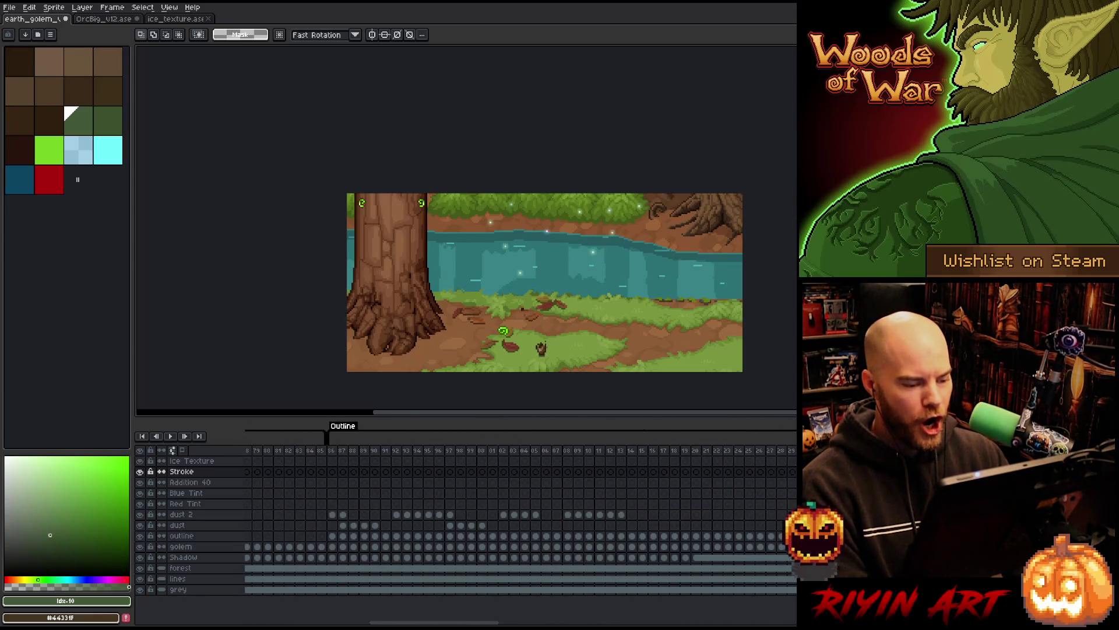
pyautogui.click(449, 454)
pyautogui.press('Return')
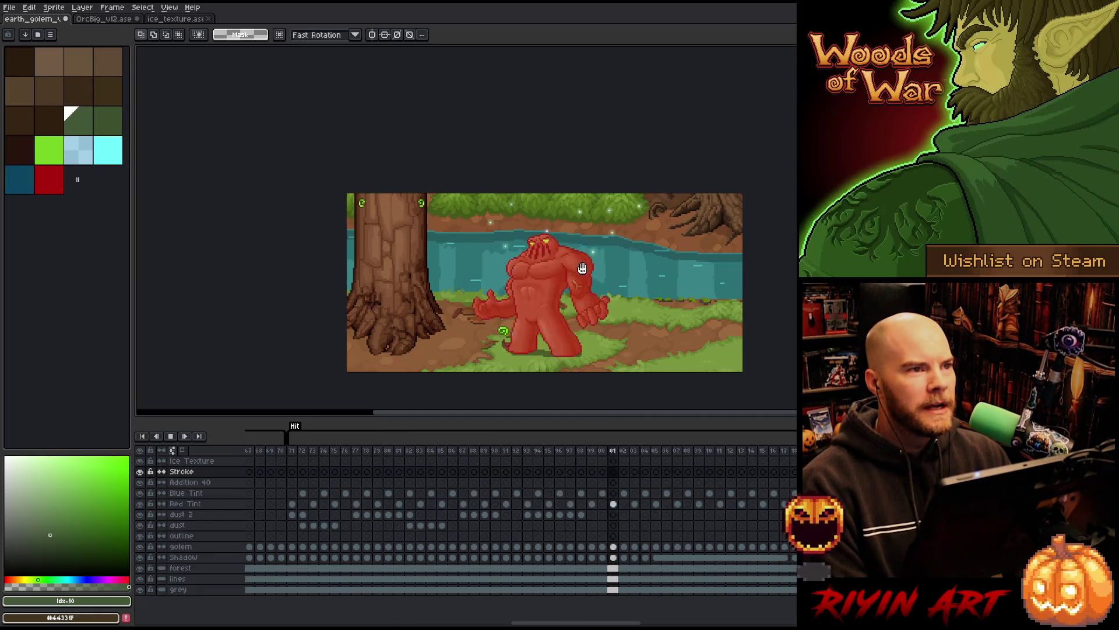
pyautogui.scroll(4, 582, 269)
pyautogui.scroll(-2, 530, 304)
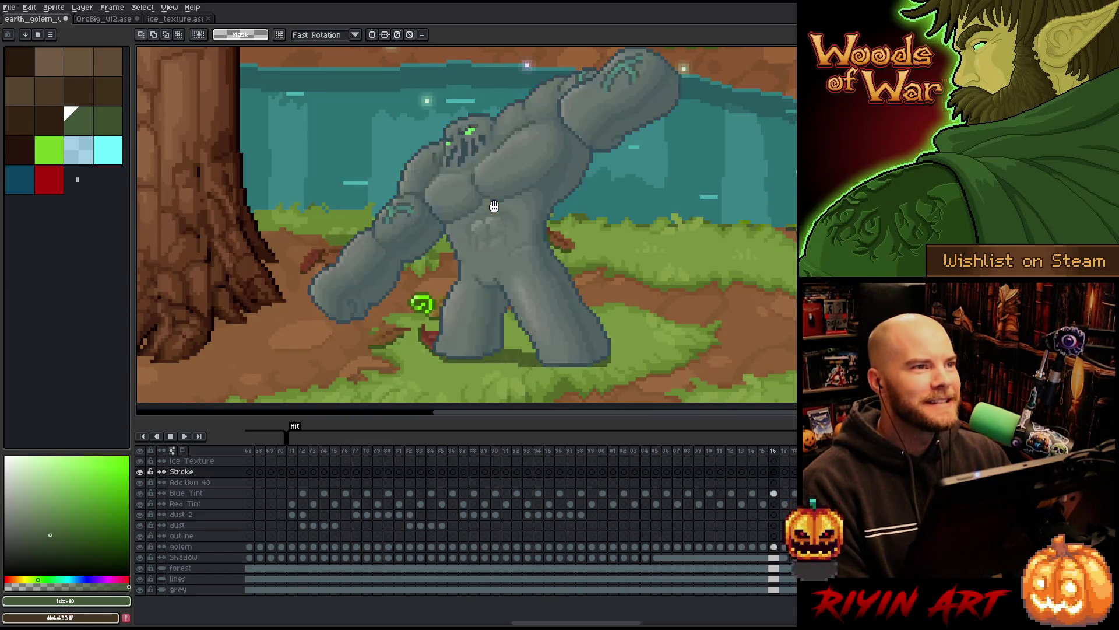
pyautogui.scroll(-2, 494, 205)
pyautogui.scroll(2, 475, 188)
pyautogui.scroll(-1, 475, 188)
pyautogui.press('Return')
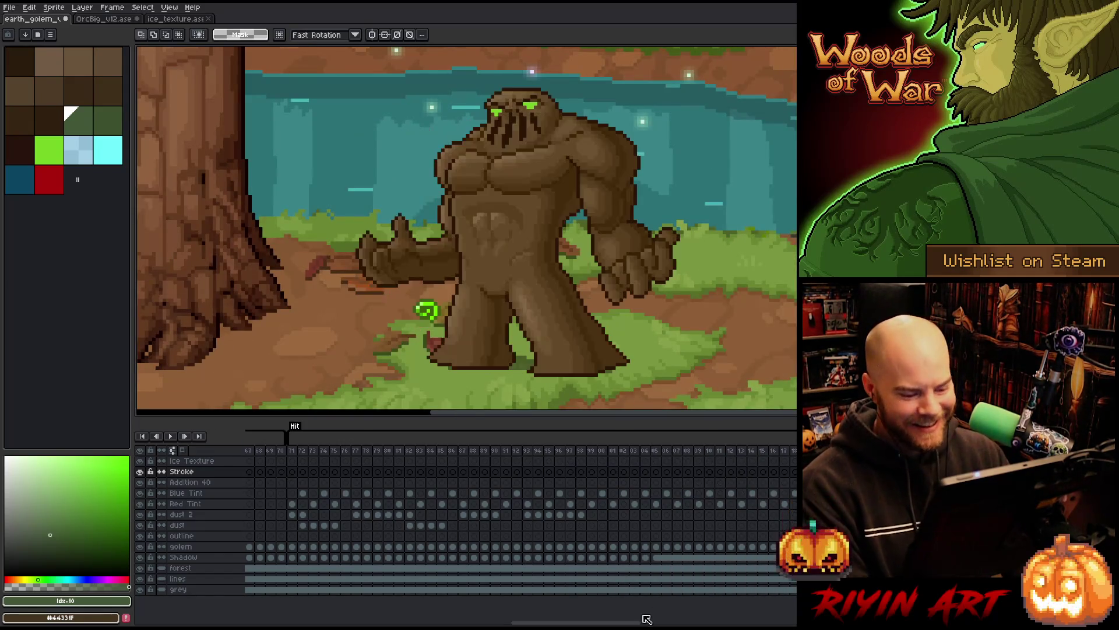
# Step: Hide the forest, lines and grey background layers, and trim the canvas to the content
pyautogui.moveTo(576, 622); pyautogui.dragTo(311, 622)
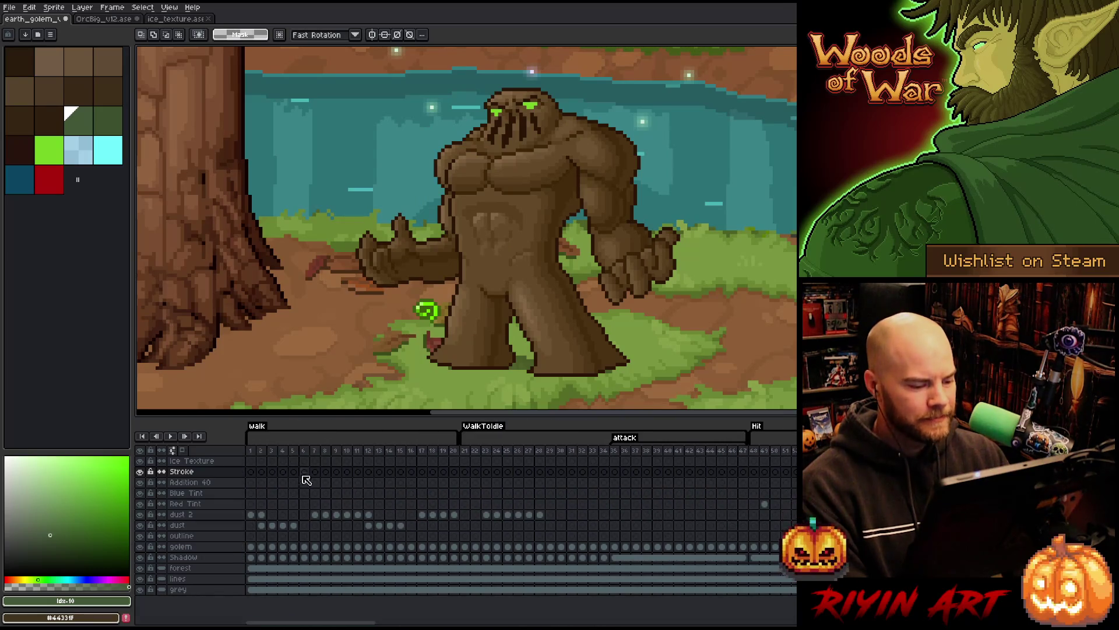
pyautogui.click(308, 455)
pyautogui.moveTo(308, 454); pyautogui.dragTo(529, 454)
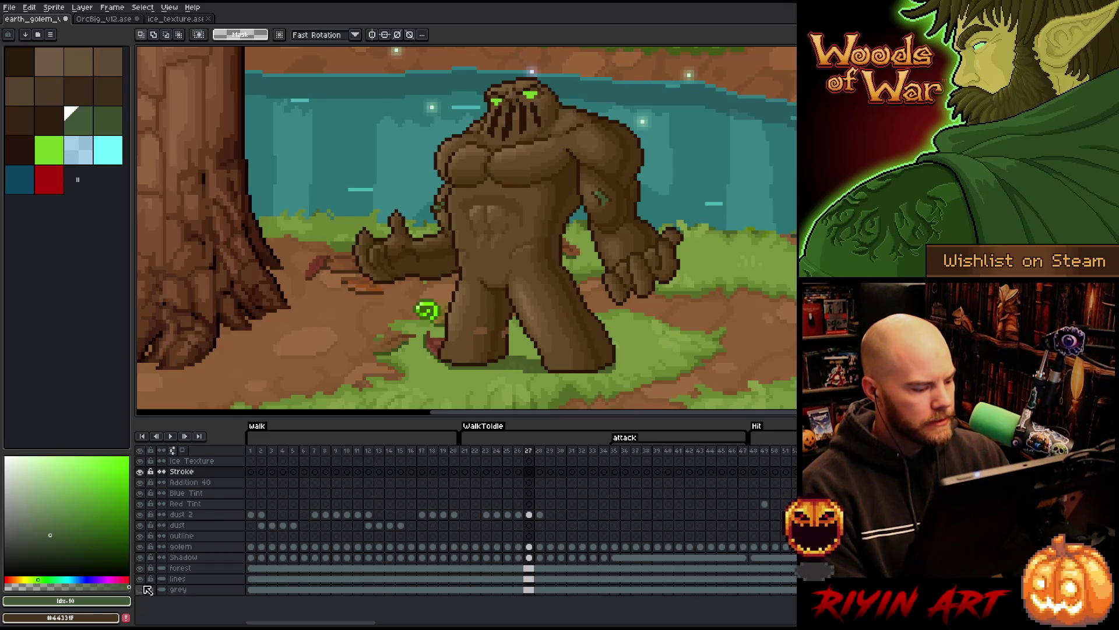
pyautogui.moveTo(144, 576); pyautogui.dragTo(140, 590)
pyautogui.scroll(-2, 447, 245)
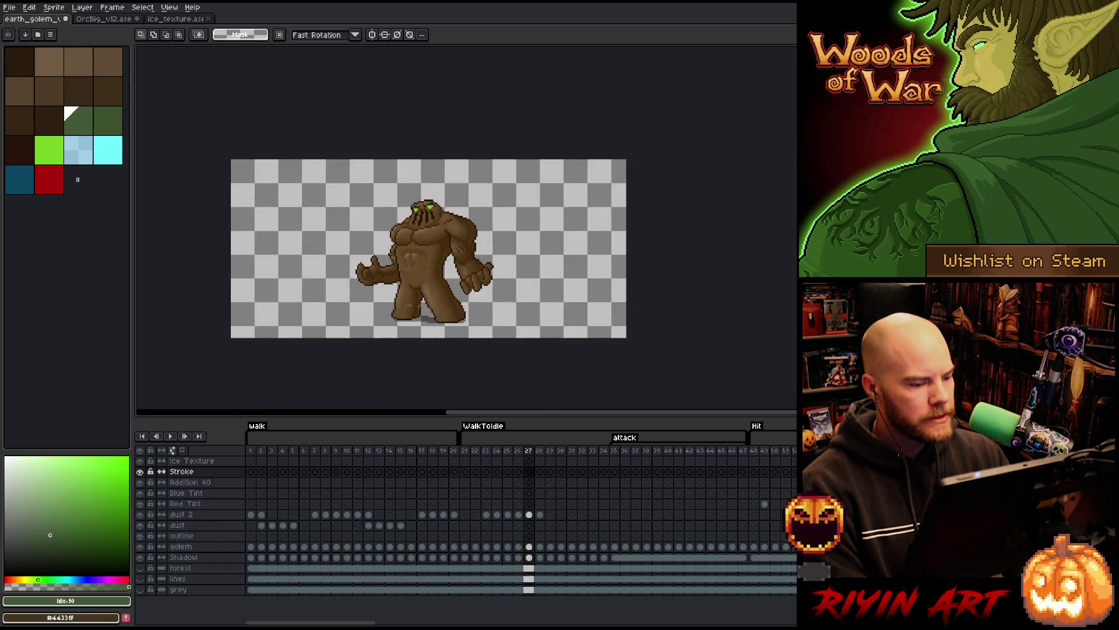
pyautogui.scroll(1, 447, 245)
pyautogui.click(55, 8)
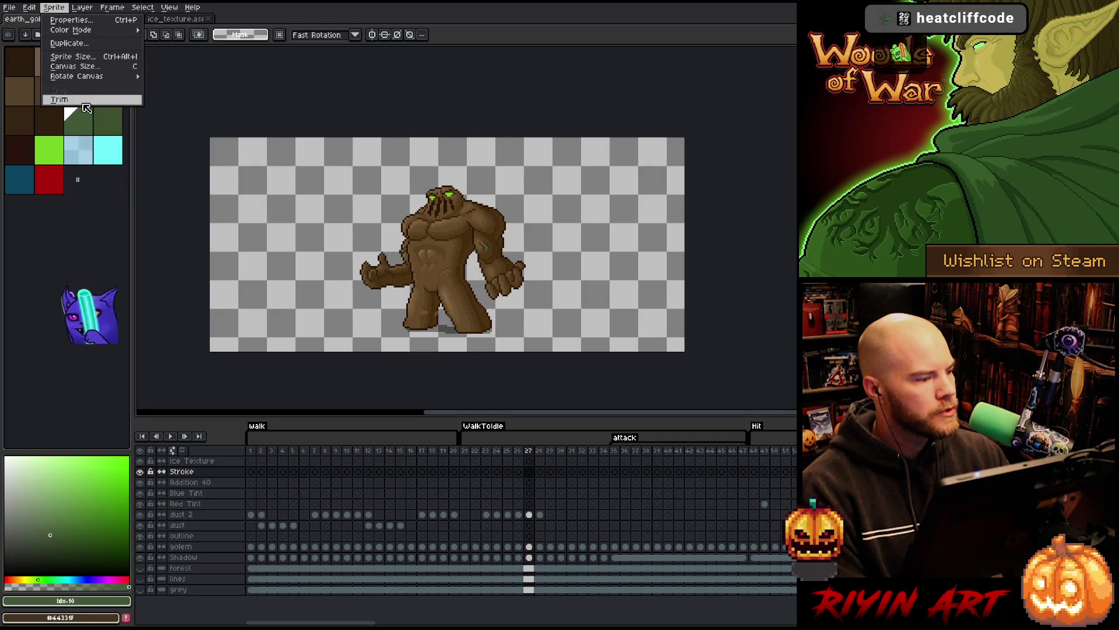
pyautogui.click(58, 99)
# Step: Stop the looping death animation at frame 44 and save earth_golem
pyautogui.moveTo(607, 454); pyautogui.dragTo(794, 456)
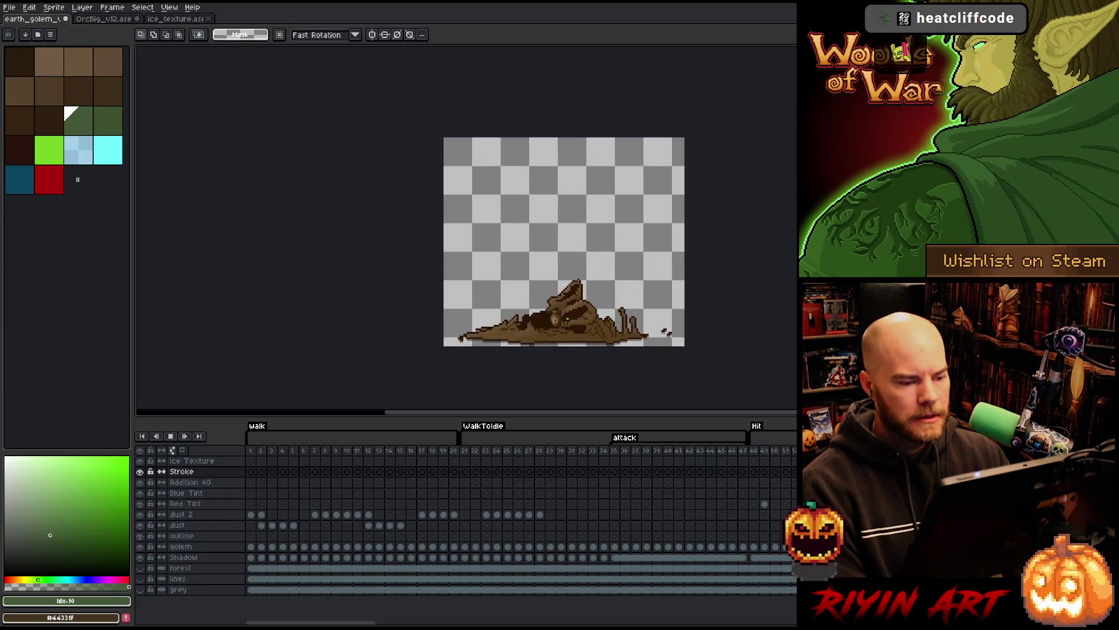
pyautogui.scroll(1, 702, 315)
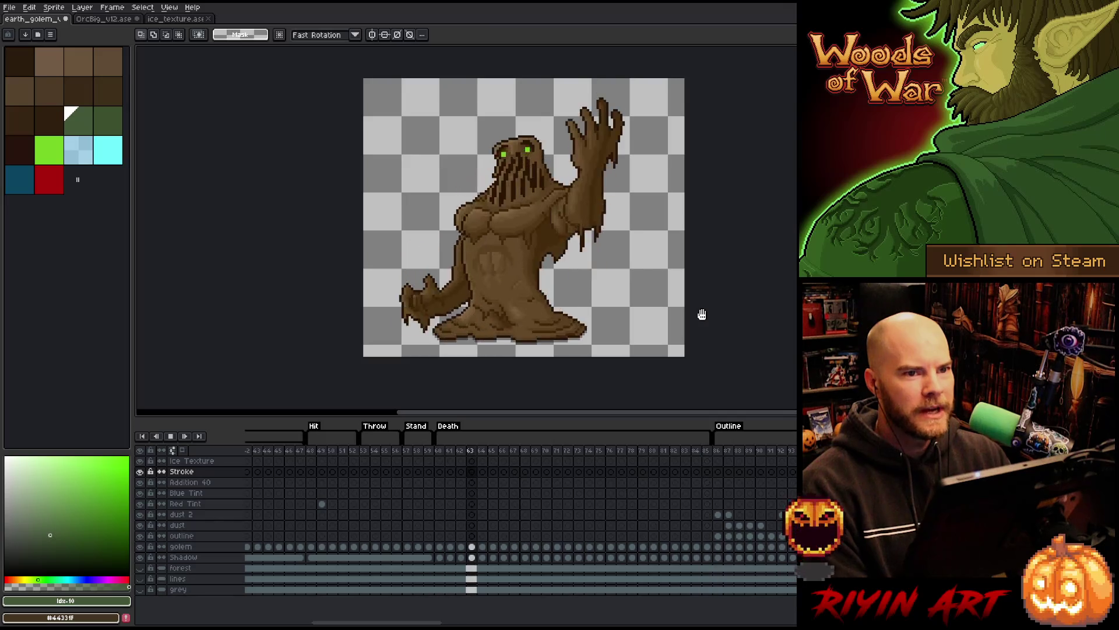
pyautogui.press('Return')
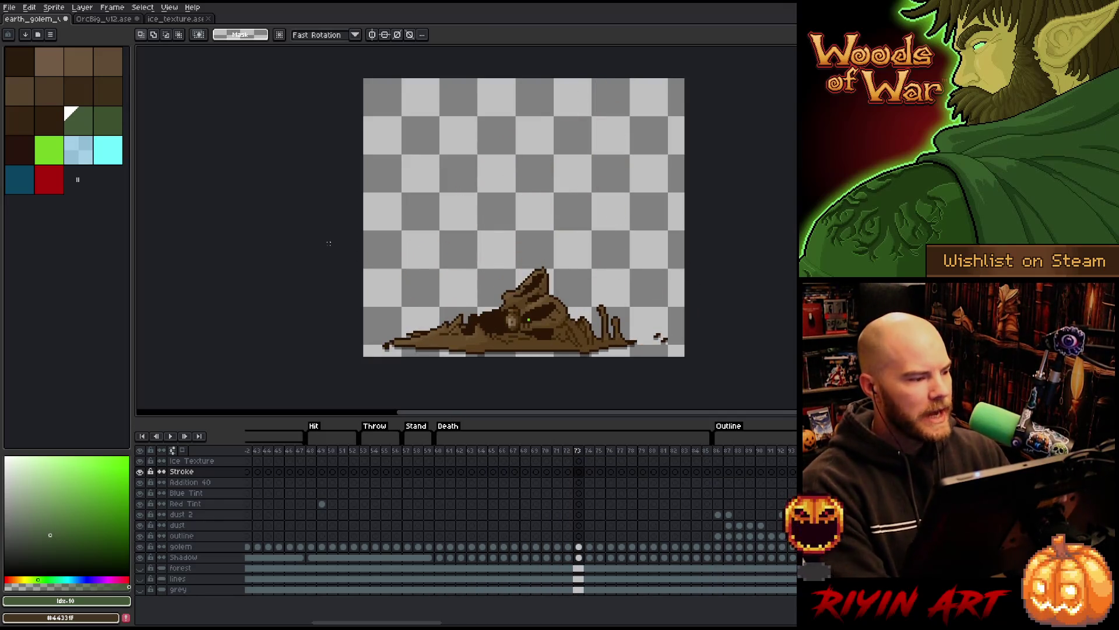
pyautogui.hotkey('ctrl', 's')
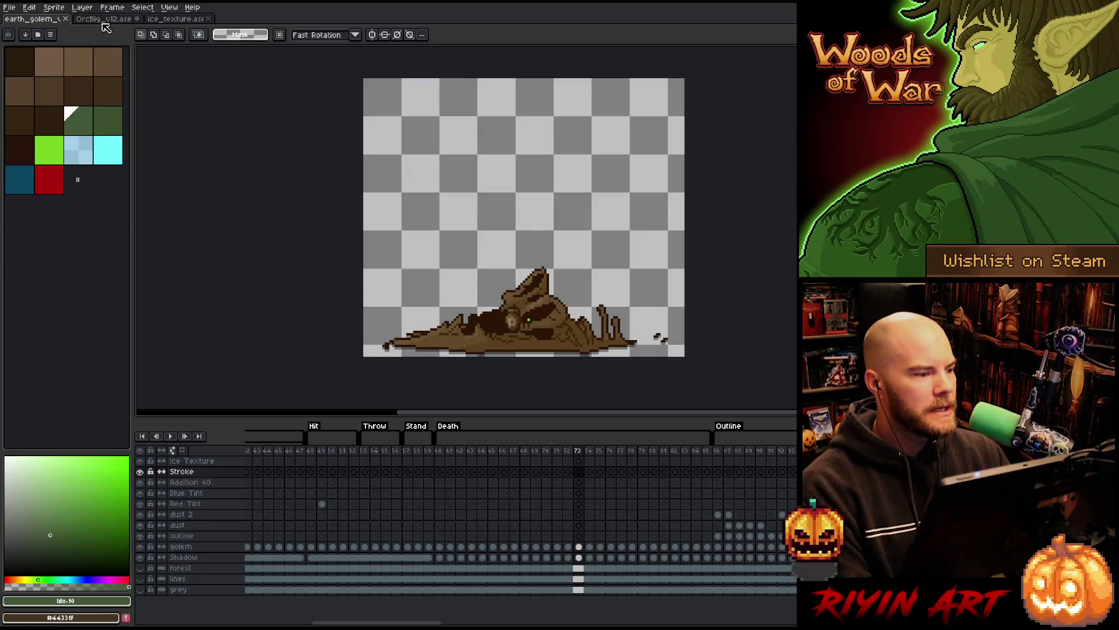
# Step: Close OrcBig_v12 without saving and the ice texture document, then reach File's export options
pyautogui.click(103, 20)
pyautogui.click(137, 19)
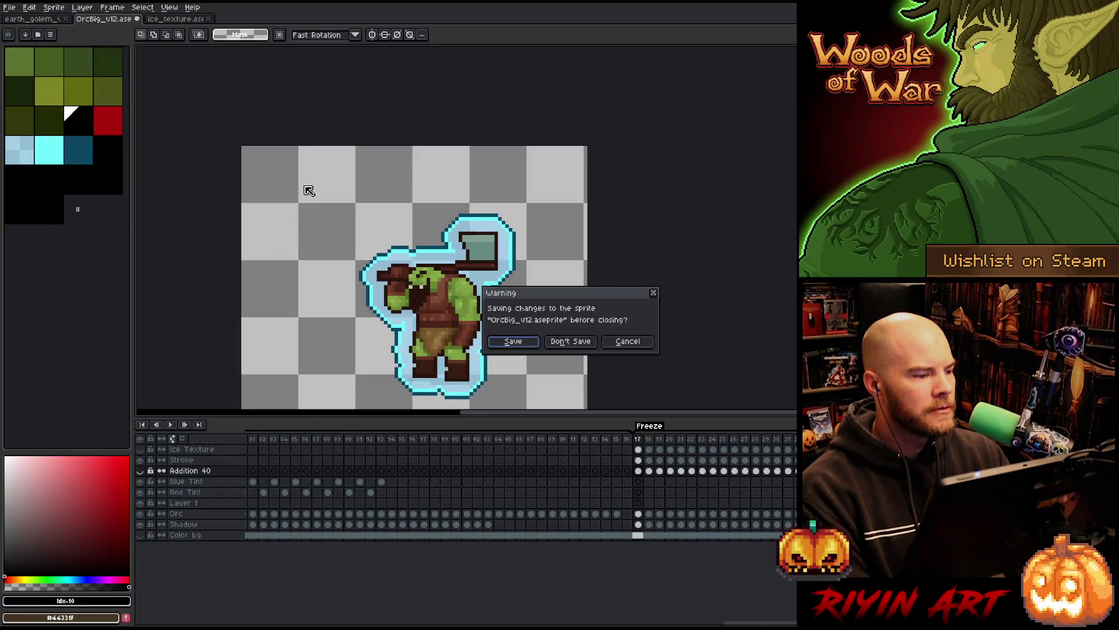
pyautogui.click(576, 342)
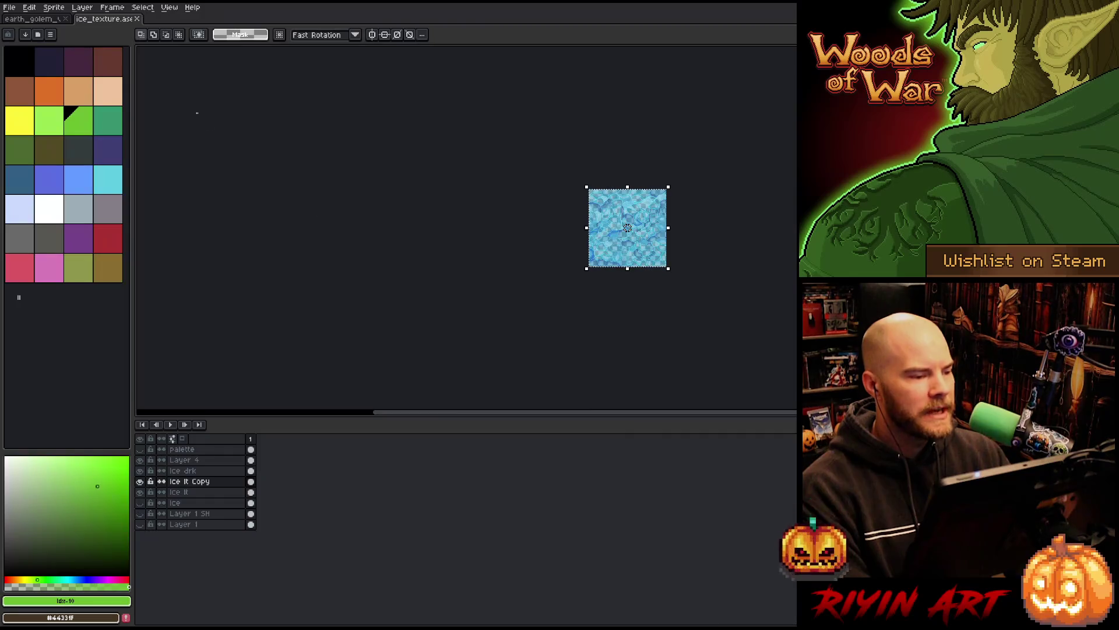
pyautogui.click(140, 19)
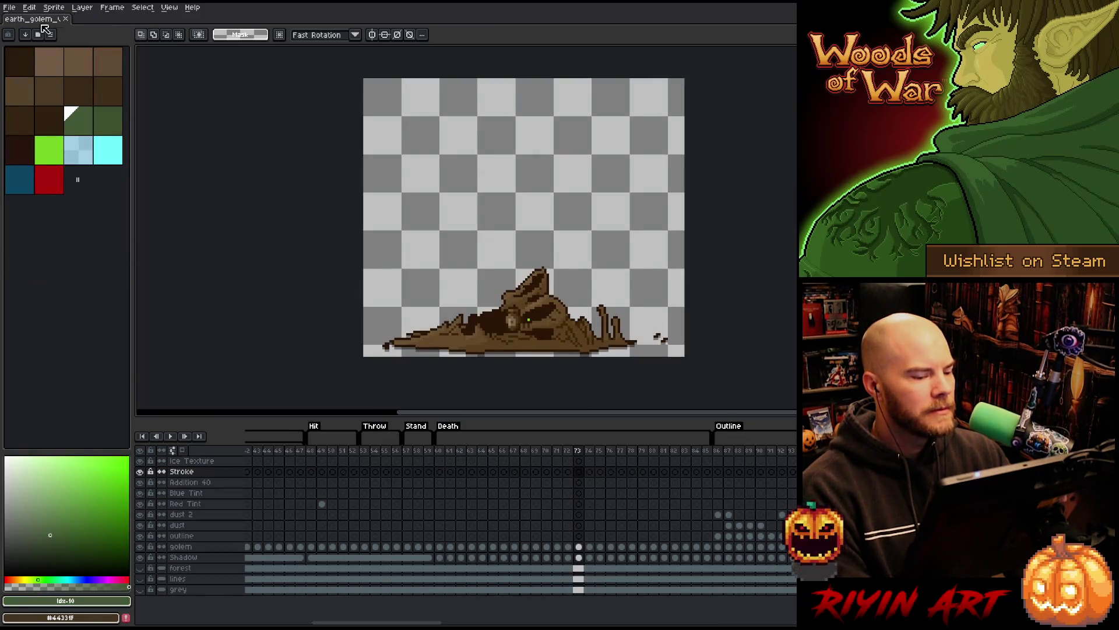
pyautogui.click(9, 7)
pyautogui.moveTo(45, 100)
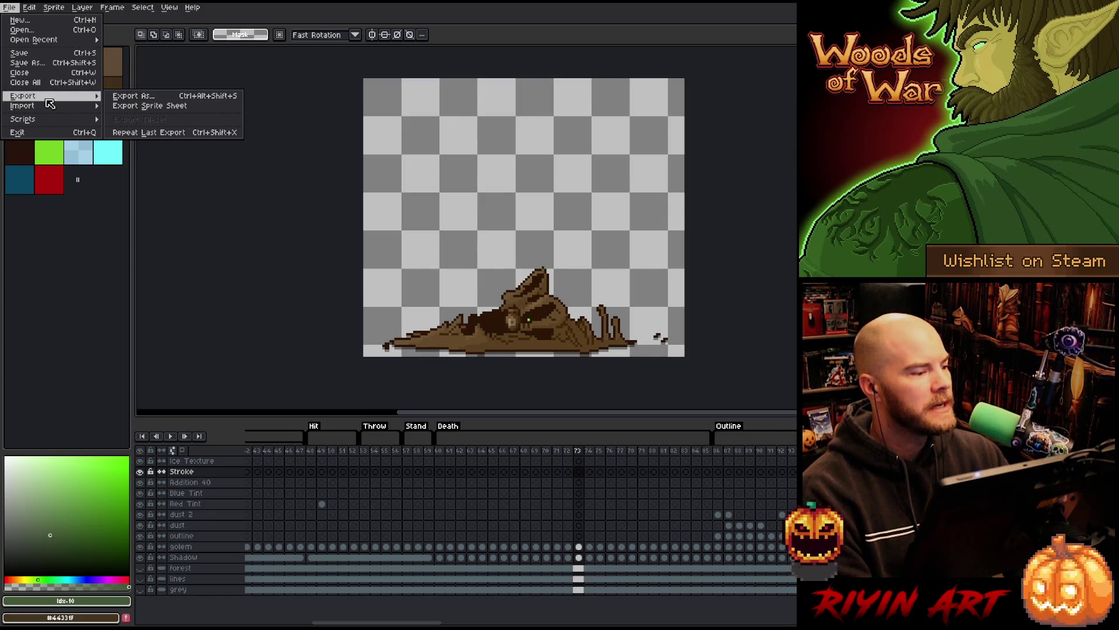
# Step: Open Export Sprite Sheet, cancel it, and jump to frame 85
pyautogui.click(146, 106)
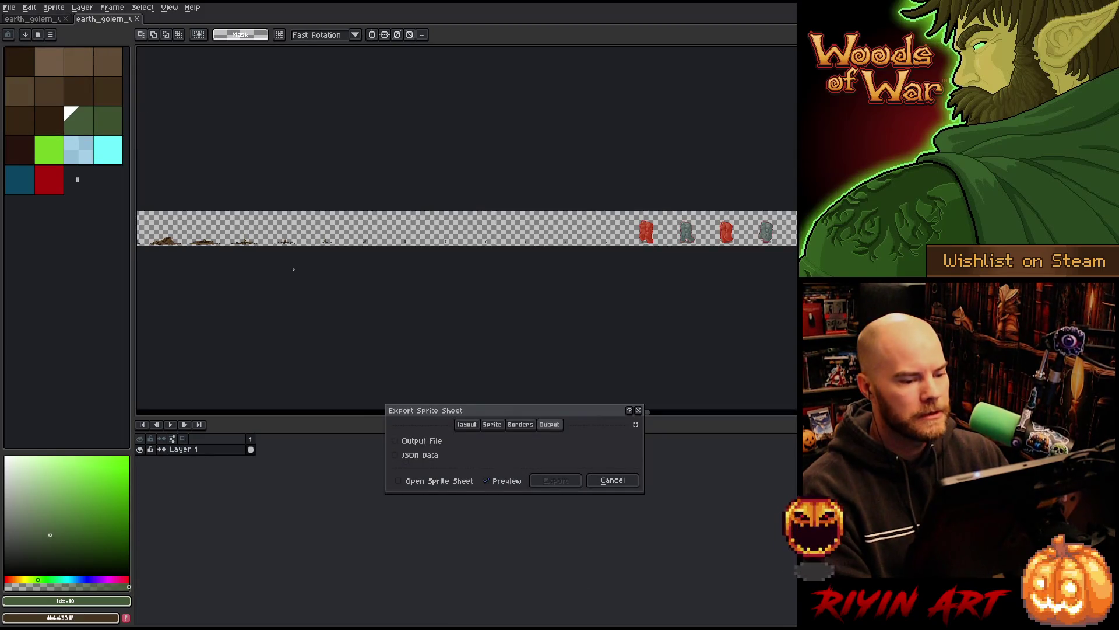
pyautogui.click(612, 480)
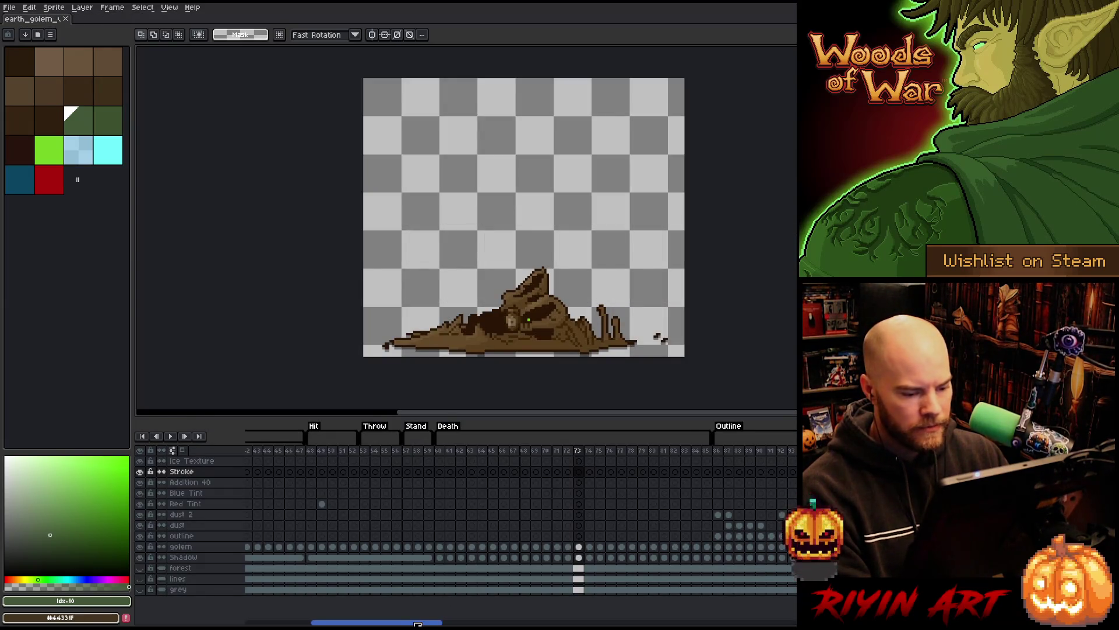
pyautogui.click(707, 451)
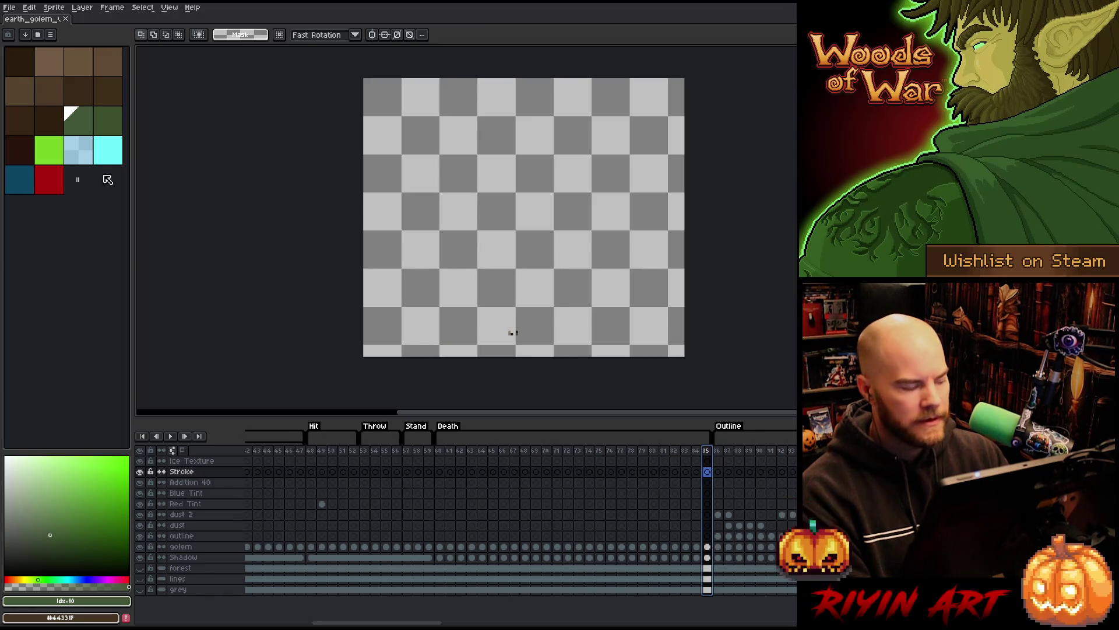
# Step: Reopen Export Sprite Sheet, expand all sections, and set Constraints to Fixed # of Columns
pyautogui.click(9, 7)
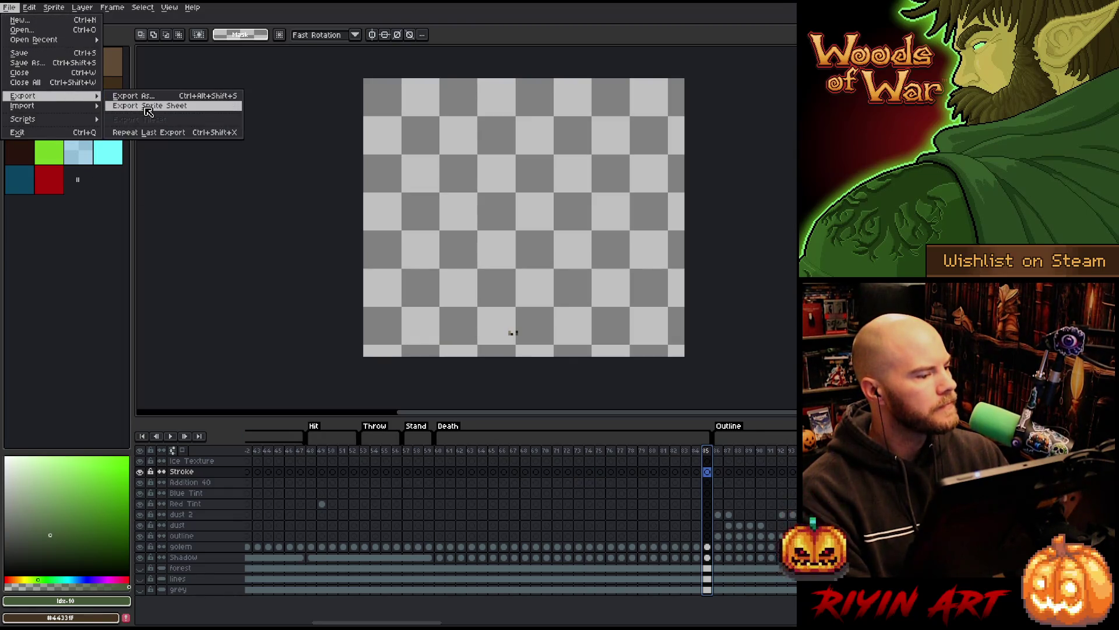
pyautogui.click(148, 107)
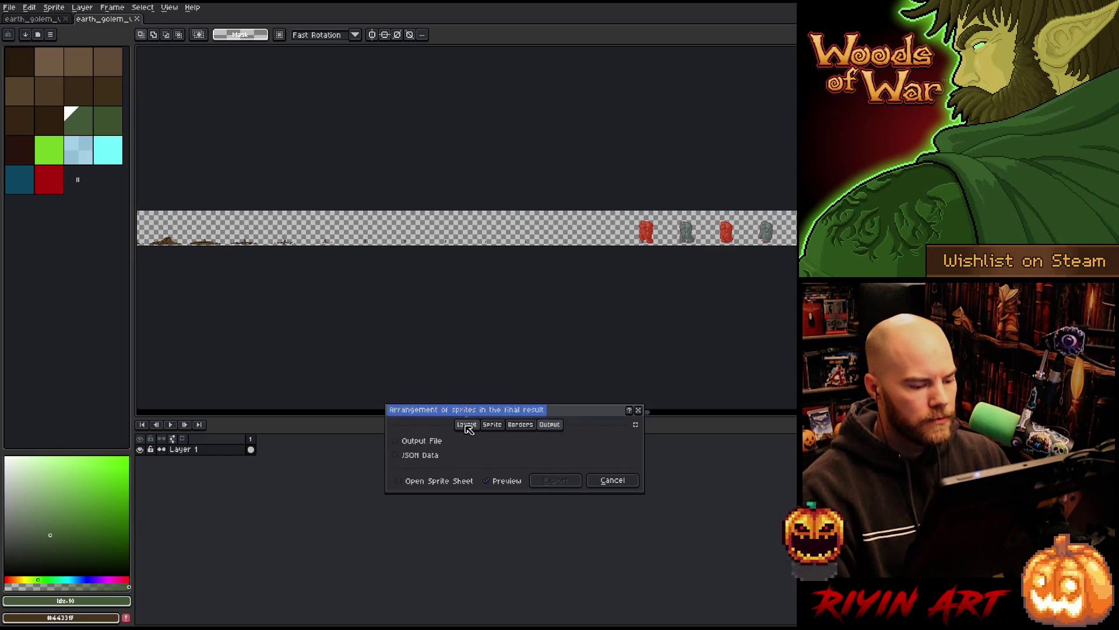
pyautogui.click(635, 424)
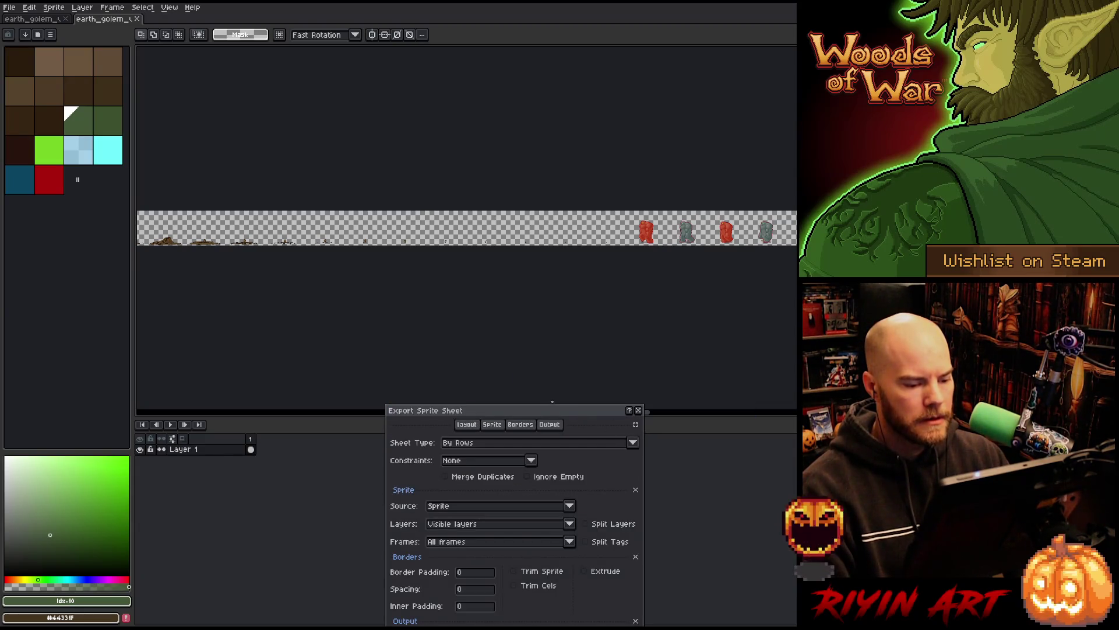
pyautogui.moveTo(555, 407); pyautogui.dragTo(538, 220)
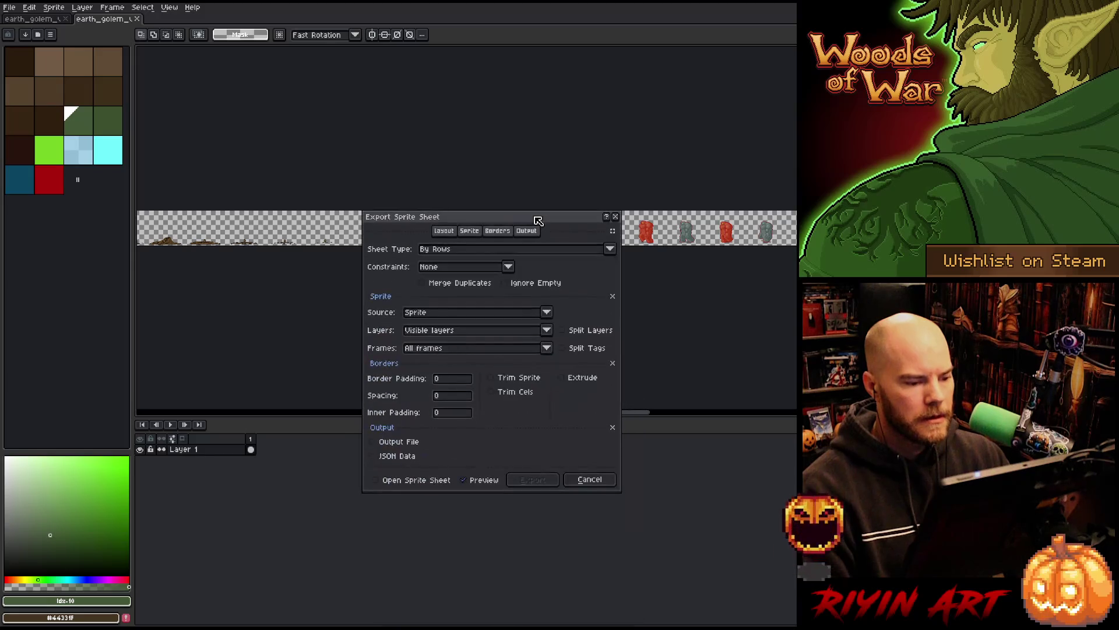
pyautogui.click(500, 267)
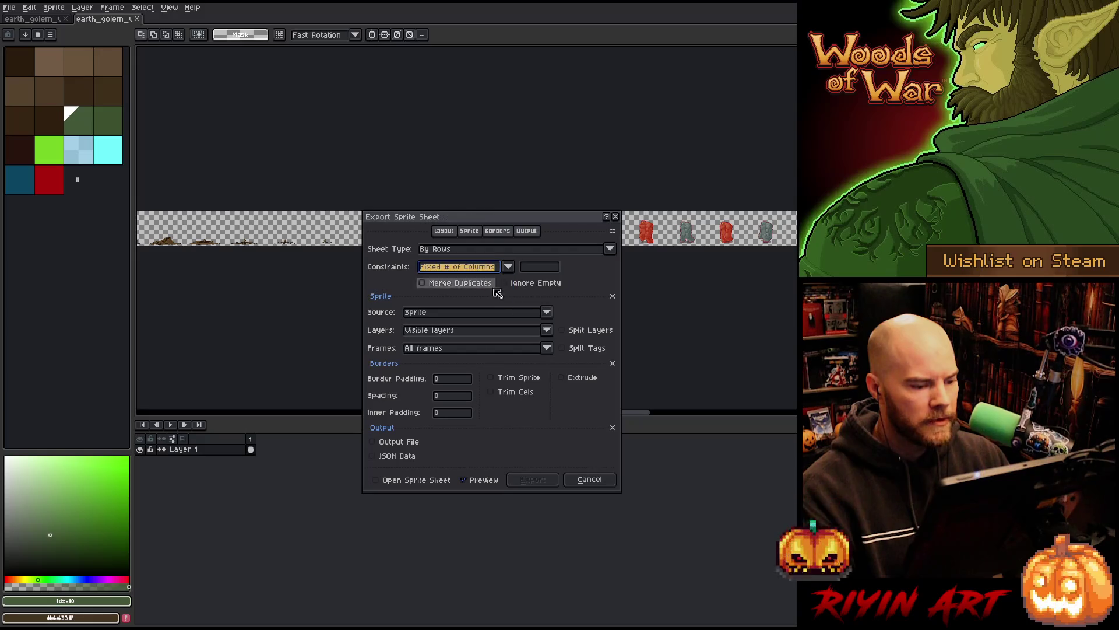
pyautogui.click(481, 290)
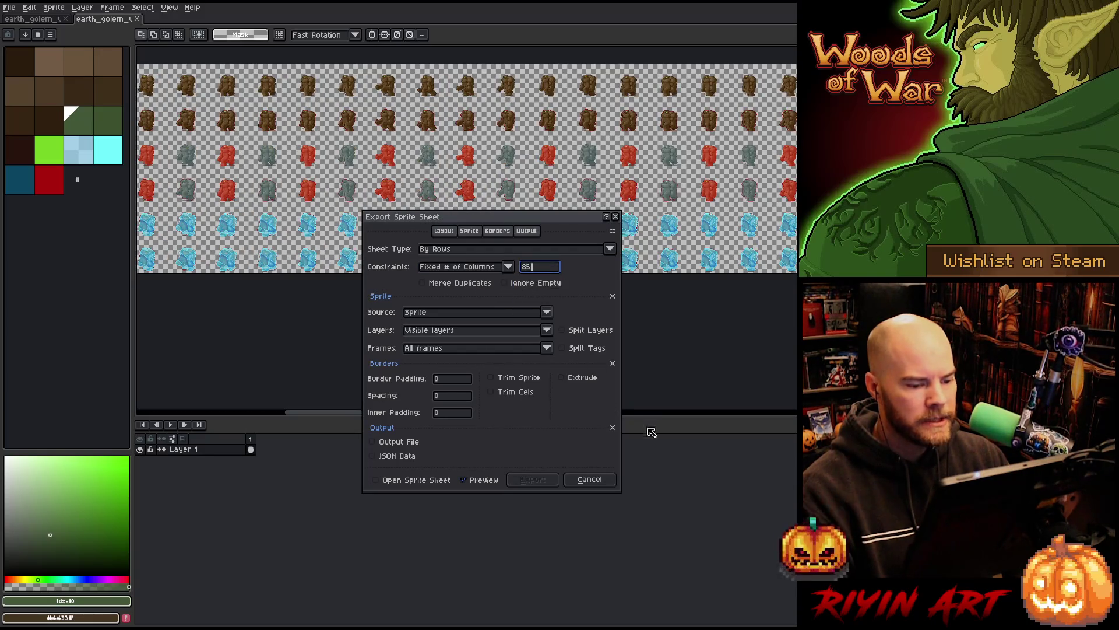
pyautogui.moveTo(541, 222)
pyautogui.mouseDown()
pyautogui.moveTo(697, 279)
pyautogui.moveTo(671, 329)
pyautogui.mouseUp()
pyautogui.moveTo(370, 419)
pyautogui.mouseDown()
pyautogui.moveTo(669, 412)
pyautogui.moveTo(240, 428)
pyautogui.moveTo(303, 428)
pyautogui.mouseUp()
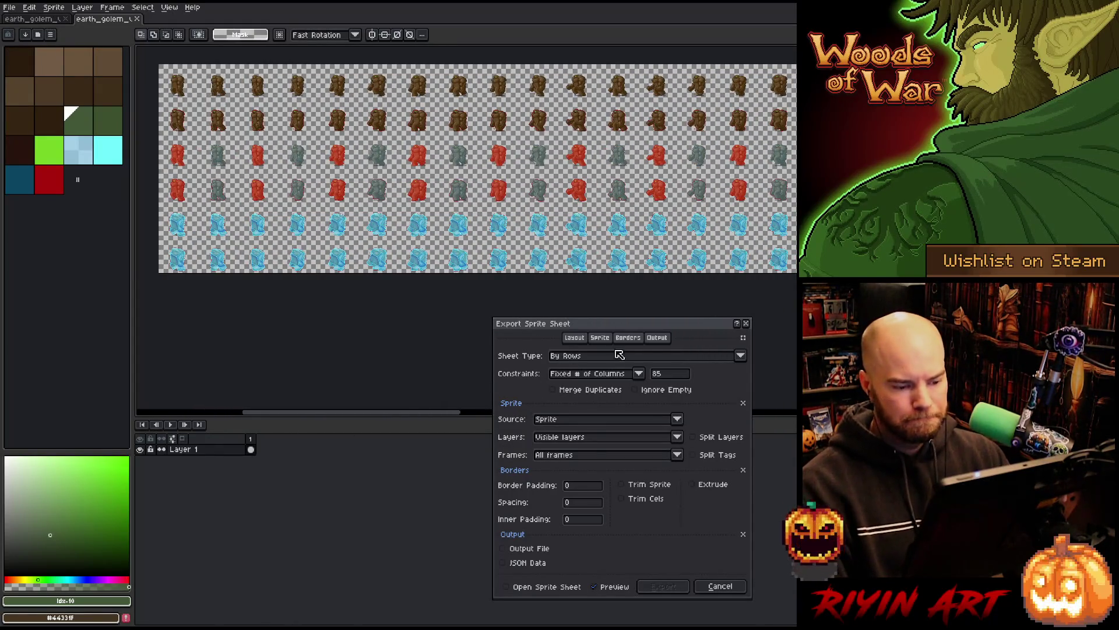
# Step: Enable Output File and save into the pinned Tree images folder
pyautogui.click(654, 339)
pyautogui.click(528, 354)
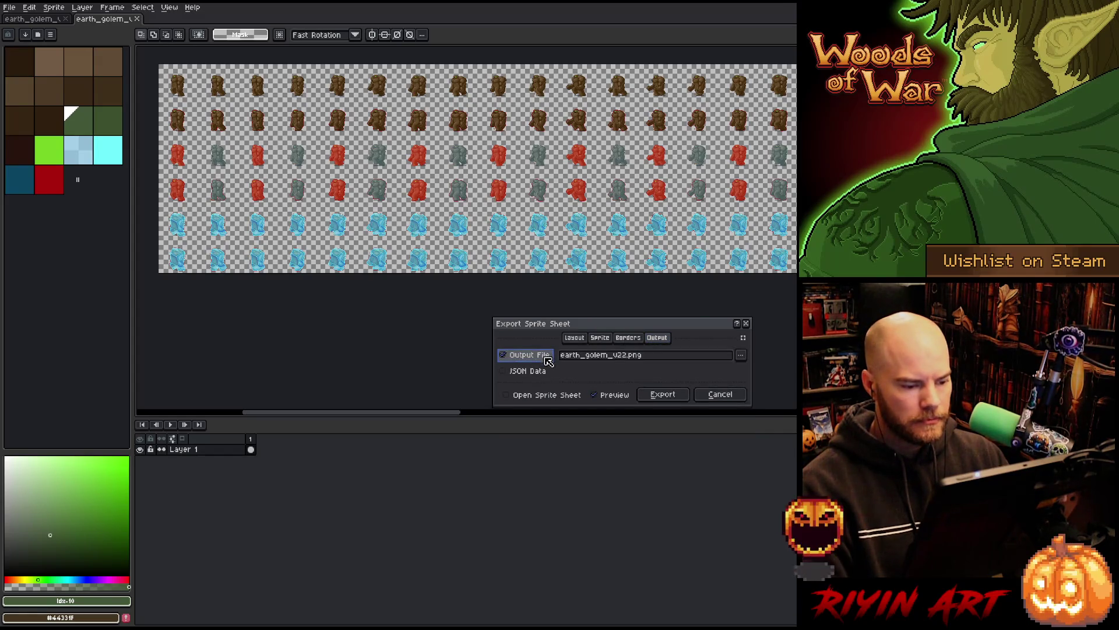
pyautogui.click(602, 355)
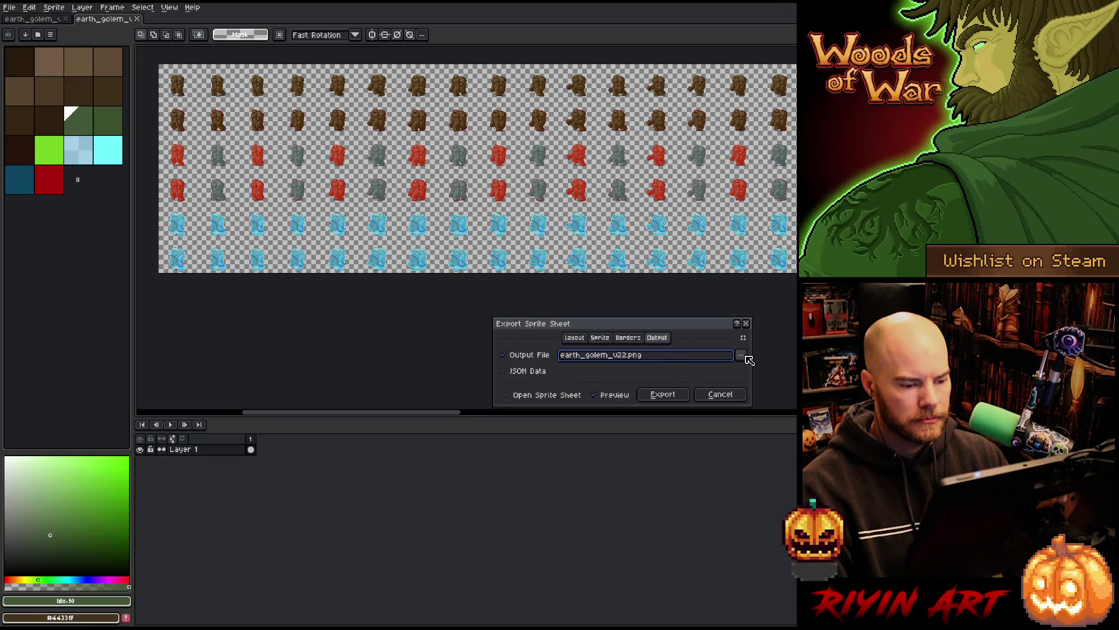
pyautogui.click(741, 355)
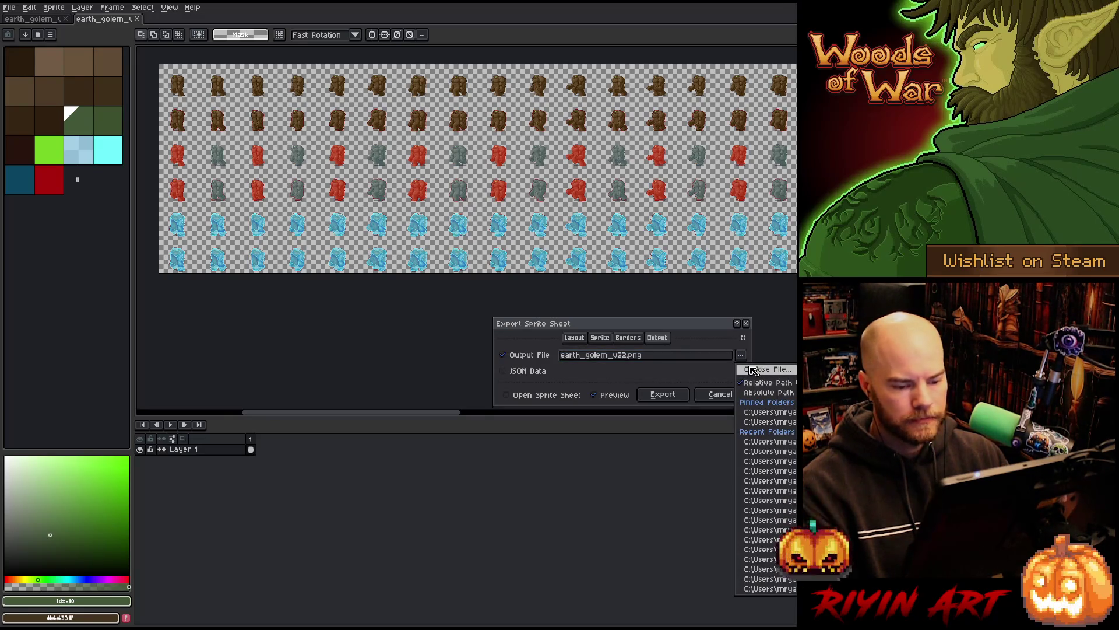
pyautogui.click(771, 414)
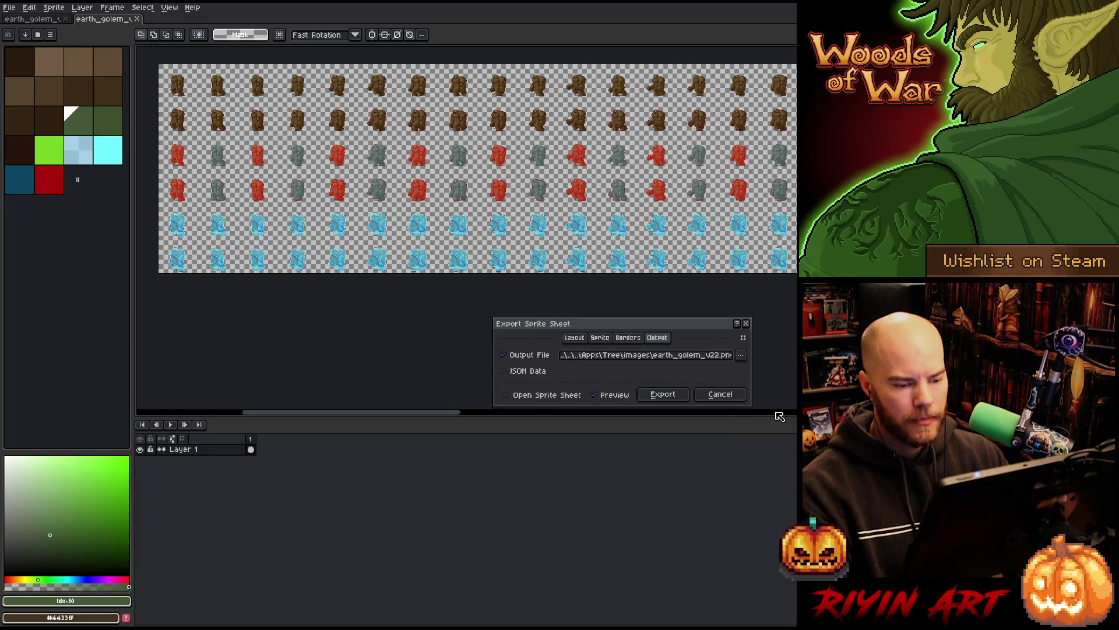
# Step: Rename the output to clay_golem.png and open the Choose File browser
pyautogui.click(671, 360)
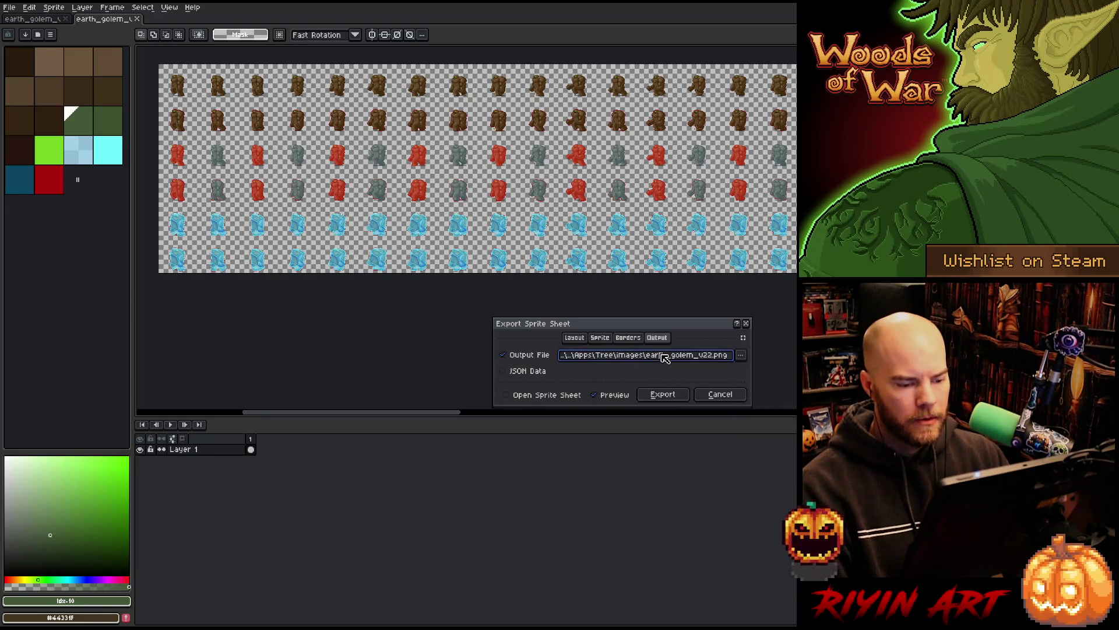
pyautogui.press('BackSpace')
pyautogui.press('BackSpace')
pyautogui.press('BackSpace')
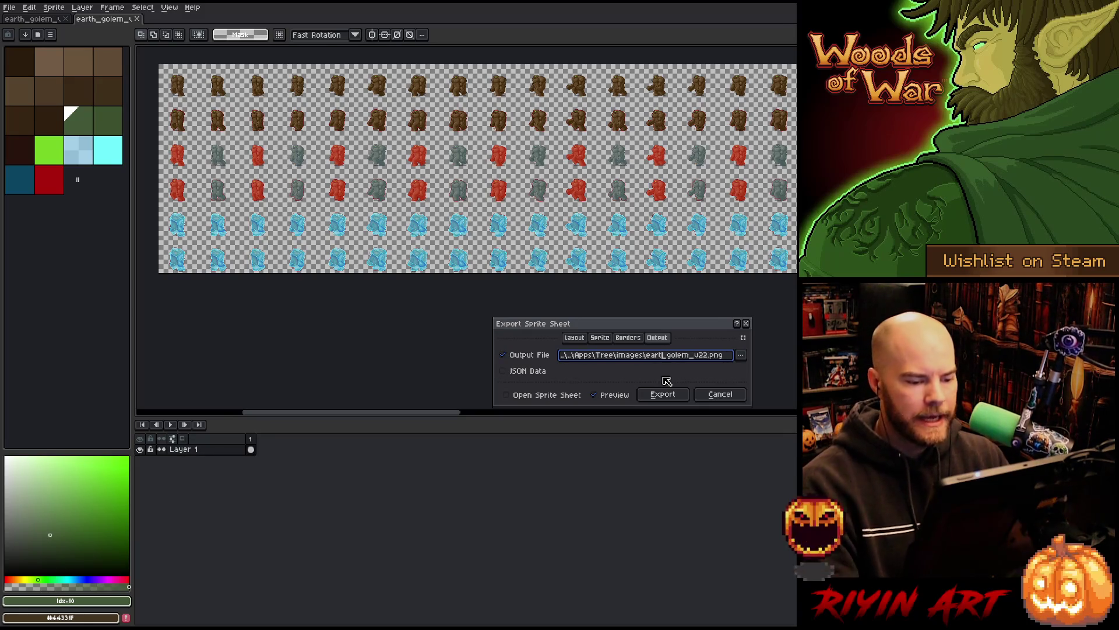
pyautogui.write('clay')
pyautogui.press('Right')
pyautogui.press('Right')
pyautogui.press('Right')
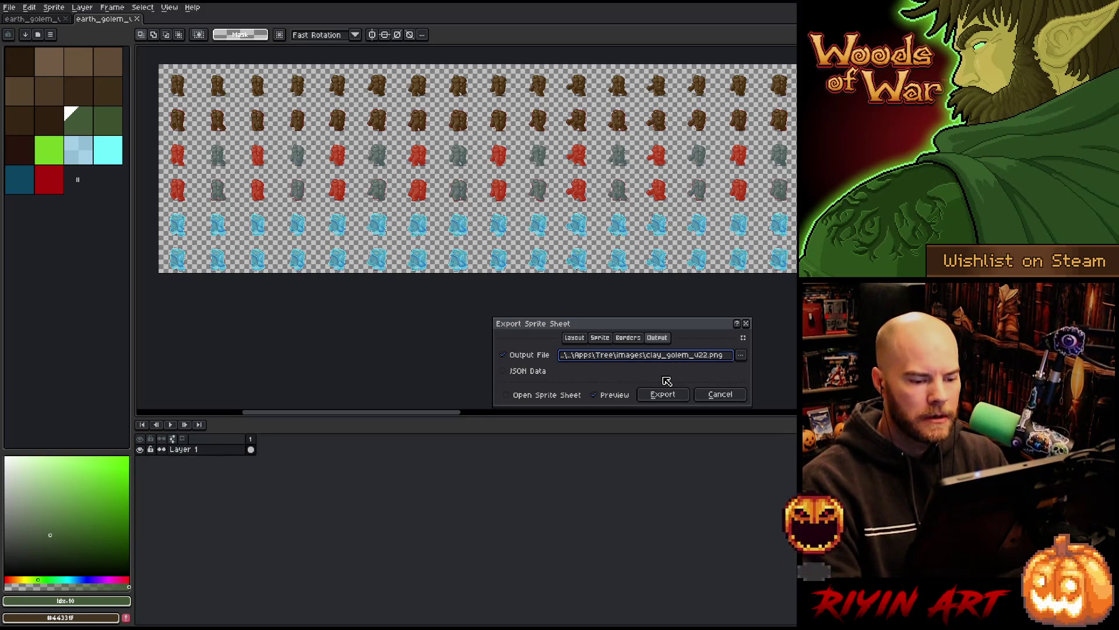
pyautogui.press('BackSpace')
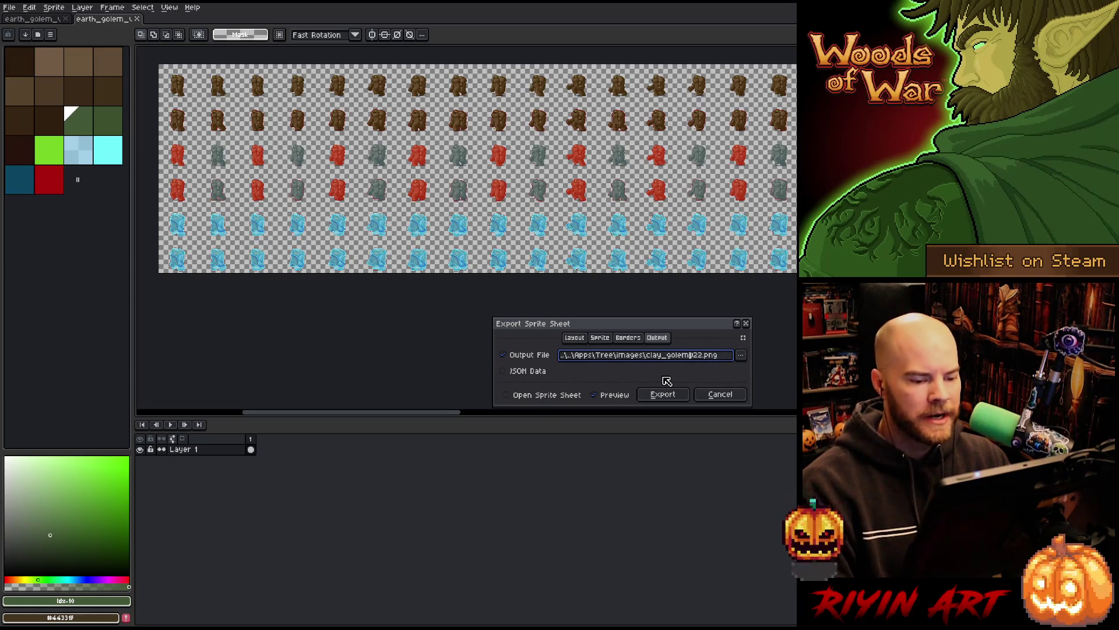
pyautogui.click(742, 355)
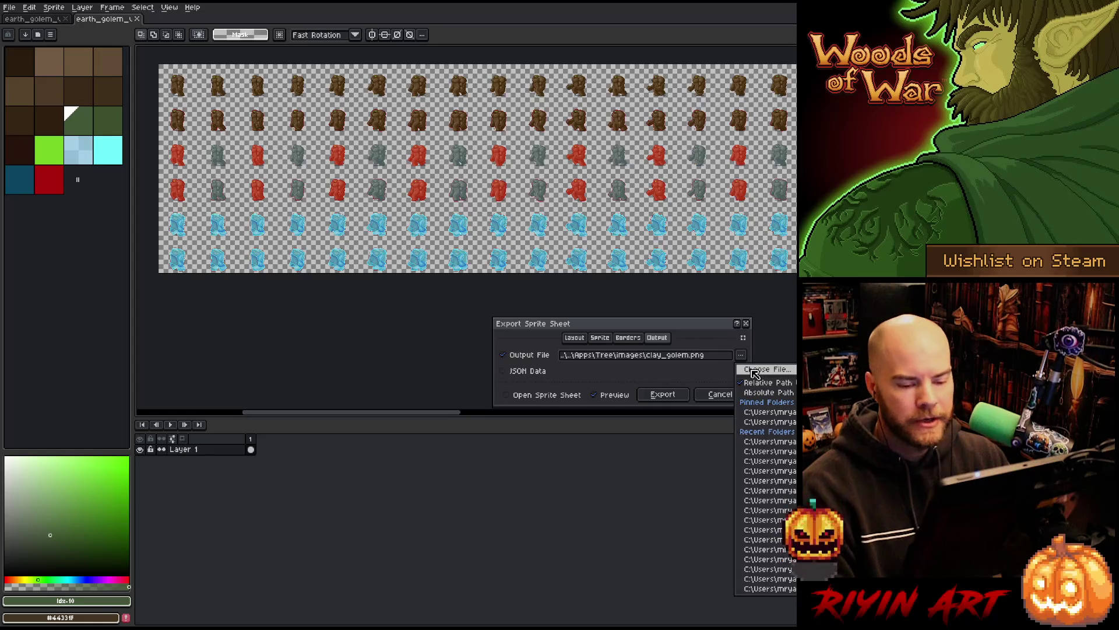
pyautogui.click(755, 371)
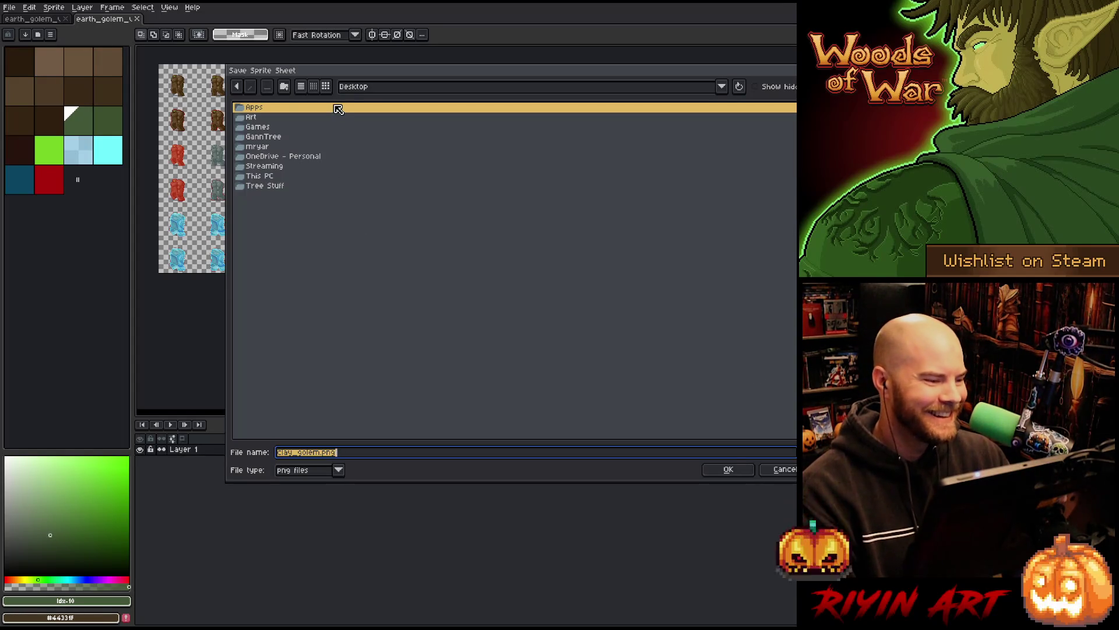
# Step: Export the golem sheet by rows with 85 columns as clay_golem.png in the enemy folder
pyautogui.click(368, 87)
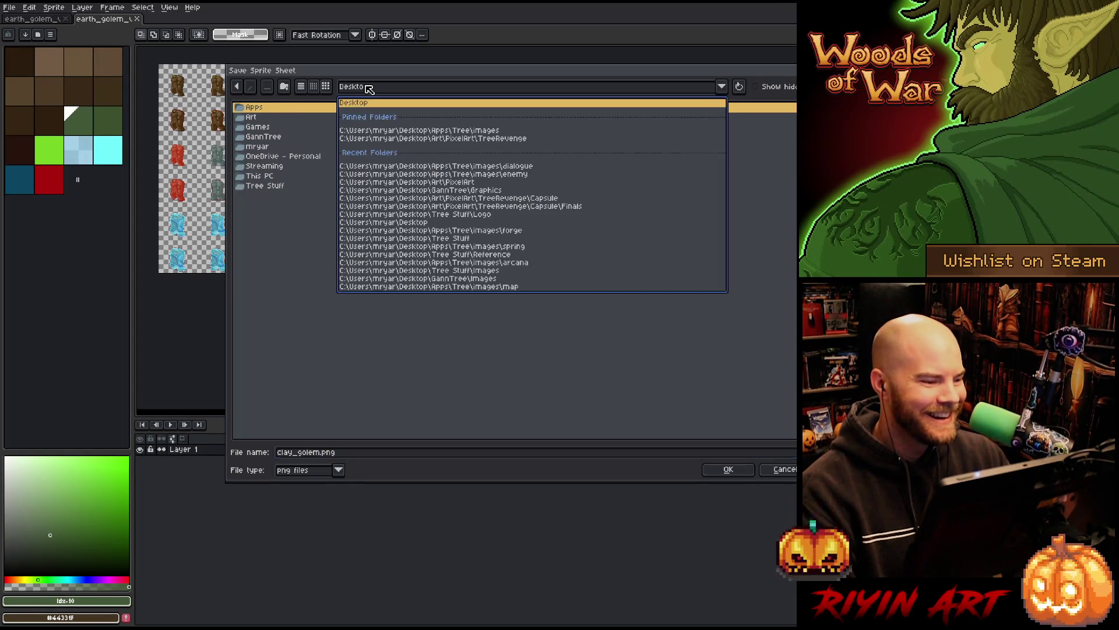
pyautogui.click(464, 132)
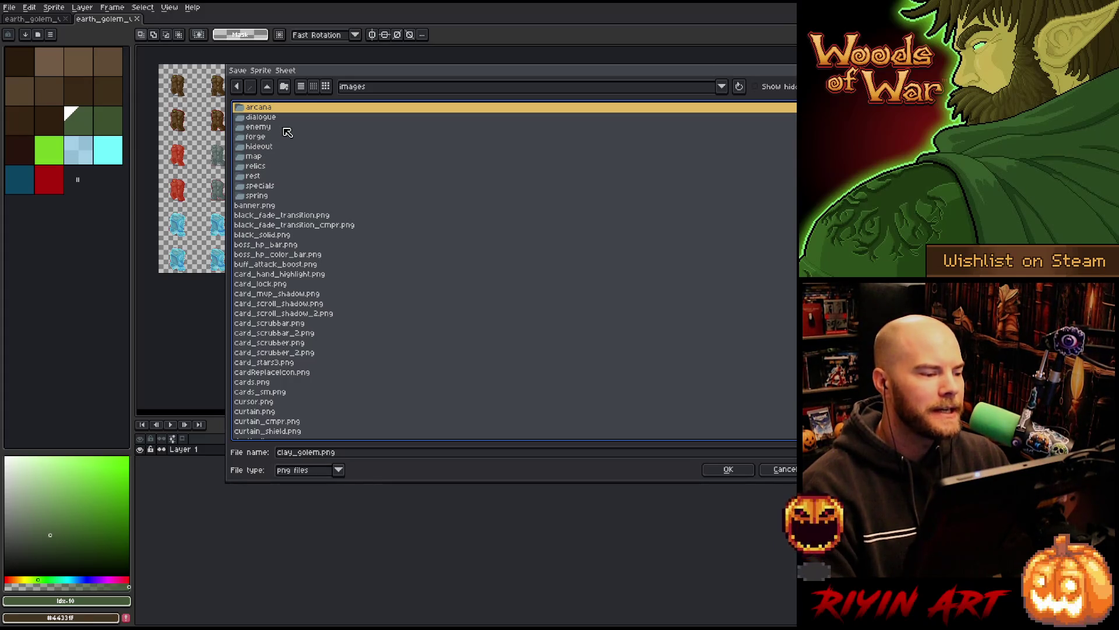
pyautogui.doubleClick(265, 128)
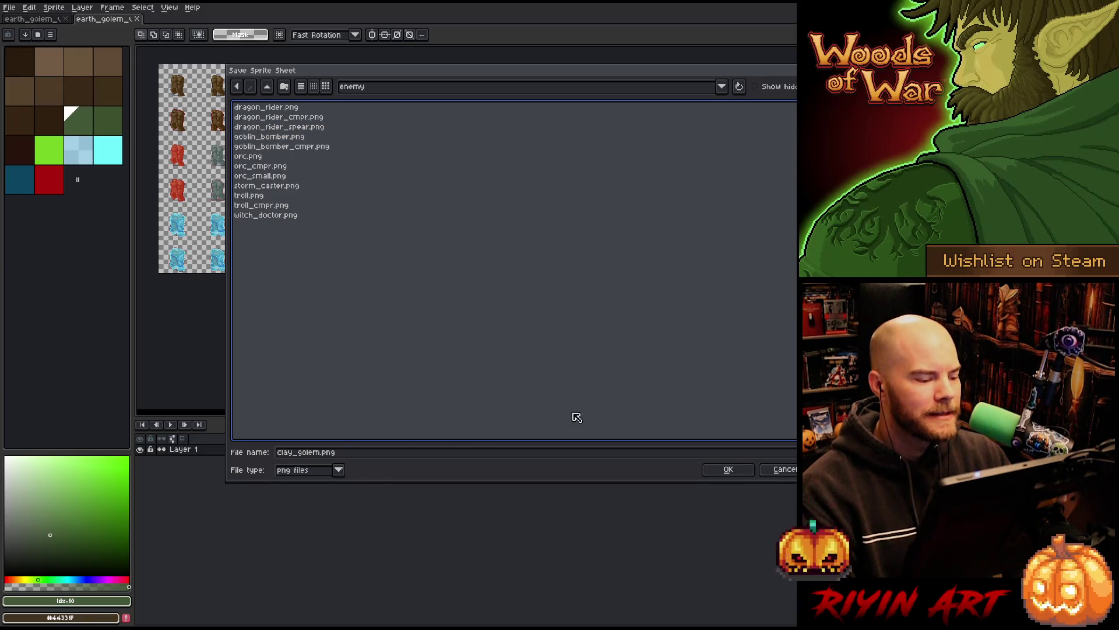
pyautogui.click(731, 469)
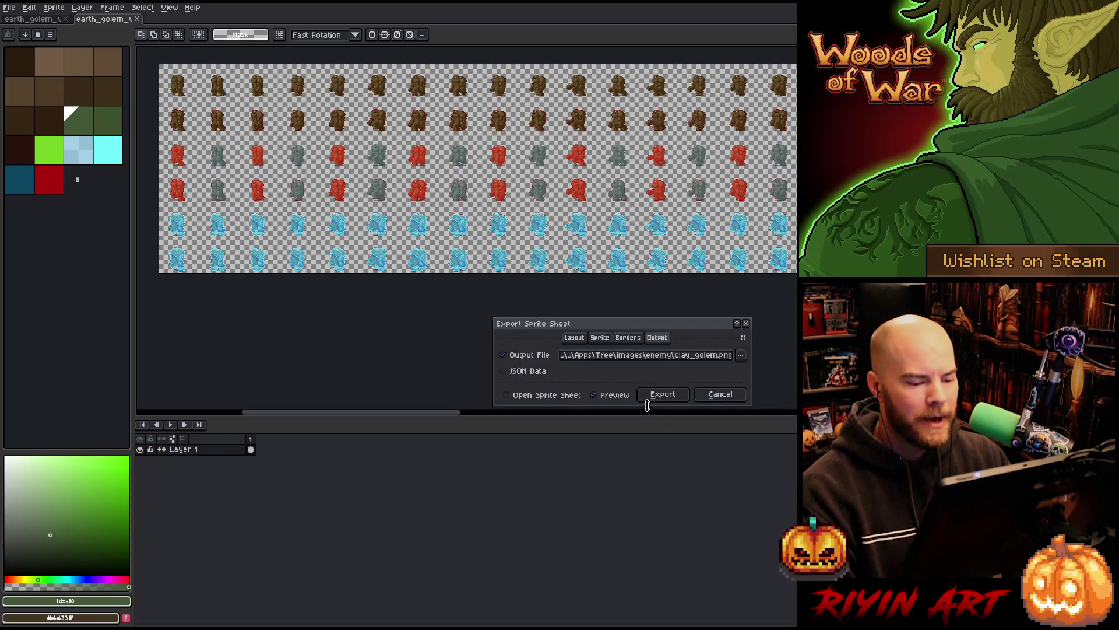
pyautogui.click(579, 338)
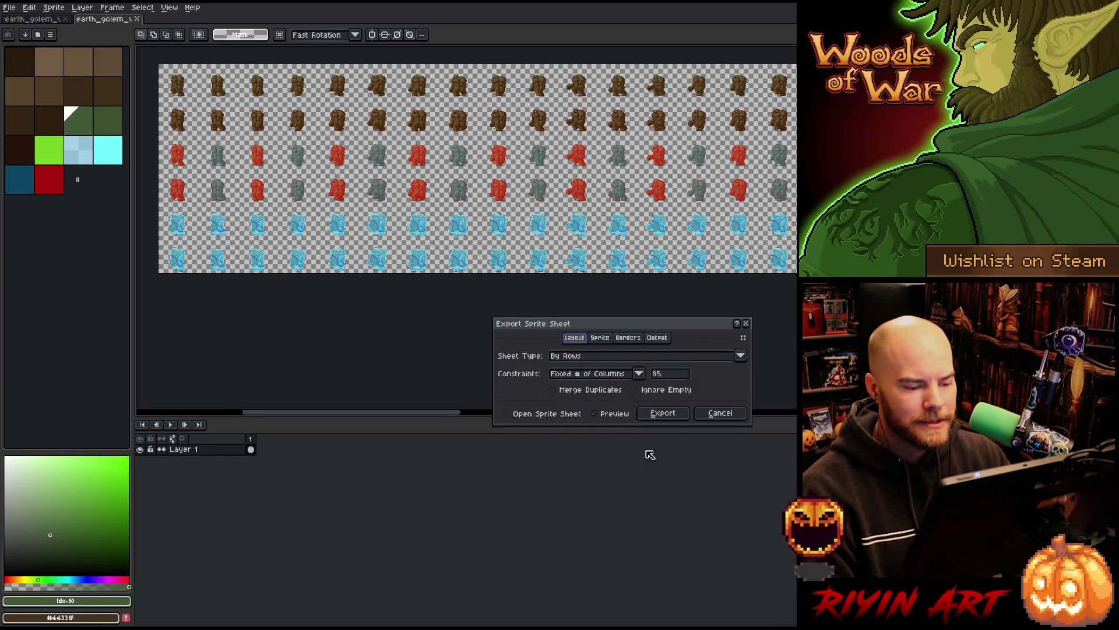
pyautogui.click(669, 417)
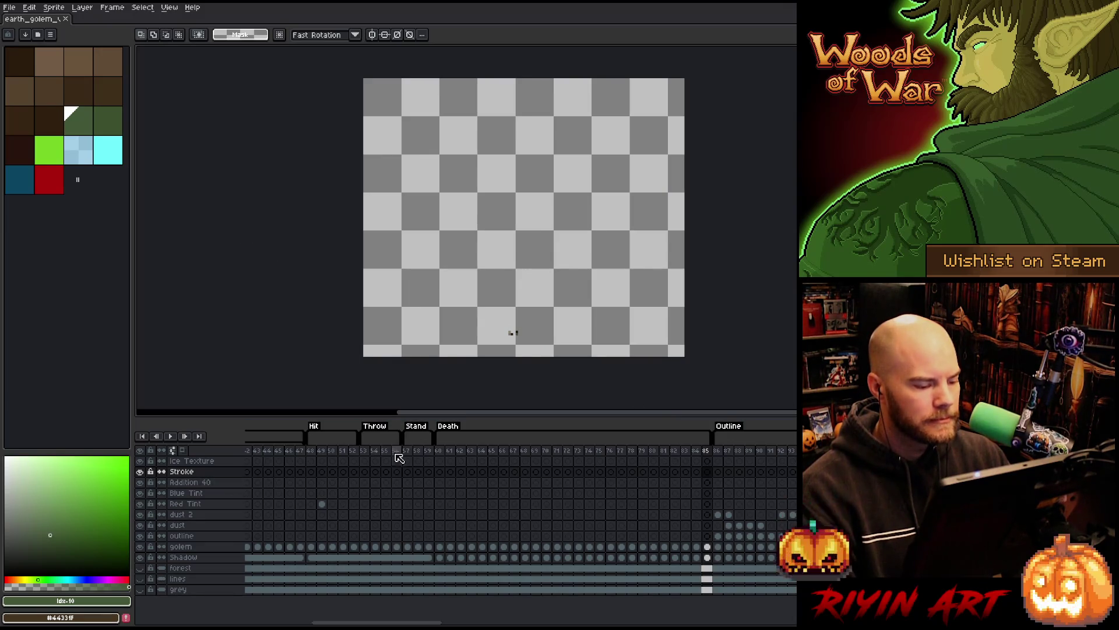
# Step: Play the golem animation through once to check it, then stop playback
pyautogui.click(468, 454)
pyautogui.press('Return')
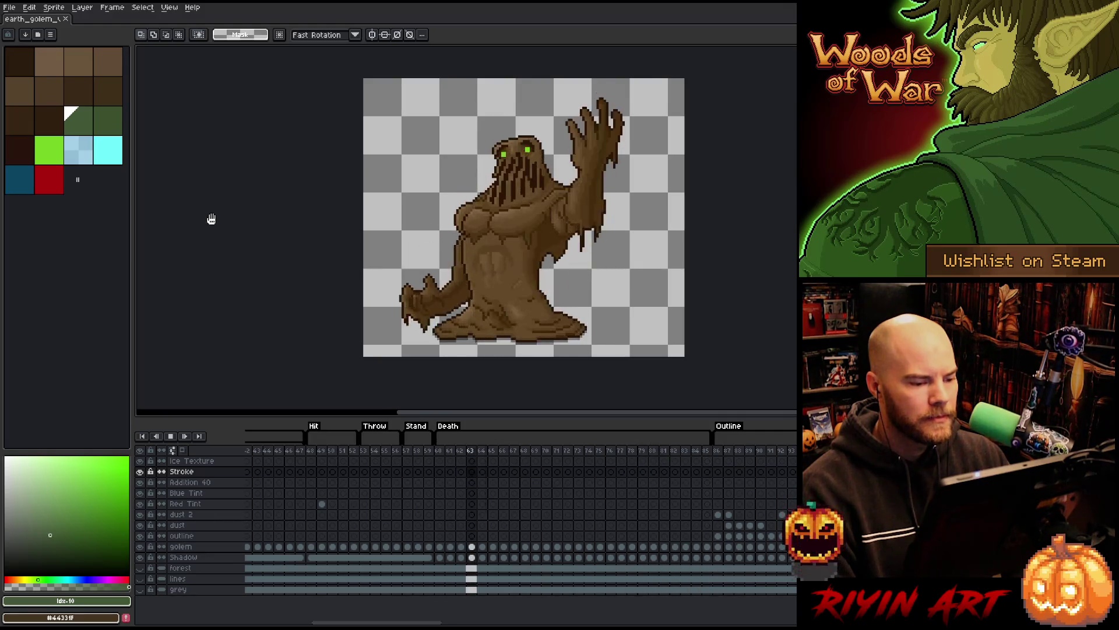
pyautogui.press('Return')
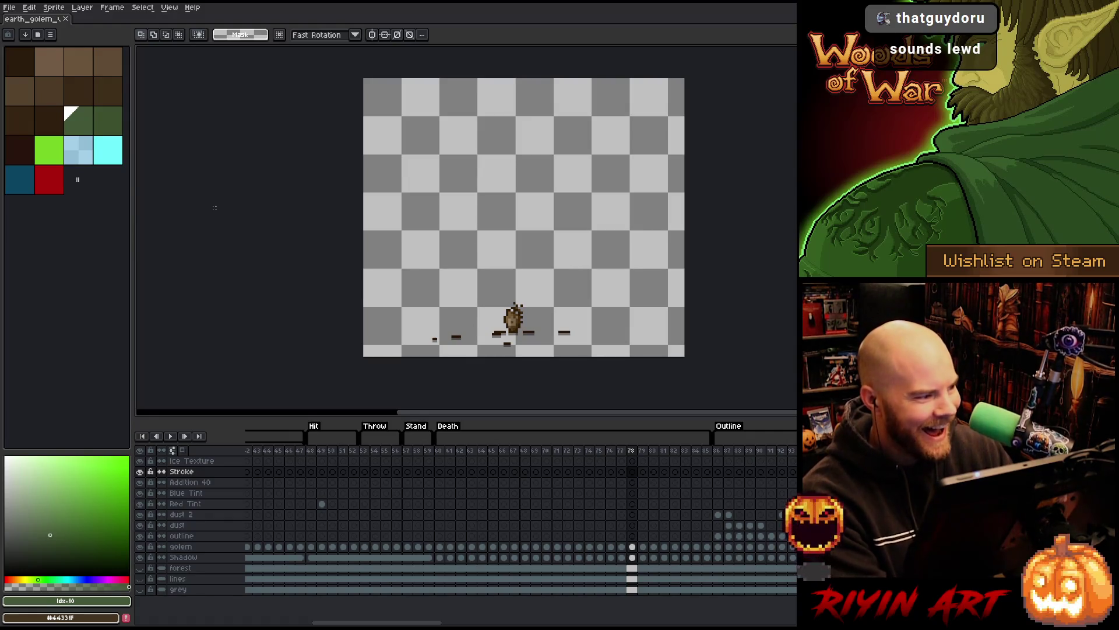
# Step: Save the golem file under the new version name earth_golem_v23.aseprite
pyautogui.click(9, 8)
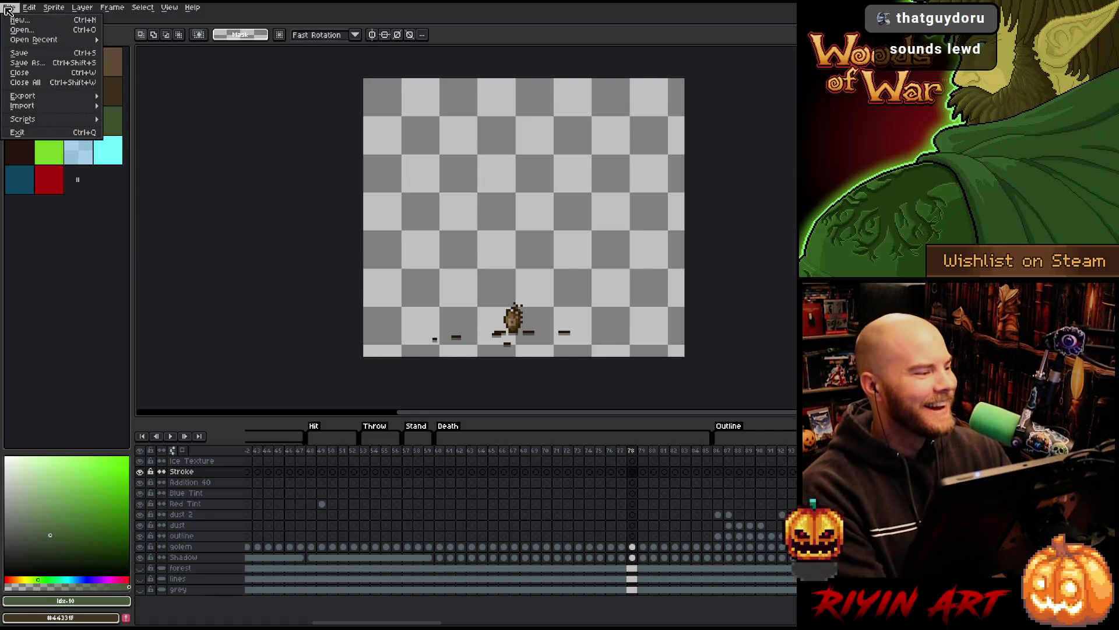
pyautogui.click(35, 63)
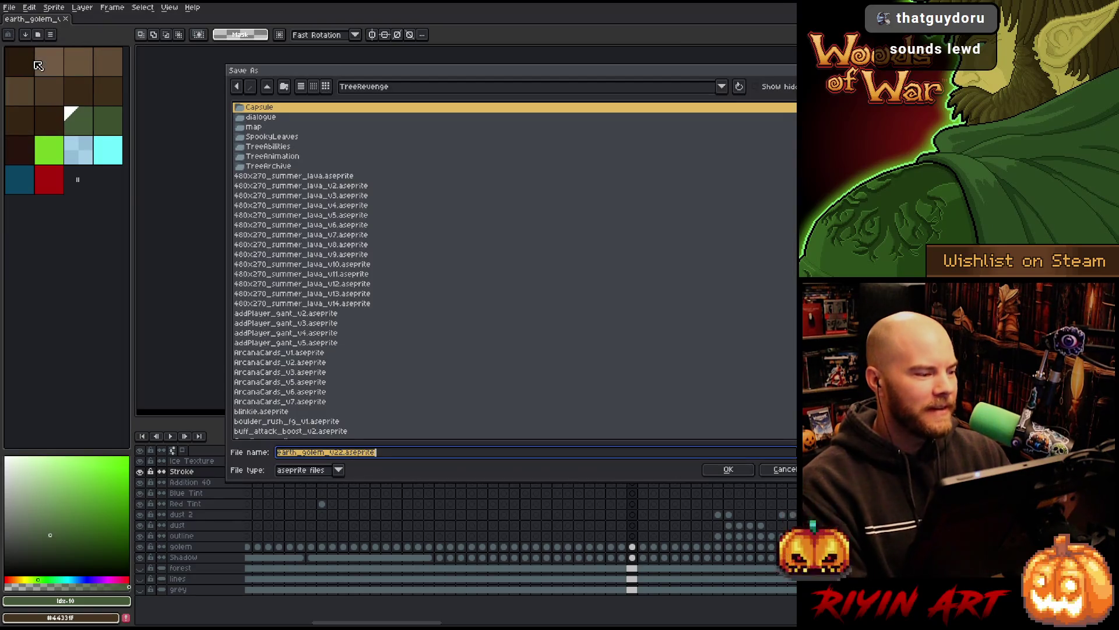
pyautogui.click(345, 453)
pyautogui.press('BackSpace')
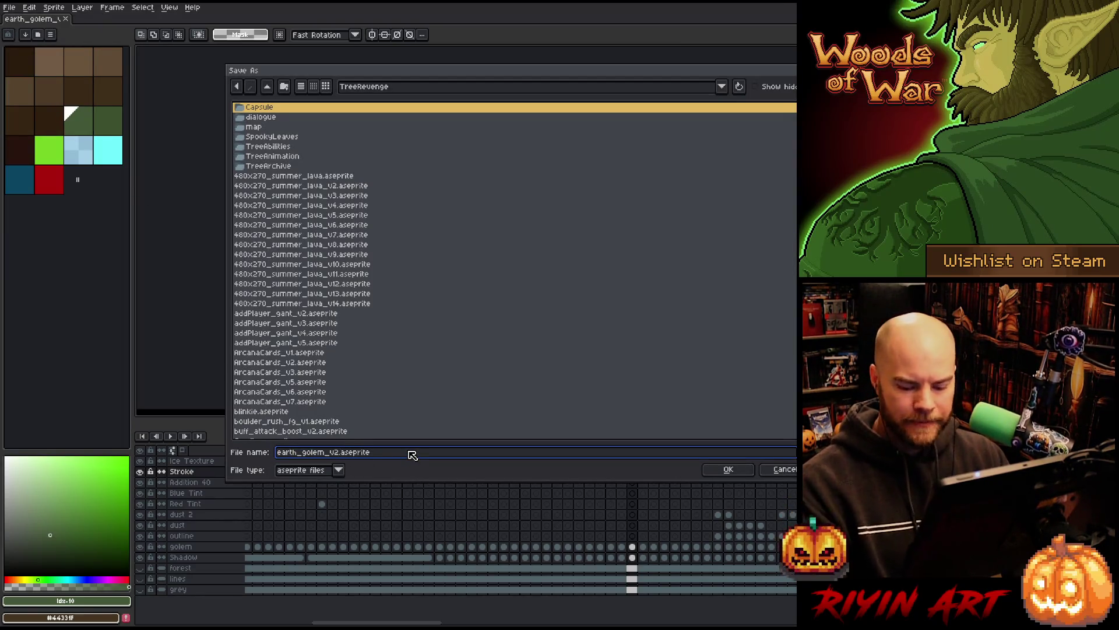
pyautogui.write('3')
pyautogui.press('Return')
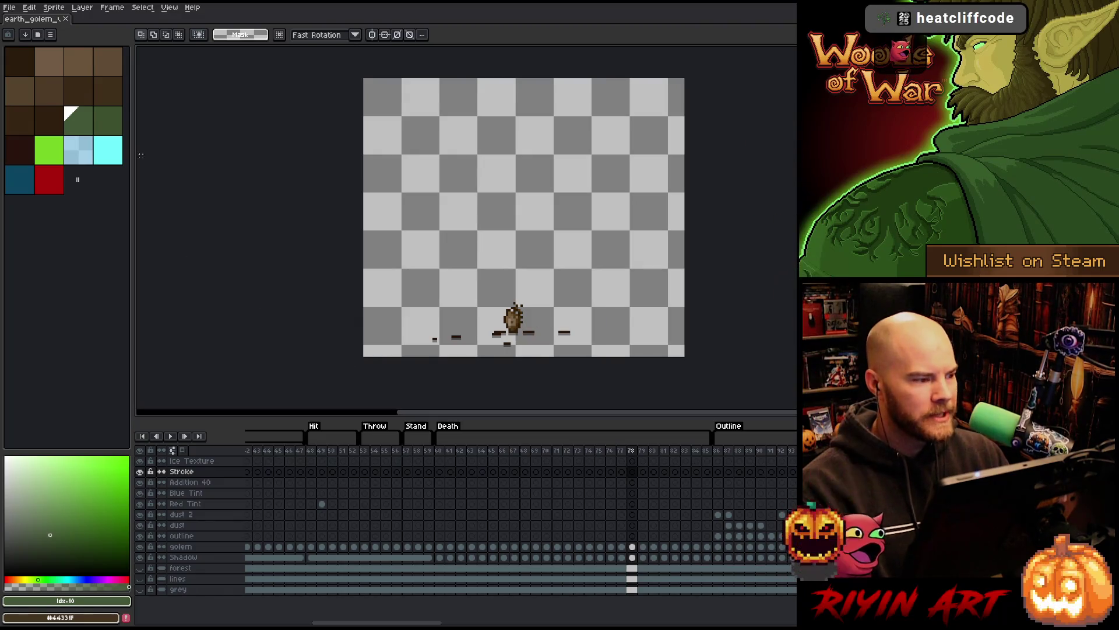
# Step: Close the earth_golem document tab, leaving no files open
pyautogui.click(67, 20)
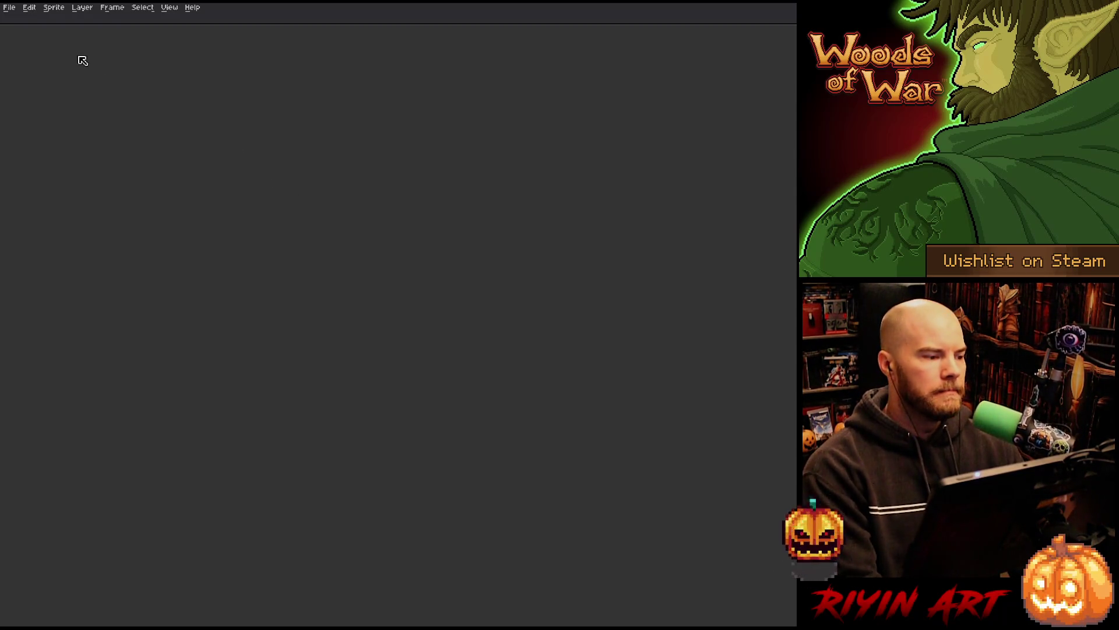
# Step: Reopen the earth_golem file from the recent files list
pyautogui.click(10, 11)
pyautogui.click(12, 12)
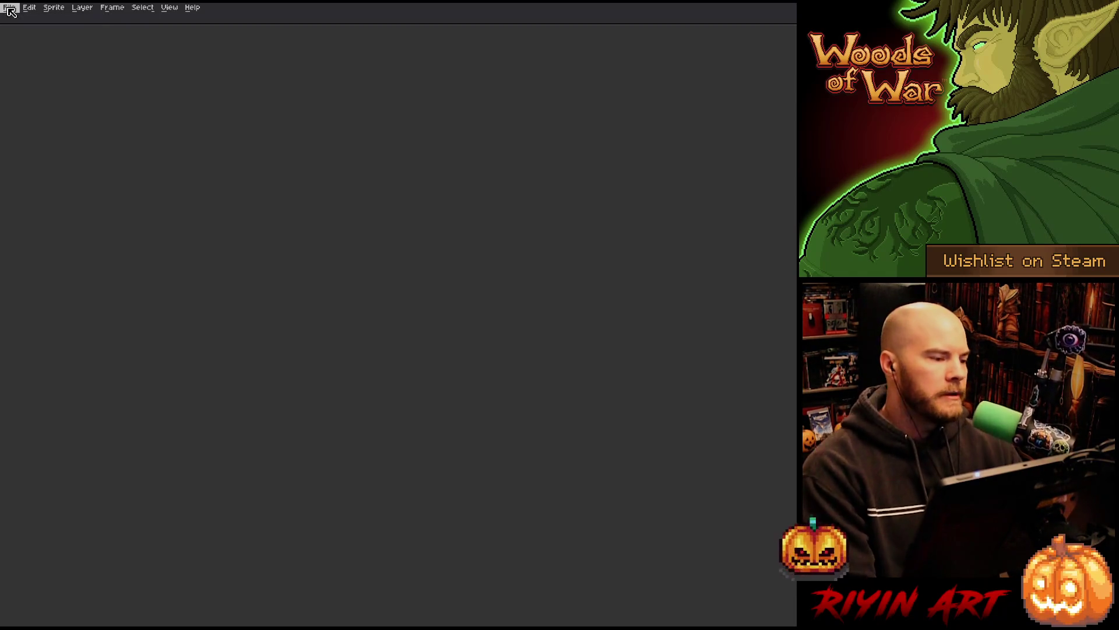
pyautogui.click(10, 11)
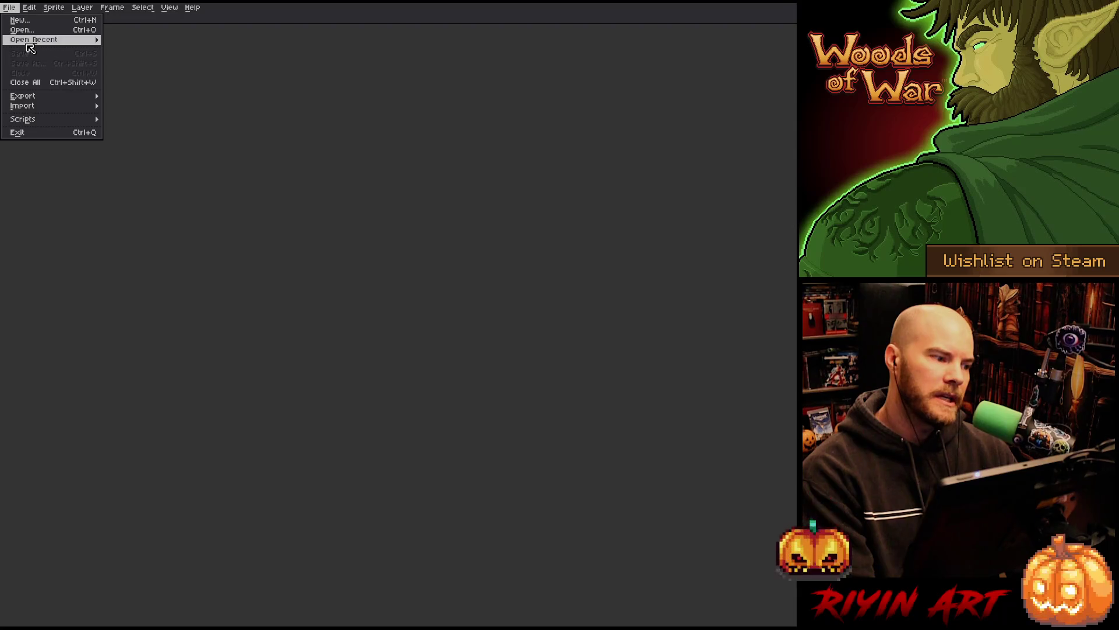
pyautogui.moveTo(28, 44)
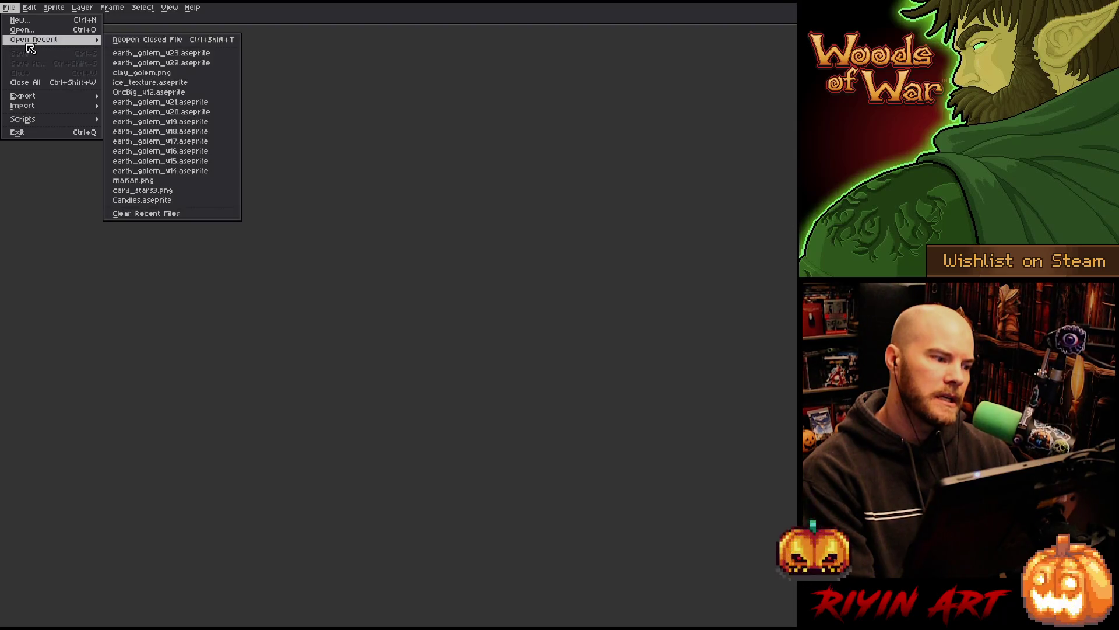
pyautogui.click(138, 54)
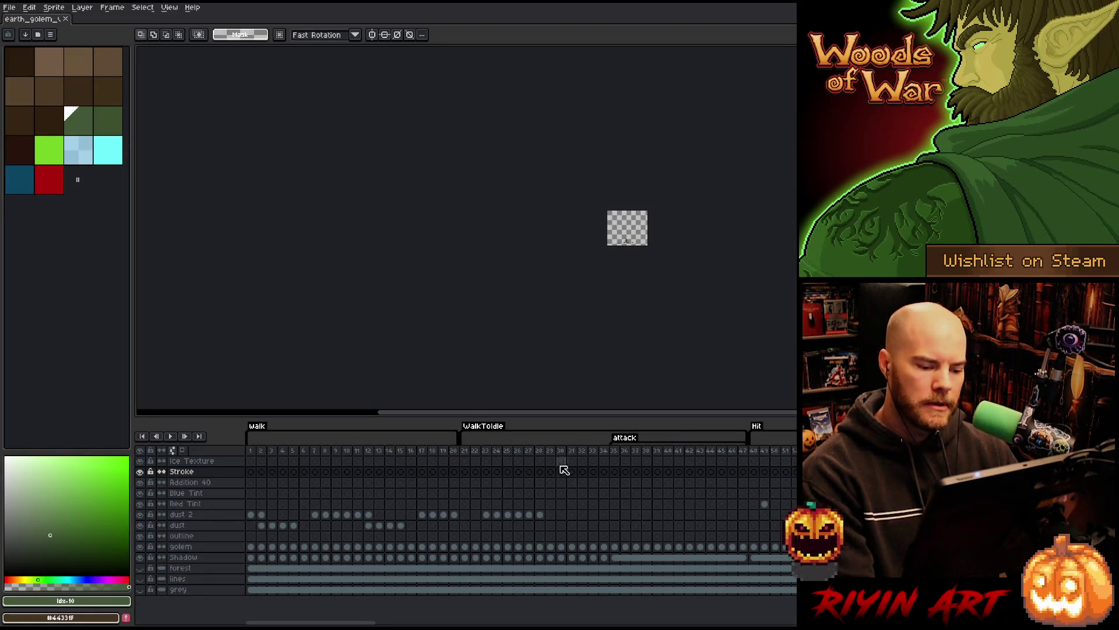
# Step: Go to the frame 17 walk pose, hide the dust 2 layer, and select the whole canvas
pyautogui.click(624, 450)
pyautogui.scroll(4, 634, 199)
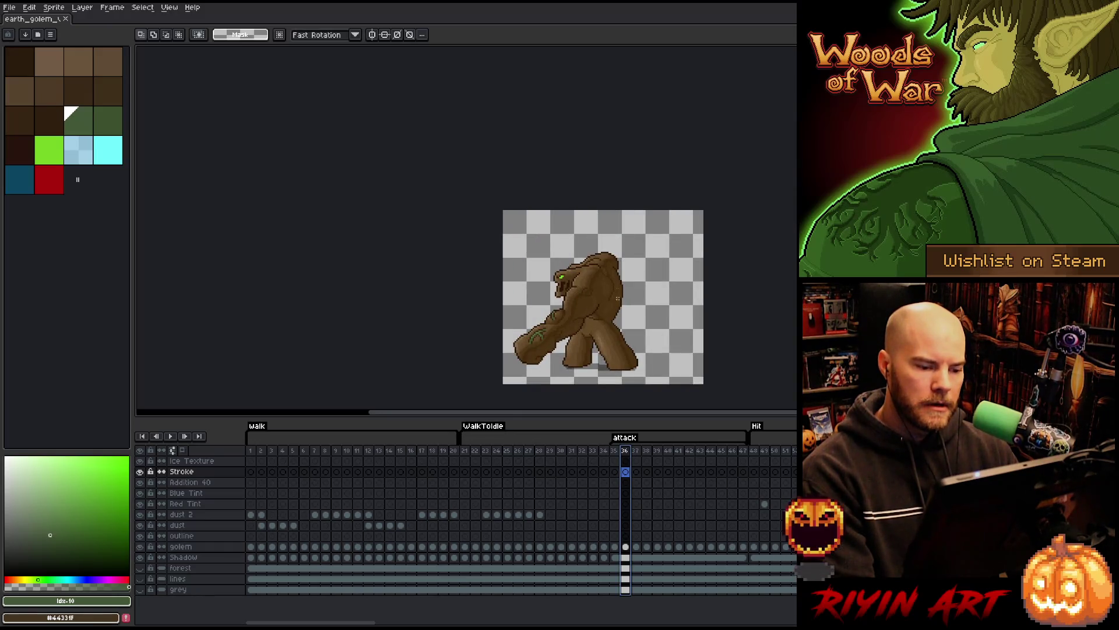
pyautogui.moveTo(617, 297); pyautogui.dragTo(500, 250)
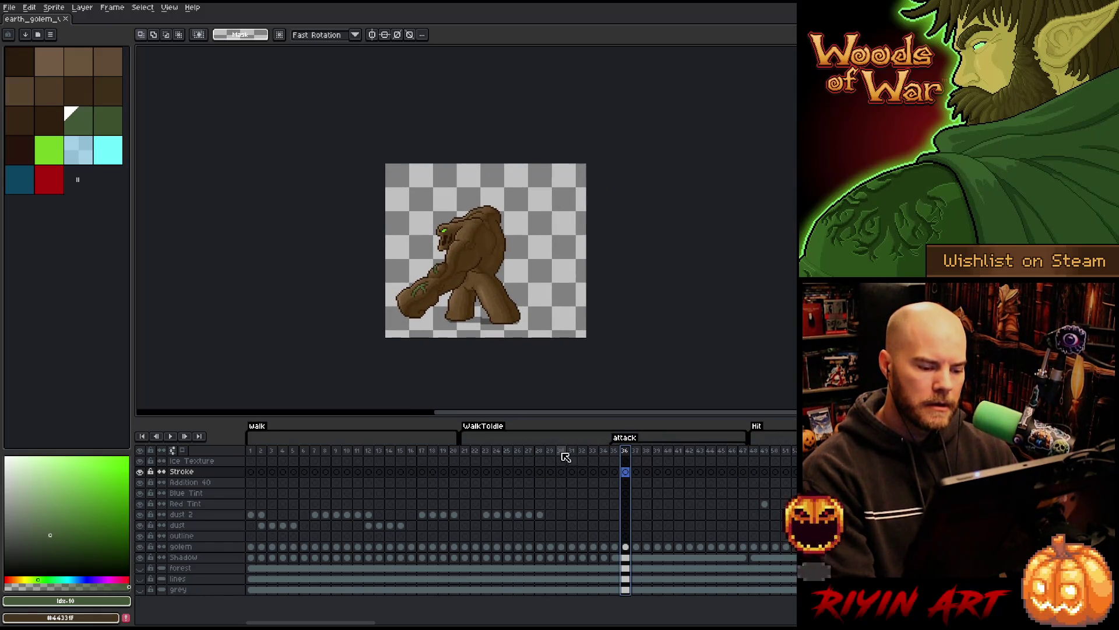
pyautogui.click(422, 451)
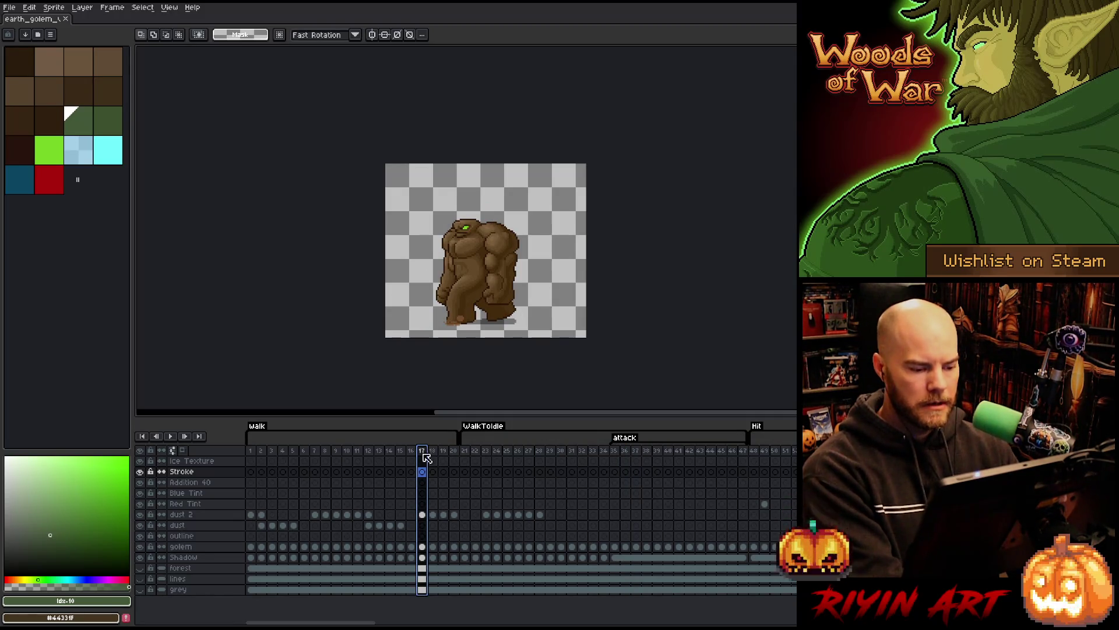
pyautogui.click(142, 516)
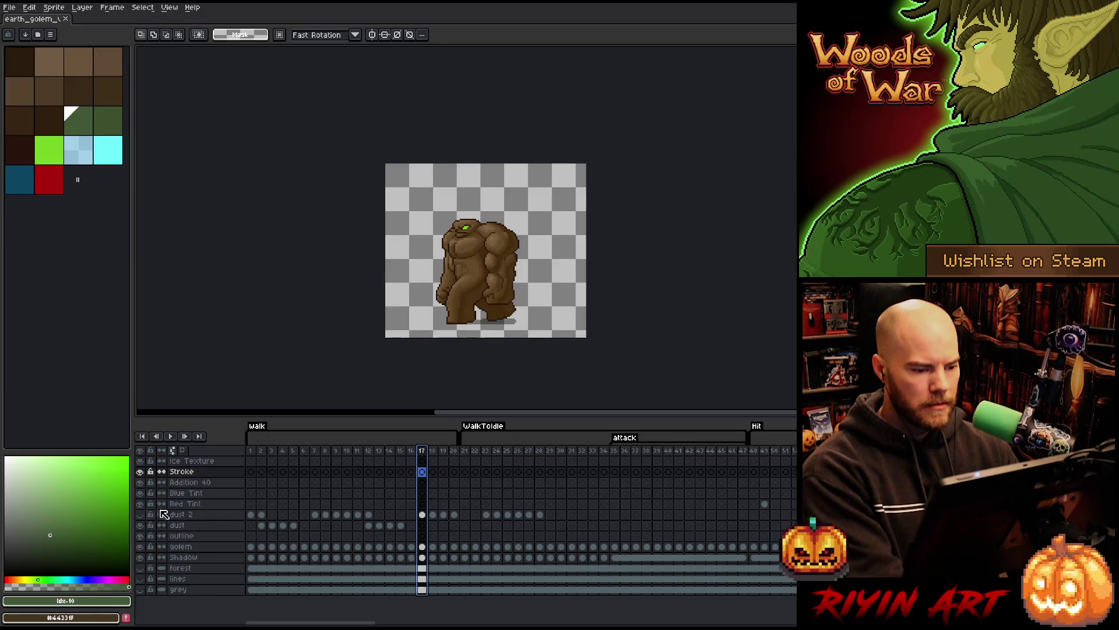
pyautogui.hotkey('ctrl', 'a')
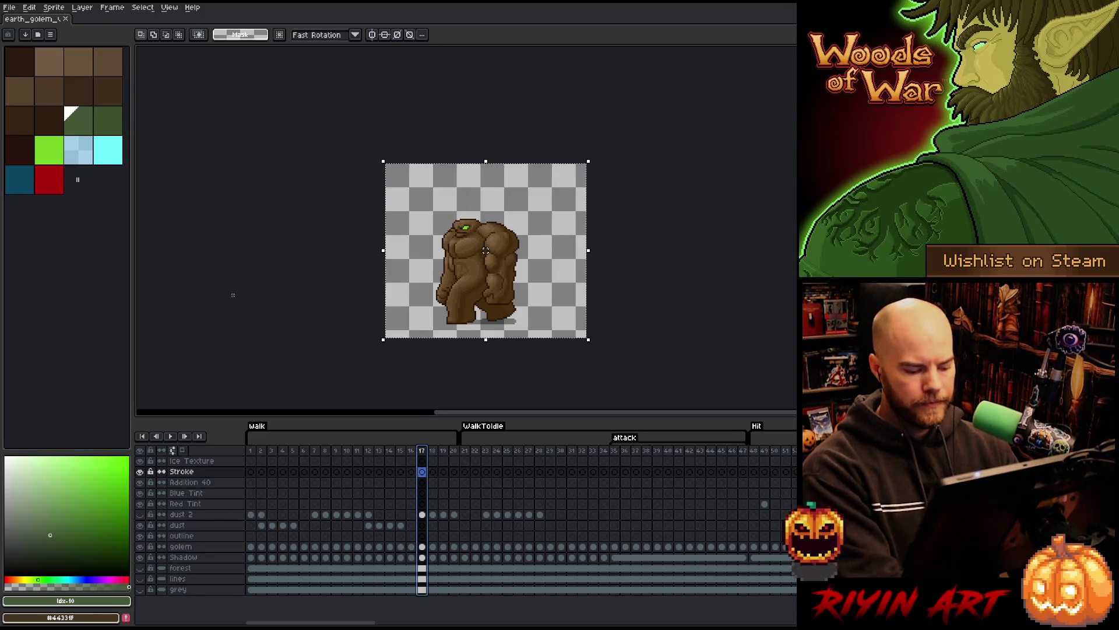
# Step: Paste the golem into a new default sprite, shift it left, and close earth_golem
pyautogui.hotkey('ctrl', 'n')
pyautogui.press('Return')
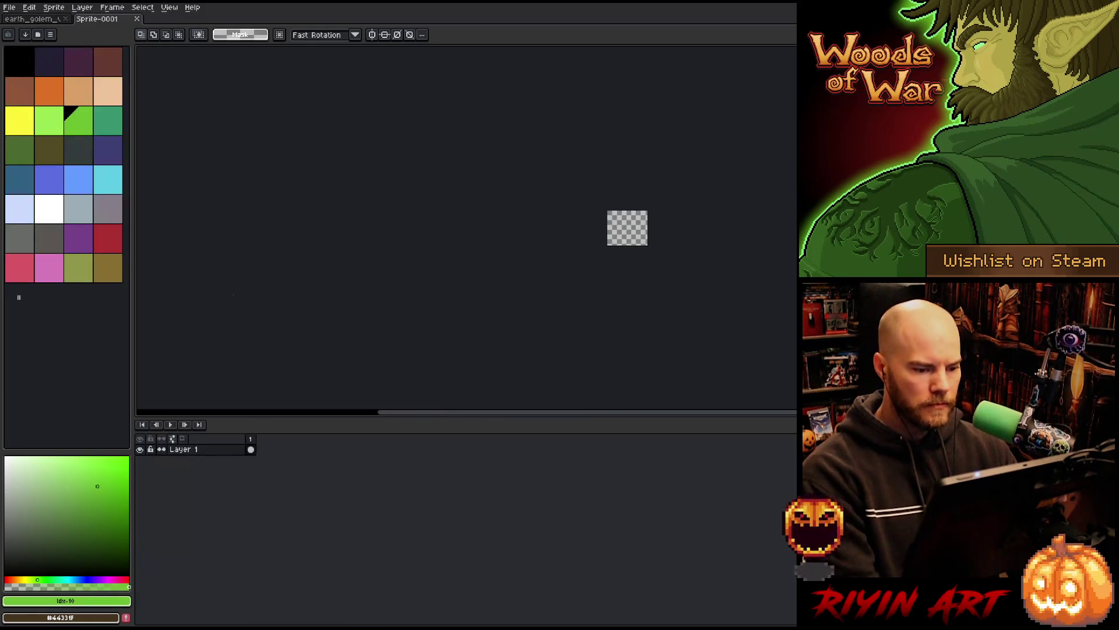
pyautogui.scroll(3, 654, 152)
pyautogui.hotkey('ctrl', 'v')
pyautogui.moveTo(509, 321)
pyautogui.mouseDown()
pyautogui.moveTo(314, 199)
pyautogui.moveTo(368, 236)
pyautogui.mouseUp()
pyautogui.moveTo(405, 271); pyautogui.dragTo(355, 273)
pyautogui.click(22, 22)
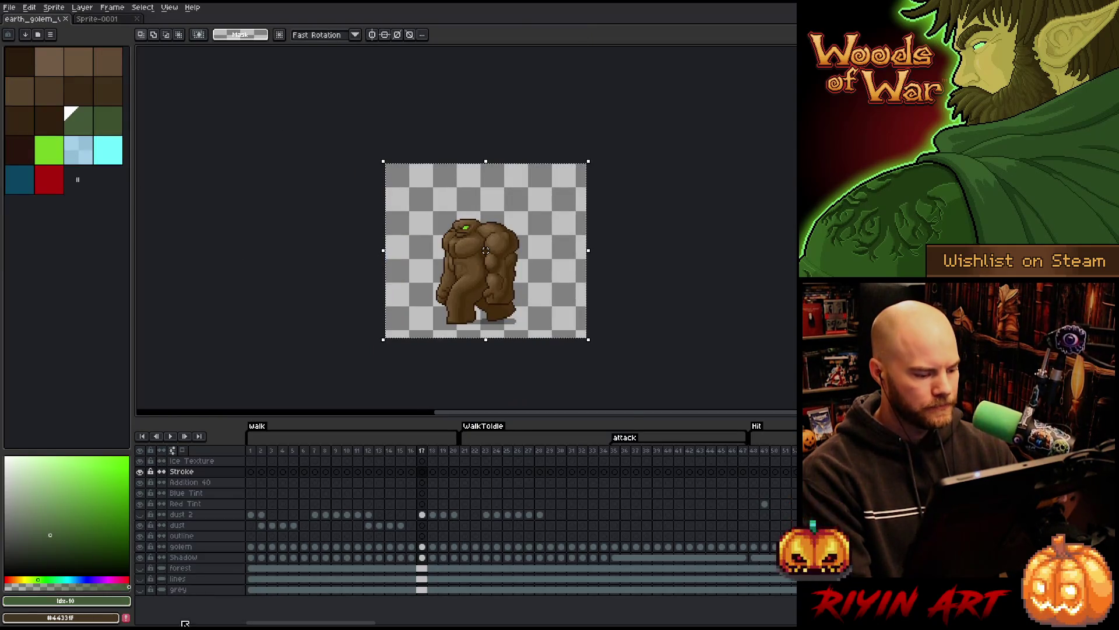
pyautogui.click(67, 20)
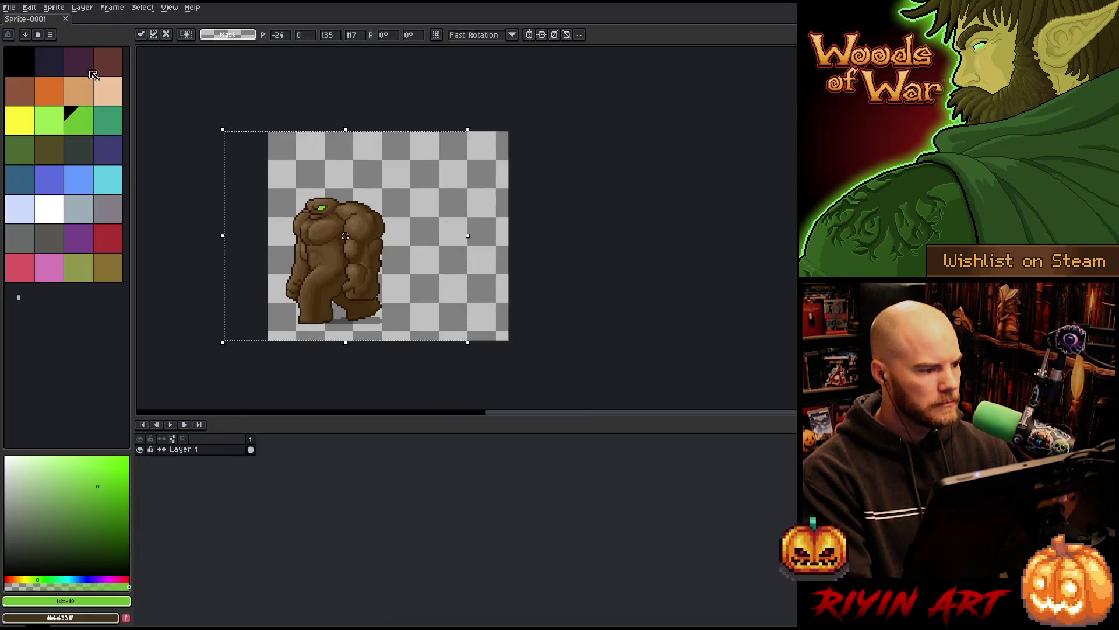
# Step: Open 480x270_summer_lava_v14.aseprite from the TreeRevenge folder
pyautogui.click(14, 10)
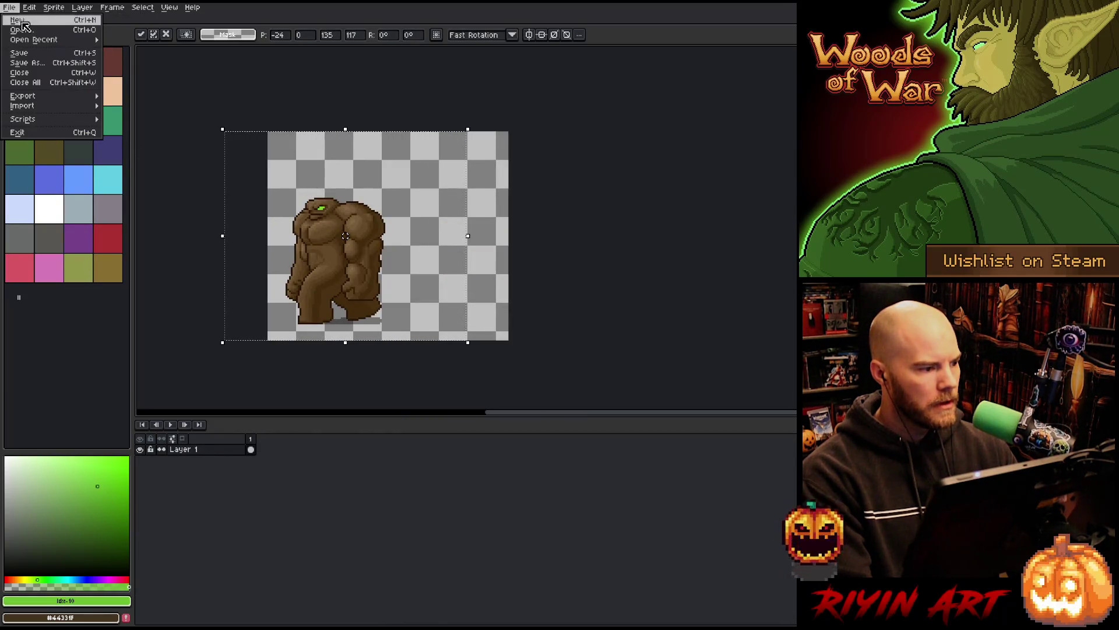
pyautogui.moveTo(70, 39)
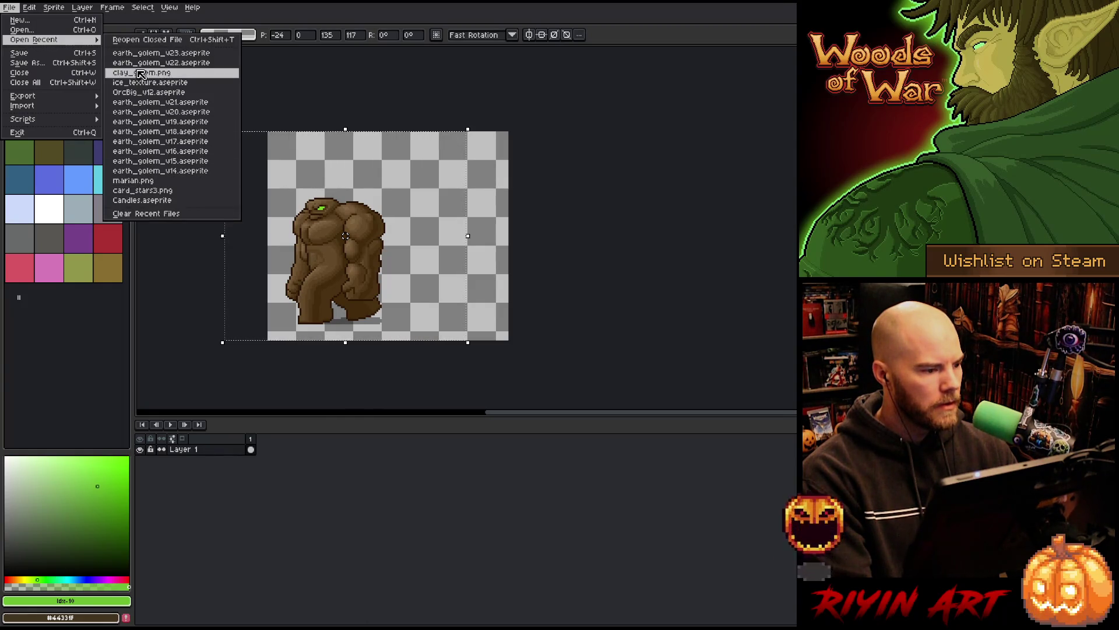
pyautogui.click(44, 30)
pyautogui.scroll(-9, 325, 282)
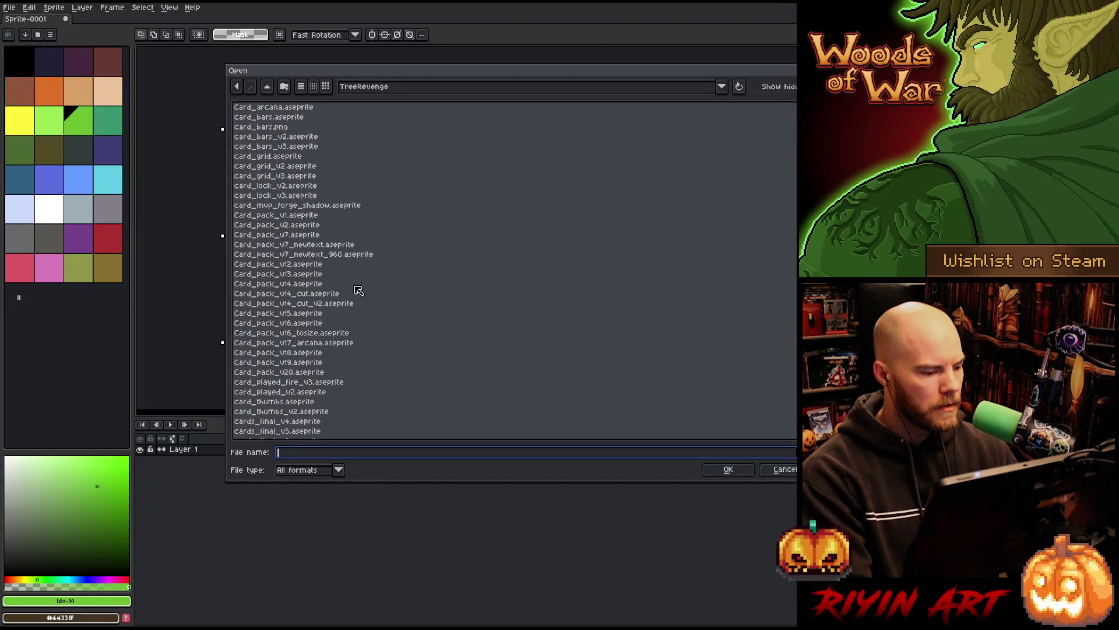
pyautogui.scroll(-20, 795, 124)
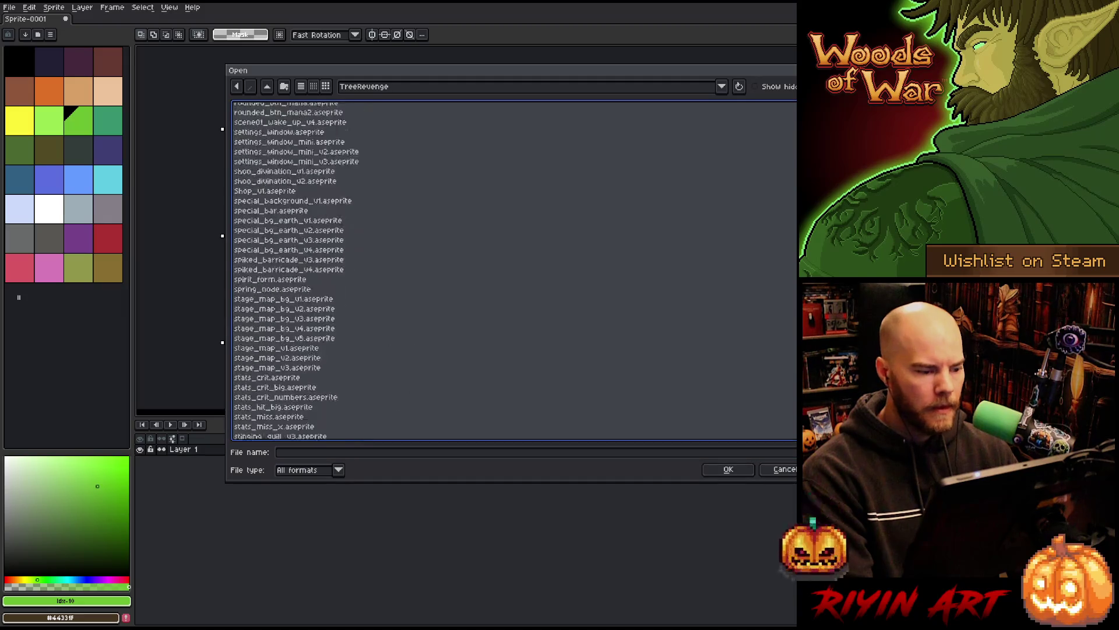
pyautogui.scroll(-6, 721, 311)
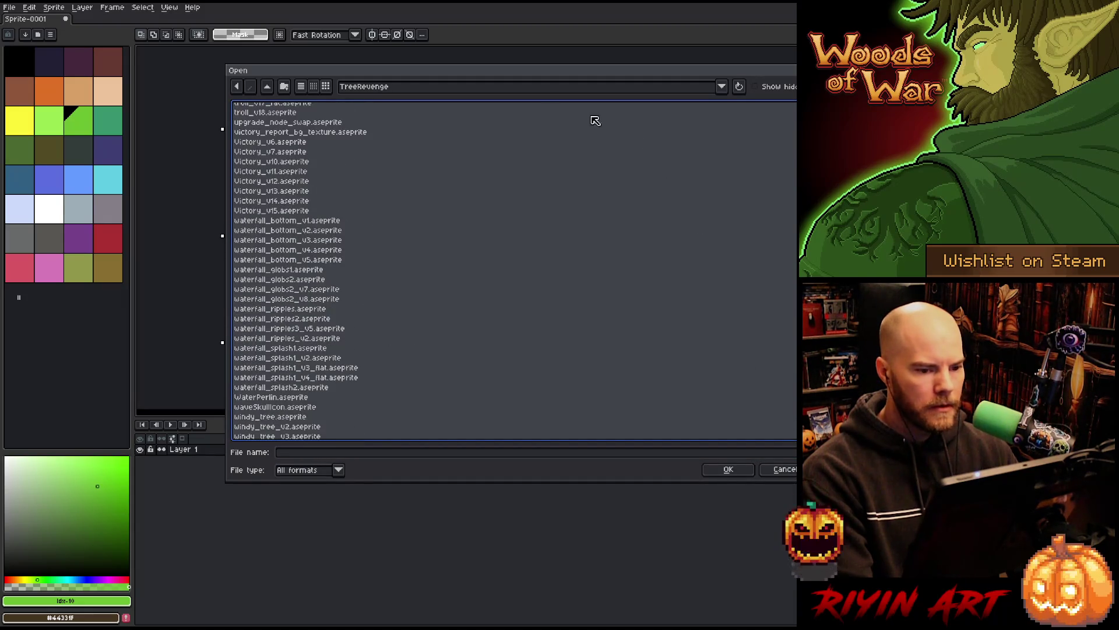
pyautogui.click(481, 86)
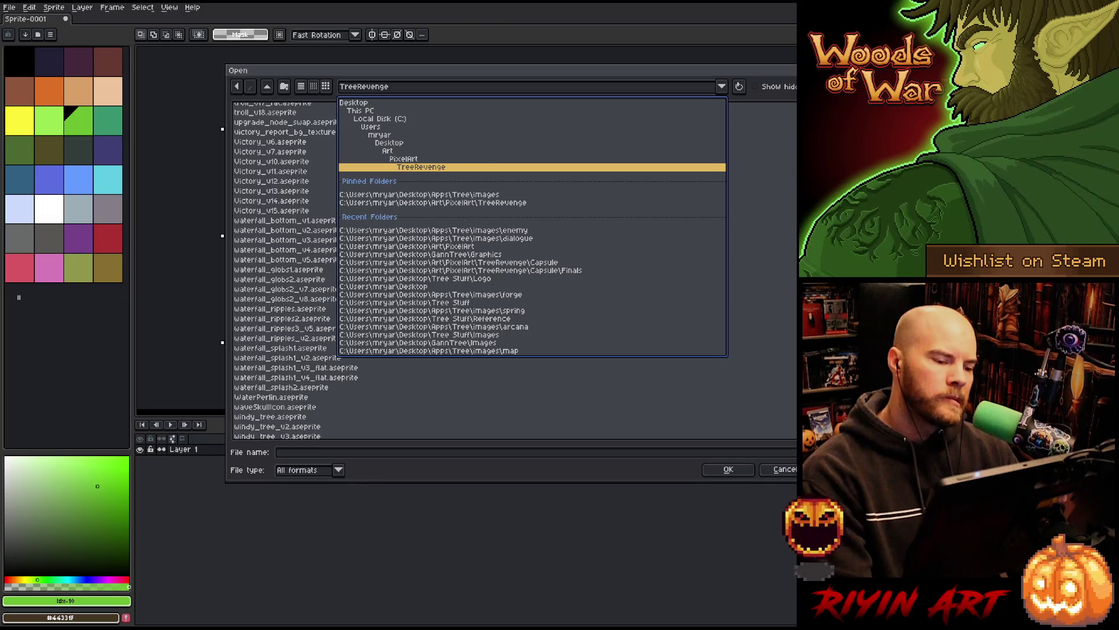
pyautogui.click(461, 203)
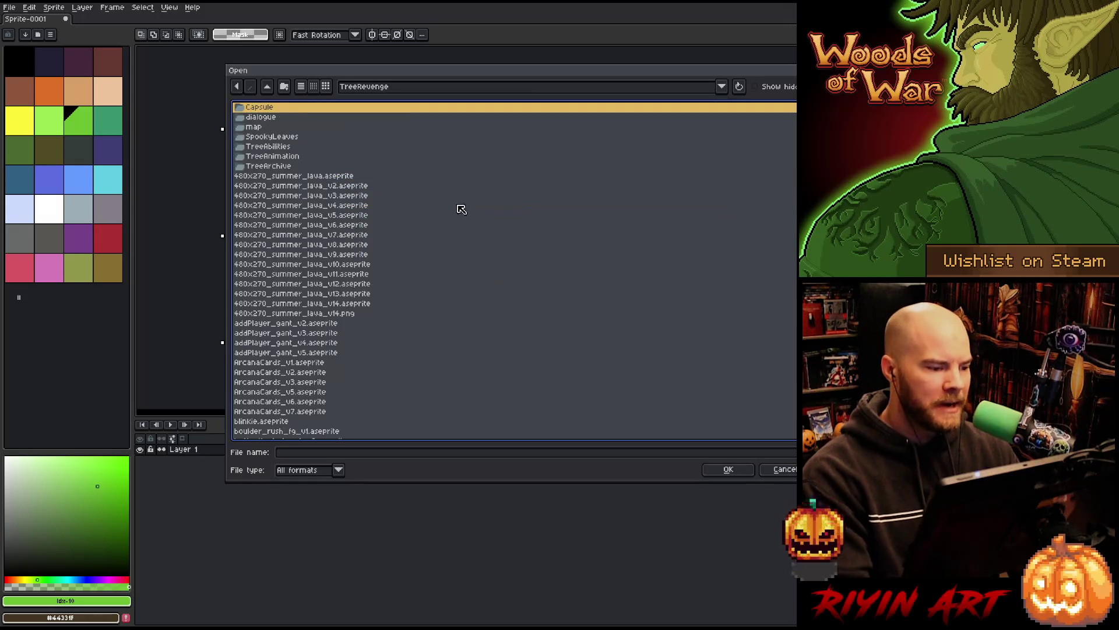
pyautogui.scroll(2, 397, 233)
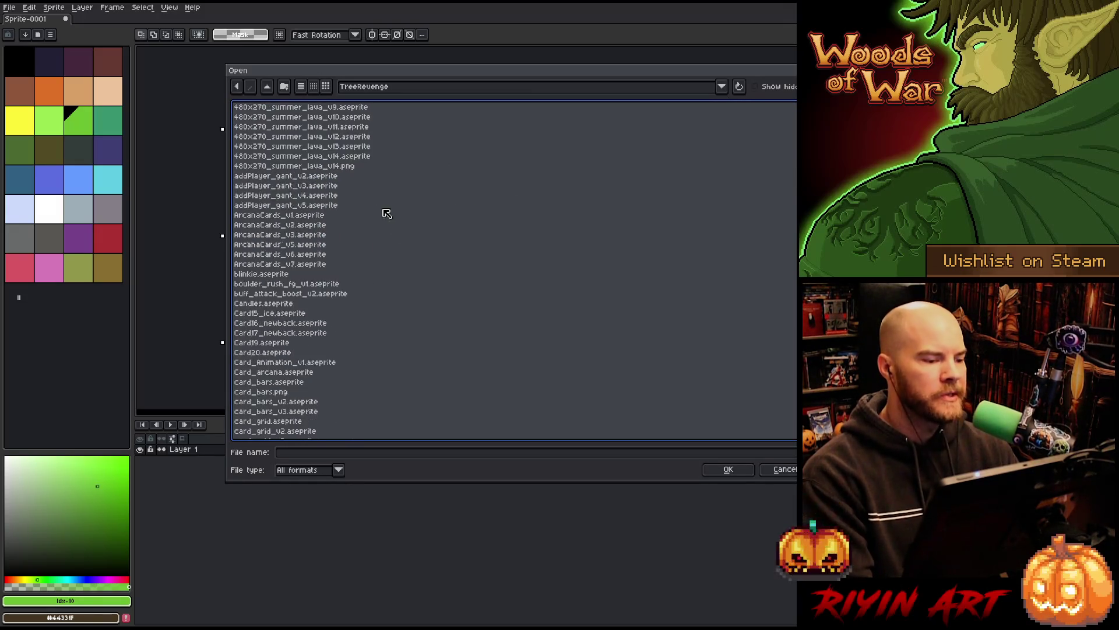
pyautogui.doubleClick(350, 188)
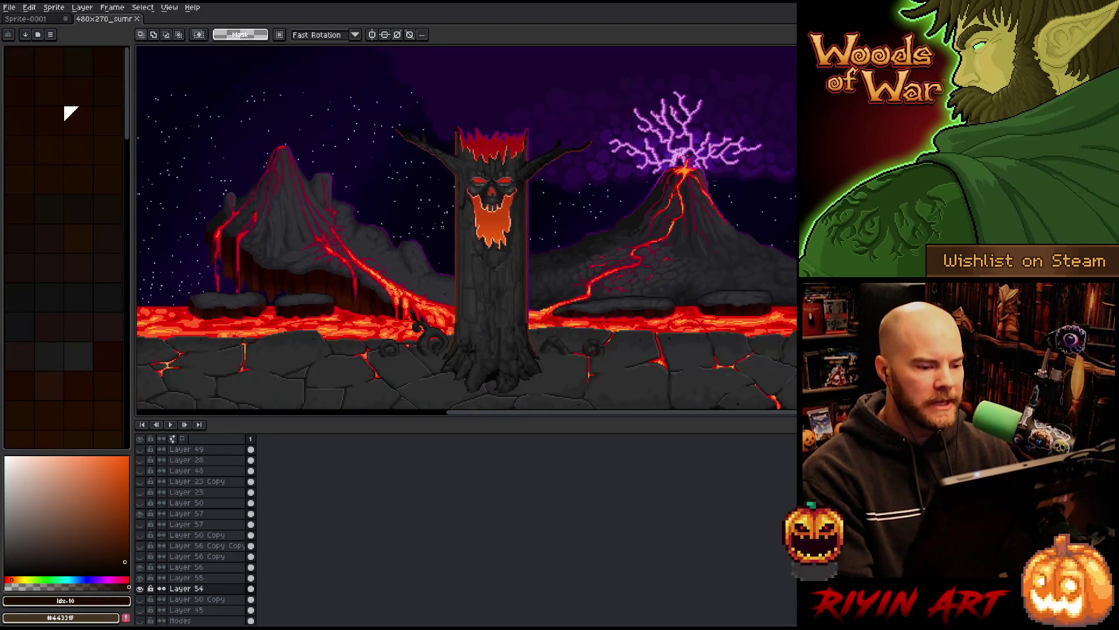
pyautogui.click(10, 8)
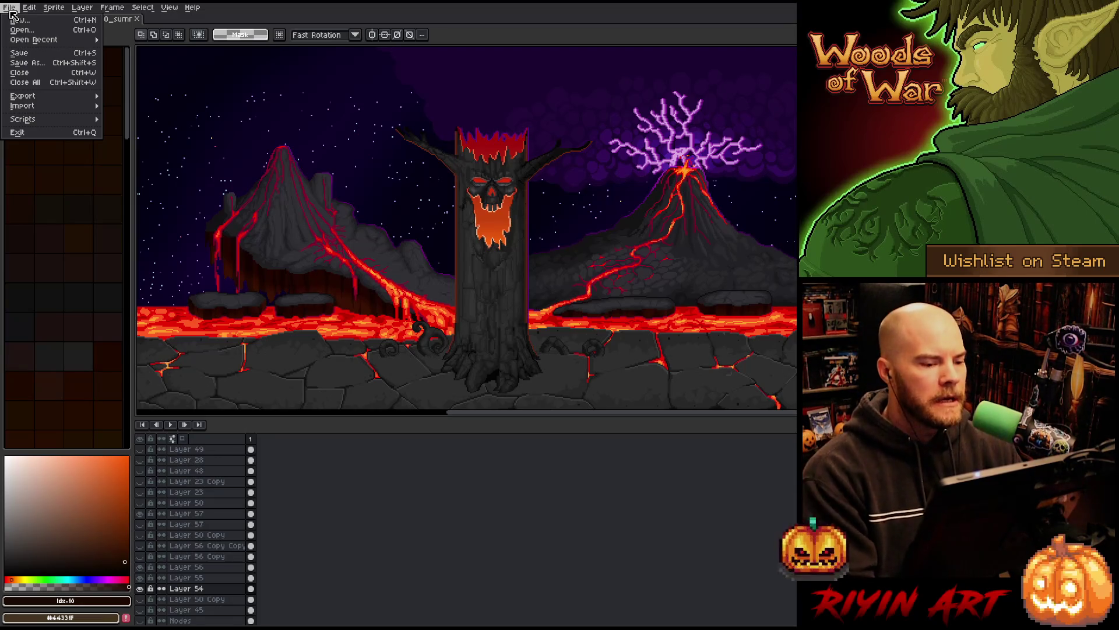
# Step: Scroll the TreeRevenge file list down to OrcBig_v12.aseprite and open it
pyautogui.click(21, 30)
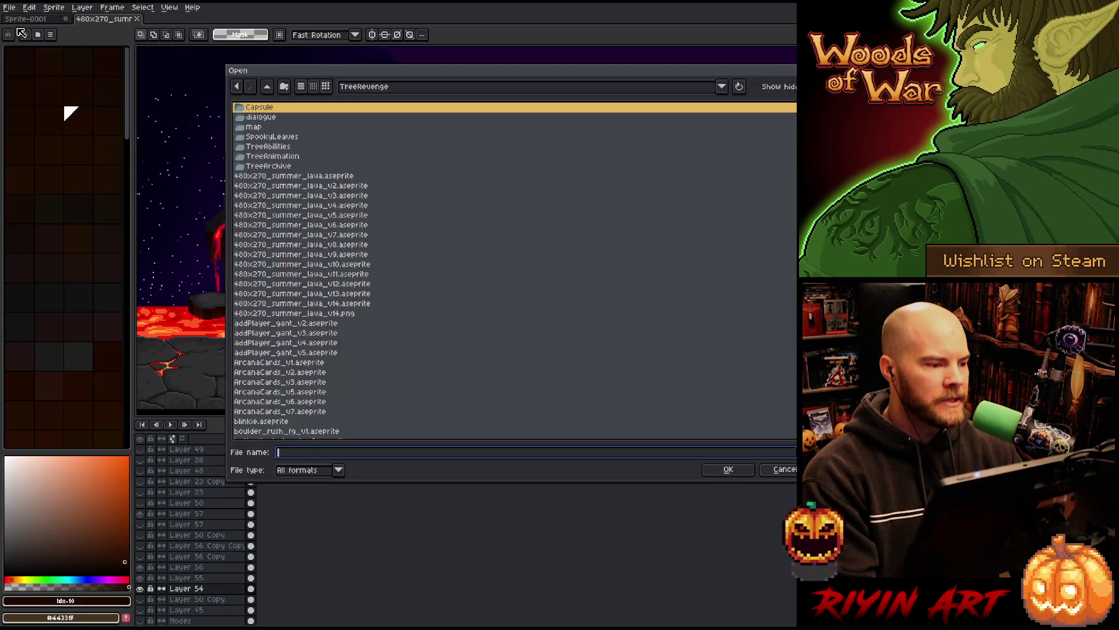
pyautogui.scroll(-15, 319, 251)
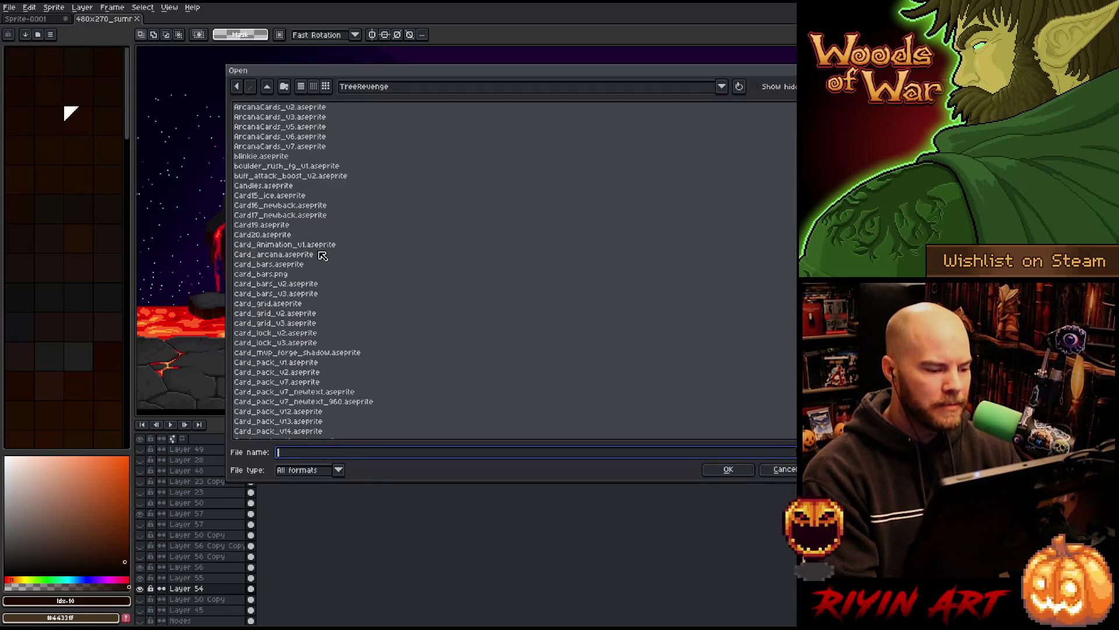
pyautogui.scroll(-10, 636, 240)
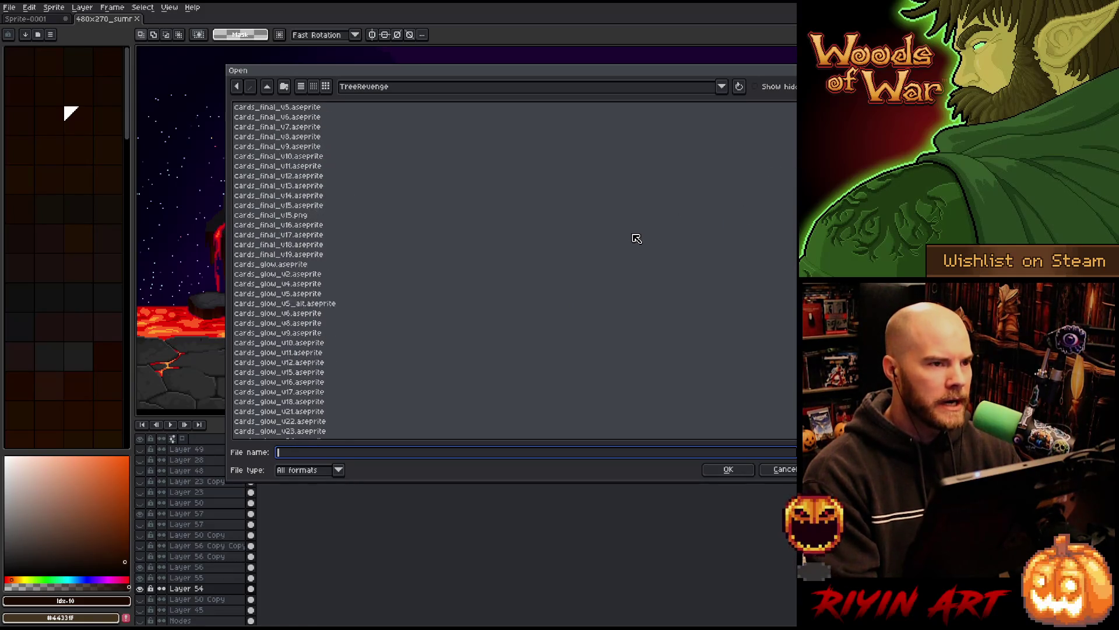
pyautogui.scroll(-15, 637, 241)
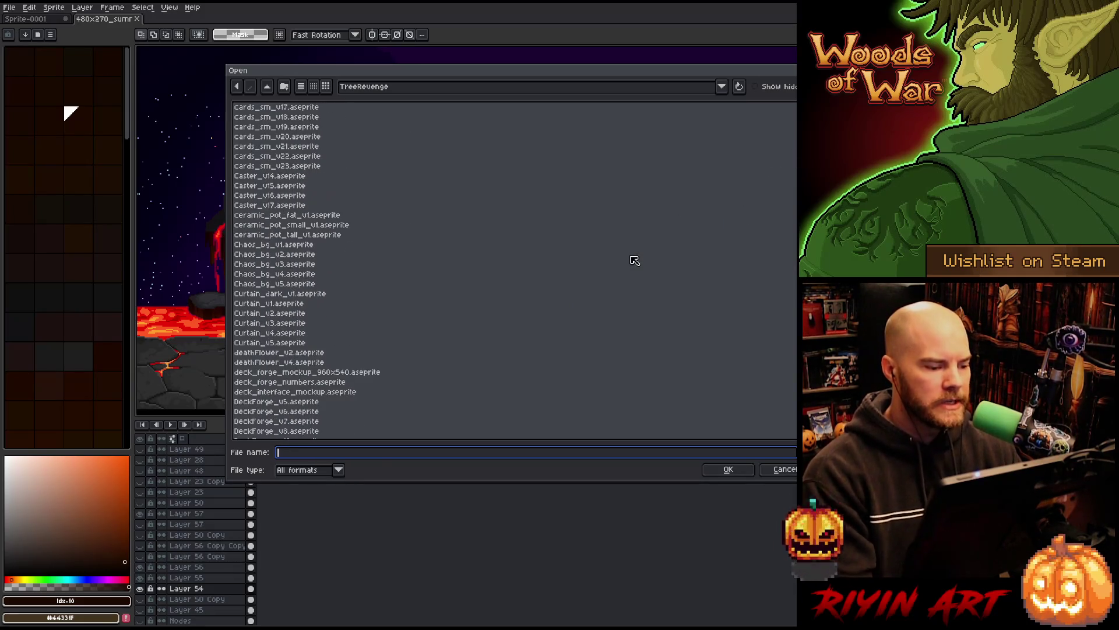
pyautogui.scroll(-5, 636, 257)
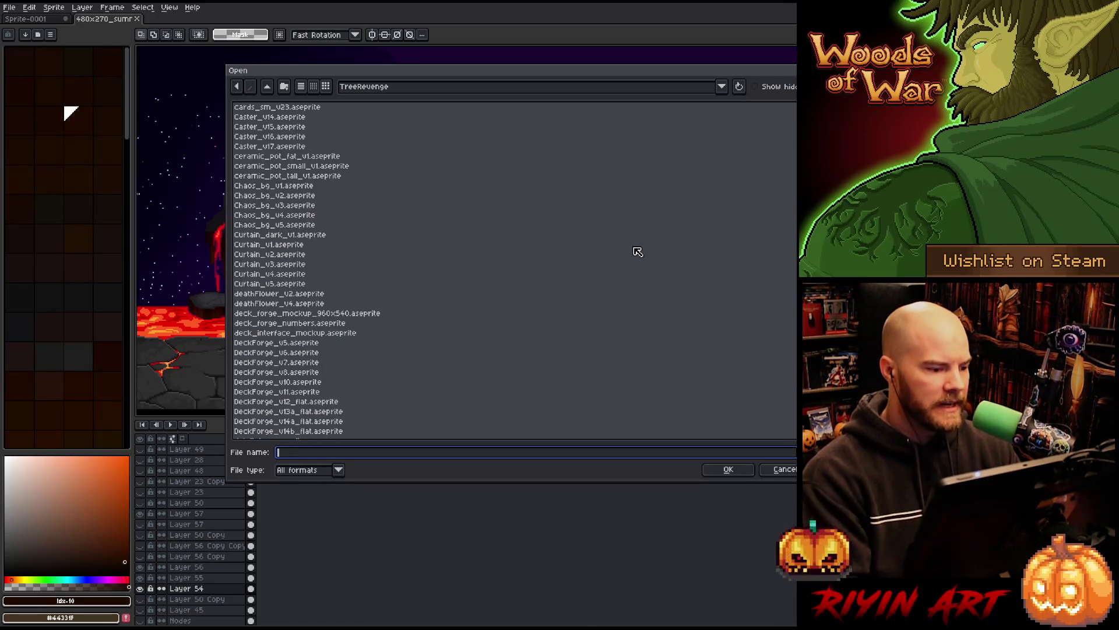
pyautogui.scroll(-6, 644, 251)
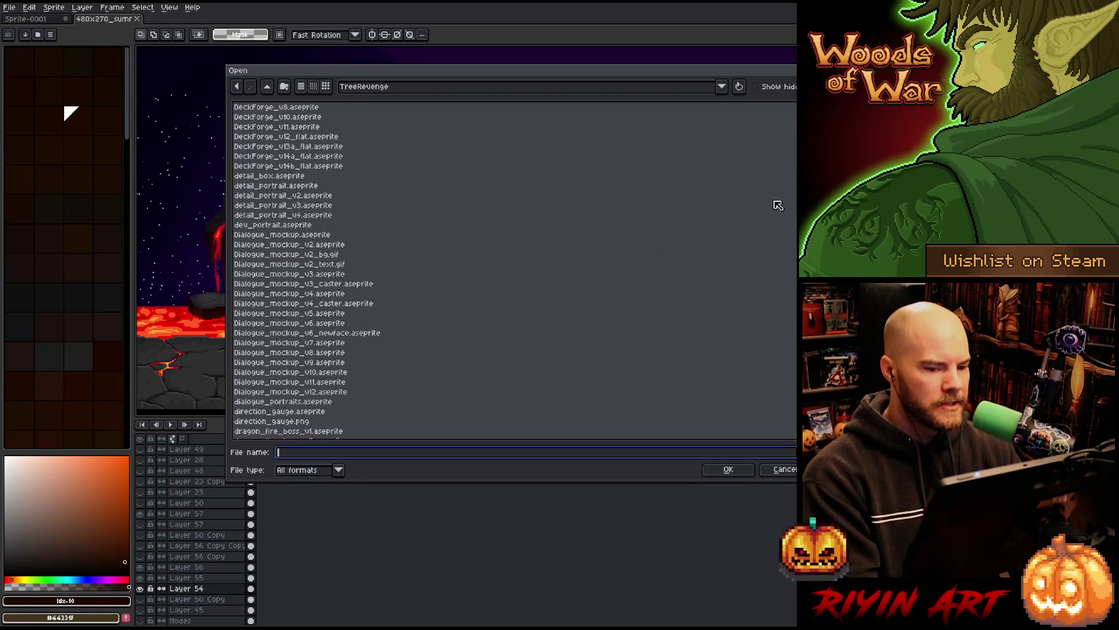
pyautogui.scroll(6, 513, 268)
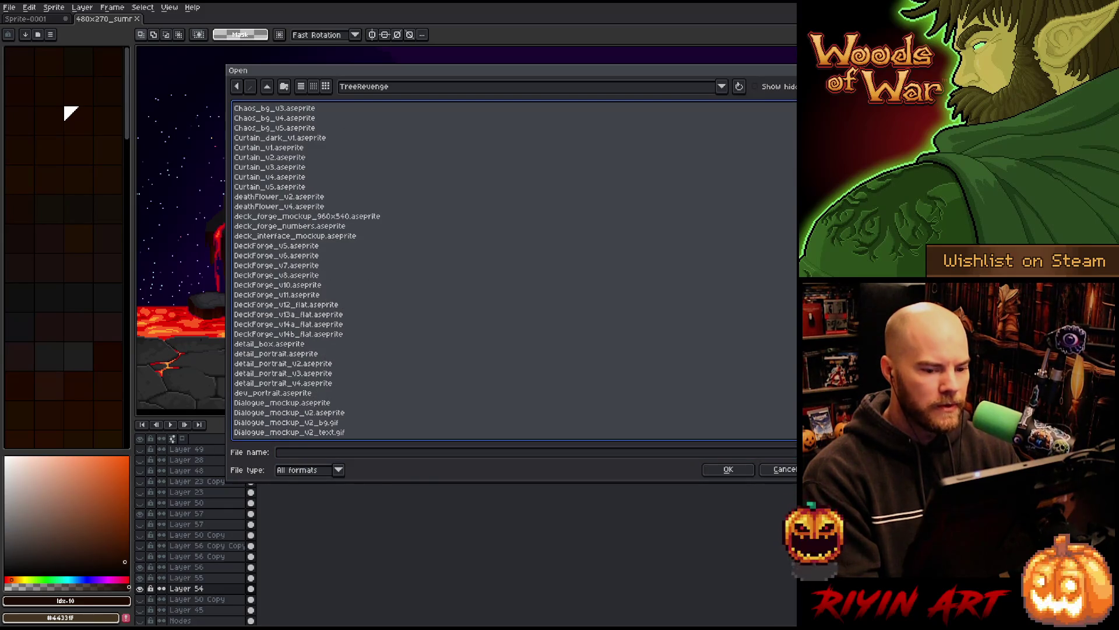
pyautogui.scroll(-15, 513, 269)
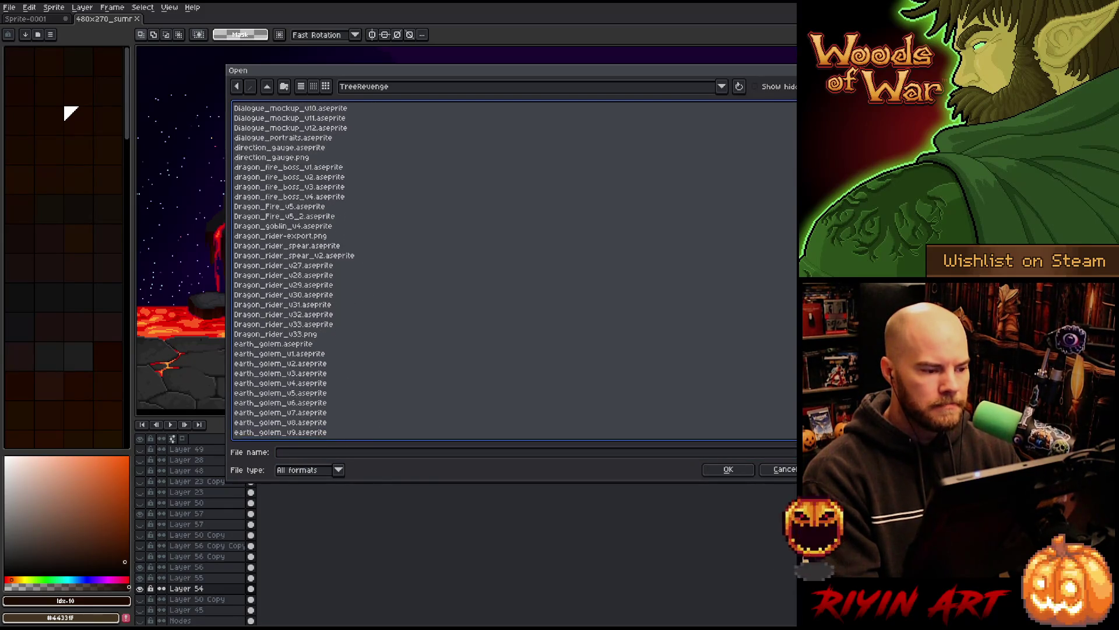
pyautogui.scroll(-1, 513, 268)
pyautogui.scroll(-8, 513, 268)
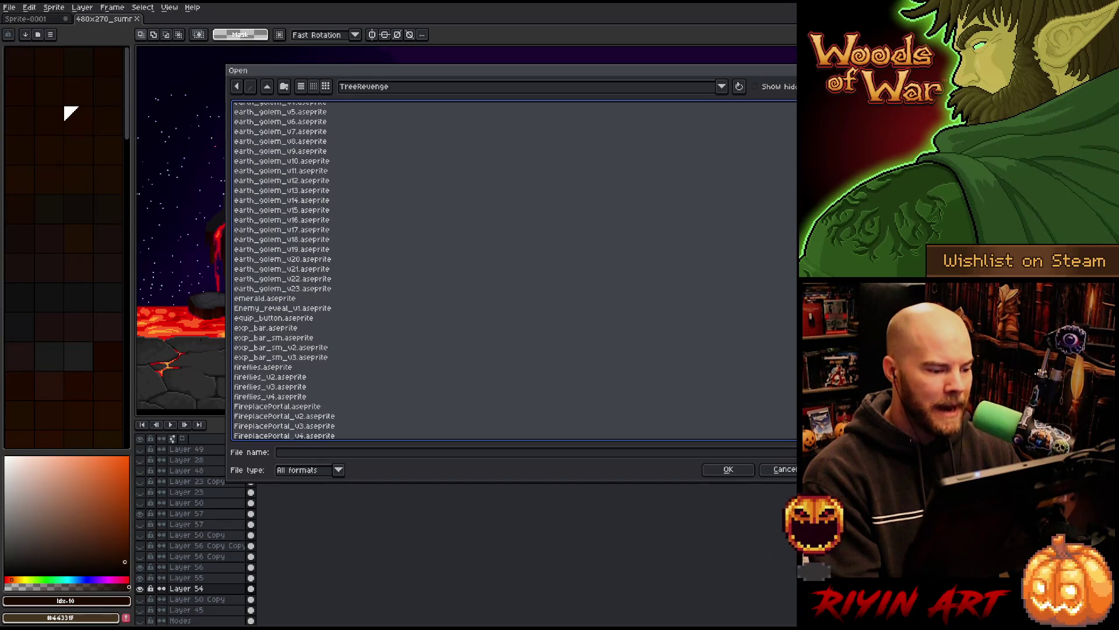
pyautogui.scroll(-20, 793, 257)
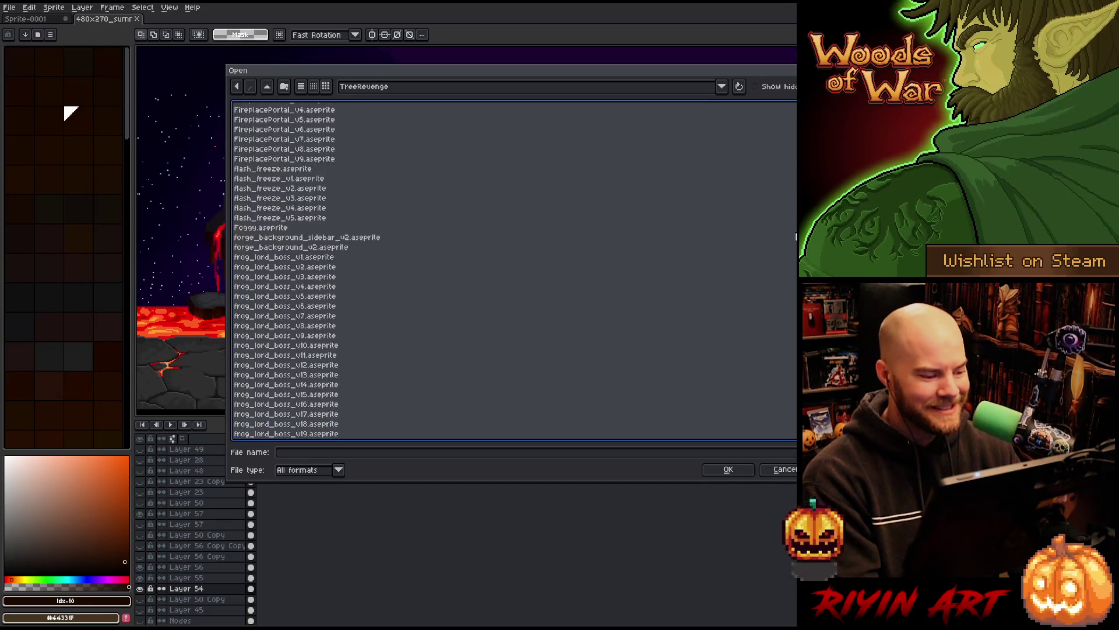
pyautogui.scroll(-12, 794, 257)
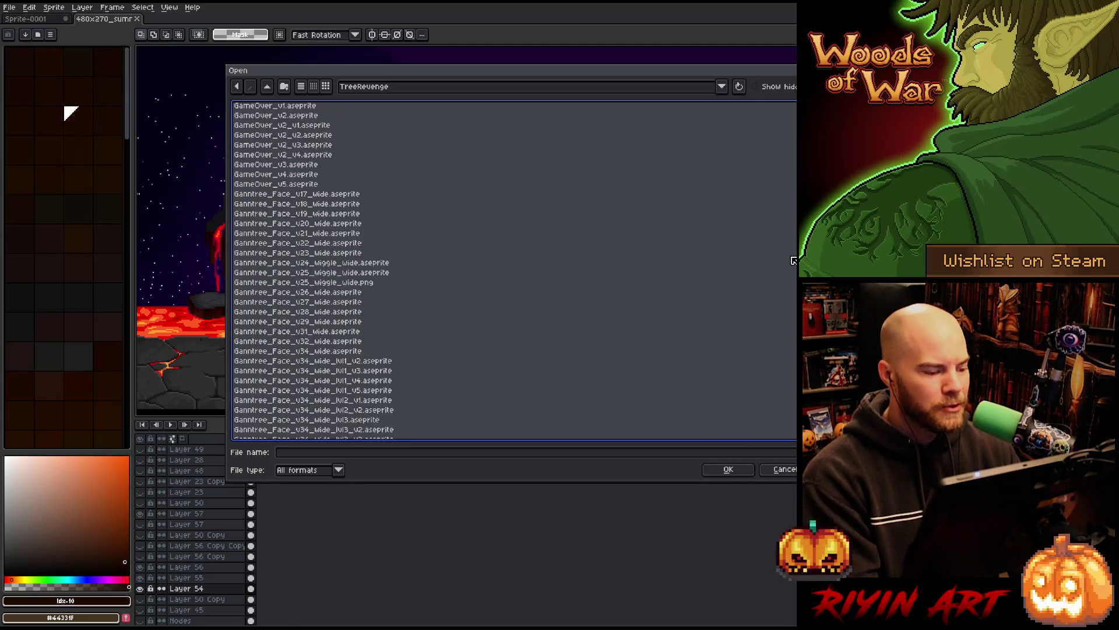
pyautogui.moveTo(793, 273)
pyautogui.mouseDown()
pyautogui.moveTo(793, 390)
pyautogui.moveTo(793, 373)
pyautogui.mouseUp()
pyautogui.click(302, 348)
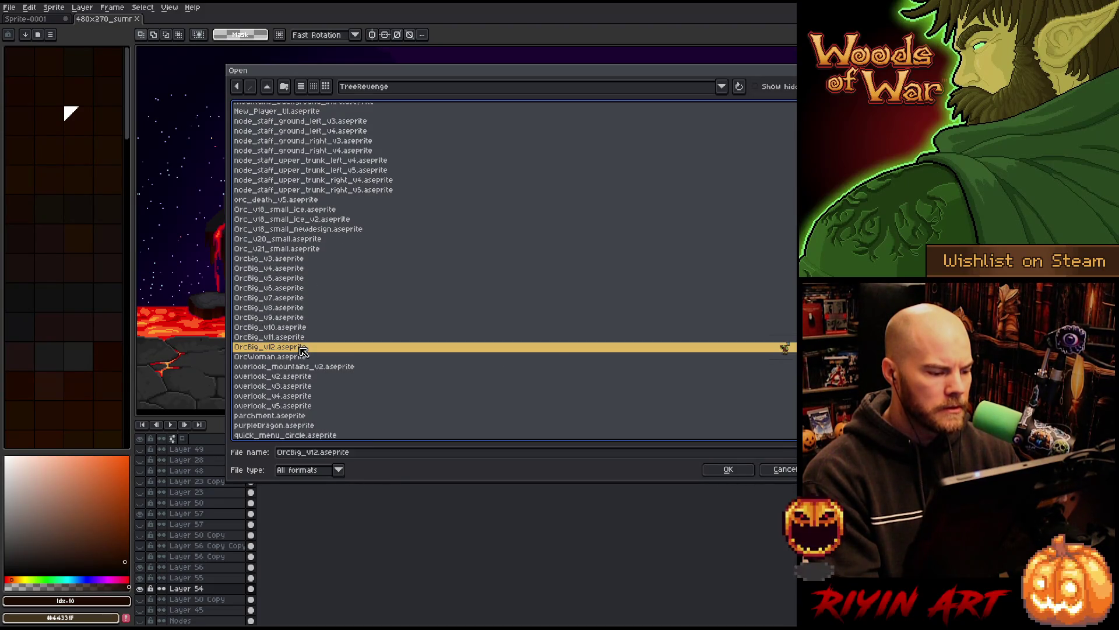
pyautogui.doubleClick(301, 349)
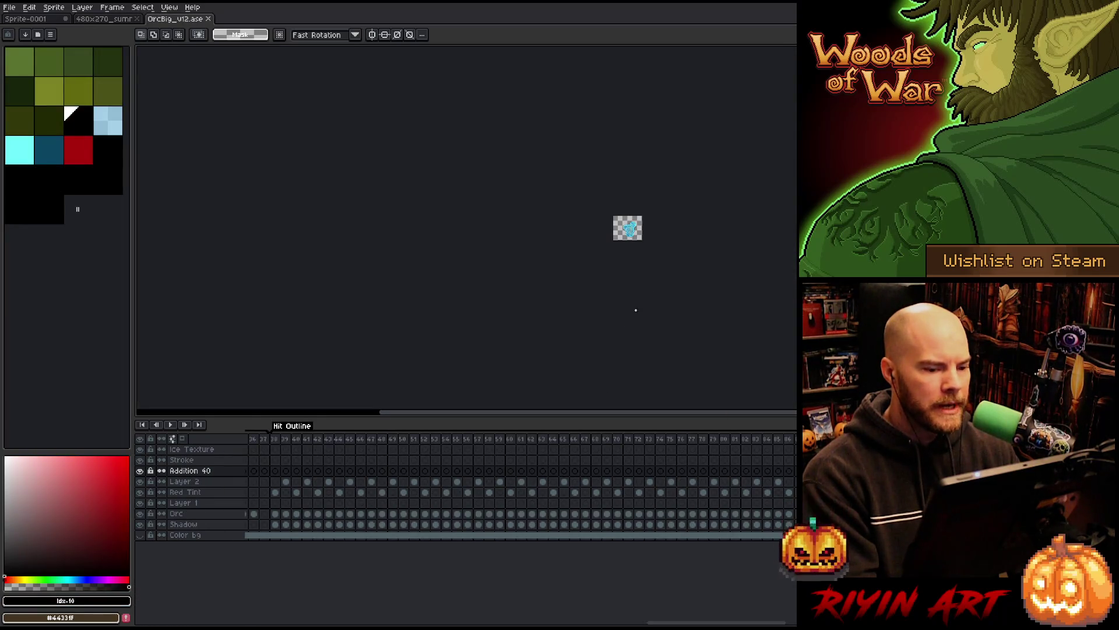
# Step: Browse the orc's frames 27, 32 and the Attack start to reach frame 20, the axe drag
pyautogui.scroll(4, 636, 311)
pyautogui.hscroll(2, 467, 484)
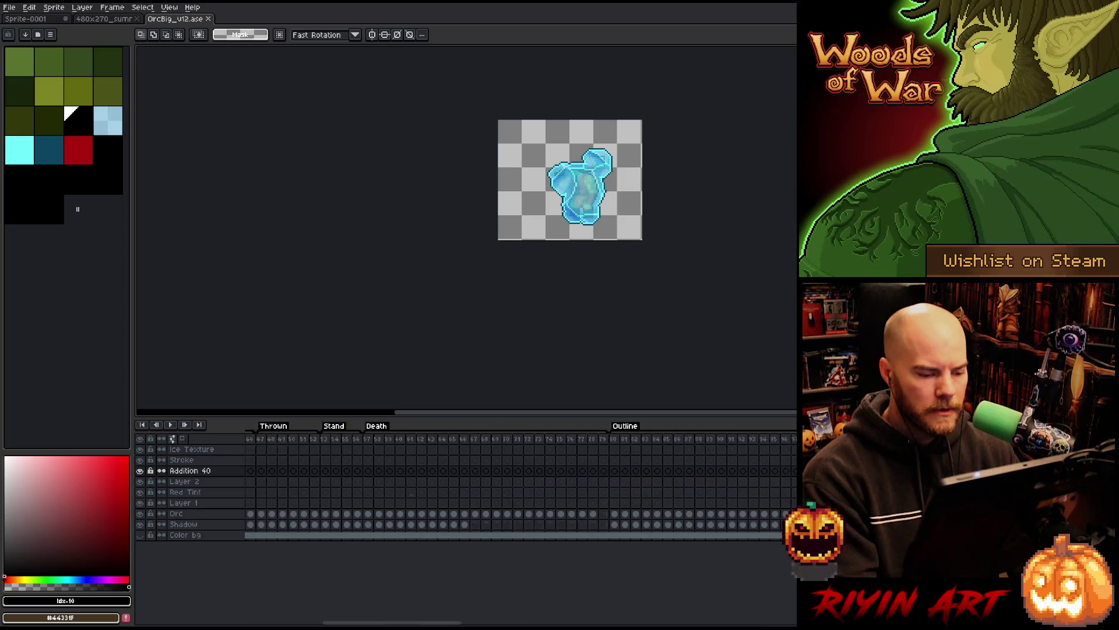
pyautogui.hscroll(-5, 507, 484)
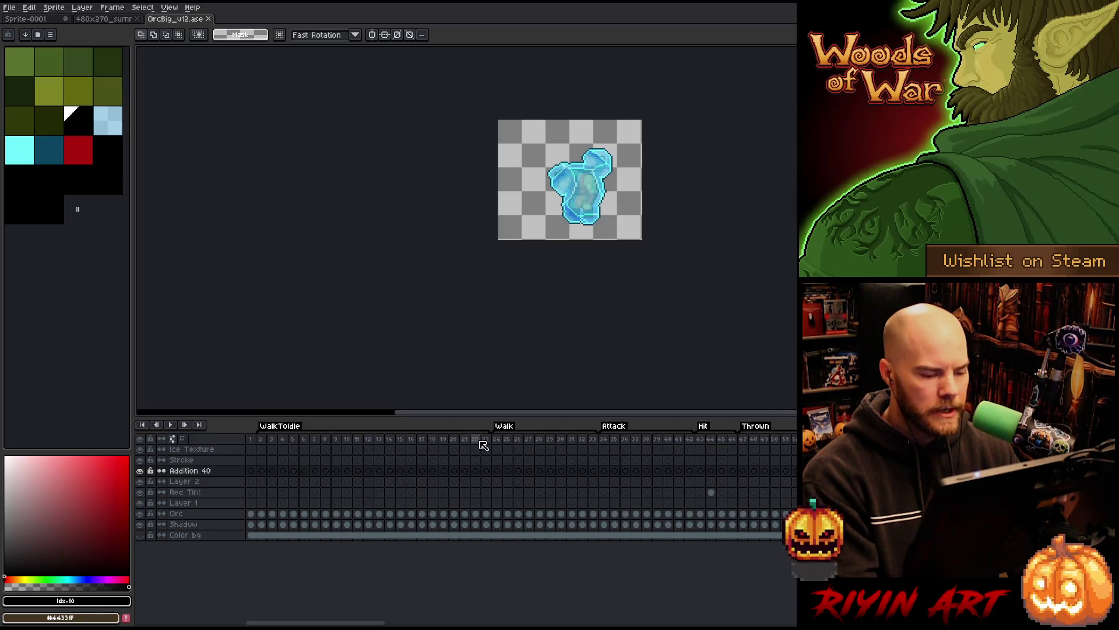
pyautogui.click(529, 443)
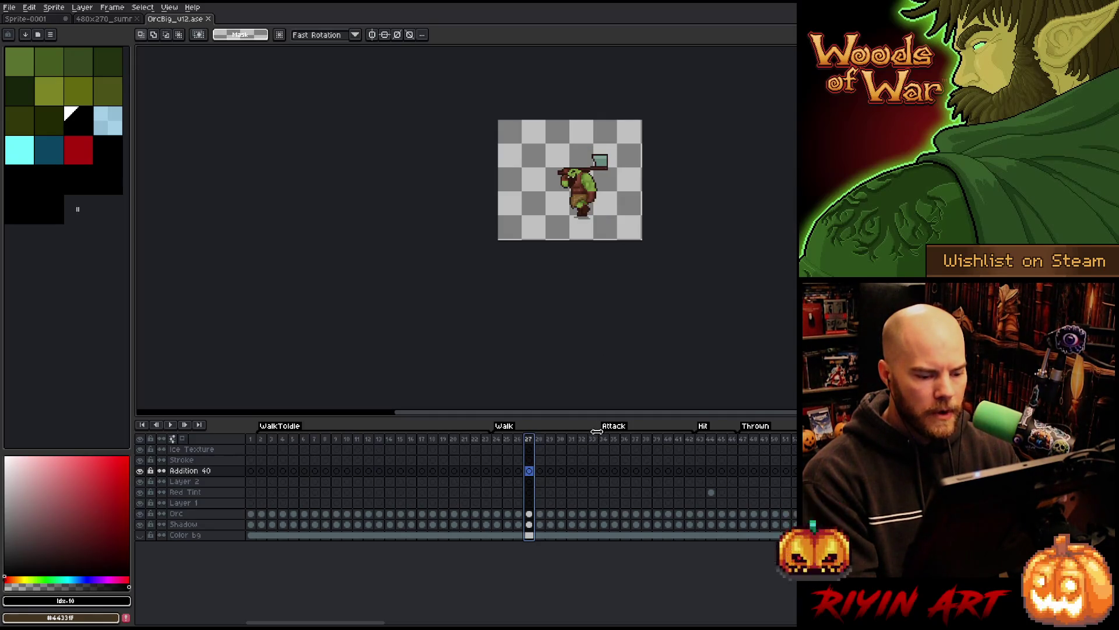
pyautogui.click(615, 442)
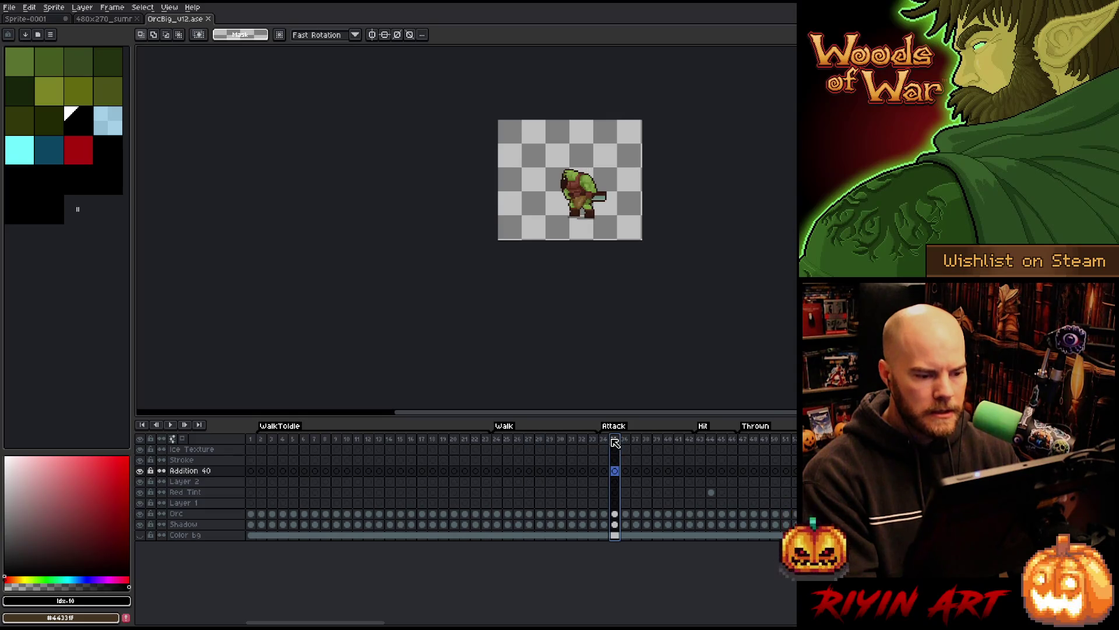
pyautogui.click(583, 442)
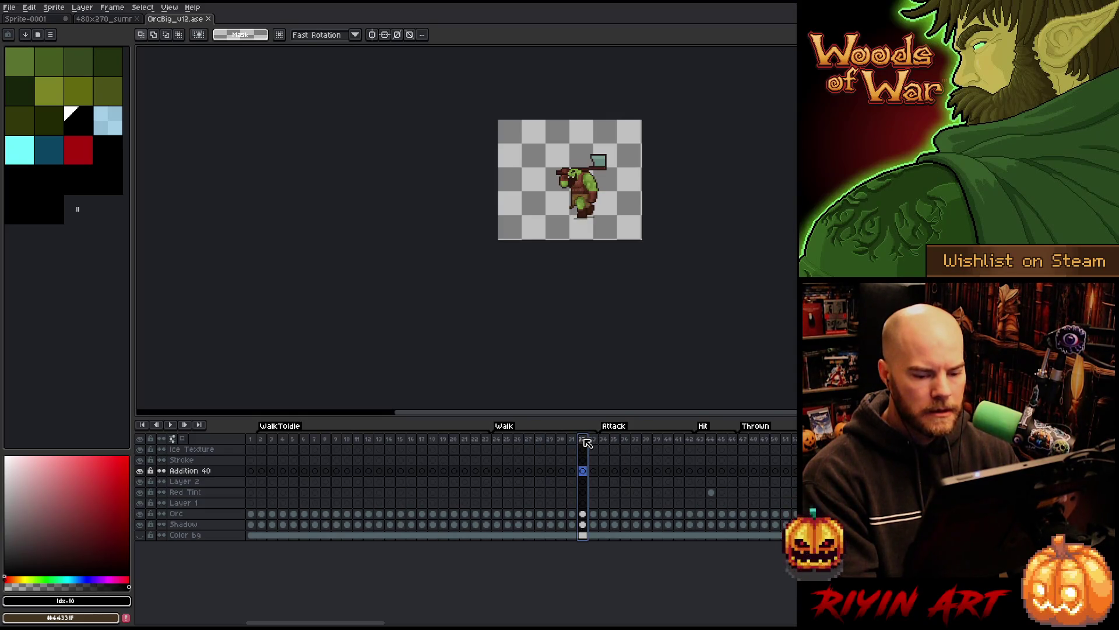
pyautogui.click(454, 441)
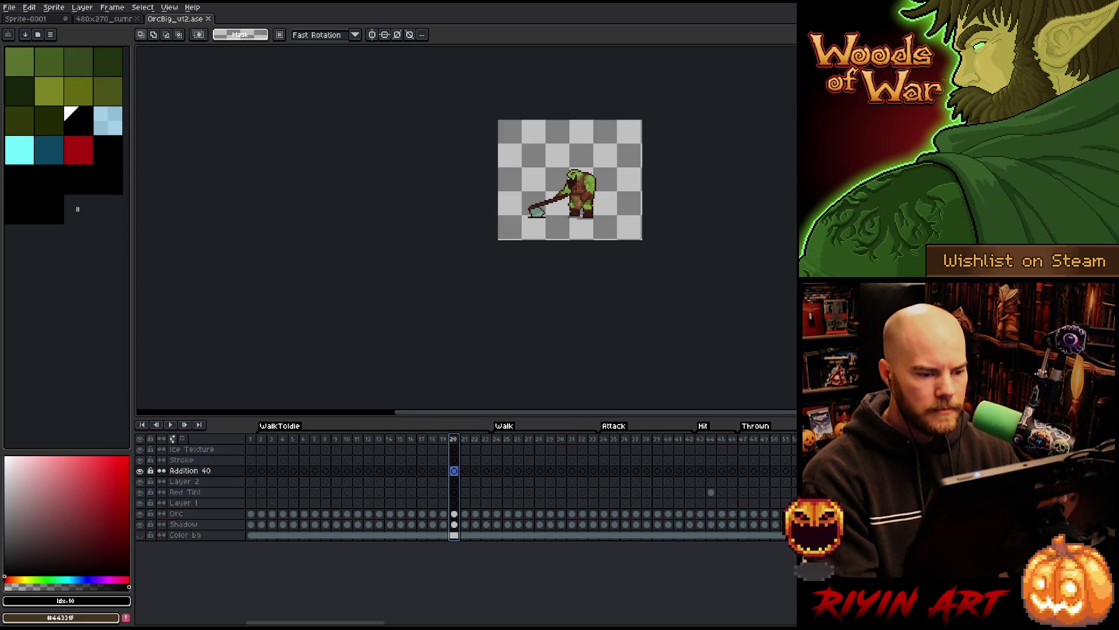
# Step: Copy the whole orc frame 20, switch to Sprite-0001, and clear the selection
pyautogui.hotkey('ctrl', 'a')
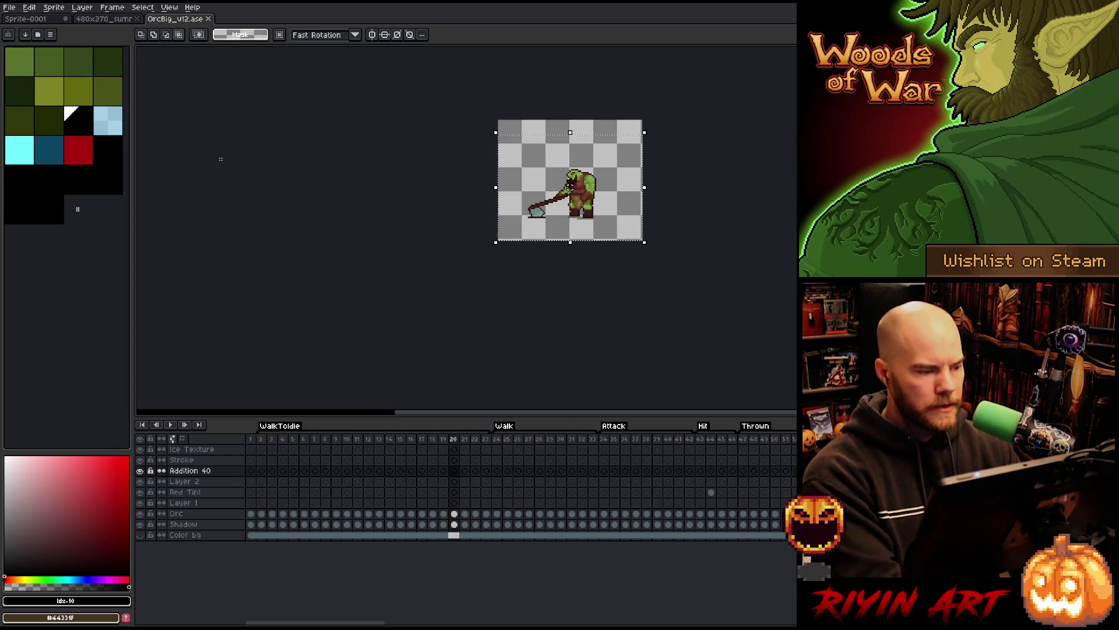
pyautogui.click(35, 19)
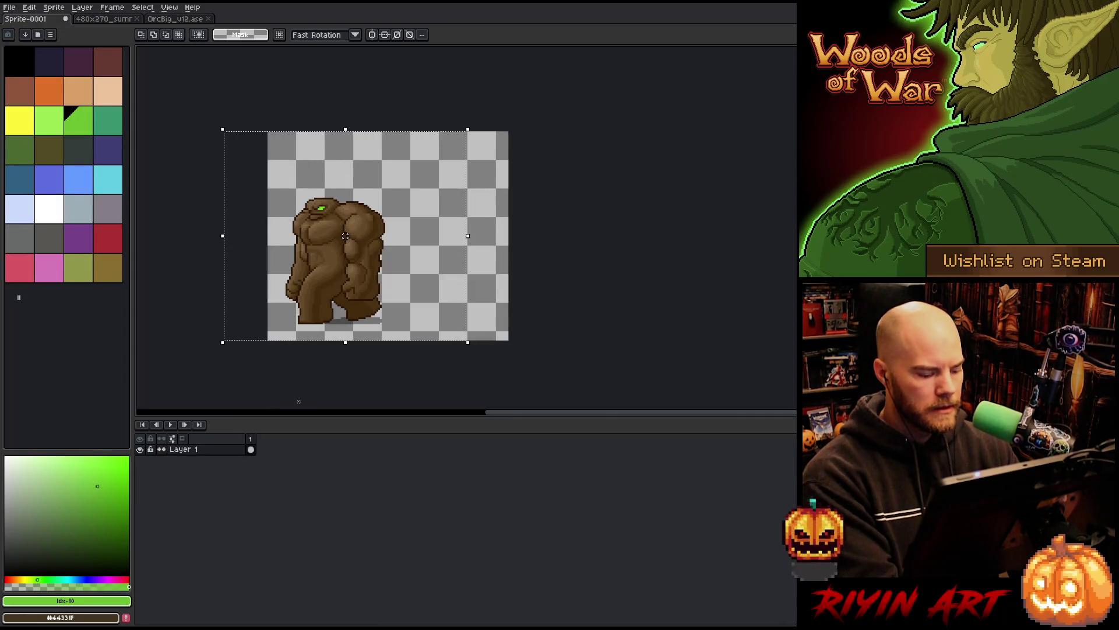
pyautogui.hotkey('ctrl', 'd')
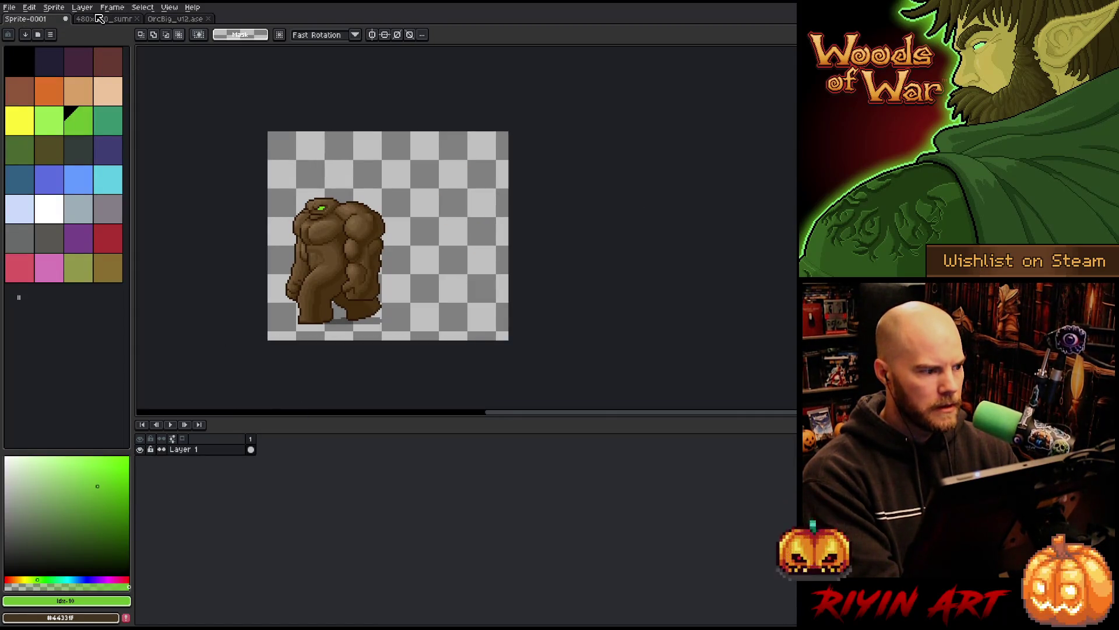
# Step: Resize the Sprite-0001 canvas to 300x300
pyautogui.click(53, 7)
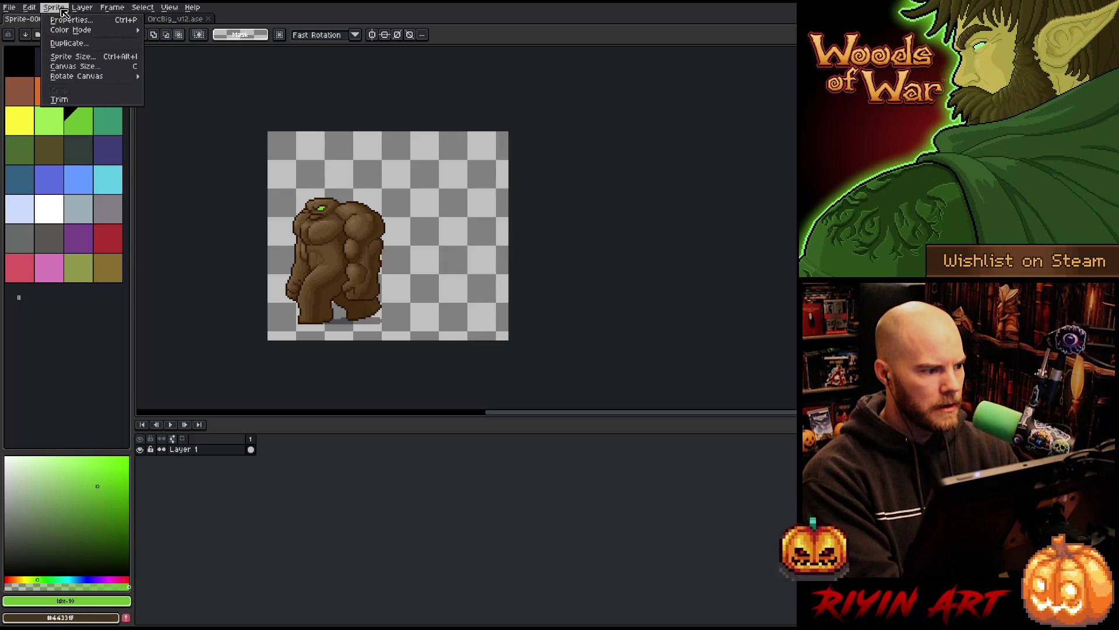
pyautogui.click(75, 66)
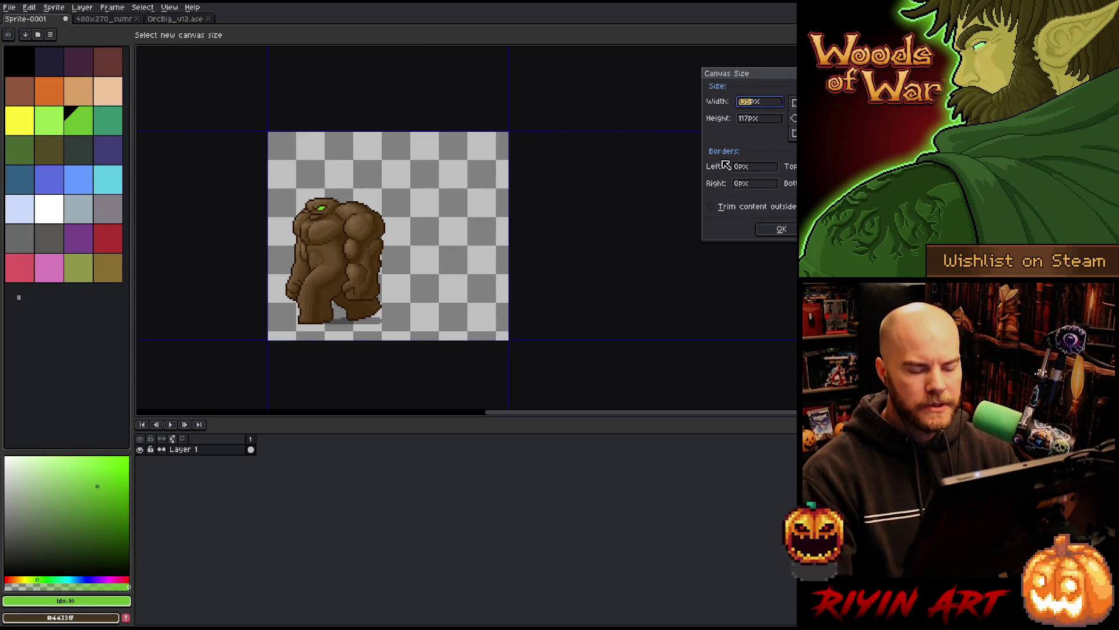
pyautogui.write('400')
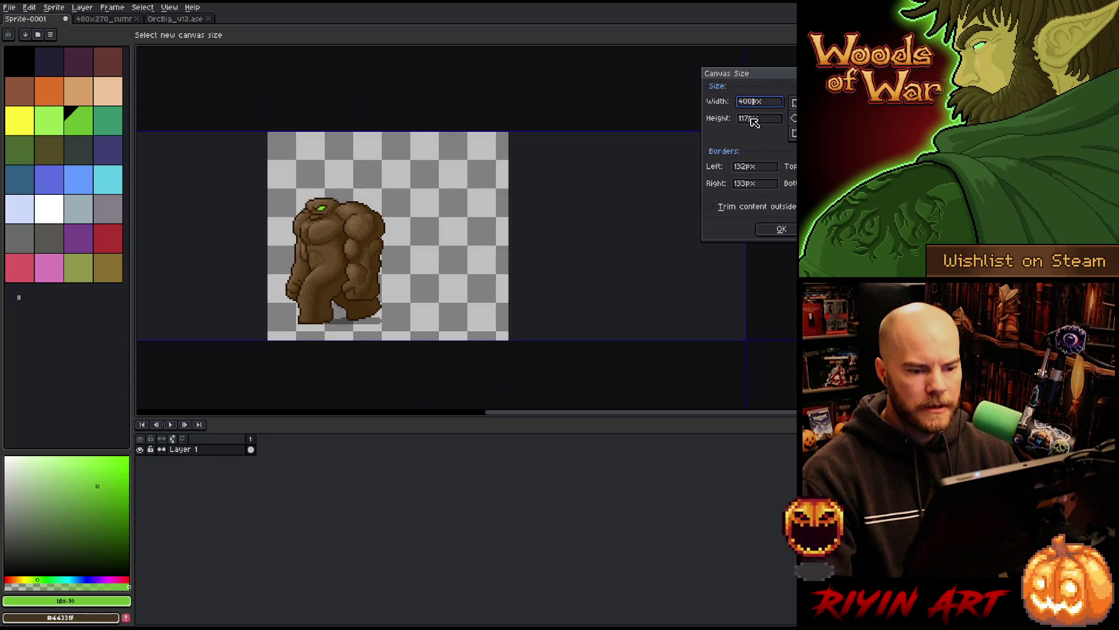
pyautogui.click(747, 120)
pyautogui.click(751, 102)
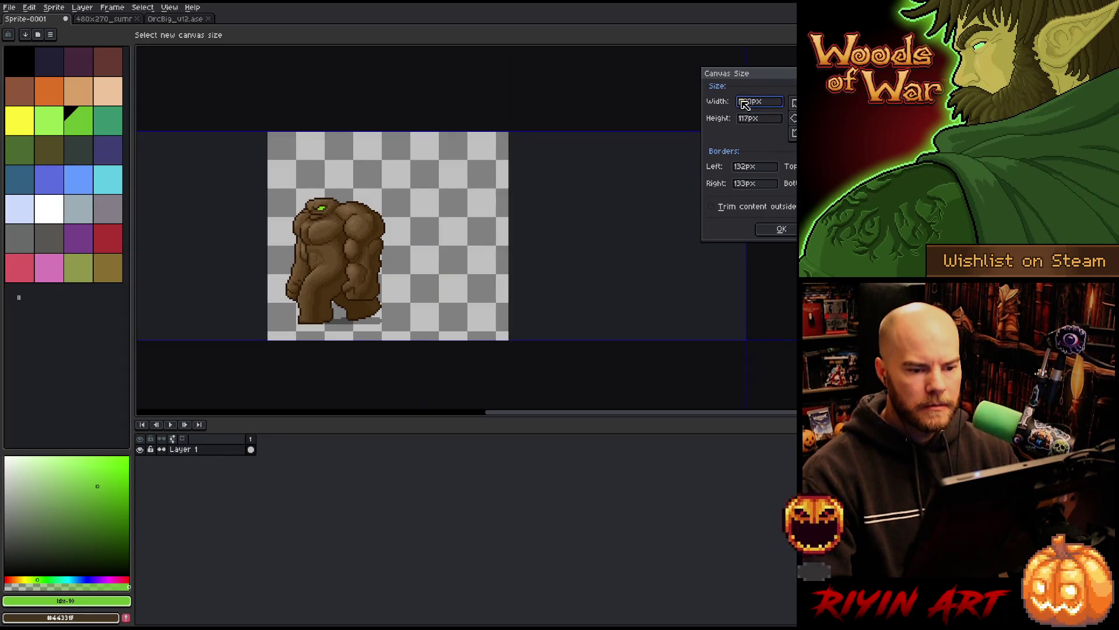
pyautogui.write('300')
pyautogui.click(753, 120)
pyautogui.write('30')
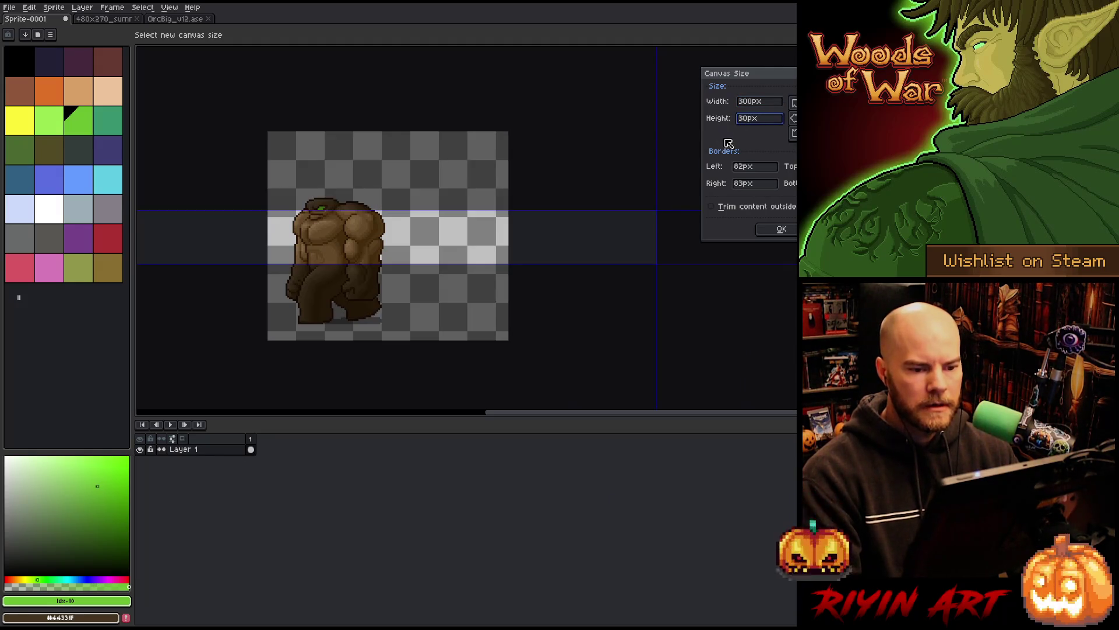
pyautogui.write('0')
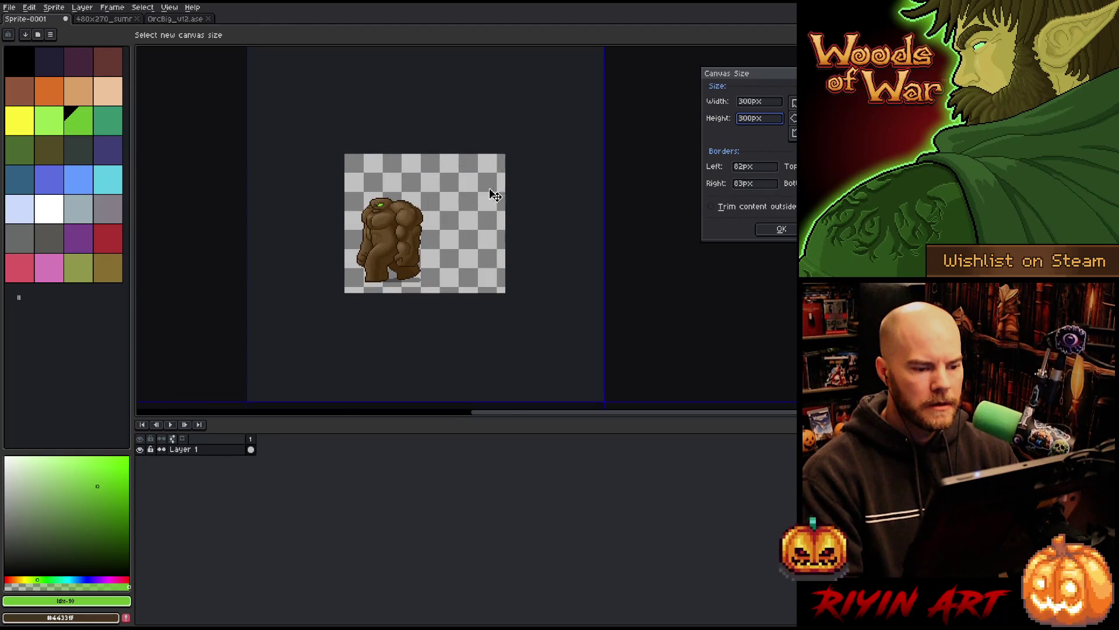
pyautogui.press('Return')
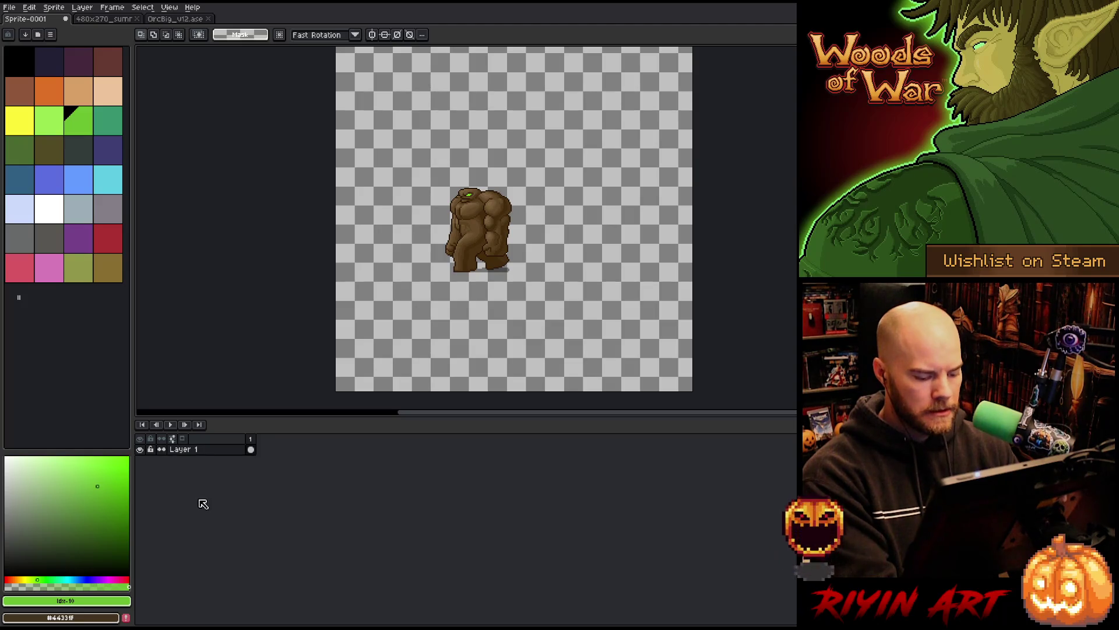
# Step: Add a new layer and paste the orc onto it, placed right of the golem
pyautogui.hotkey('shift', 'n')
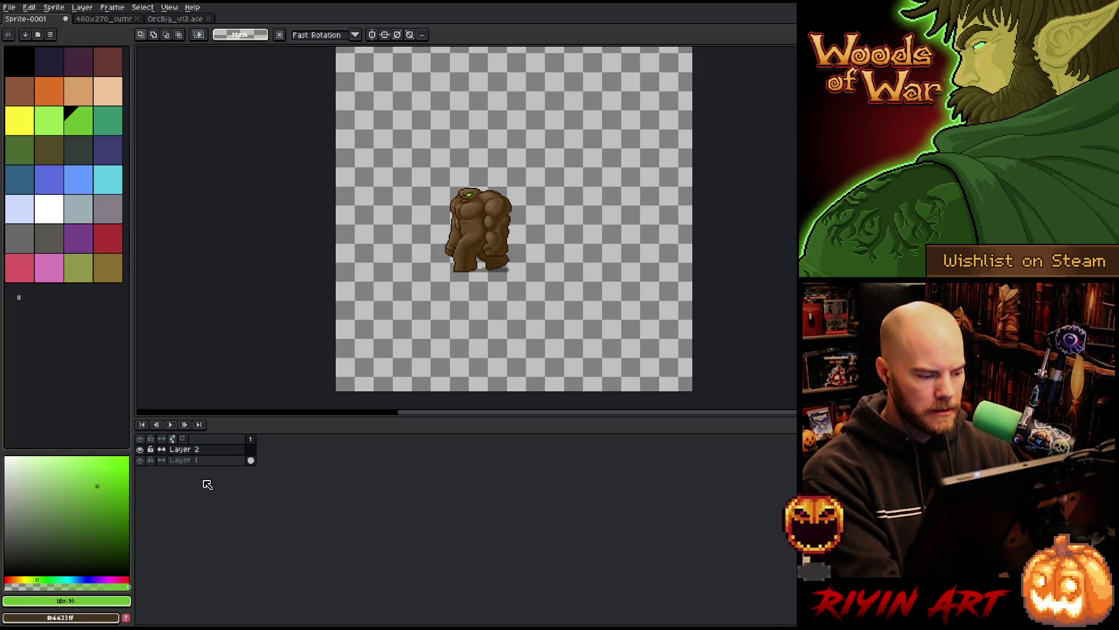
pyautogui.hotkey('ctrl', 'v')
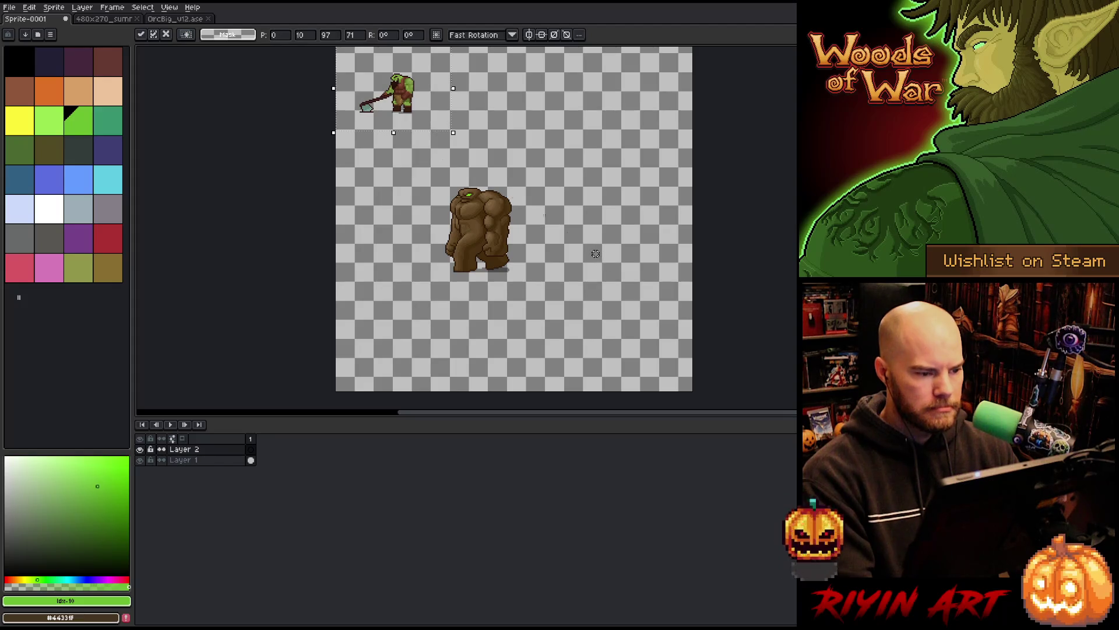
pyautogui.moveTo(399, 95)
pyautogui.mouseDown()
pyautogui.moveTo(519, 220)
pyautogui.moveTo(592, 241)
pyautogui.mouseUp()
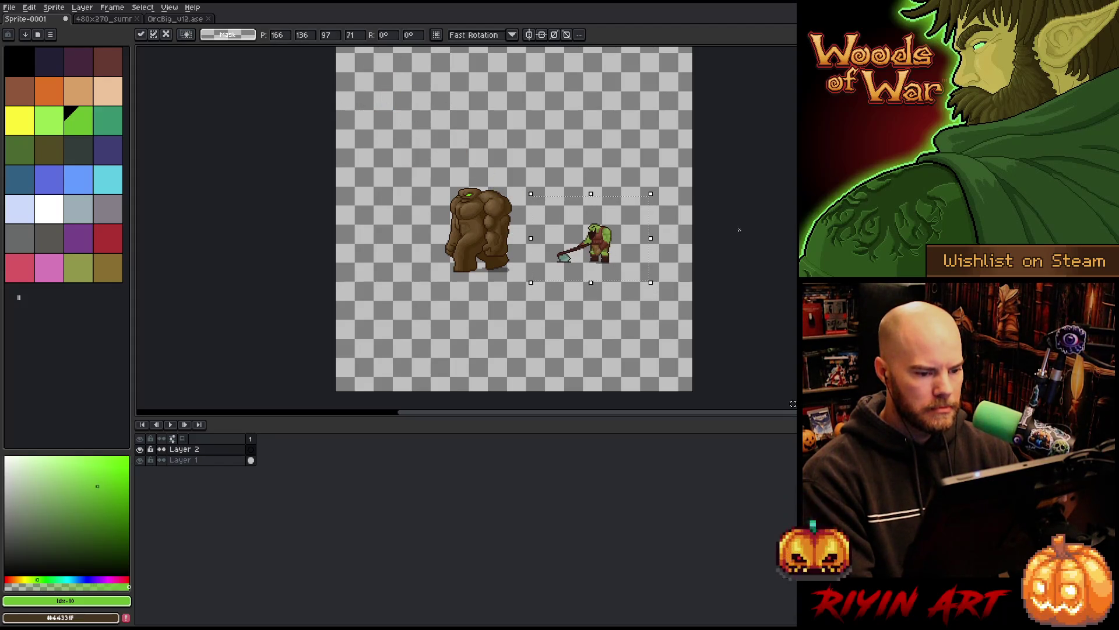
pyautogui.click(357, 259)
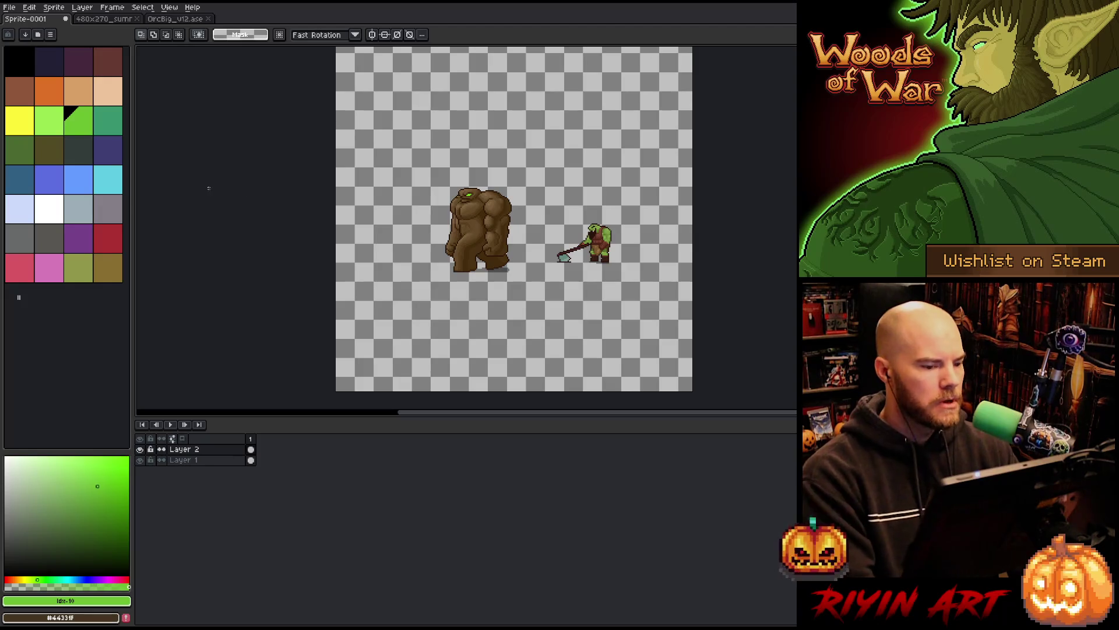
pyautogui.scroll(3, 548, 233)
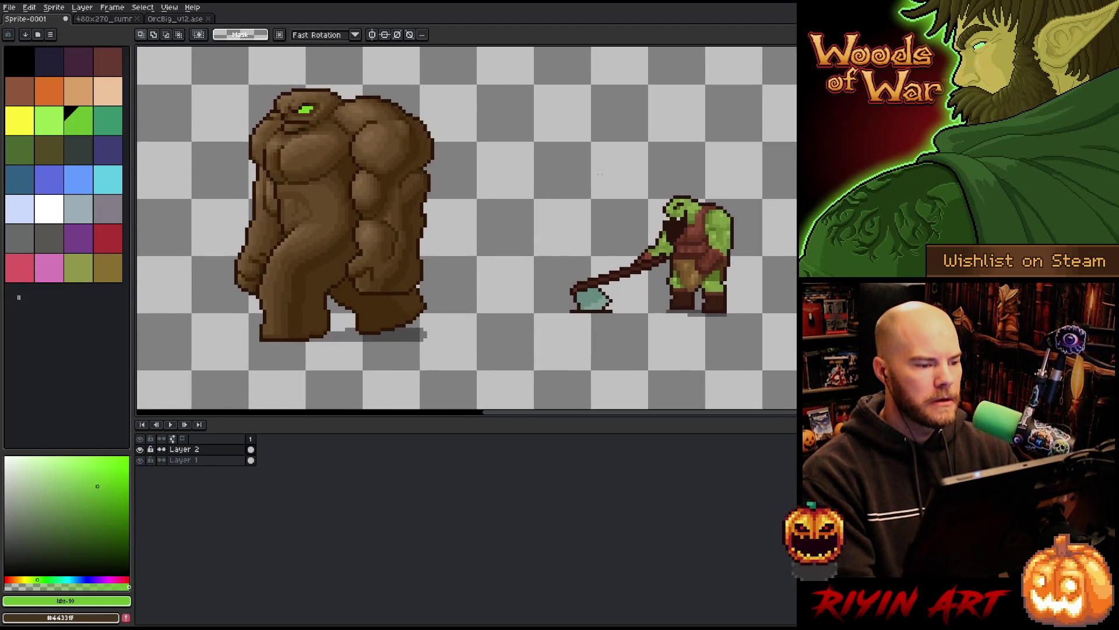
pyautogui.scroll(-1, 600, 172)
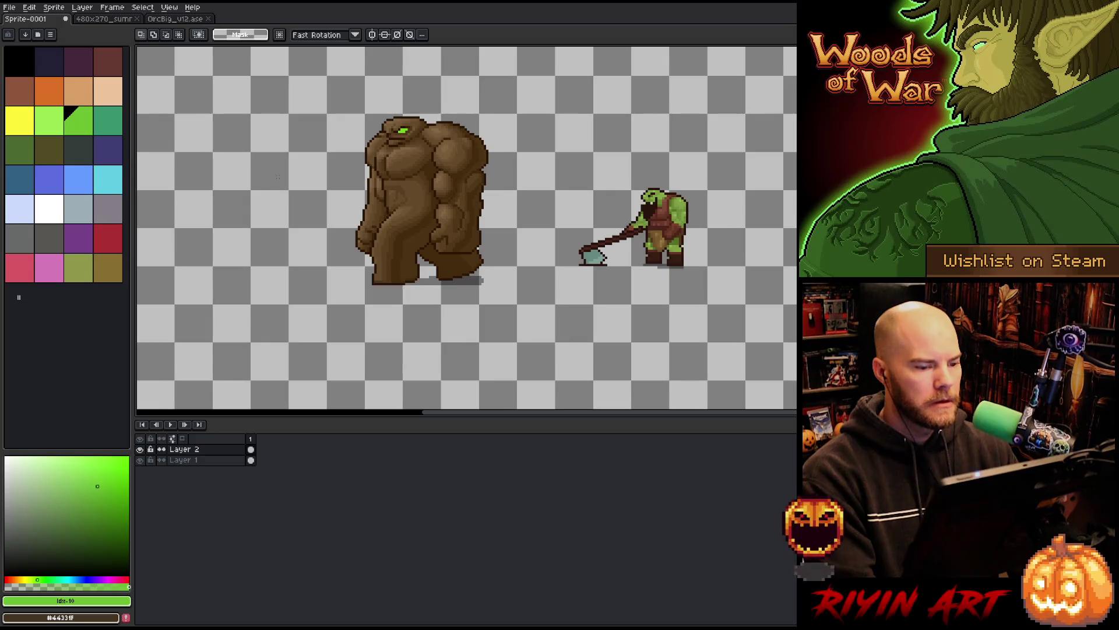
pyautogui.scroll(-1, 351, 208)
pyautogui.scroll(1, 351, 208)
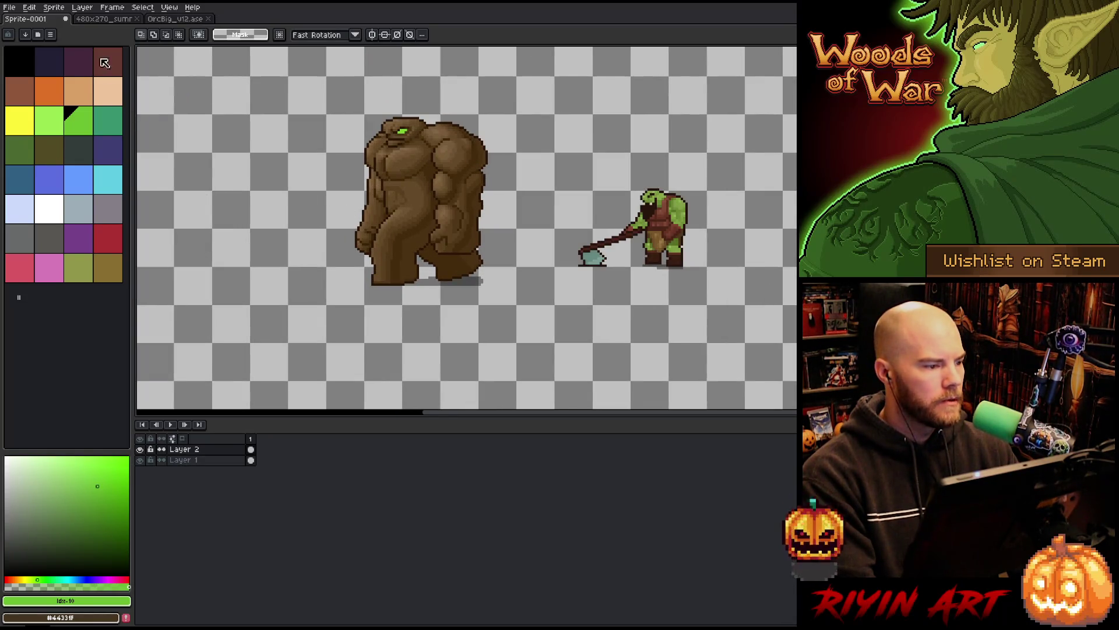
# Step: Save Sprite-0001 as lava_skull.aseprite with Save As
pyautogui.click(9, 7)
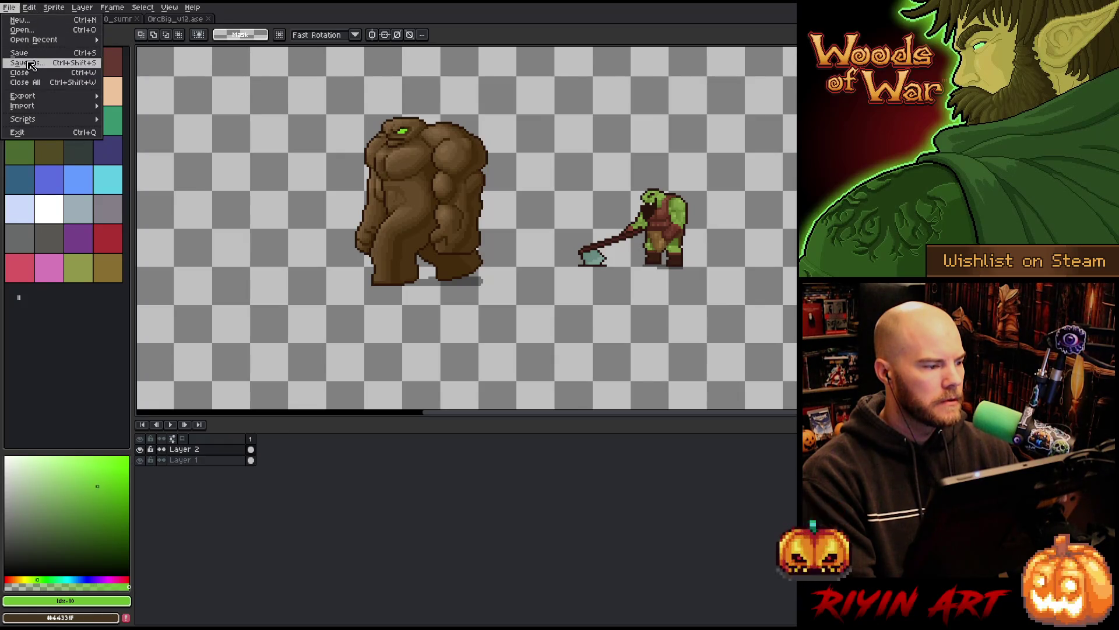
pyautogui.click(28, 62)
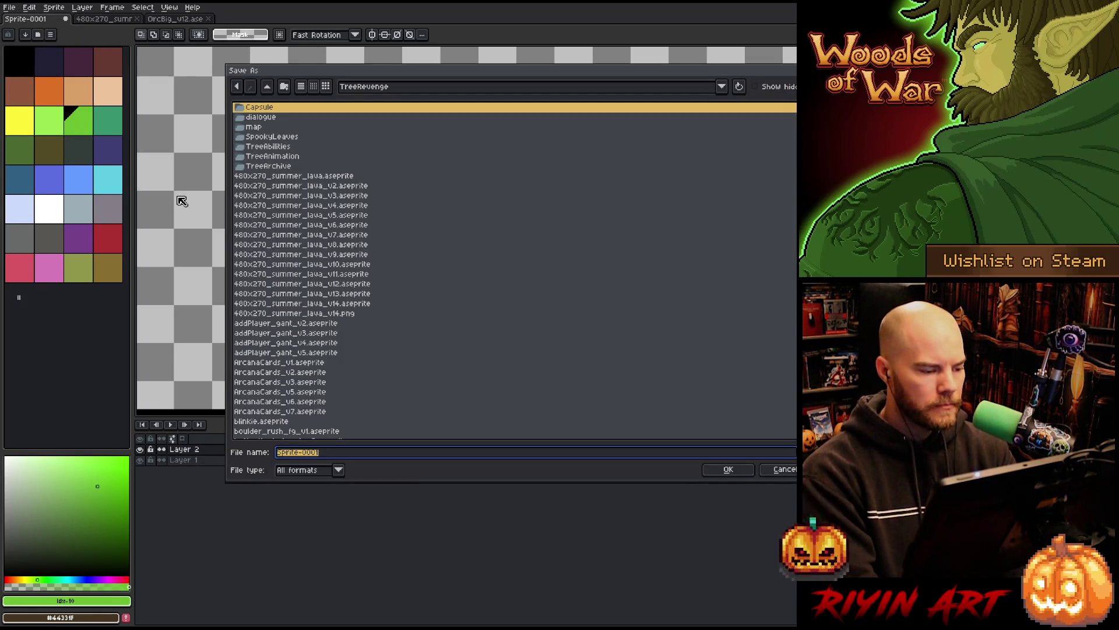
pyautogui.write('lav')
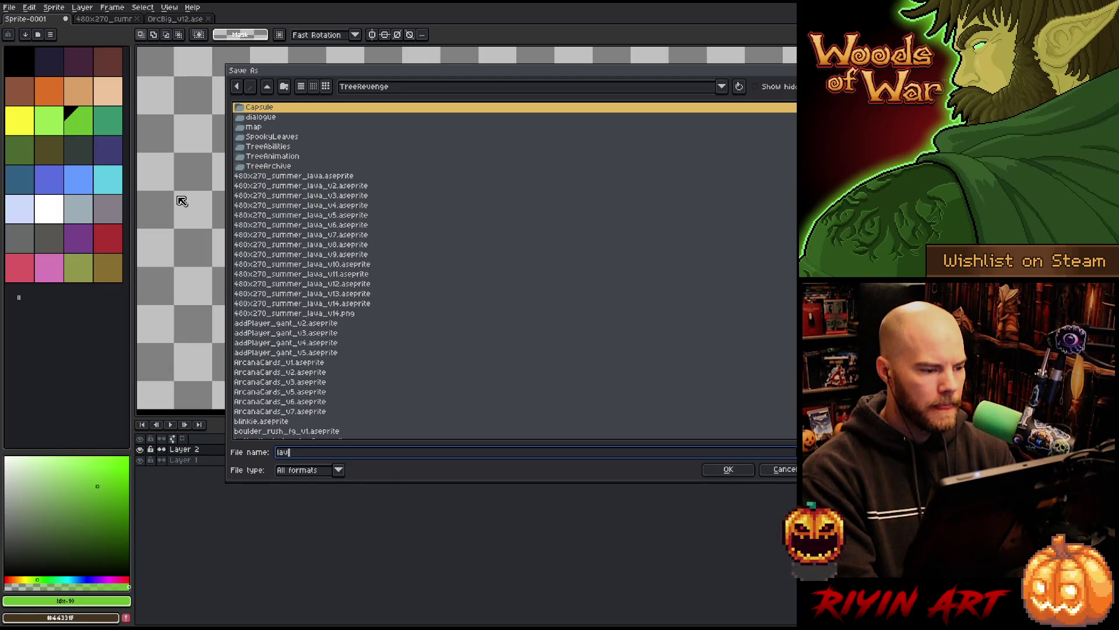
pyautogui.write('a_skull')
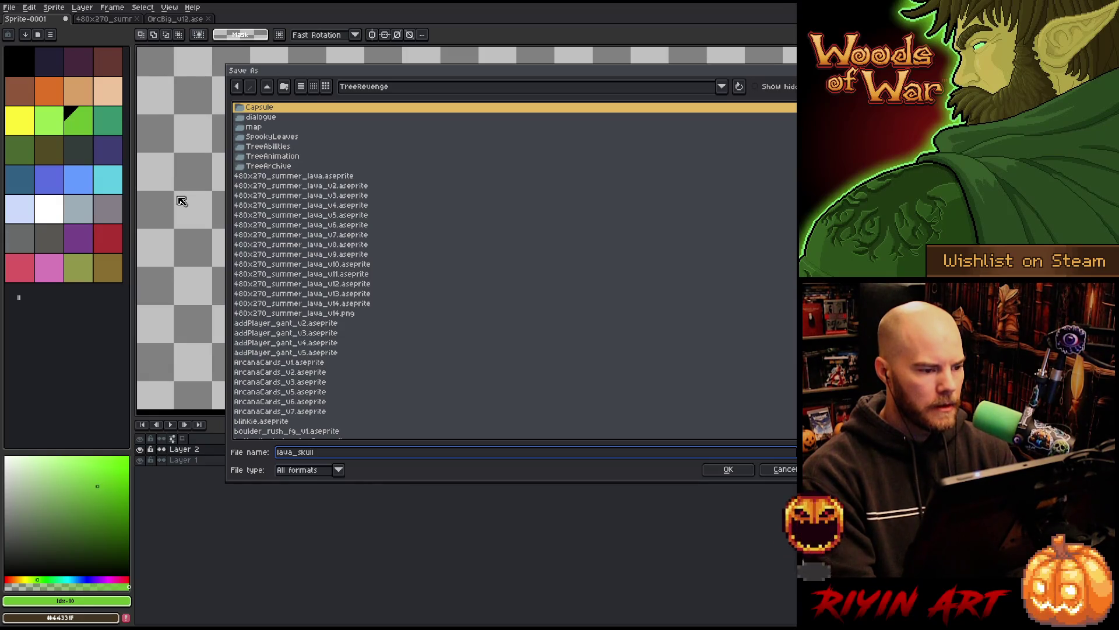
pyautogui.press('Return')
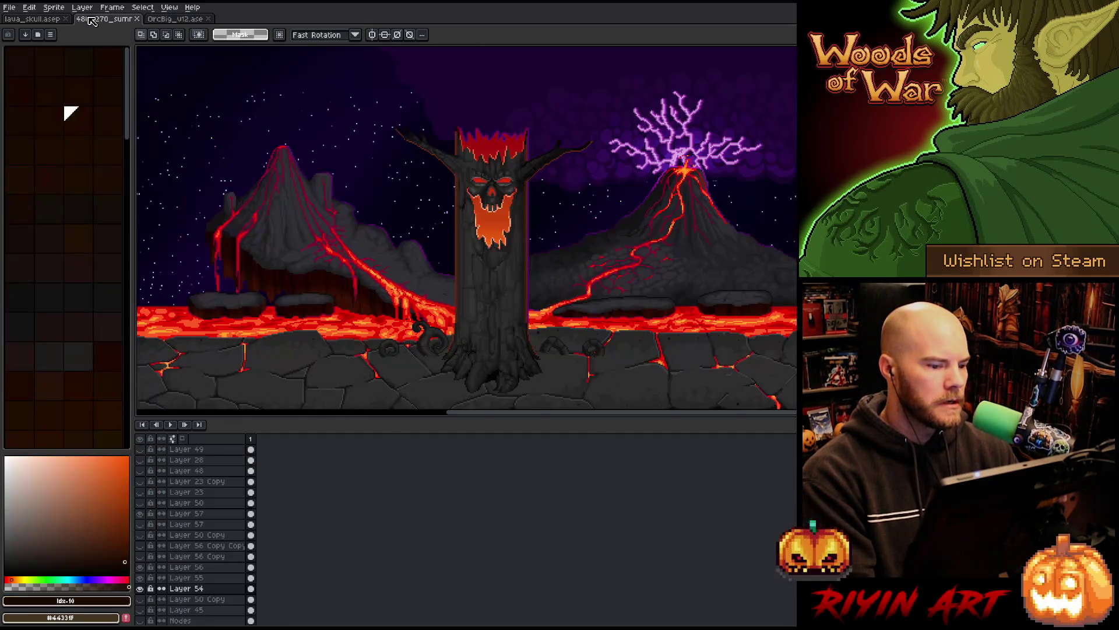
# Step: Take the lava scene from the summer lava tab, then close the OrcBig_v12 file
pyautogui.click(93, 19)
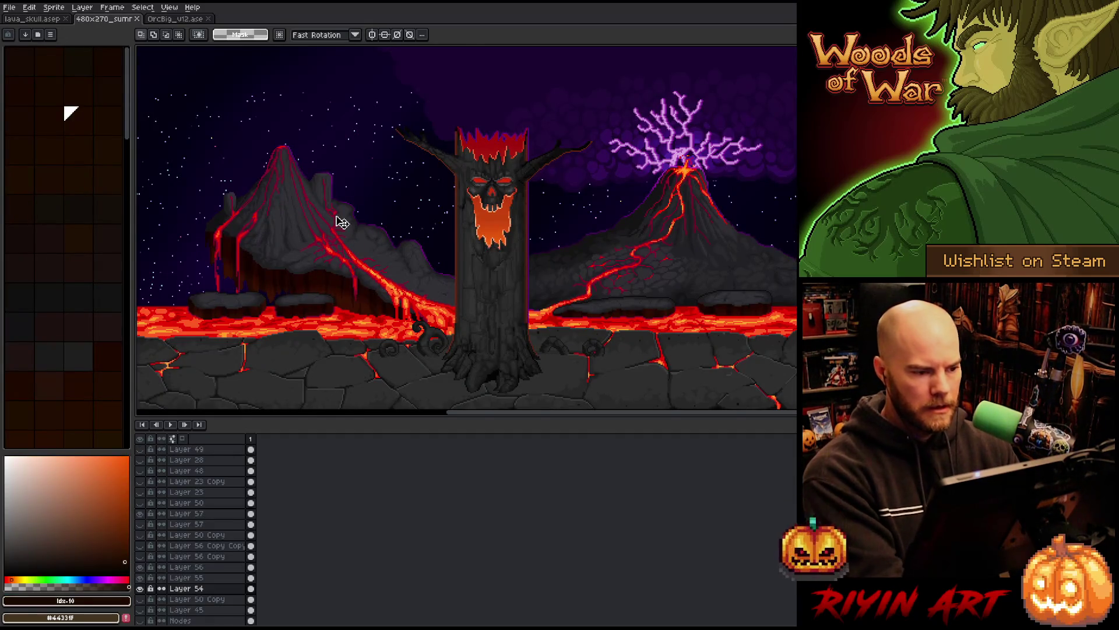
pyautogui.click(56, 19)
pyautogui.click(208, 18)
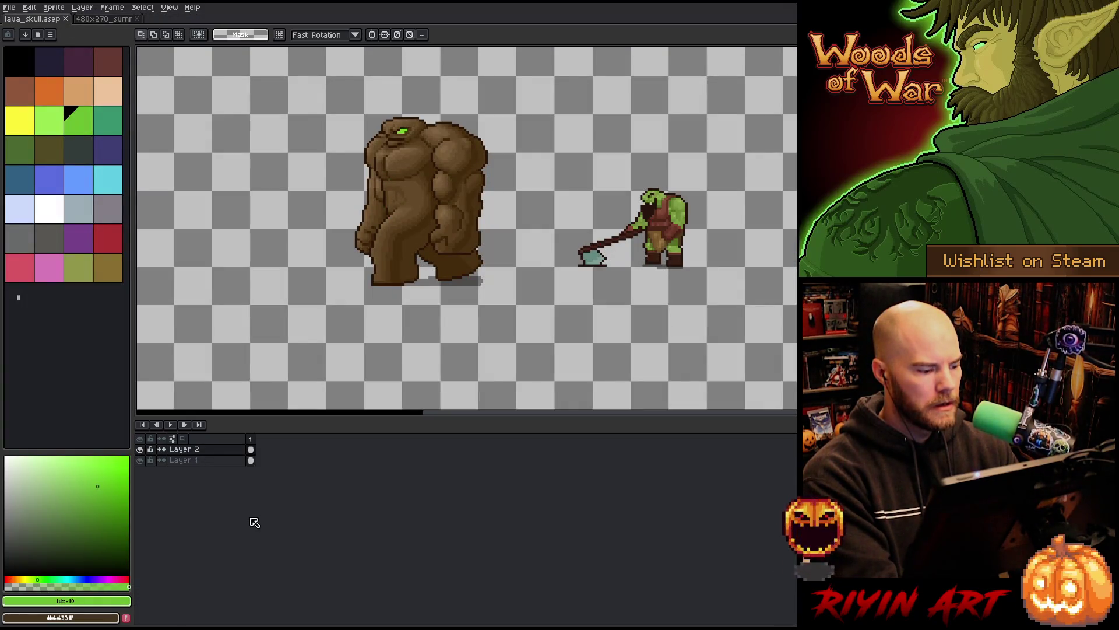
# Step: Add Layer 3 at the bottom and paste the scene there, showing tree, lava and volcano
pyautogui.click(192, 460)
pyautogui.hotkey('shift', 'n')
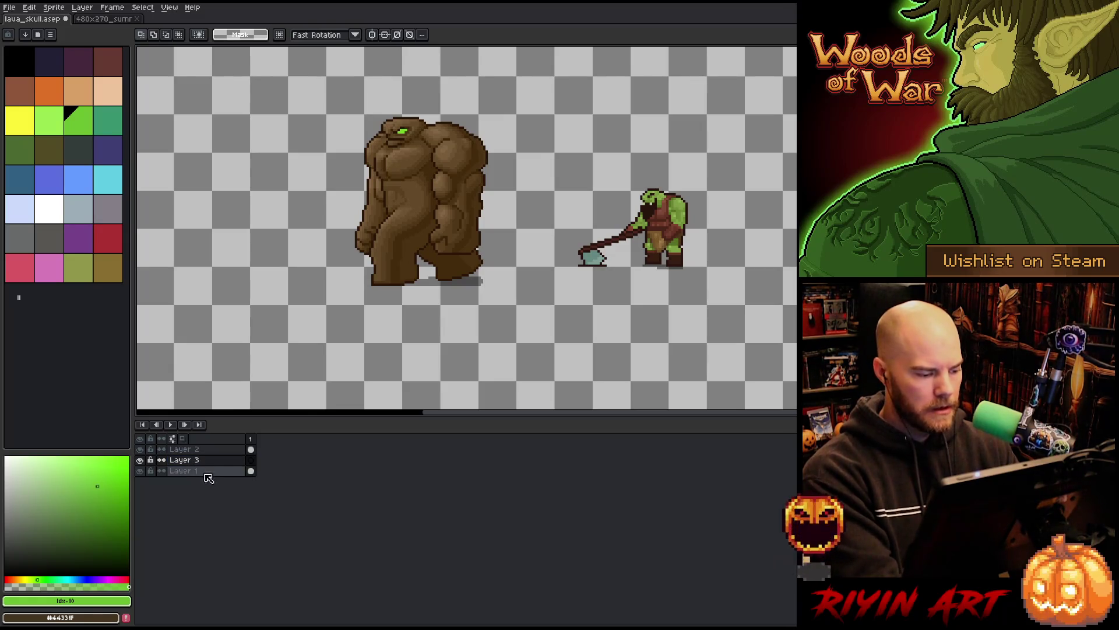
pyautogui.moveTo(208, 478)
pyautogui.mouseDown()
pyautogui.moveTo(212, 467)
pyautogui.moveTo(214, 484)
pyautogui.mouseUp()
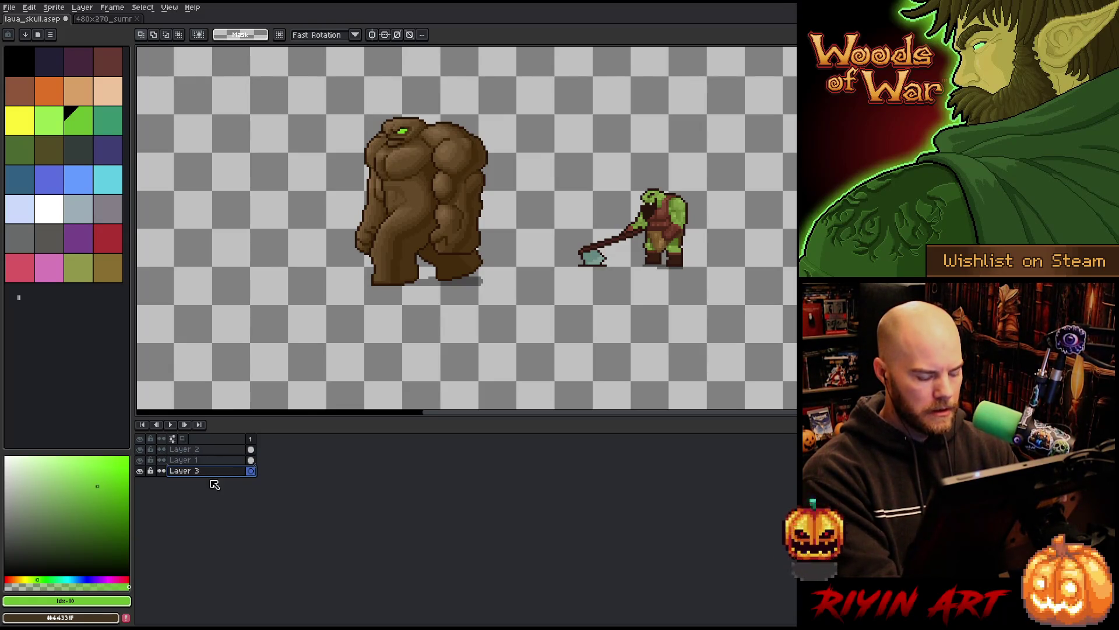
pyautogui.hotkey('ctrl', 'v')
pyautogui.scroll(-3, 327, 285)
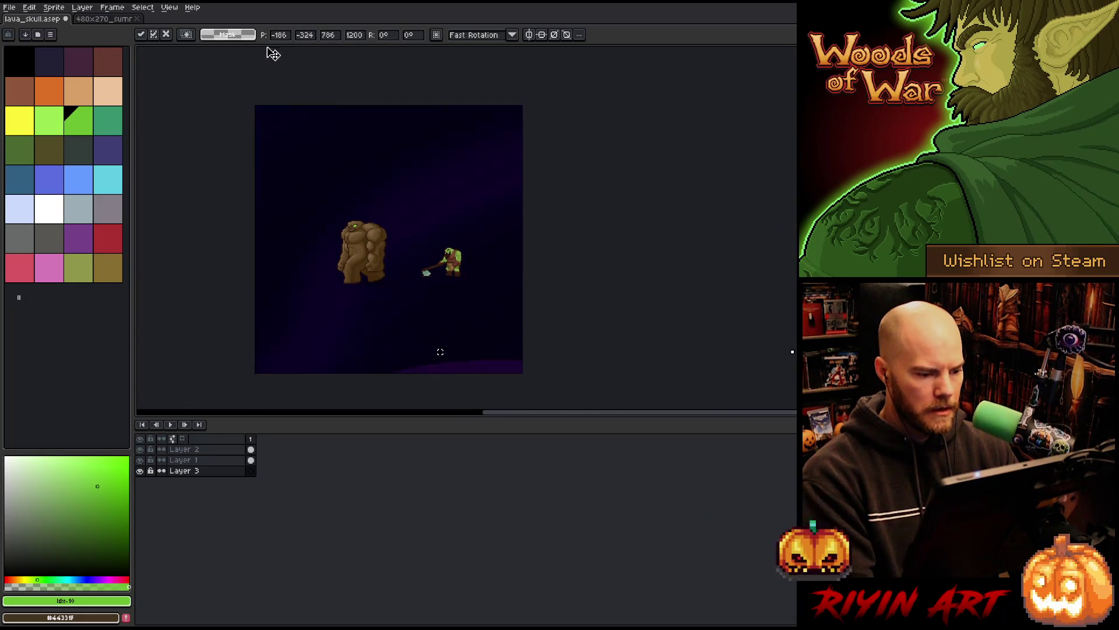
pyautogui.moveTo(273, 53)
pyautogui.mouseDown()
pyautogui.moveTo(342, 140)
pyautogui.moveTo(327, 220)
pyautogui.moveTo(368, 320)
pyautogui.moveTo(430, 236)
pyautogui.moveTo(345, 230)
pyautogui.moveTo(342, 220)
pyautogui.moveTo(575, 215)
pyautogui.moveTo(307, 221)
pyautogui.moveTo(353, 225)
pyautogui.mouseUp()
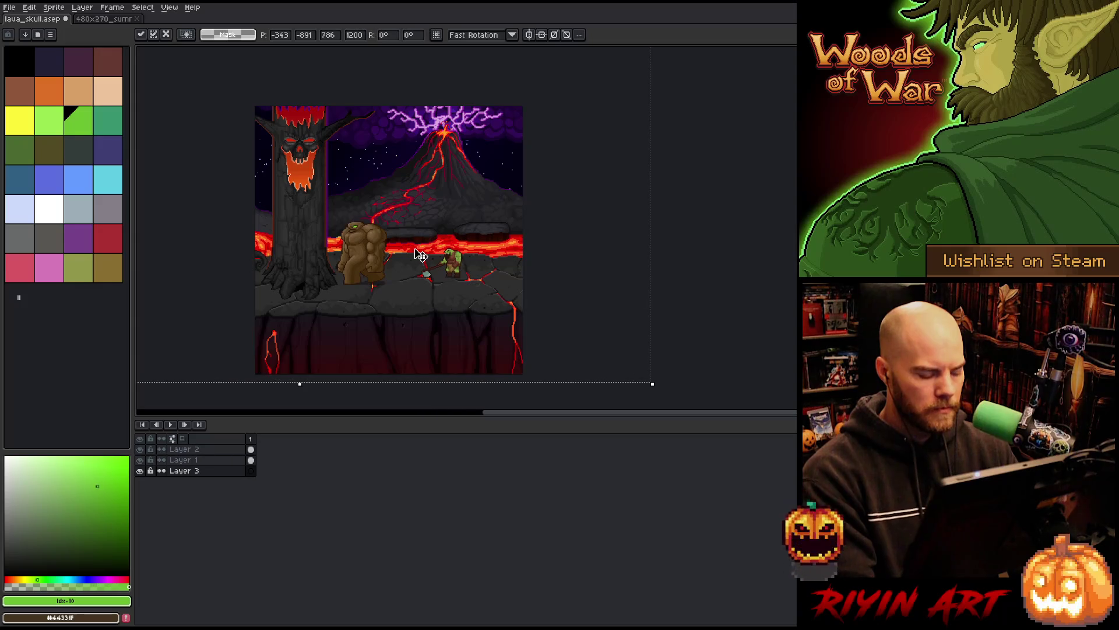
pyautogui.press('Return')
pyautogui.scroll(4, 379, 244)
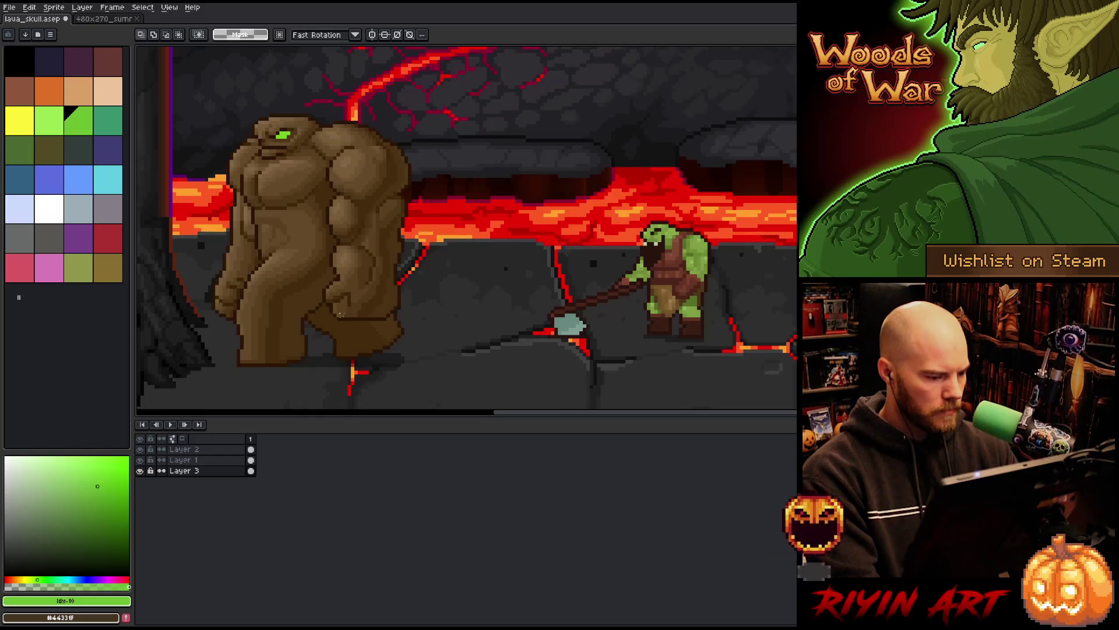
pyautogui.scroll(-1, 340, 315)
# Step: Close the lava scene file and reopen earth_golem_v23 from the recent files list
pyautogui.click(95, 20)
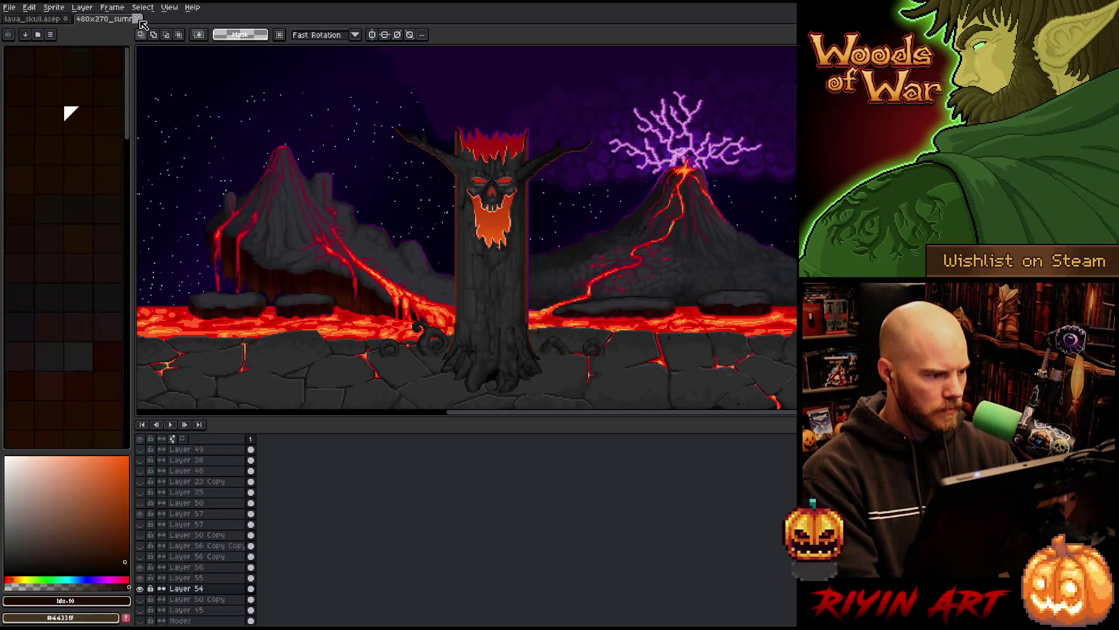
pyautogui.click(137, 19)
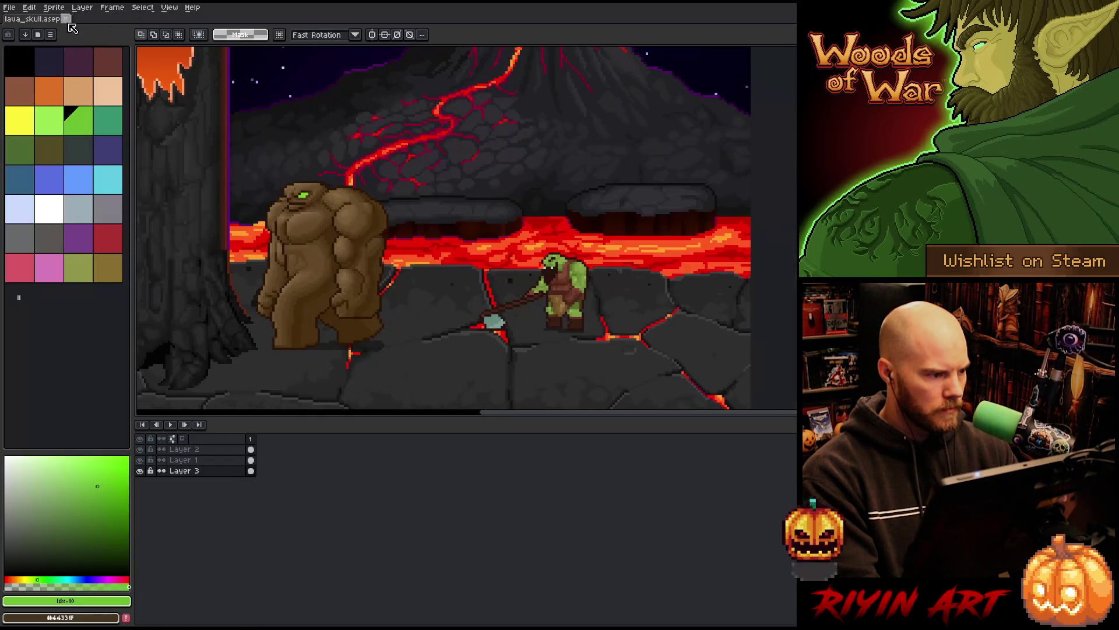
pyautogui.click(9, 8)
pyautogui.moveTo(52, 39)
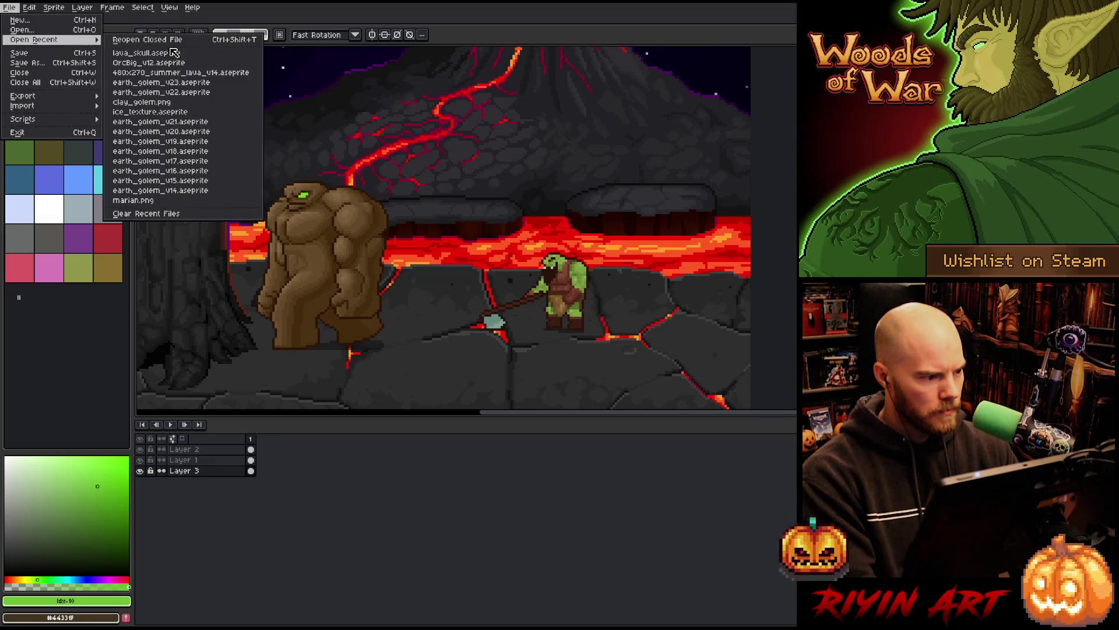
pyautogui.click(191, 85)
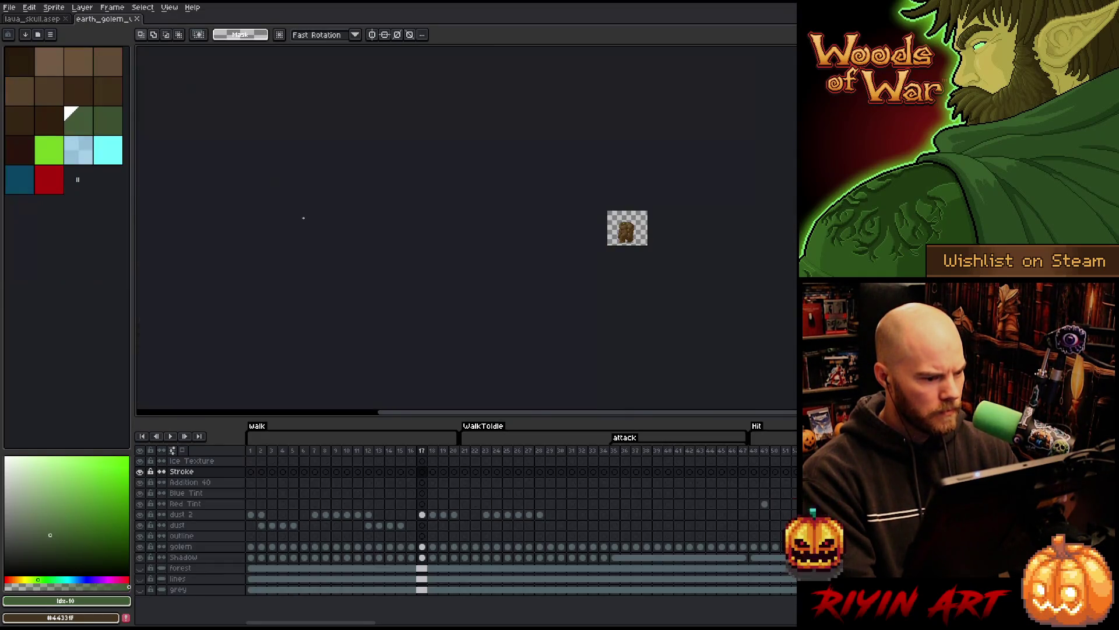
# Step: Select the golem's lines layer and go to animation frame 1
pyautogui.click(178, 579)
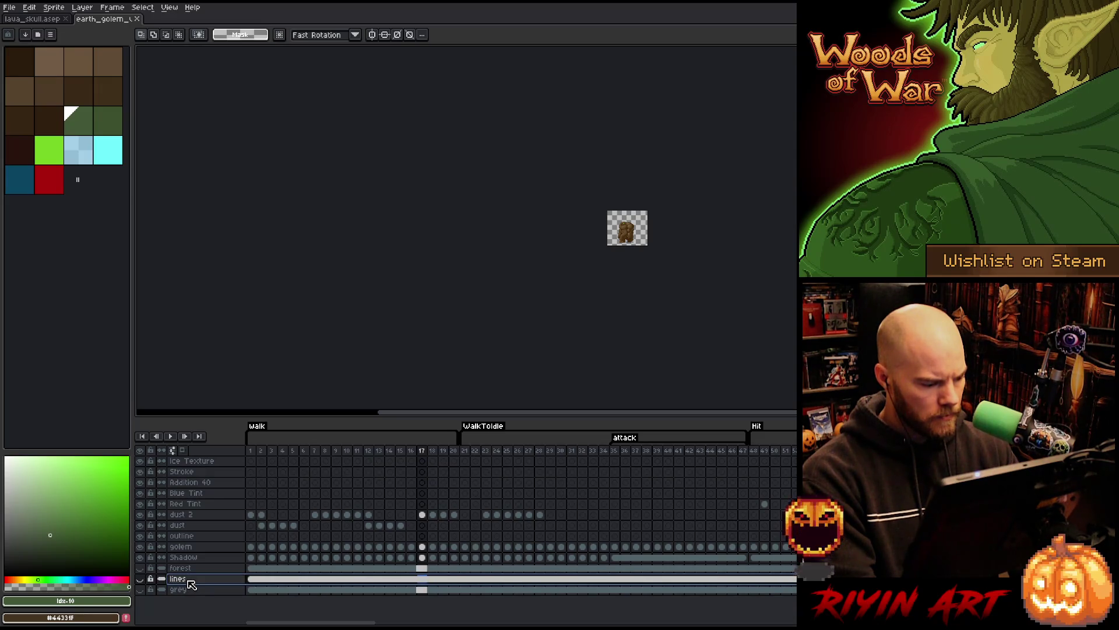
pyautogui.scroll(5, 639, 244)
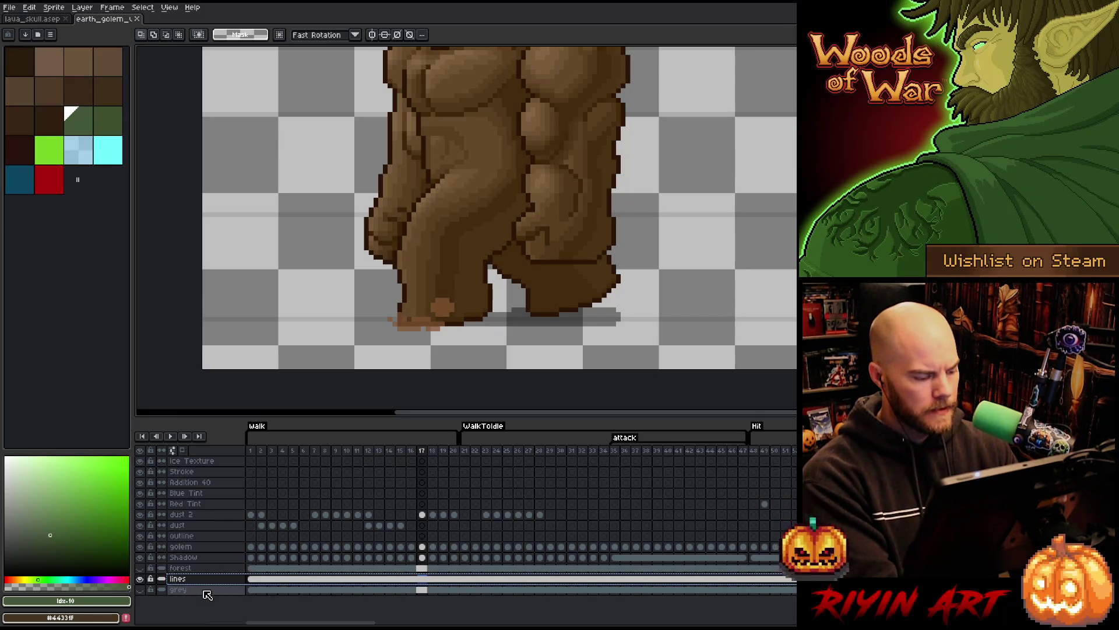
pyautogui.click(255, 579)
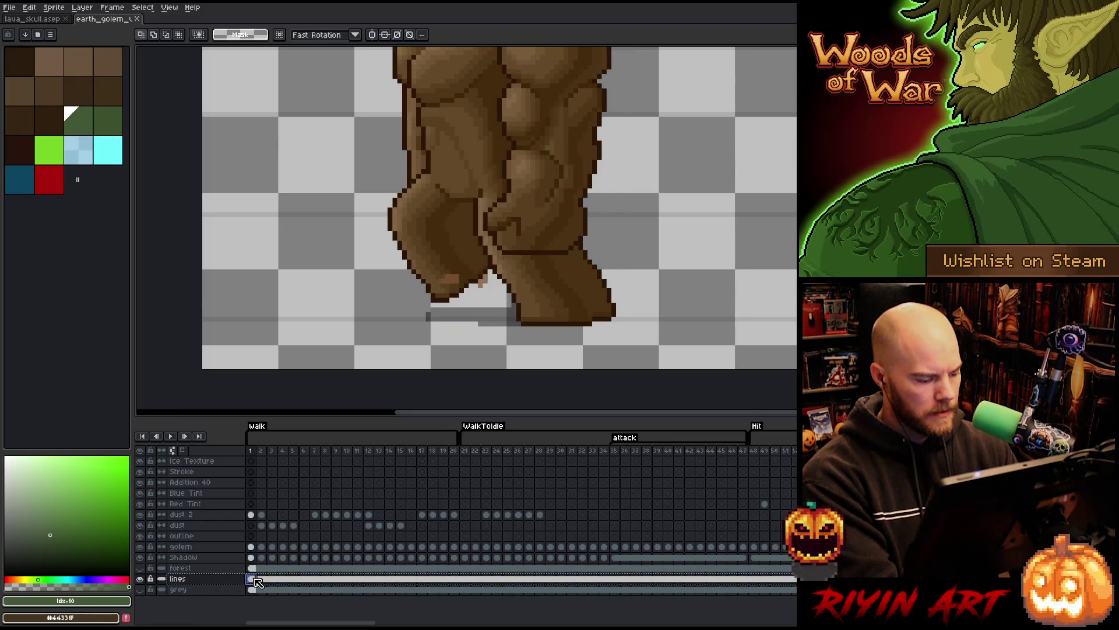
# Step: In lava_skull, paste the copied lines into a new Layer 4 and shift them down and right
pyautogui.click(35, 21)
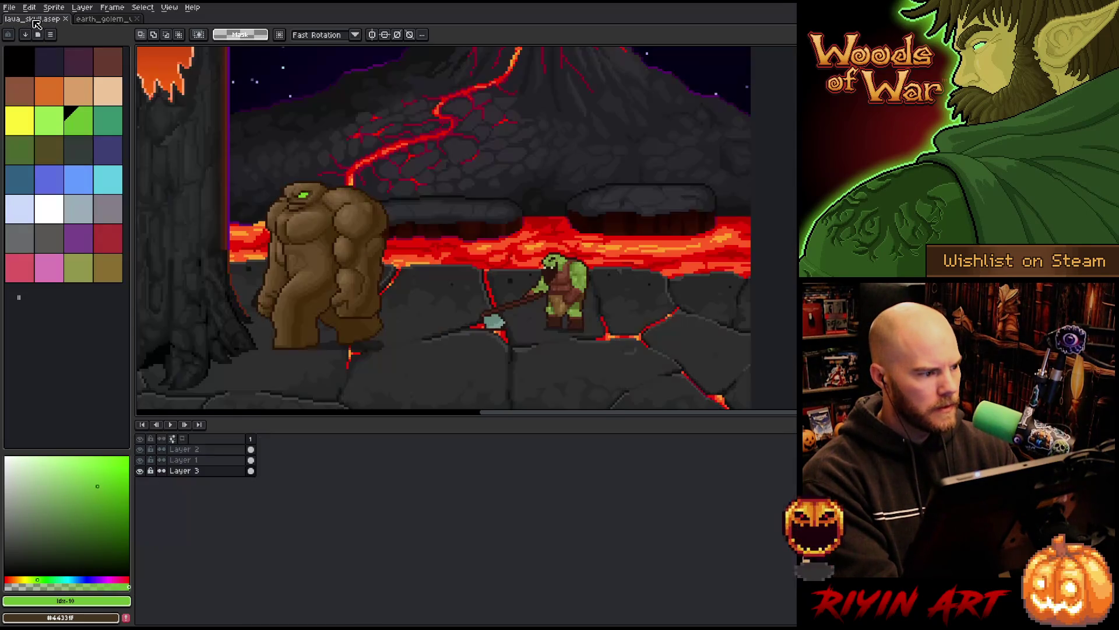
pyautogui.hotkey('shift', 'n')
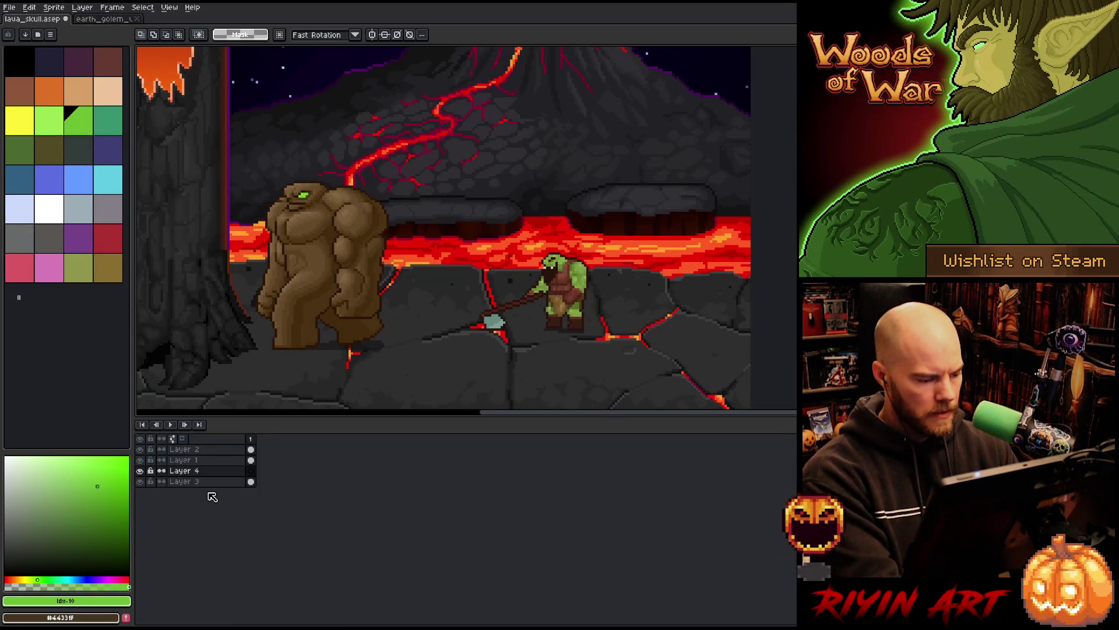
pyautogui.hotkey('ctrl', 'v')
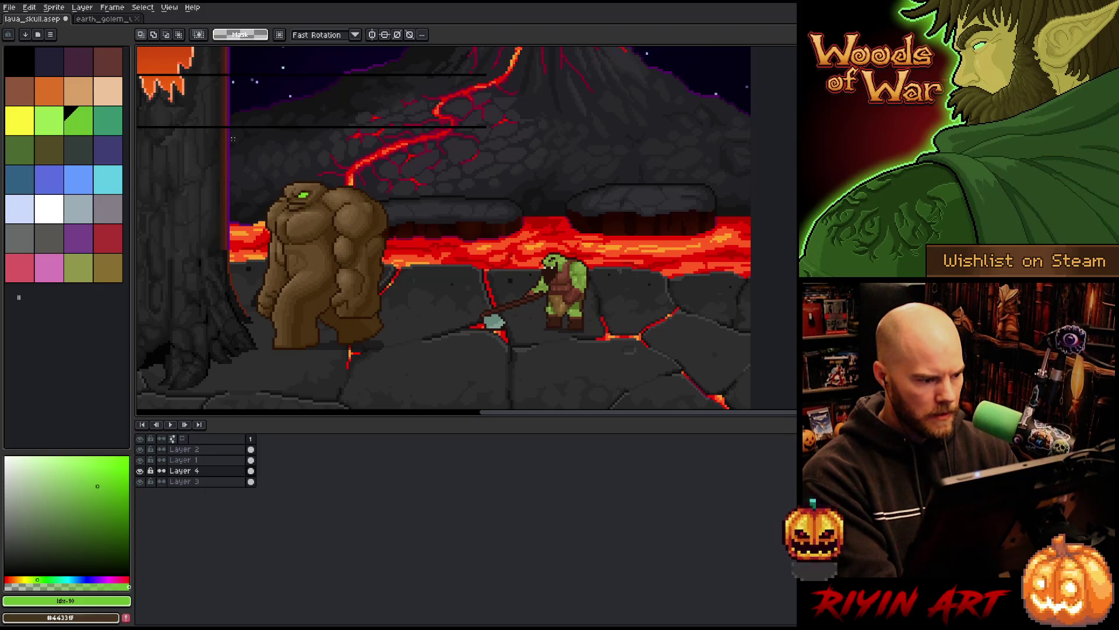
pyautogui.press('v')
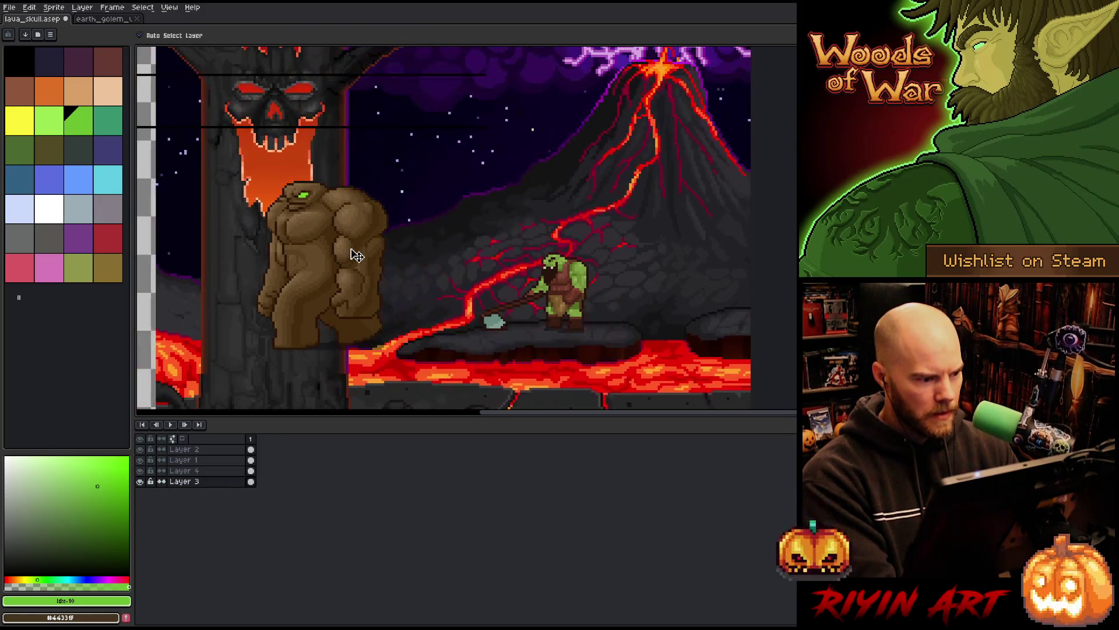
pyautogui.click(169, 102)
pyautogui.click(163, 36)
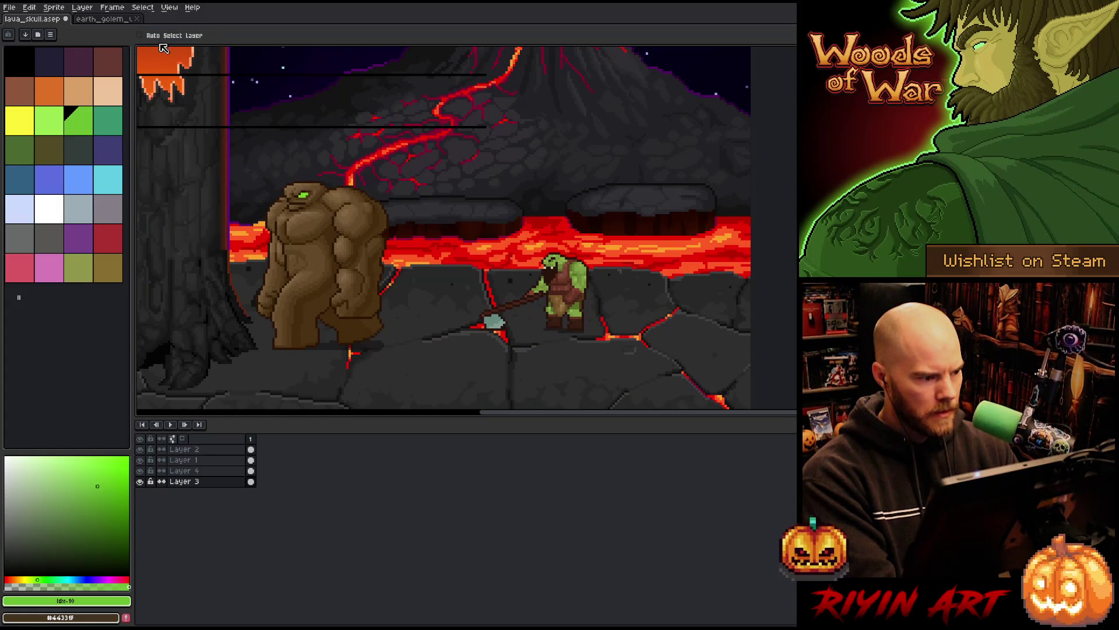
pyautogui.hotkey('ctrl', 'z')
pyautogui.hotkey('ctrl', 'y')
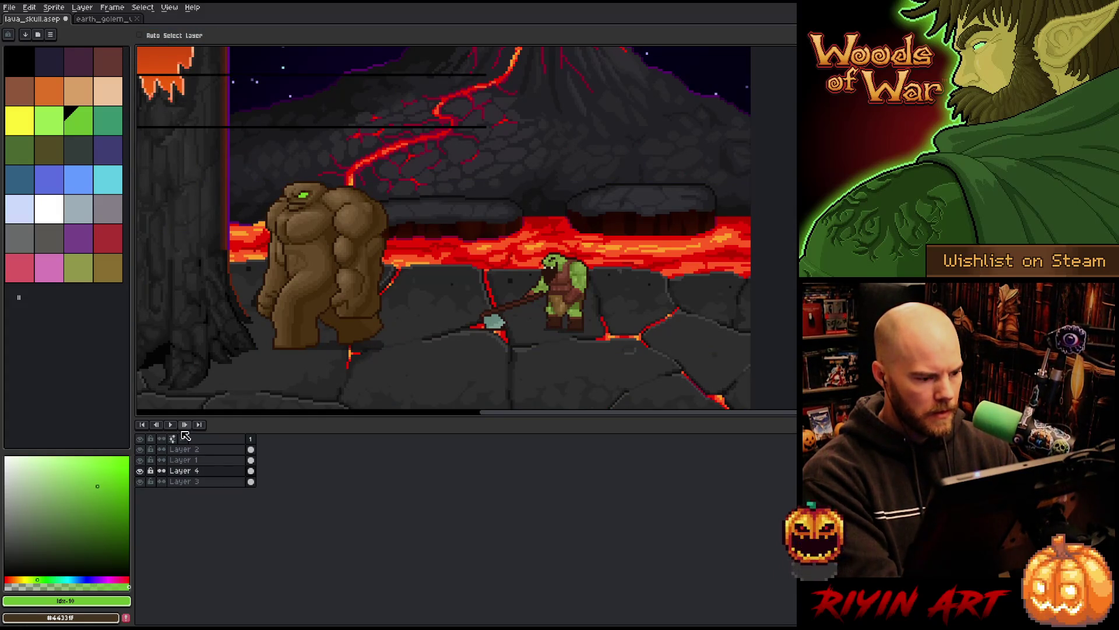
pyautogui.moveTo(244, 130)
pyautogui.mouseDown()
pyautogui.moveTo(519, 358)
pyautogui.moveTo(512, 346)
pyautogui.moveTo(490, 351)
pyautogui.mouseUp()
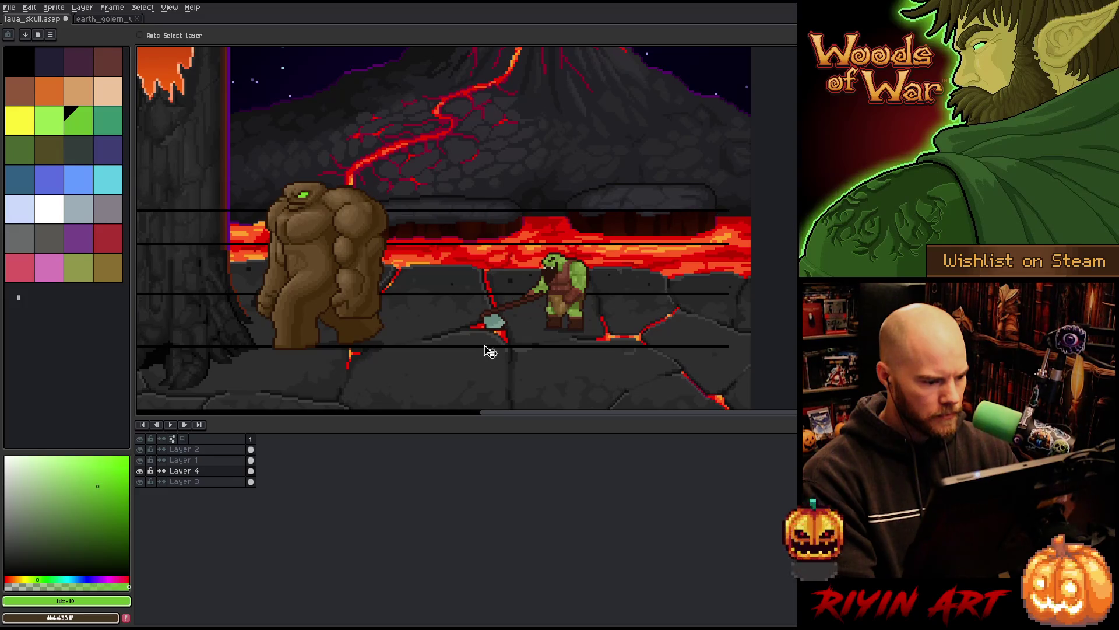
# Step: Range-select frames 5 to 7 of the golem's walk cycle in earth_golem
pyautogui.click(98, 19)
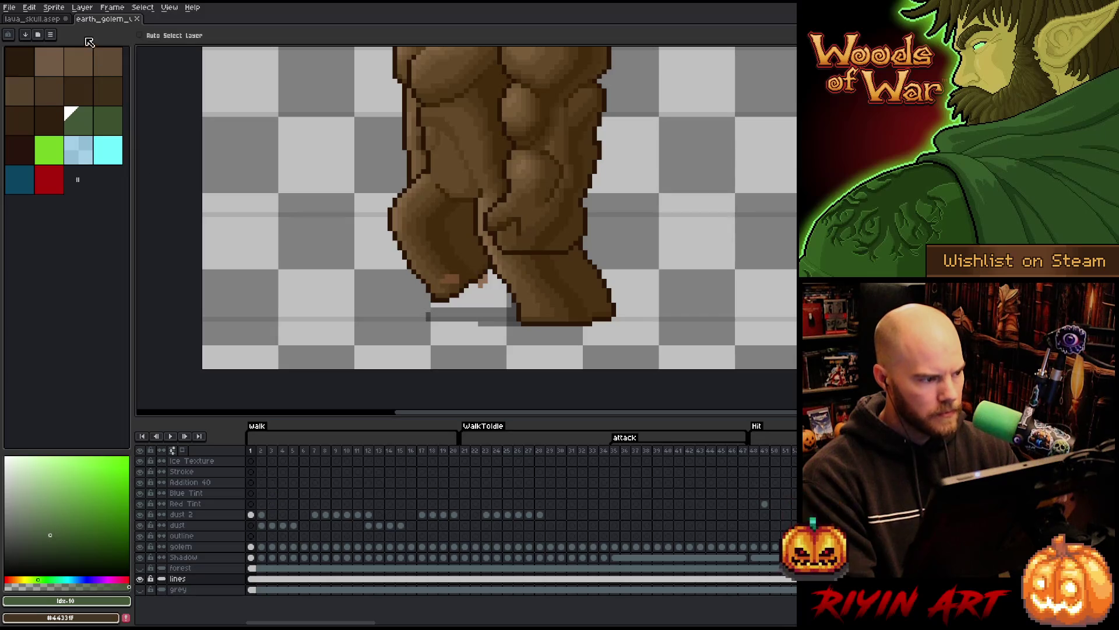
pyautogui.click(54, 21)
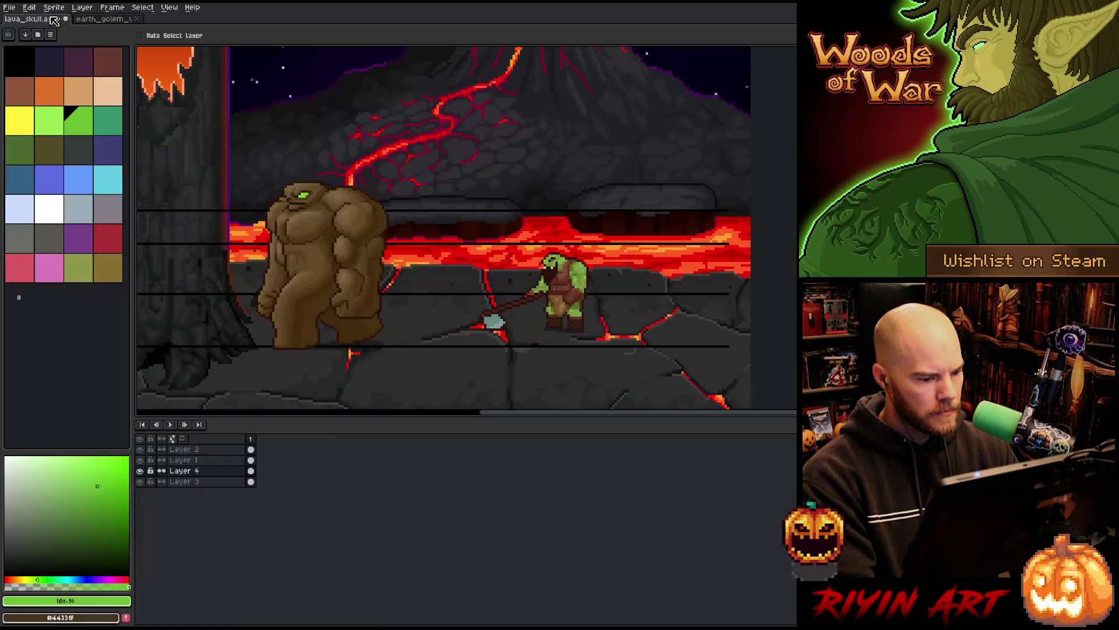
pyautogui.click(119, 24)
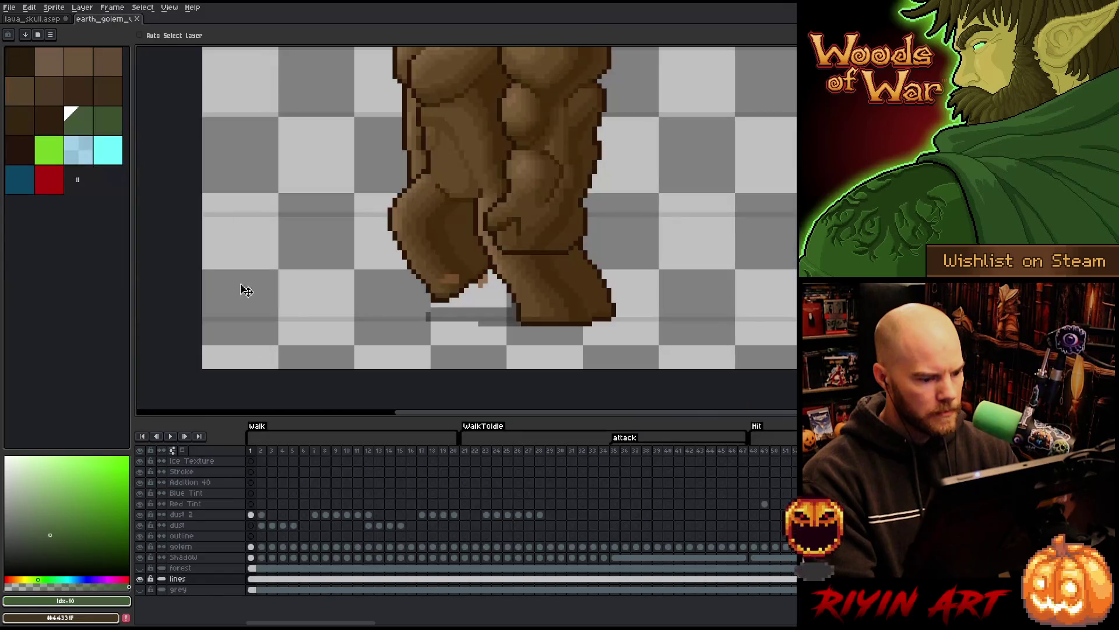
pyautogui.moveTo(293, 452); pyautogui.dragTo(314, 452)
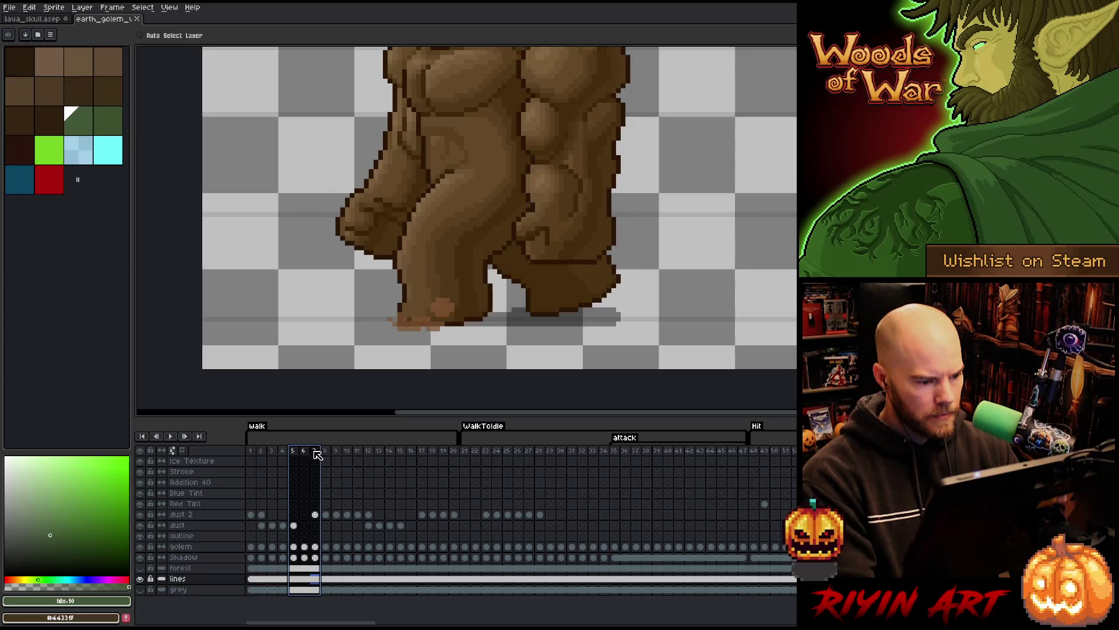
# Step: In lava_skull, select the orc's Layer 2 and move the orc about 110 px right
pyautogui.click(53, 19)
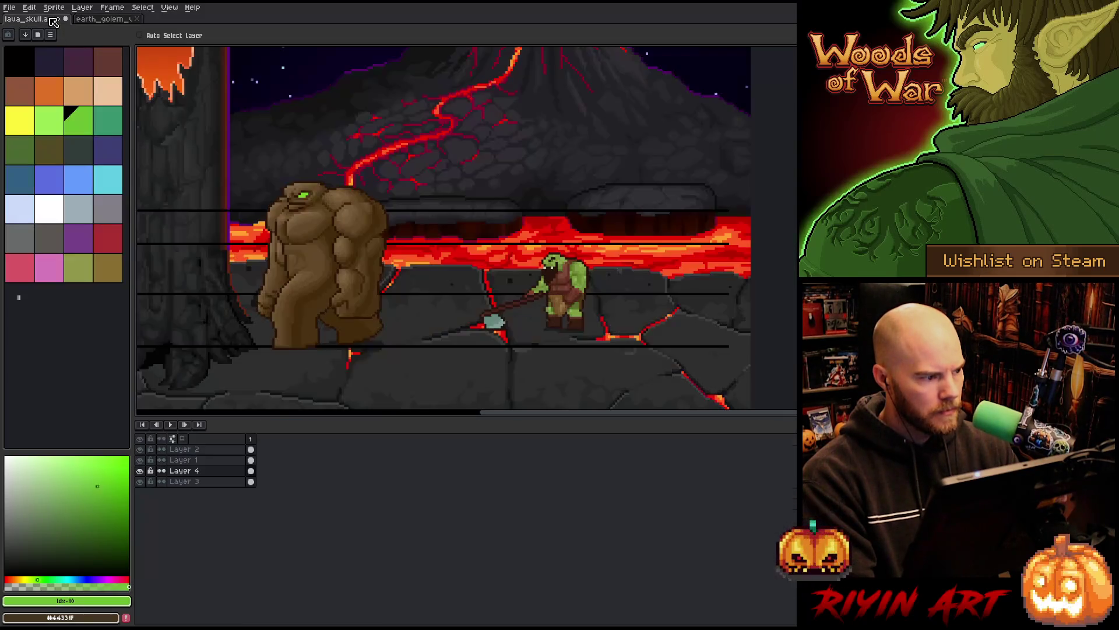
pyautogui.scroll(3, 282, 325)
pyautogui.scroll(-3, 282, 325)
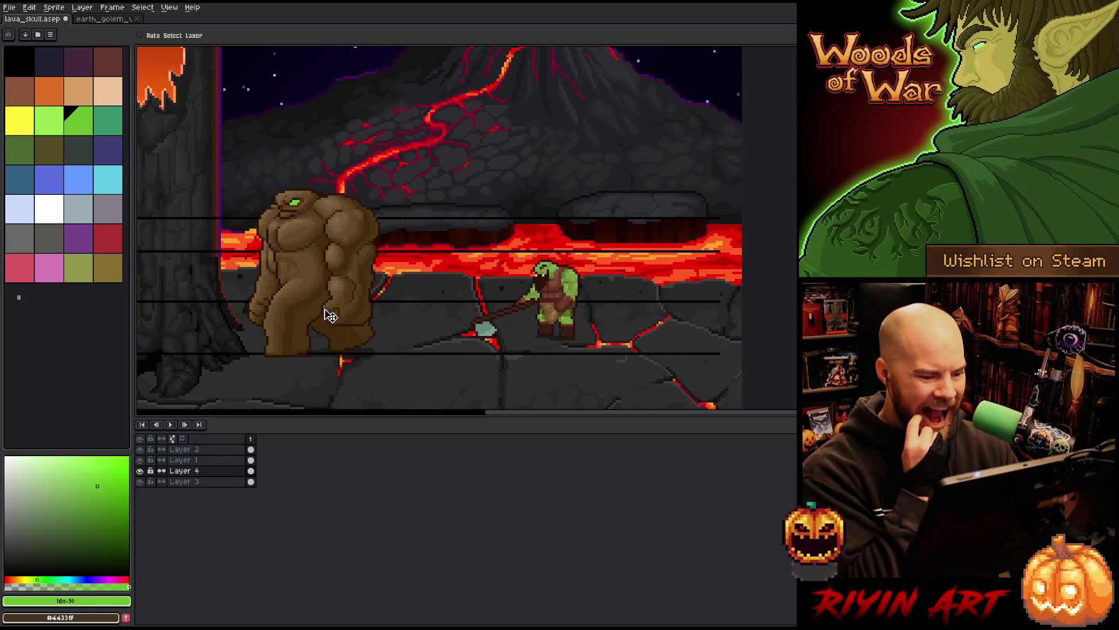
pyautogui.click(197, 450)
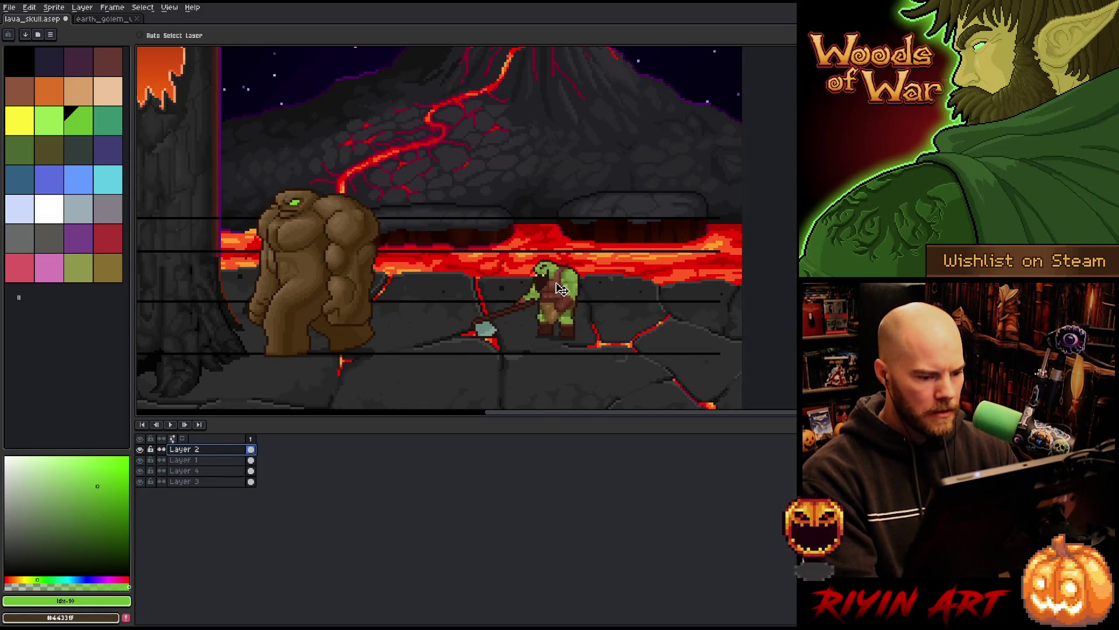
pyautogui.scroll(2, 563, 294)
pyautogui.moveTo(527, 298)
pyautogui.mouseDown()
pyautogui.moveTo(578, 327)
pyautogui.moveTo(587, 196)
pyautogui.moveTo(696, 196)
pyautogui.mouseUp()
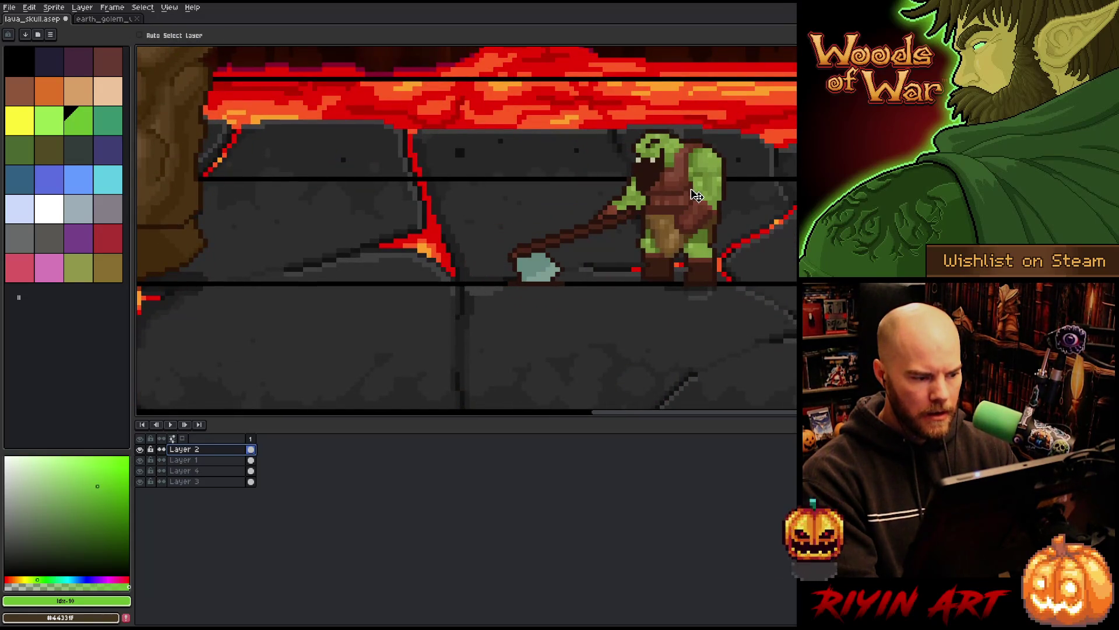
pyautogui.moveTo(392, 245); pyautogui.dragTo(492, 248)
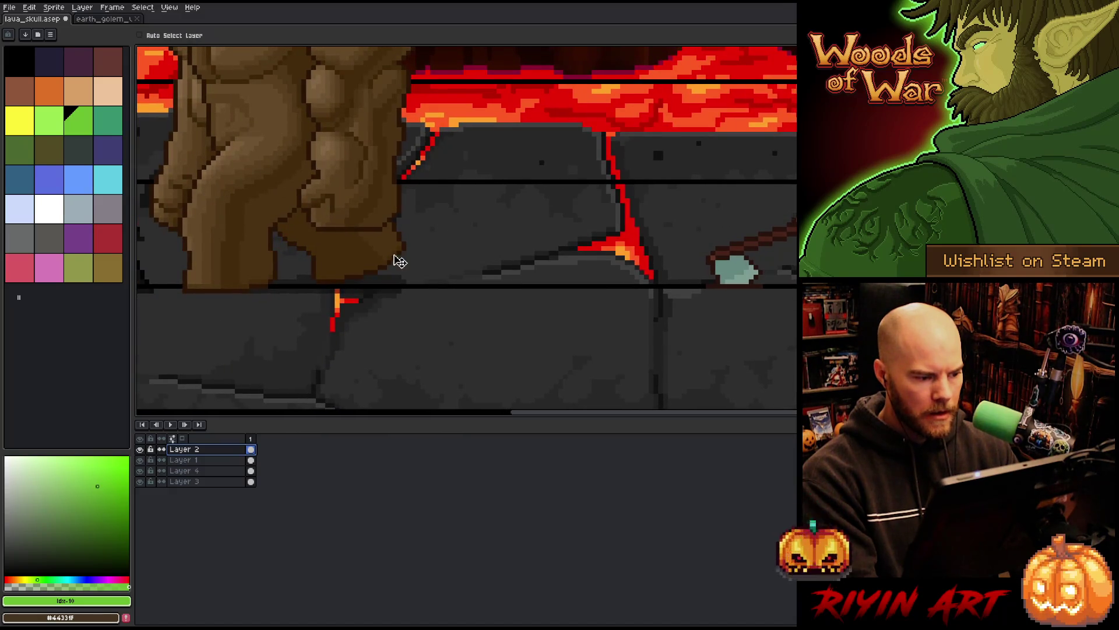
pyautogui.scroll(-2, 400, 261)
pyautogui.moveTo(477, 183); pyautogui.dragTo(532, 262)
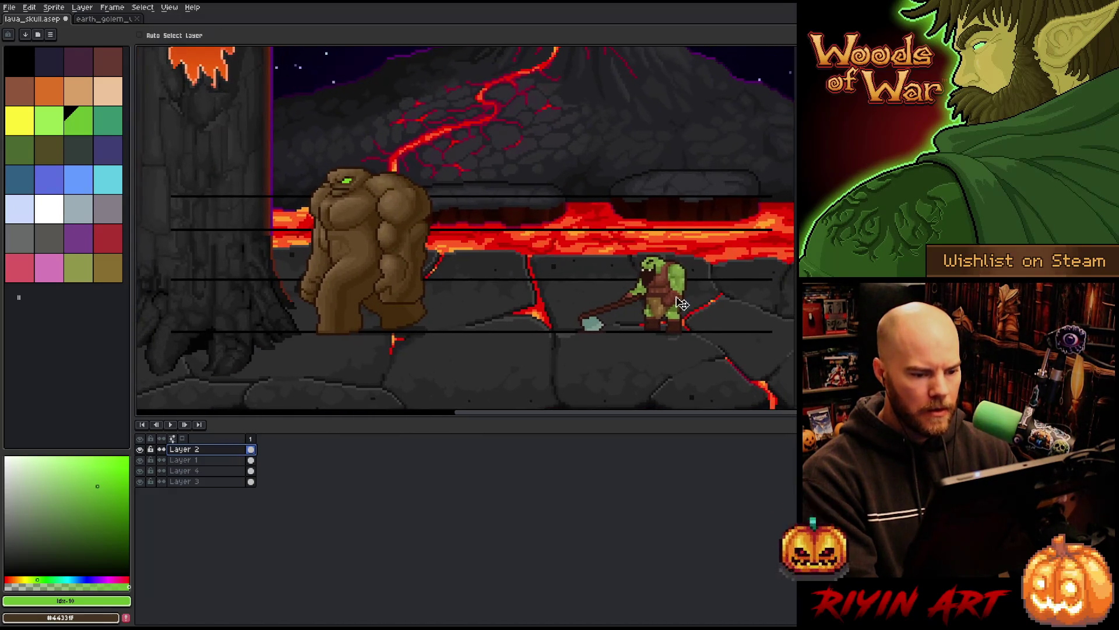
pyautogui.moveTo(681, 303); pyautogui.dragTo(745, 304)
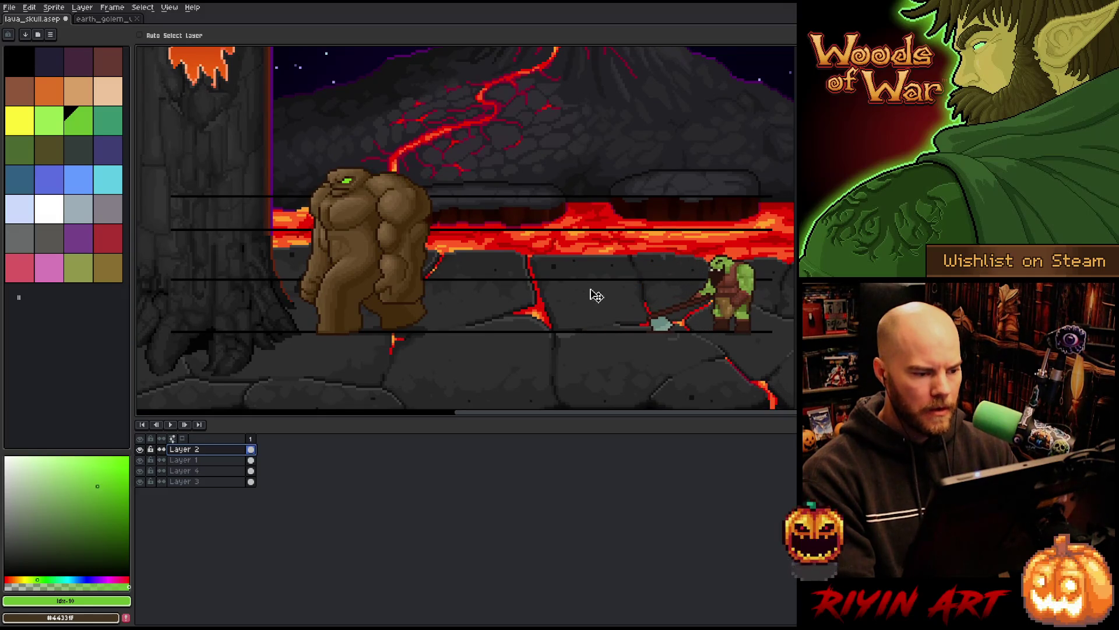
pyautogui.scroll(-3, 550, 288)
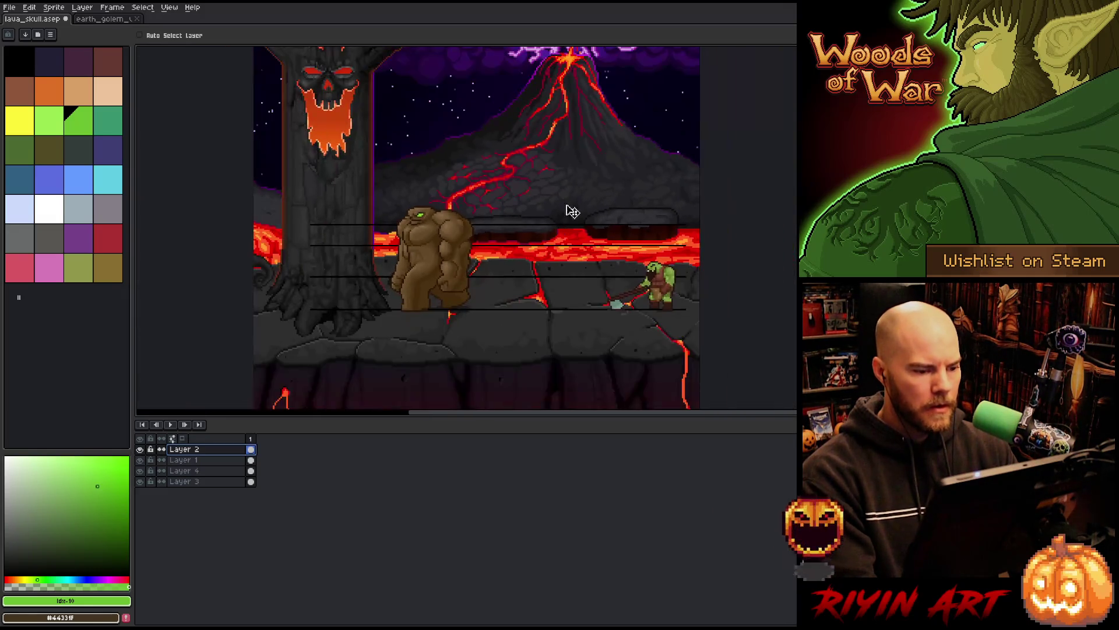
pyautogui.scroll(3, 568, 186)
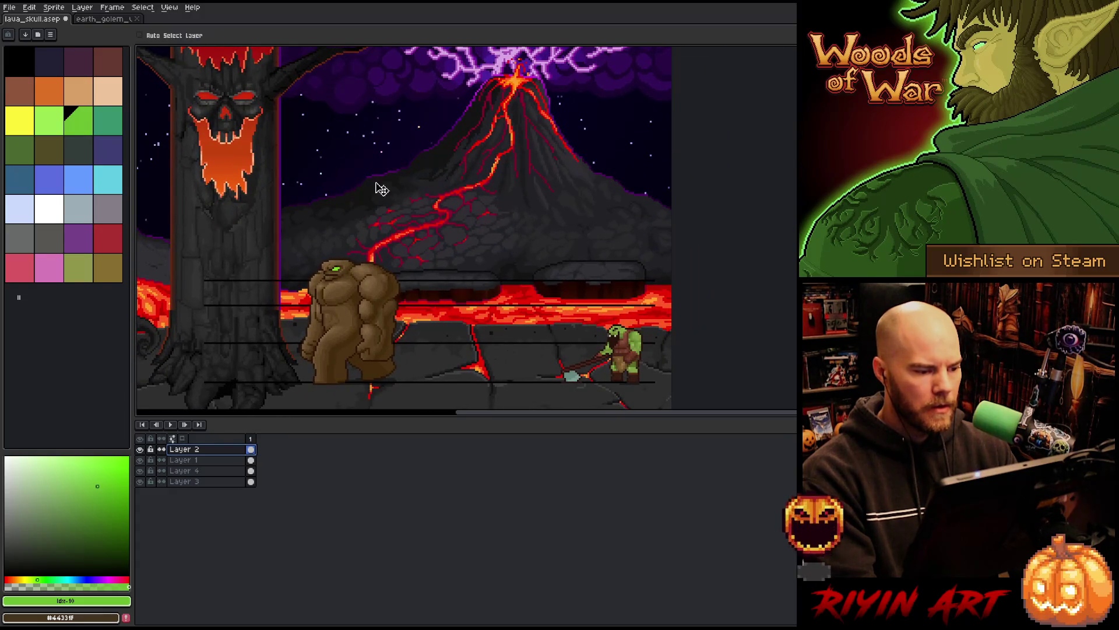
# Step: Close the earth_golem_v23 file and reselect Layer 2 in lava_skull
pyautogui.click(102, 19)
pyautogui.click(137, 19)
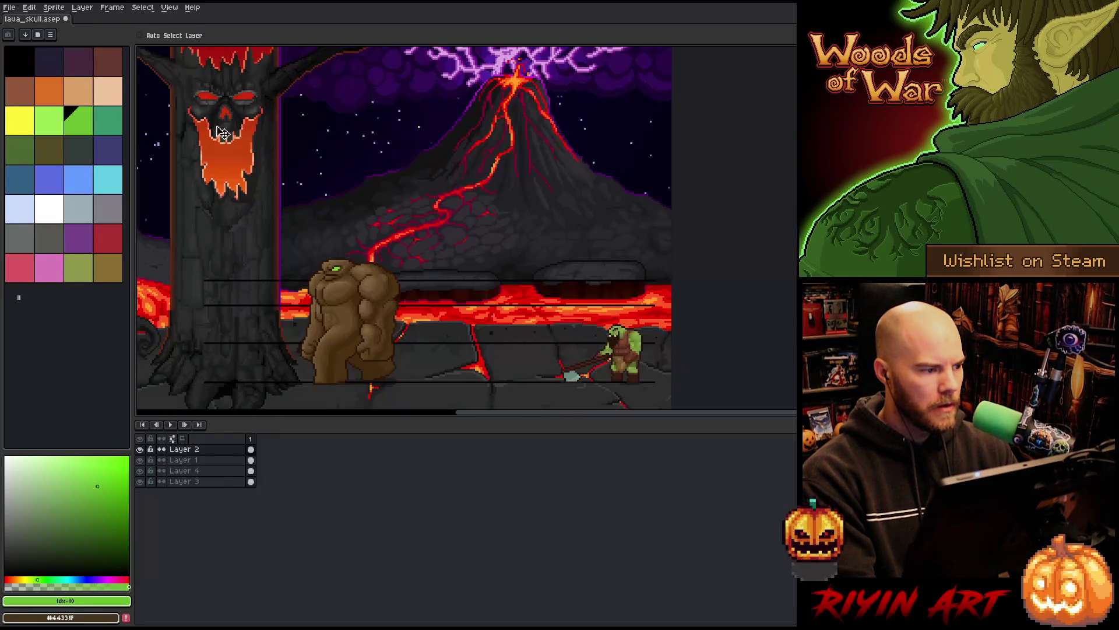
pyautogui.scroll(-1, 430, 194)
pyautogui.scroll(1, 434, 197)
pyautogui.scroll(-1, 434, 199)
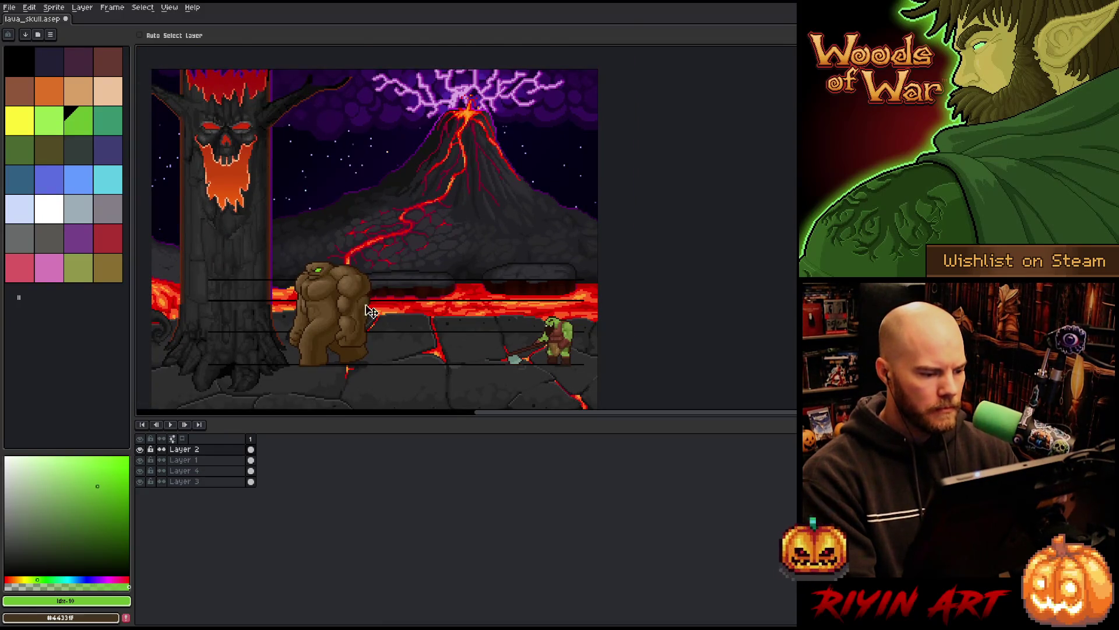
pyautogui.click(191, 451)
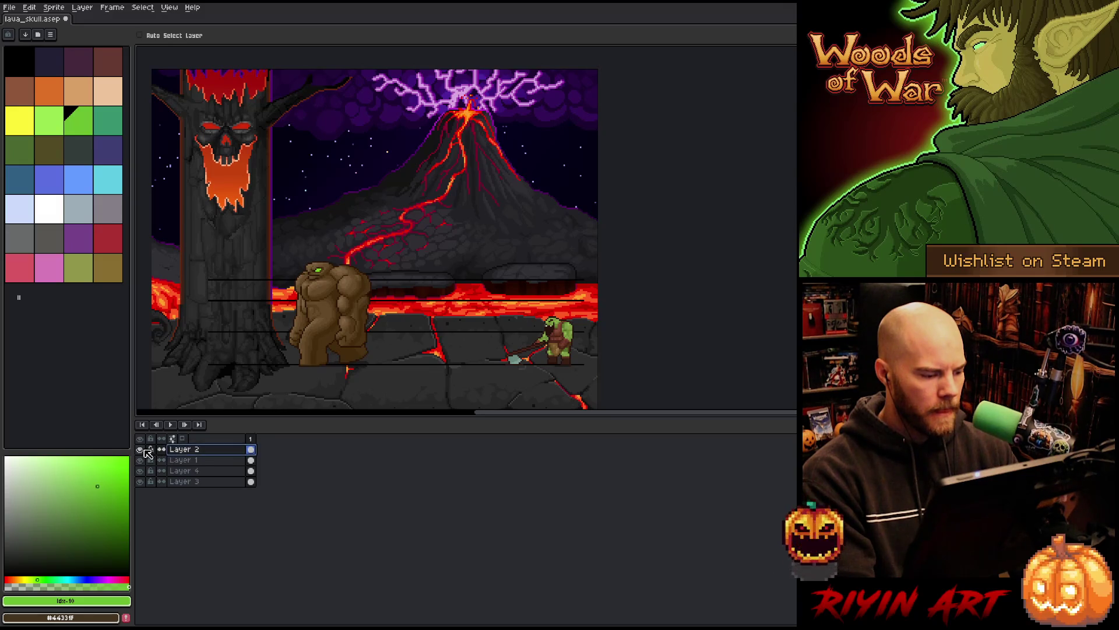
# Step: Rename Layer 2 to Orc, Layer 1 to Clay Golem, Layer 4 to Lines, and Layer 3 to Background
pyautogui.doubleClick(185, 449)
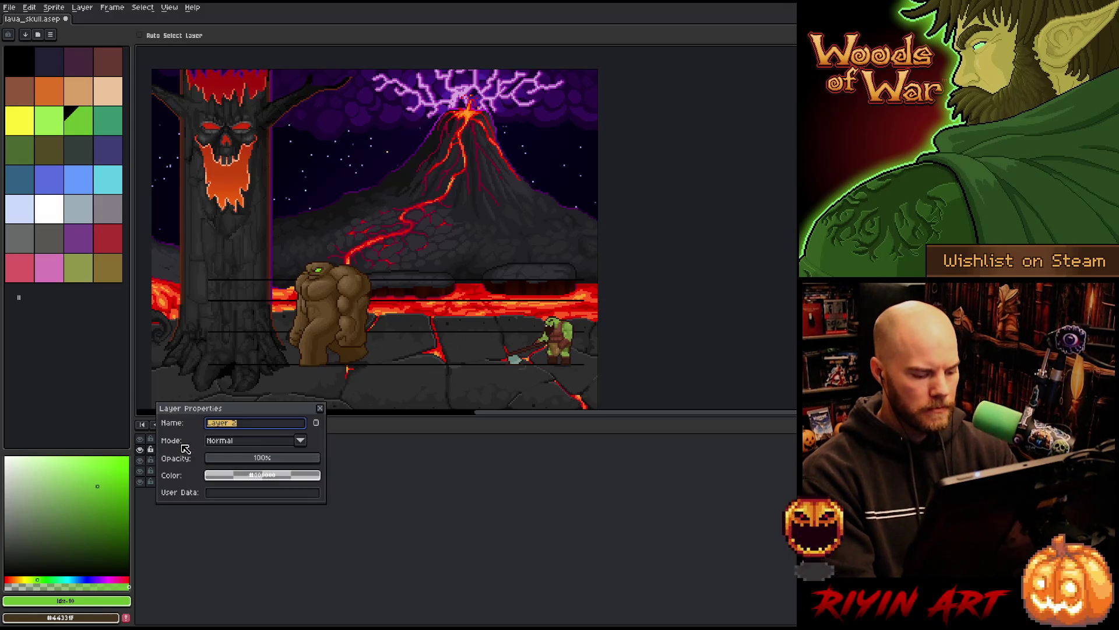
pyautogui.write('Orc')
pyautogui.press('Return')
pyautogui.doubleClick(187, 461)
pyautogui.write('Clay Golem')
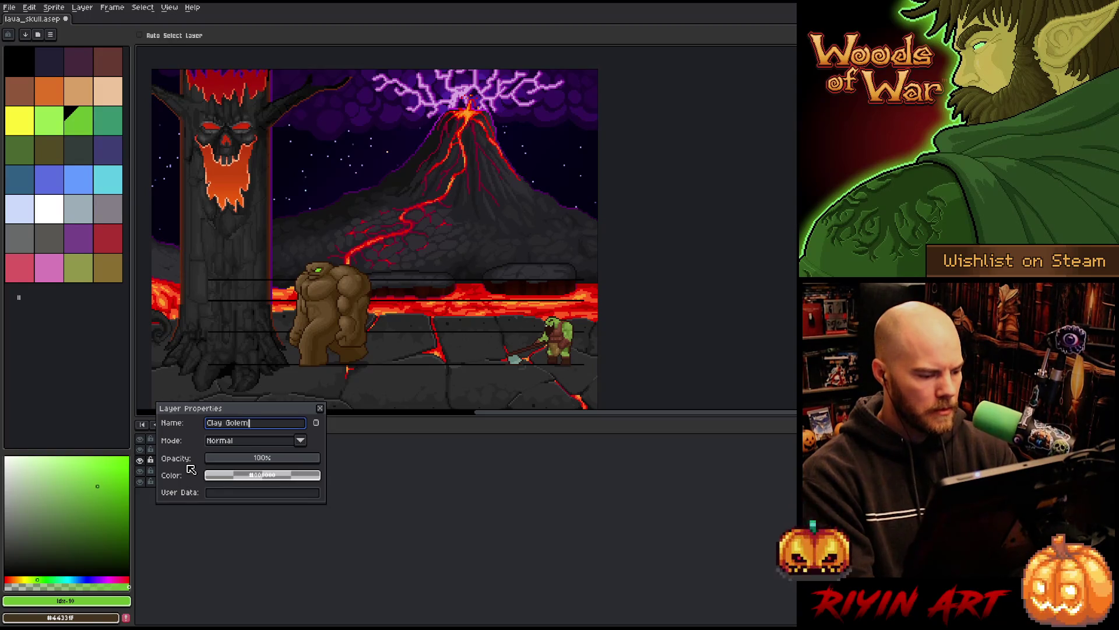
pyautogui.press('Return')
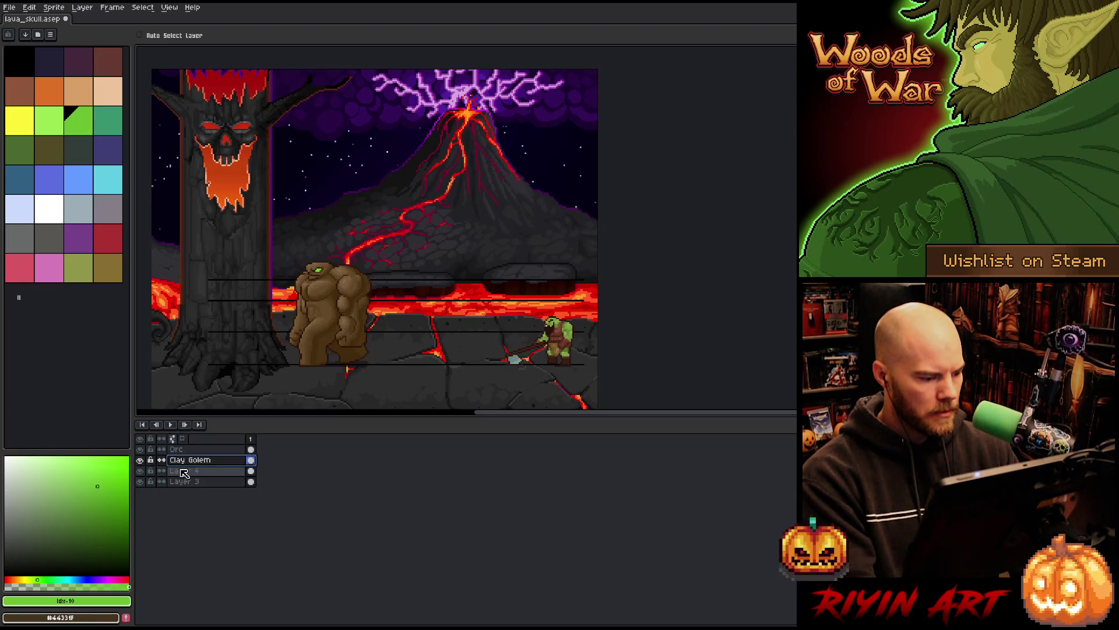
pyautogui.doubleClick(182, 471)
pyautogui.write('Lines')
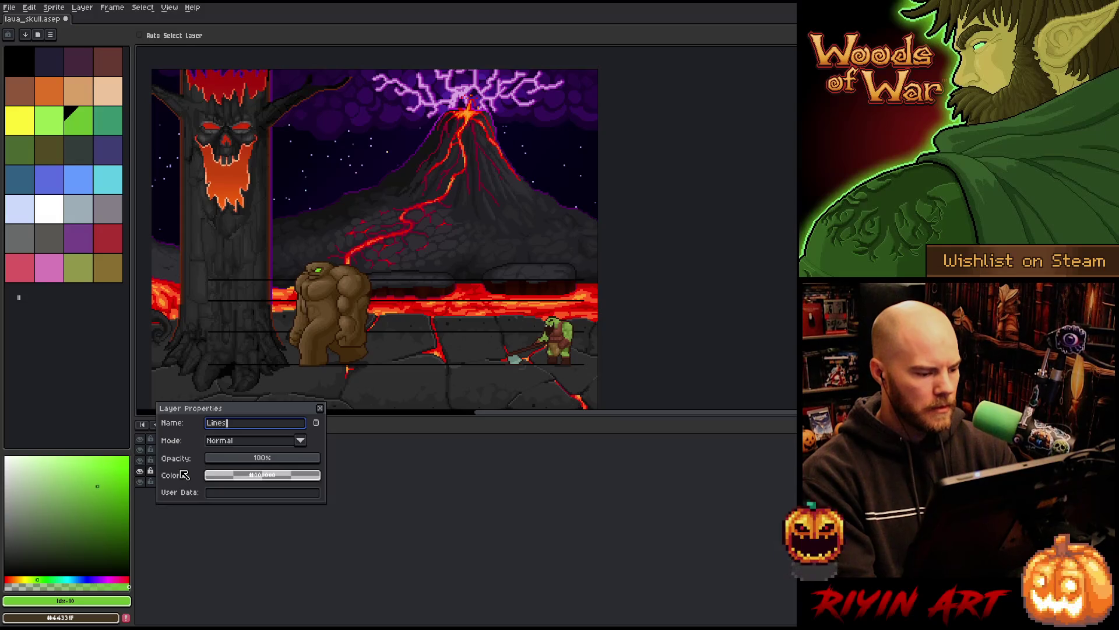
pyautogui.press('Return')
pyautogui.doubleClick(183, 483)
pyautogui.write('Background')
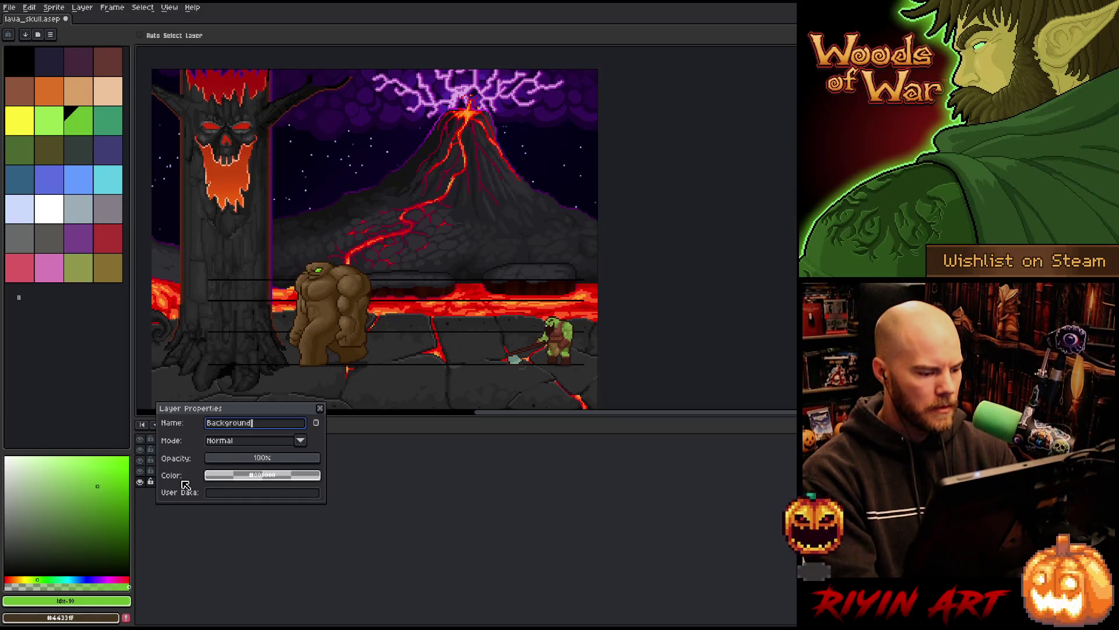
pyautogui.press('Return')
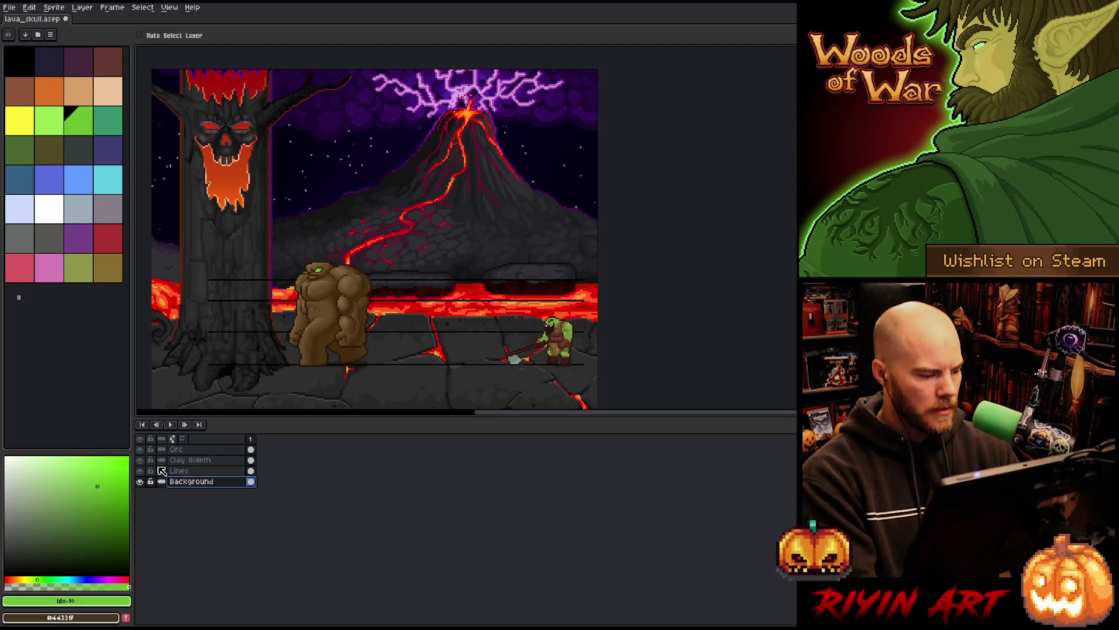
# Step: Add a layer above Orc and name it Lava Skull, correcting the first misspelled name
pyautogui.click(191, 450)
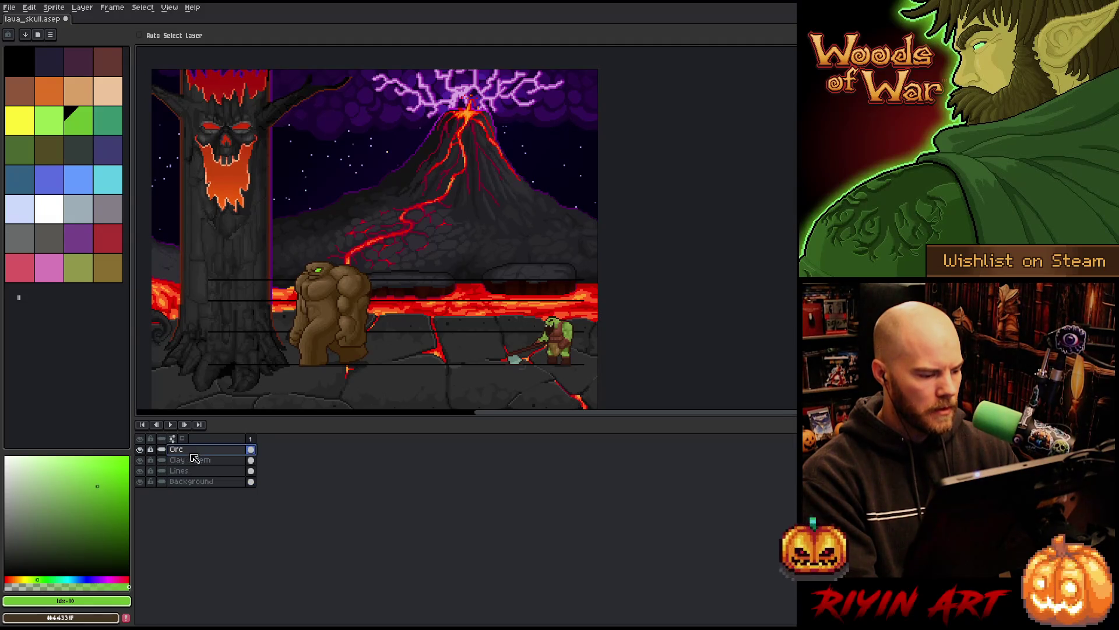
pyautogui.hotkey('shift', 'n')
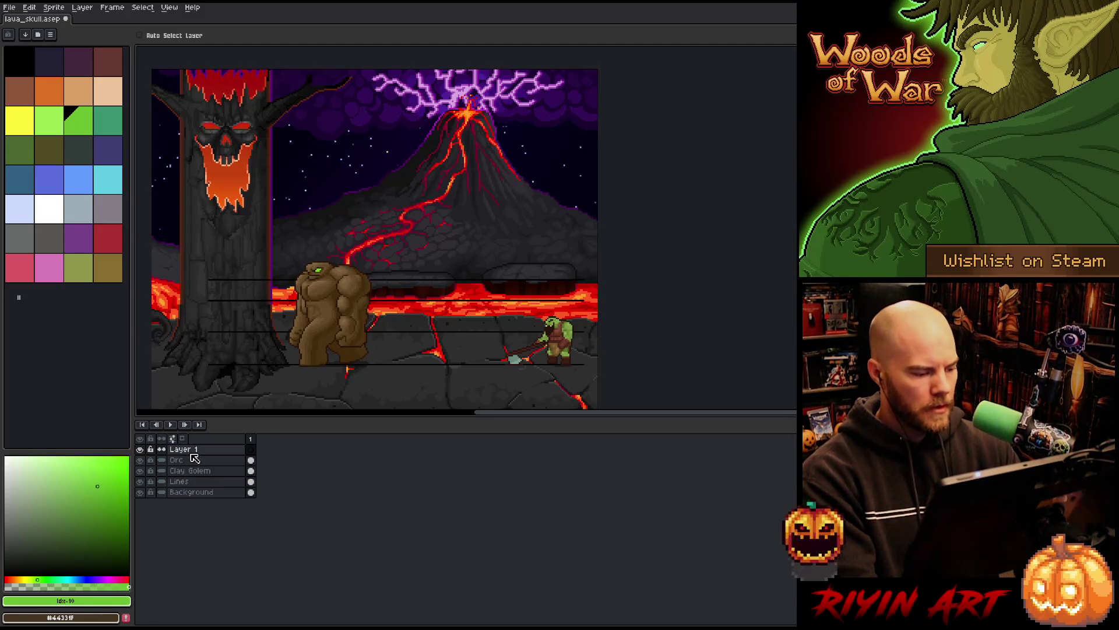
pyautogui.doubleClick(194, 450)
pyautogui.write('Lava Skill')
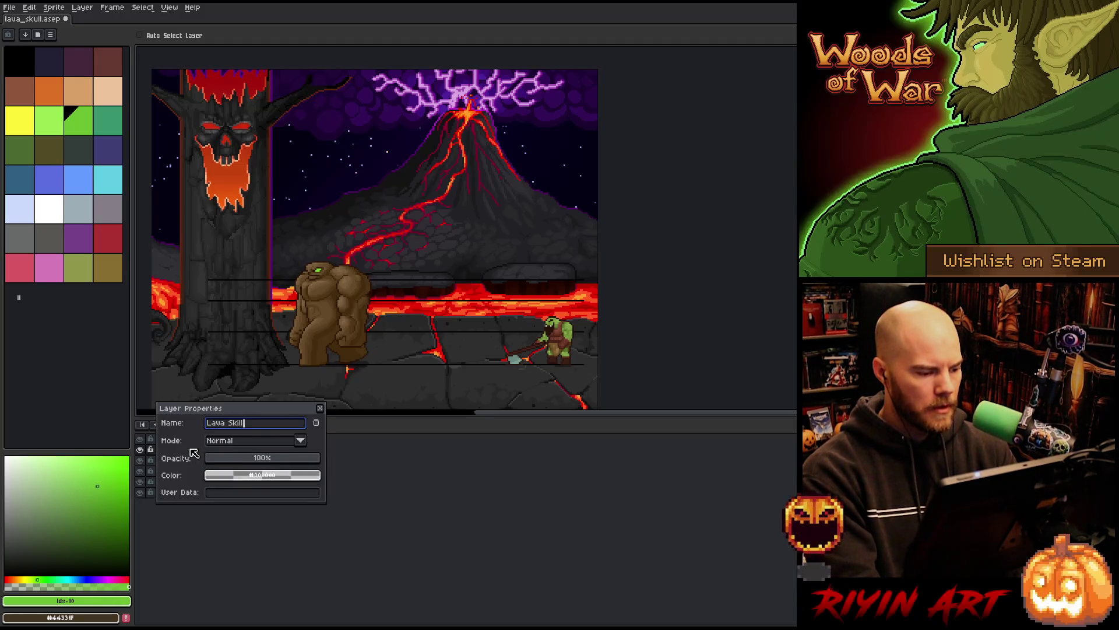
pyautogui.press('Return')
pyautogui.doubleClick(195, 450)
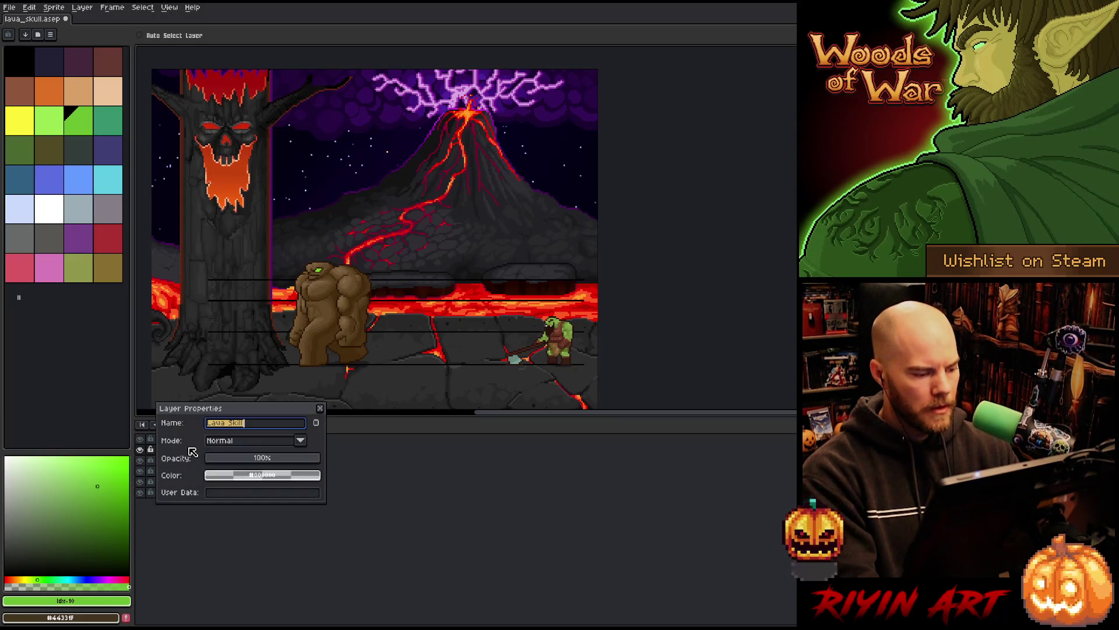
pyautogui.write('S')
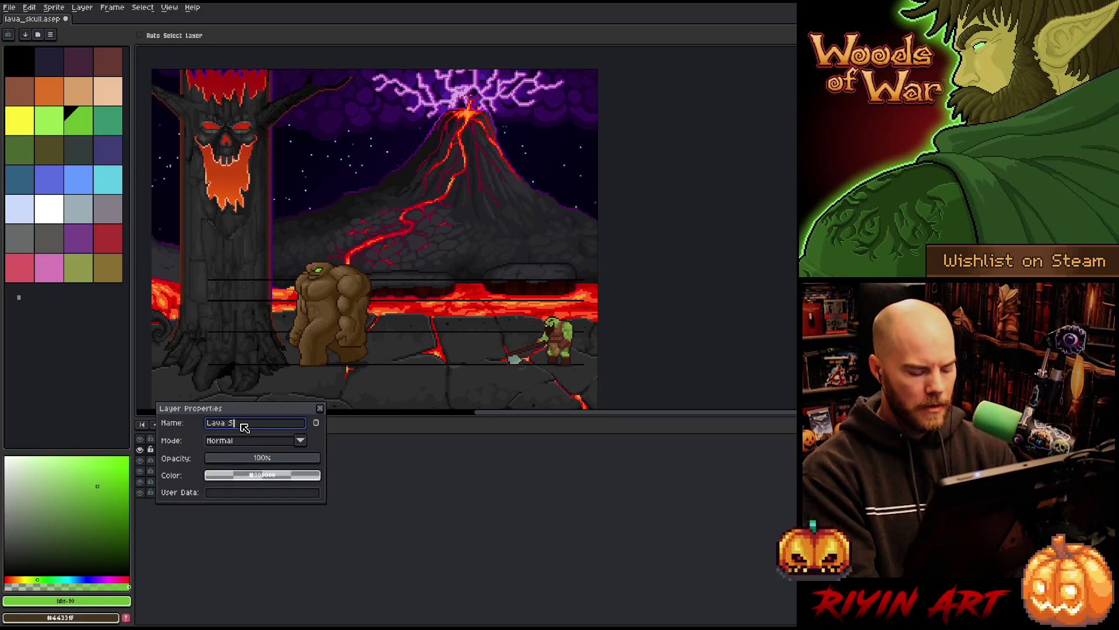
pyautogui.press('Return')
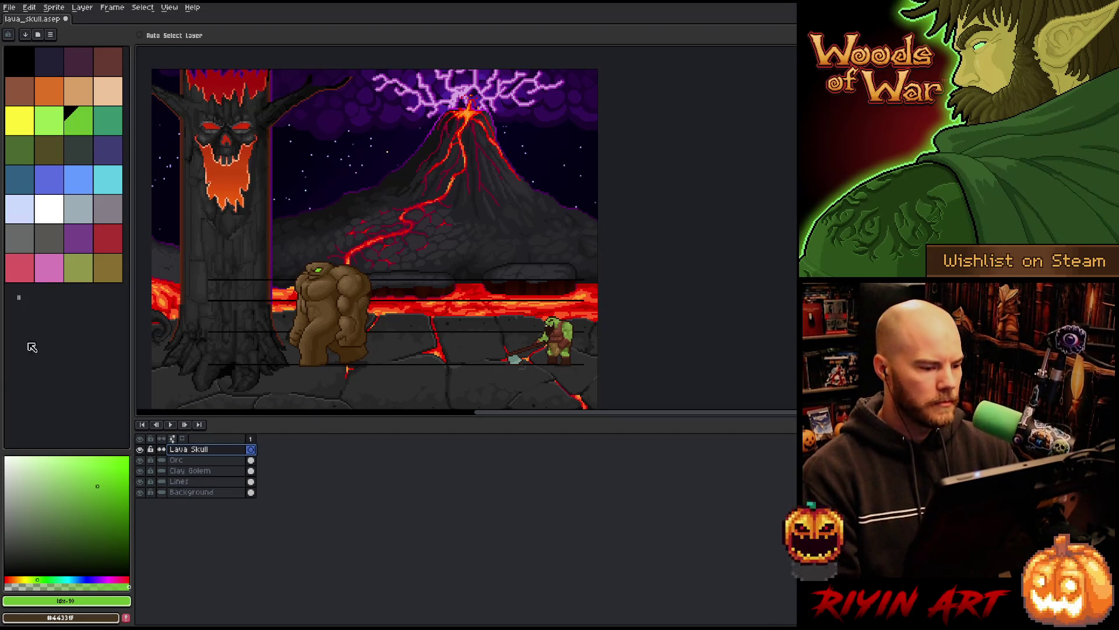
# Step: Select the Lines layer and make its cels continuous
pyautogui.scroll(1, 280, 327)
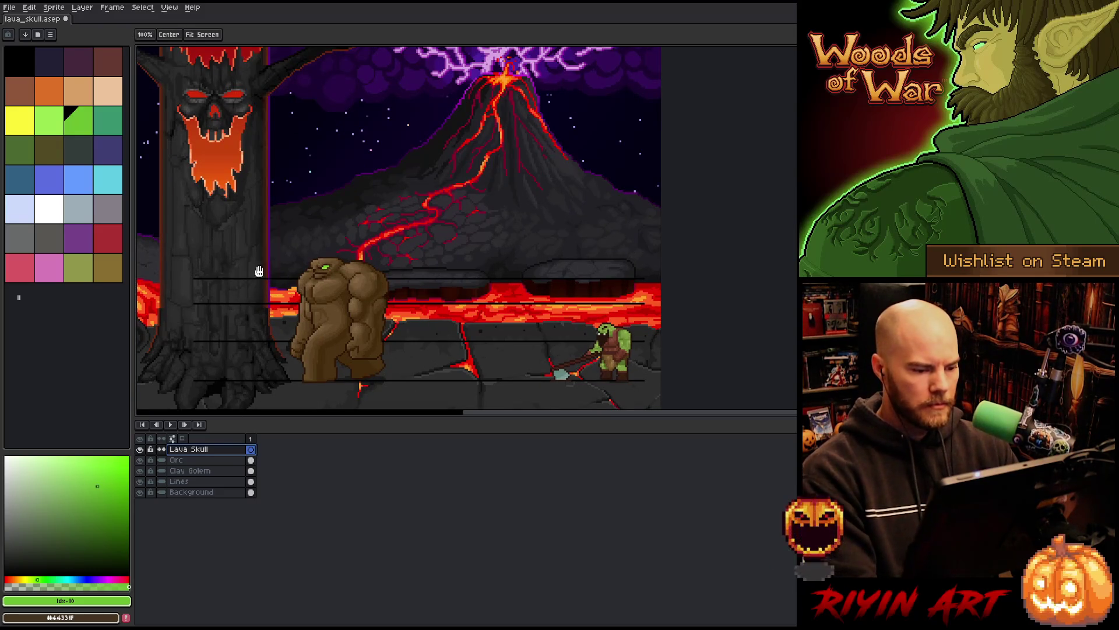
pyautogui.click(191, 485)
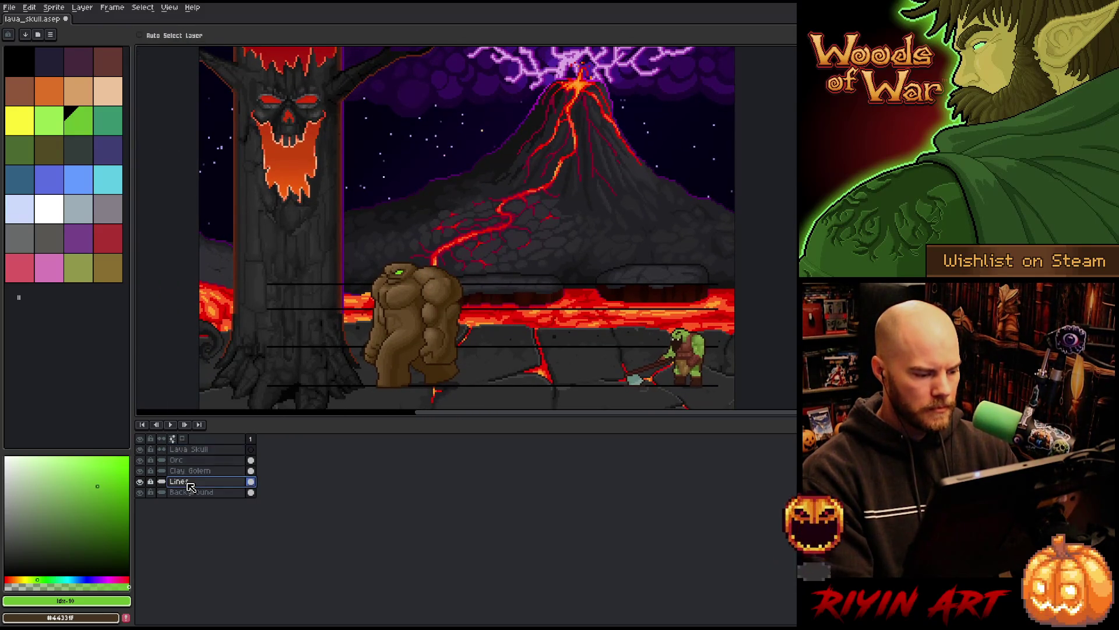
pyautogui.click(162, 482)
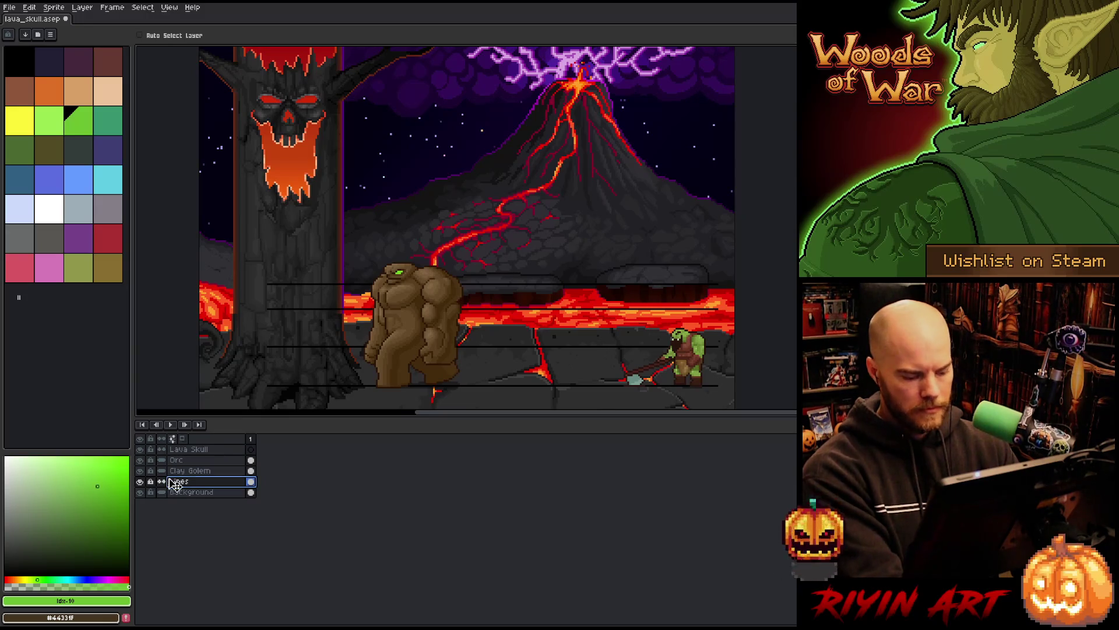
# Step: Eyedrop the black of the guide lines as the foreground colour
pyautogui.press('i')
pyautogui.scroll(4, 500, 331)
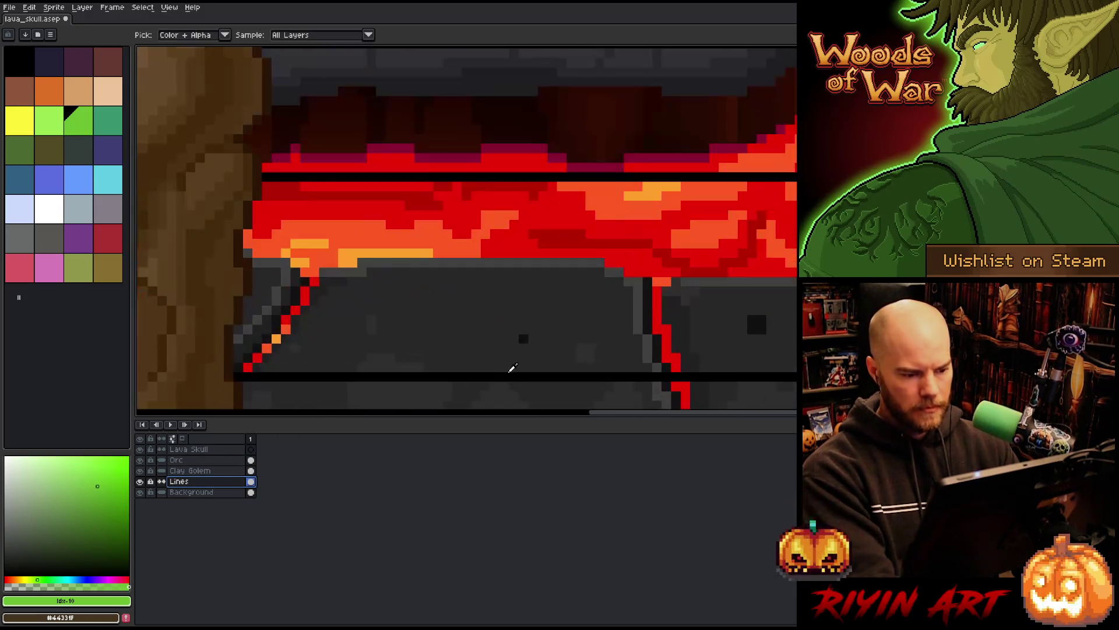
pyautogui.click(513, 373)
pyautogui.scroll(-4, 512, 373)
pyautogui.scroll(1, 521, 350)
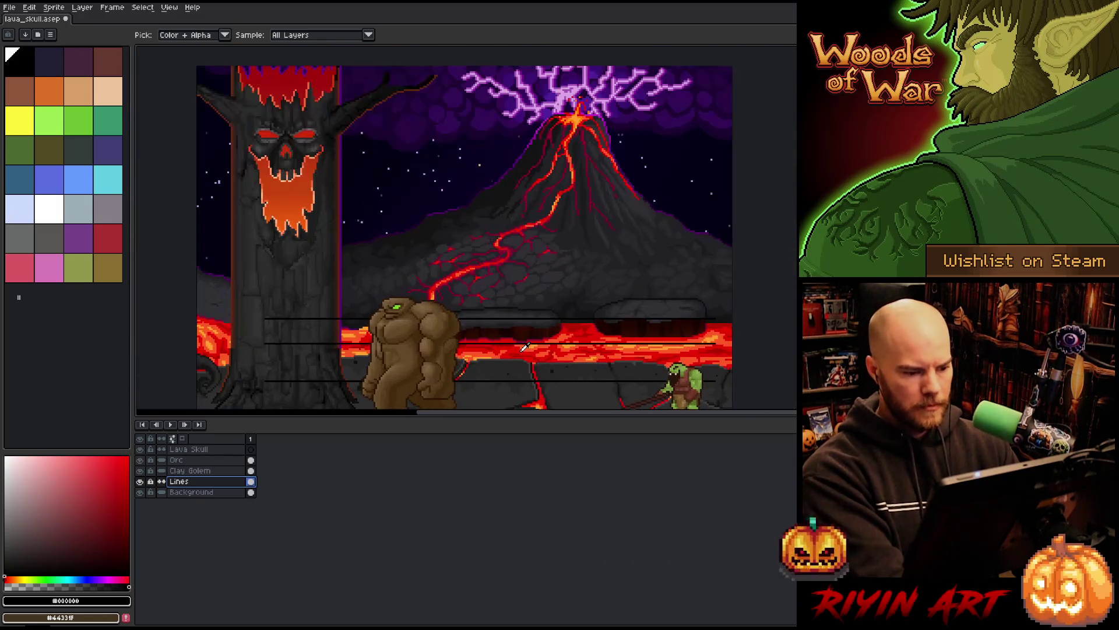
pyautogui.hotkey('shift', 'r')
# Step: Try orange, then purple, as replacements for the black line colour, cancelling both attempts
pyautogui.moveTo(357, 487)
pyautogui.mouseDown()
pyautogui.moveTo(289, 170)
pyautogui.moveTo(285, 194)
pyautogui.moveTo(525, 107)
pyautogui.mouseUp()
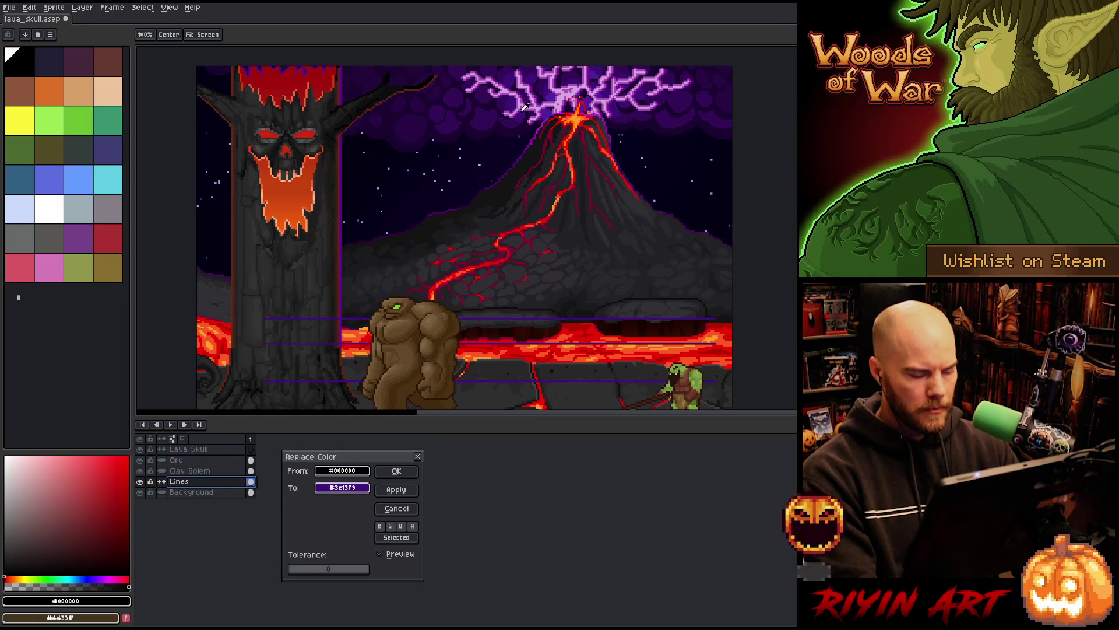
pyautogui.moveTo(556, 362); pyautogui.dragTo(542, 283)
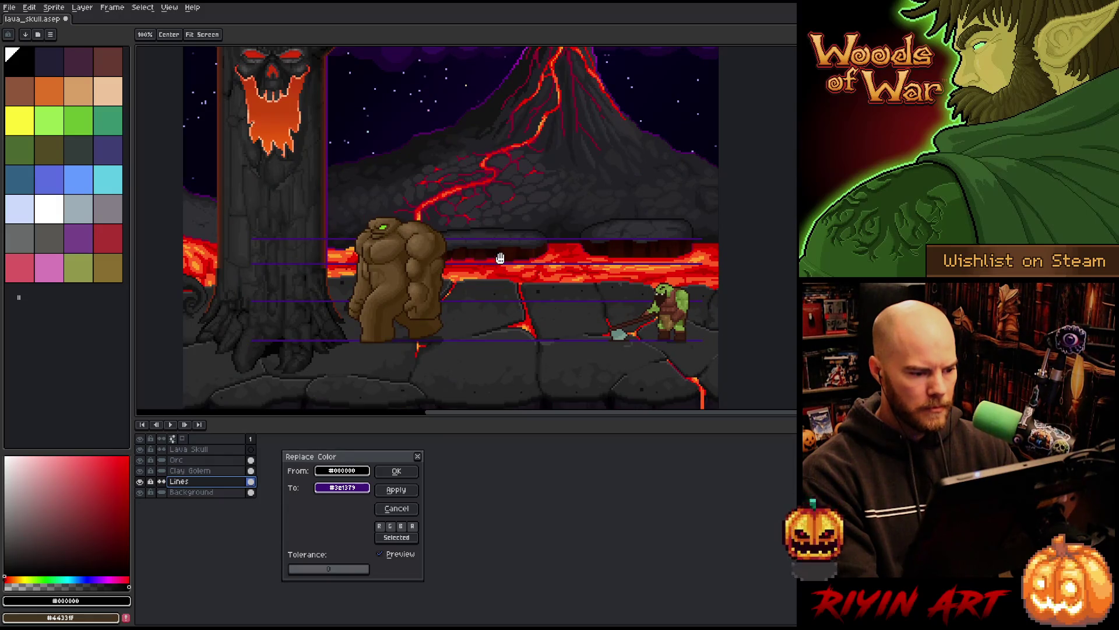
pyautogui.press('Escape')
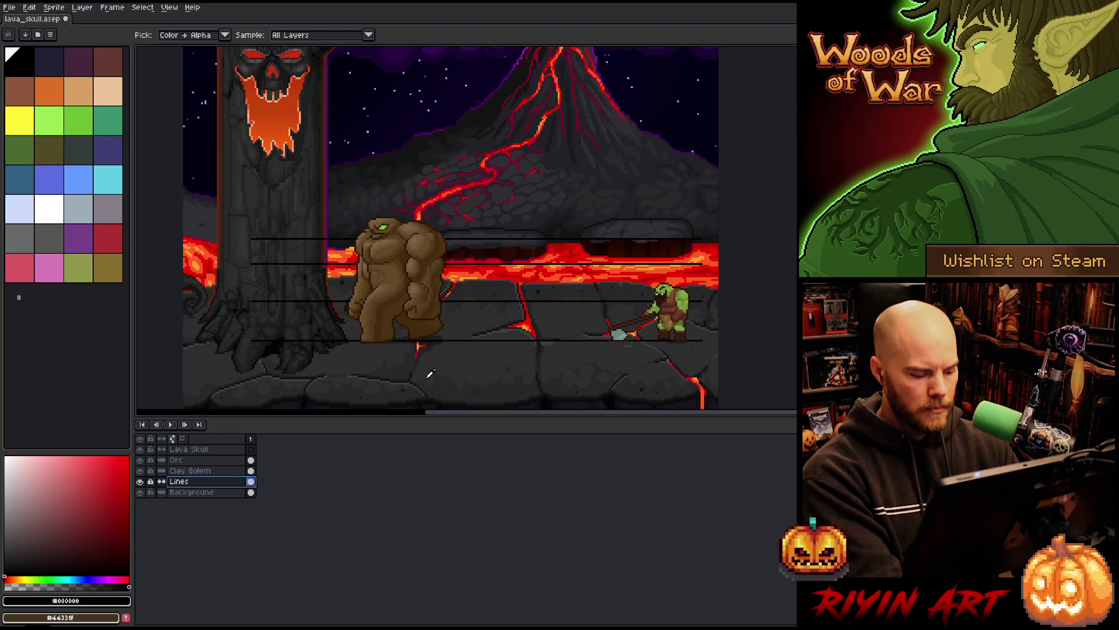
pyautogui.hotkey('shift', 'r')
pyautogui.moveTo(356, 488)
pyautogui.mouseDown()
pyautogui.moveTo(527, 51)
pyautogui.moveTo(498, 88)
pyautogui.moveTo(516, 62)
pyautogui.mouseUp()
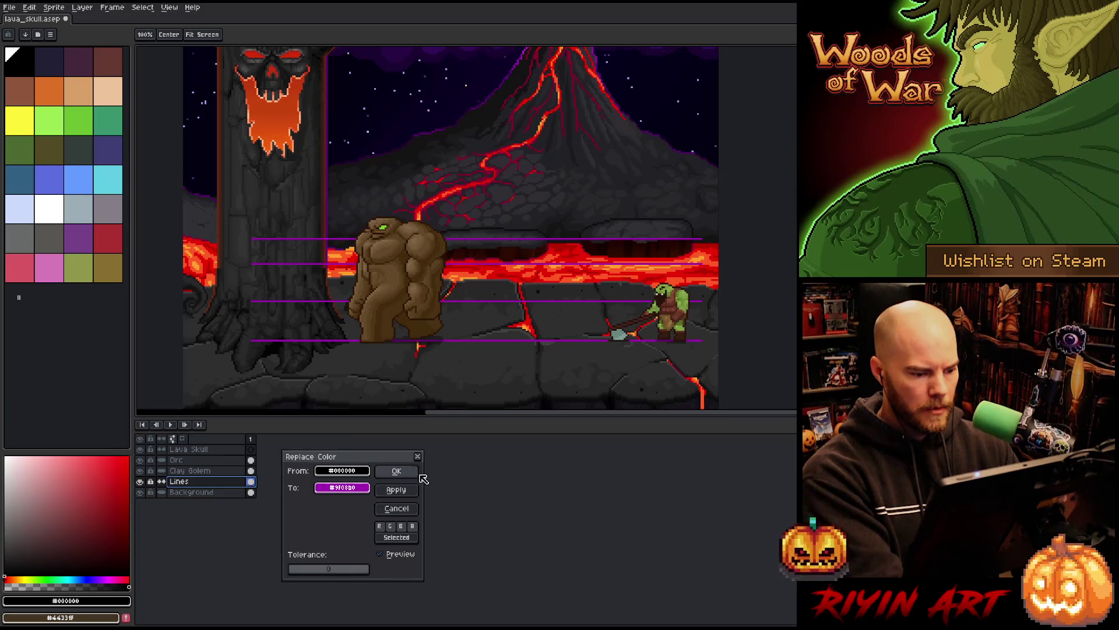
pyautogui.click(418, 457)
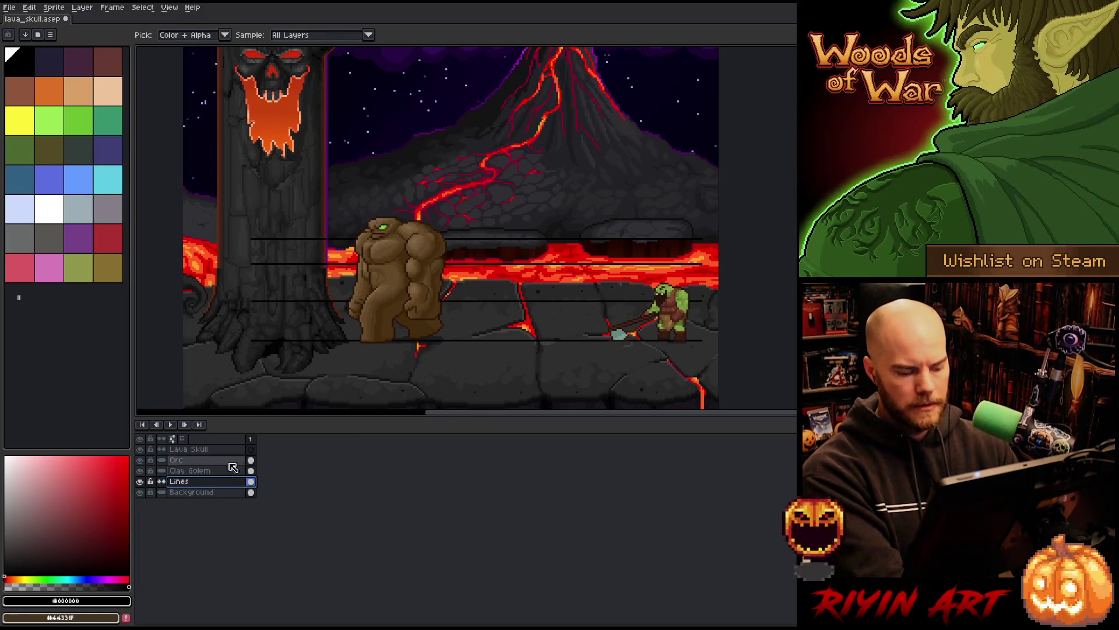
# Step: Replace the black guide lines with the volcano rim purple, then select the Lava Skull layer
pyautogui.hotkey('shift', 'r')
pyautogui.moveTo(342, 487); pyautogui.dragTo(521, 66)
pyautogui.click(396, 471)
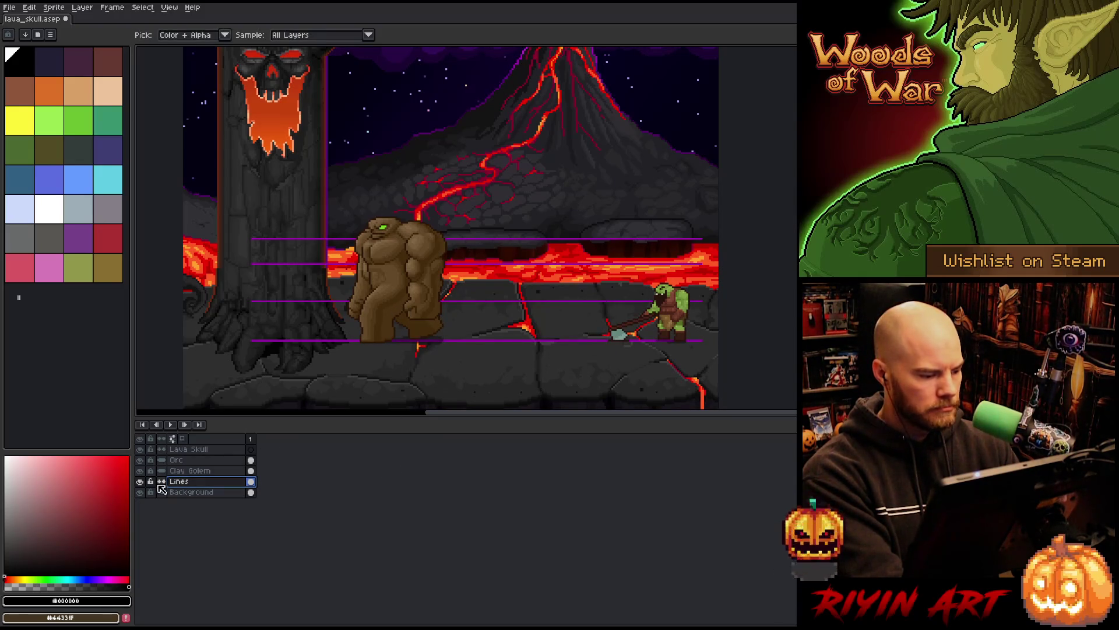
pyautogui.click(182, 450)
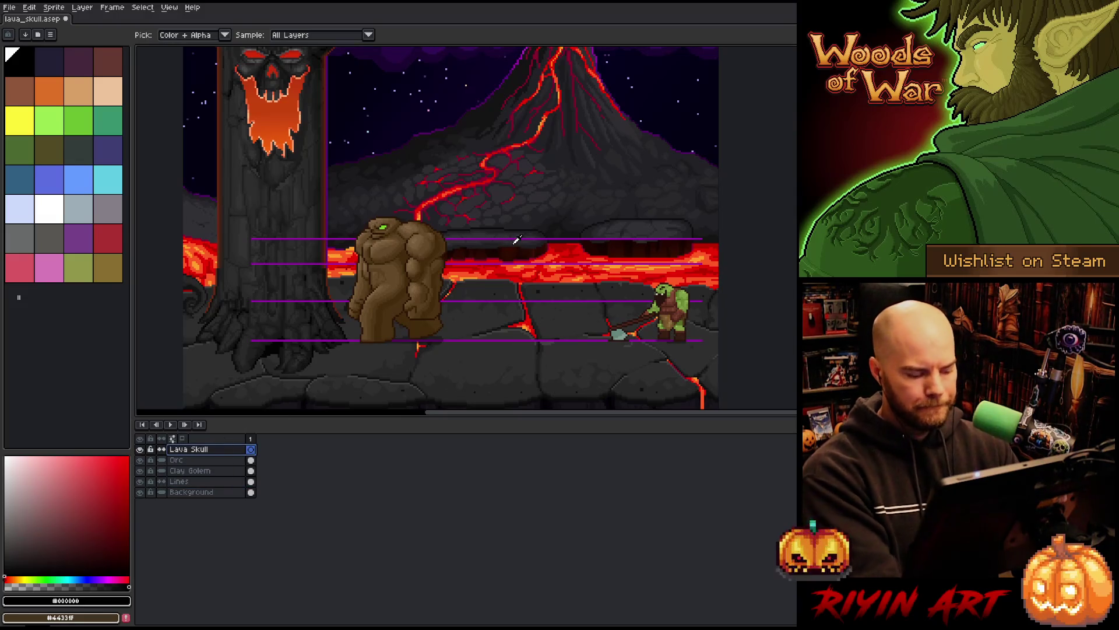
# Step: Save the scene and hide the Lines layer's purple guides
pyautogui.hotkey('ctrl', 's')
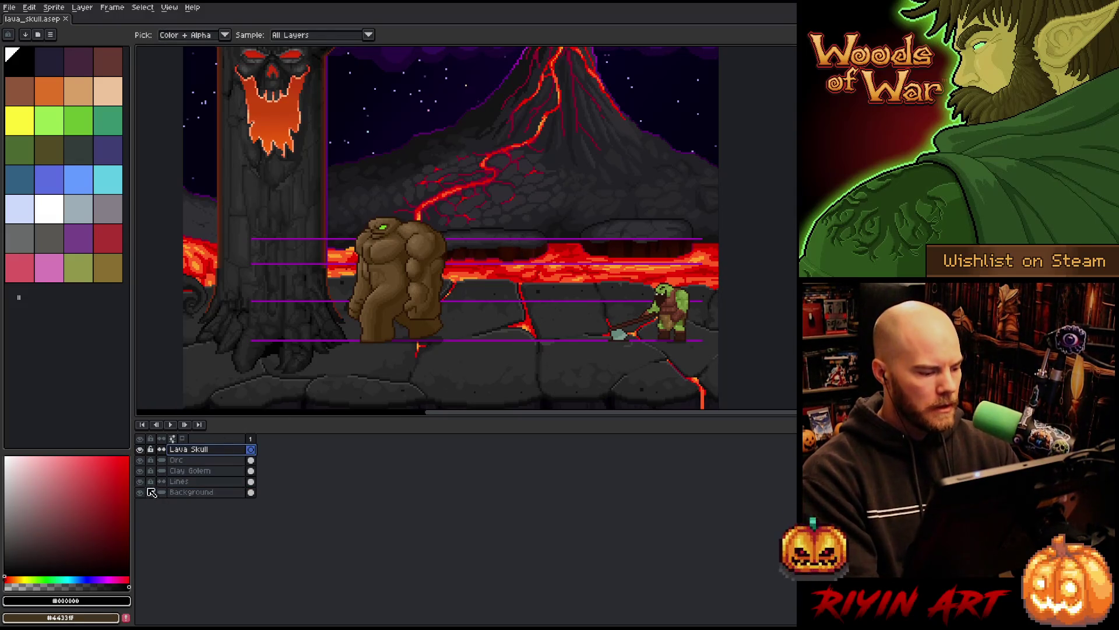
pyautogui.click(140, 481)
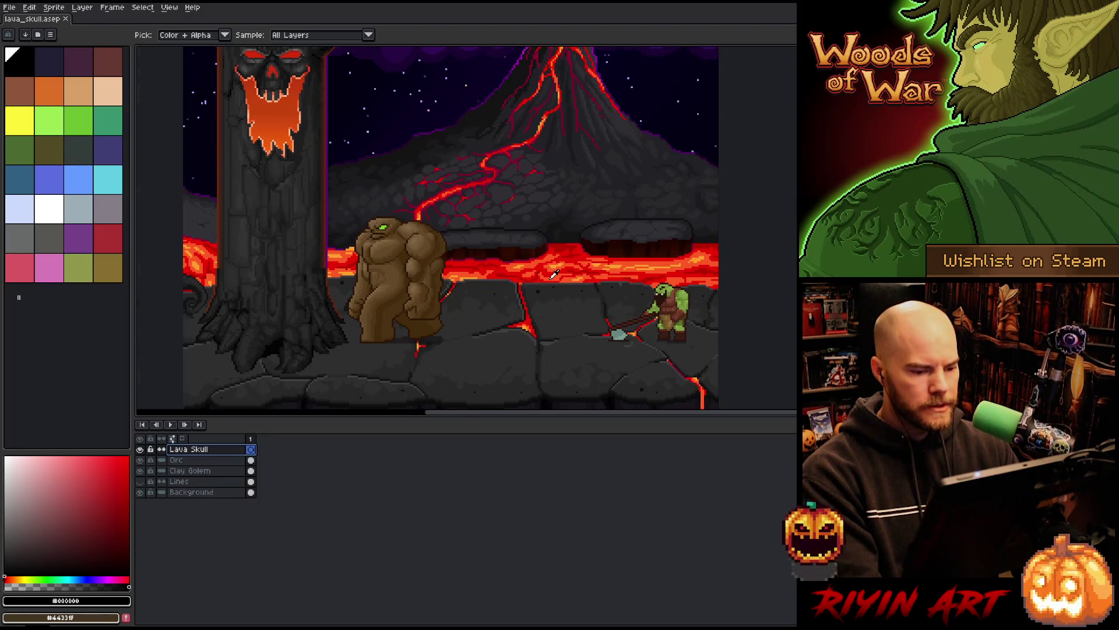
pyautogui.scroll(2, 554, 274)
pyautogui.scroll(-1, 582, 282)
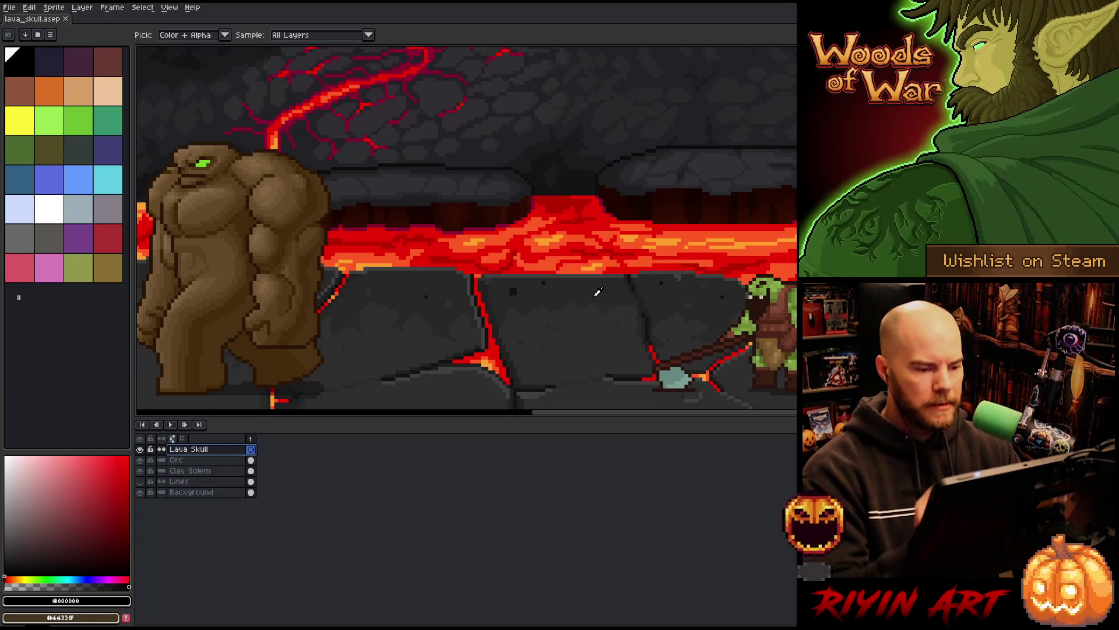
# Step: Sample a near-black rock colour and the lava orange, then add a new layer above Background
pyautogui.press('b')
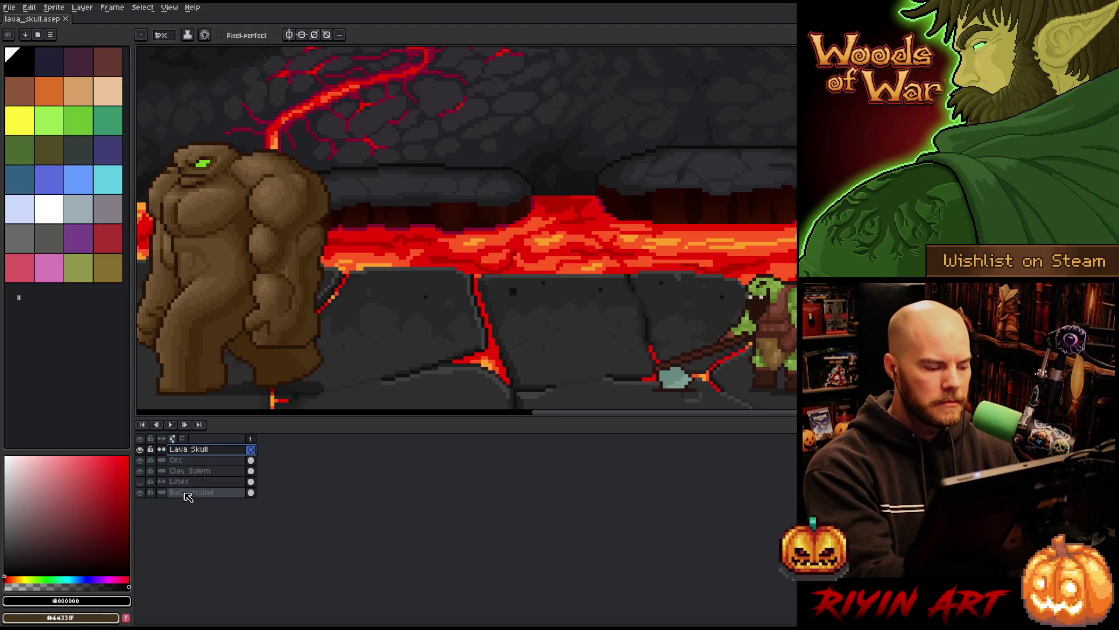
pyautogui.press('i')
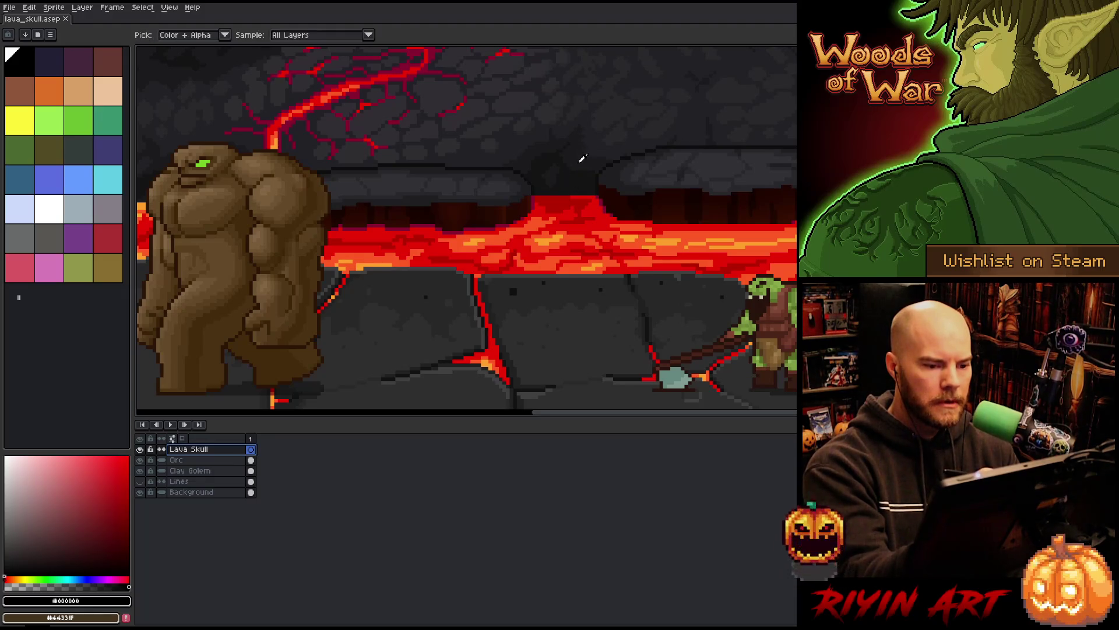
pyautogui.click(581, 157)
pyautogui.press('b')
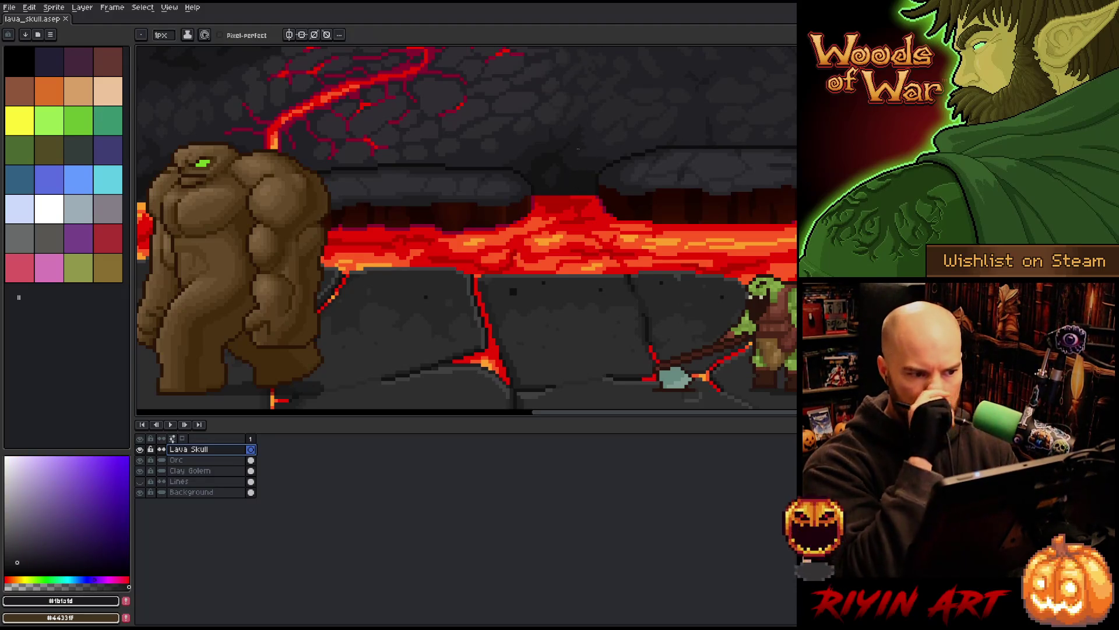
pyautogui.keyDown('alt'); pyautogui.click(568, 236); pyautogui.keyUp('alt')
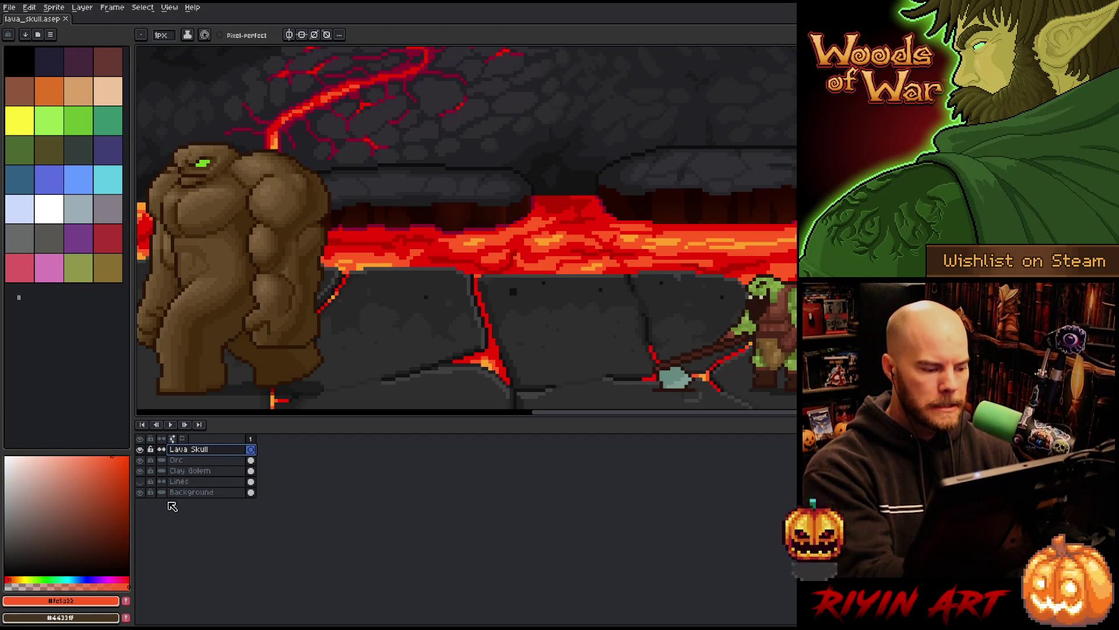
pyautogui.click(187, 492)
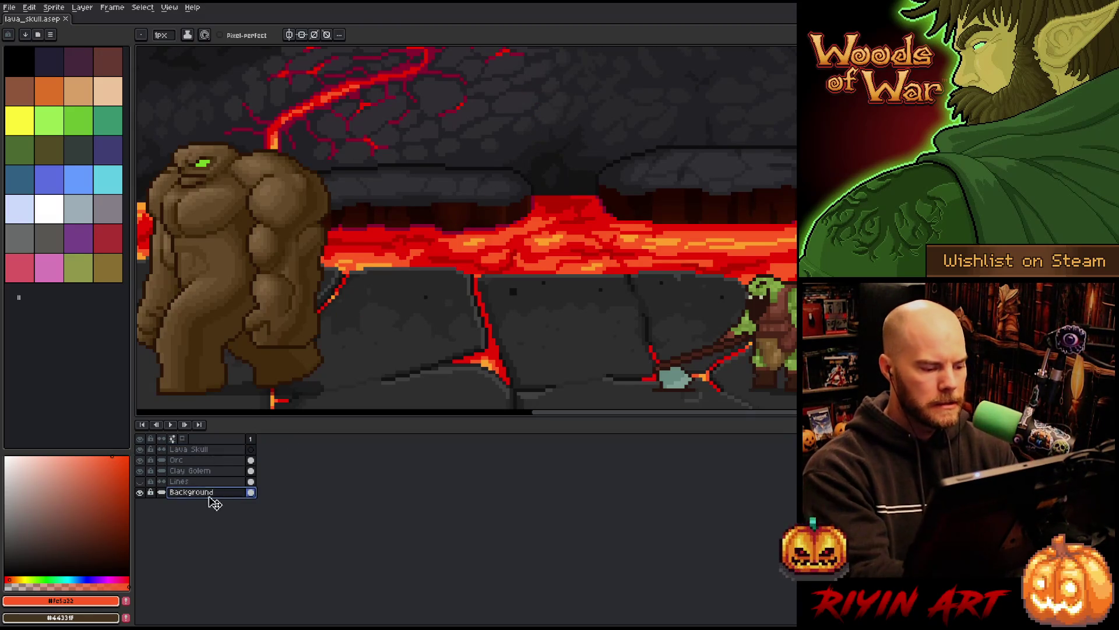
pyautogui.hotkey('shift', 'n')
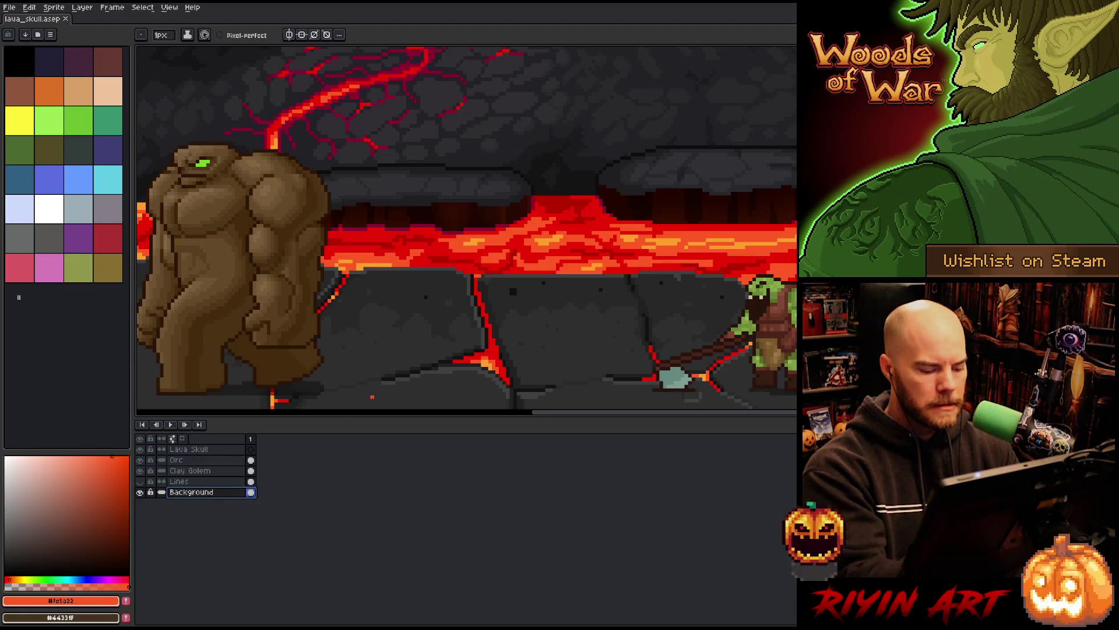
# Step: Name the new layer Grey and resample the lava orange, swapping foreground and background colours
pyautogui.doubleClick(190, 492)
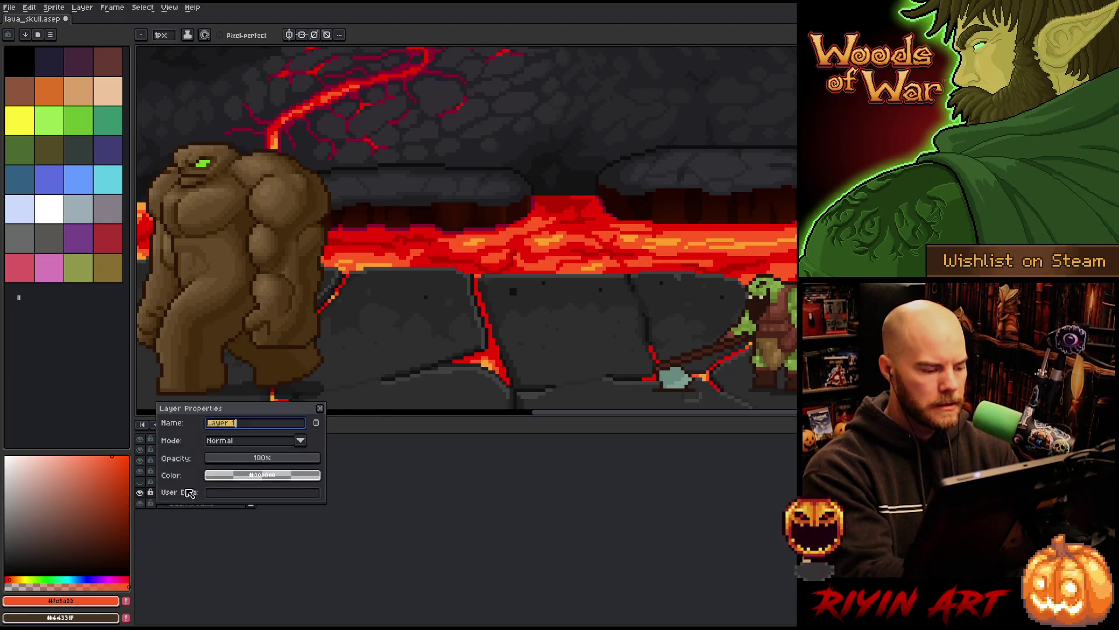
pyautogui.write('Grey')
pyautogui.press('Return')
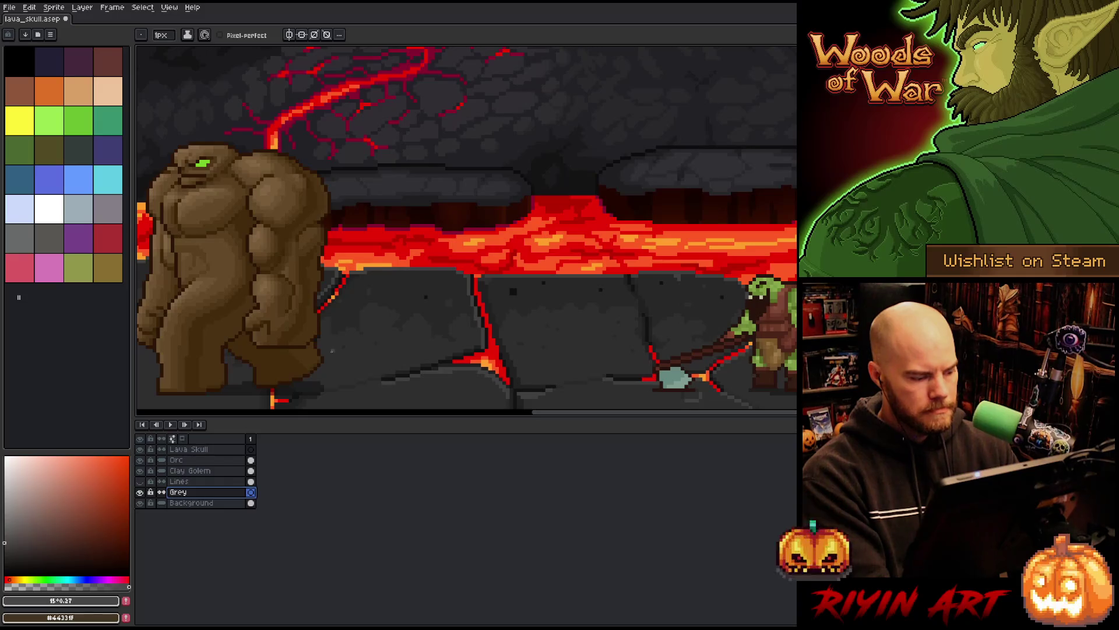
pyautogui.press('x')
pyautogui.press('i')
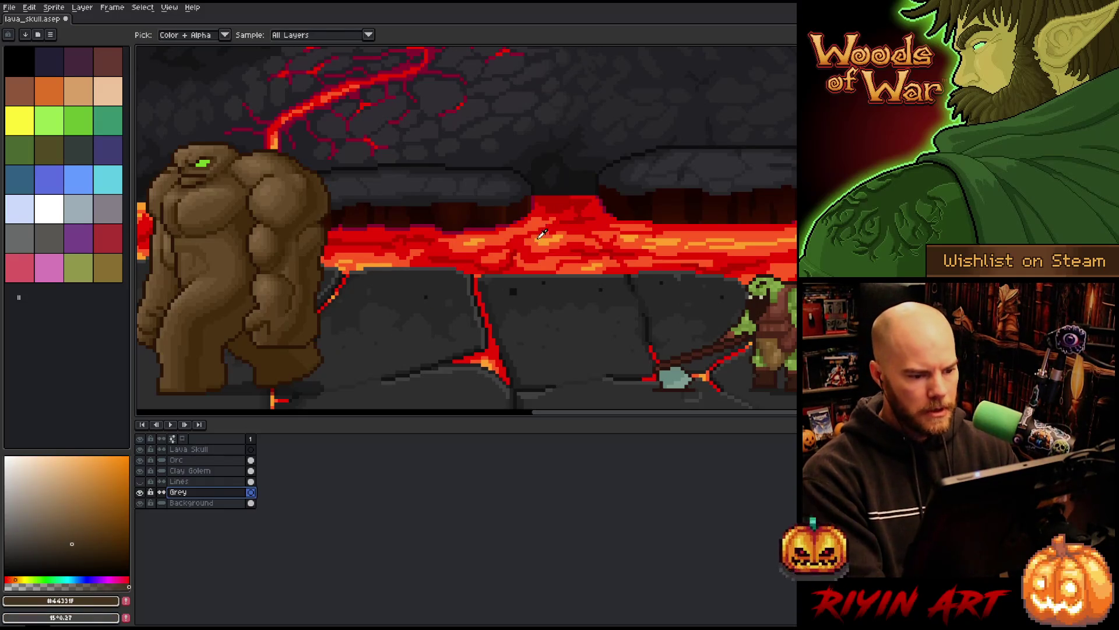
pyautogui.click(540, 244)
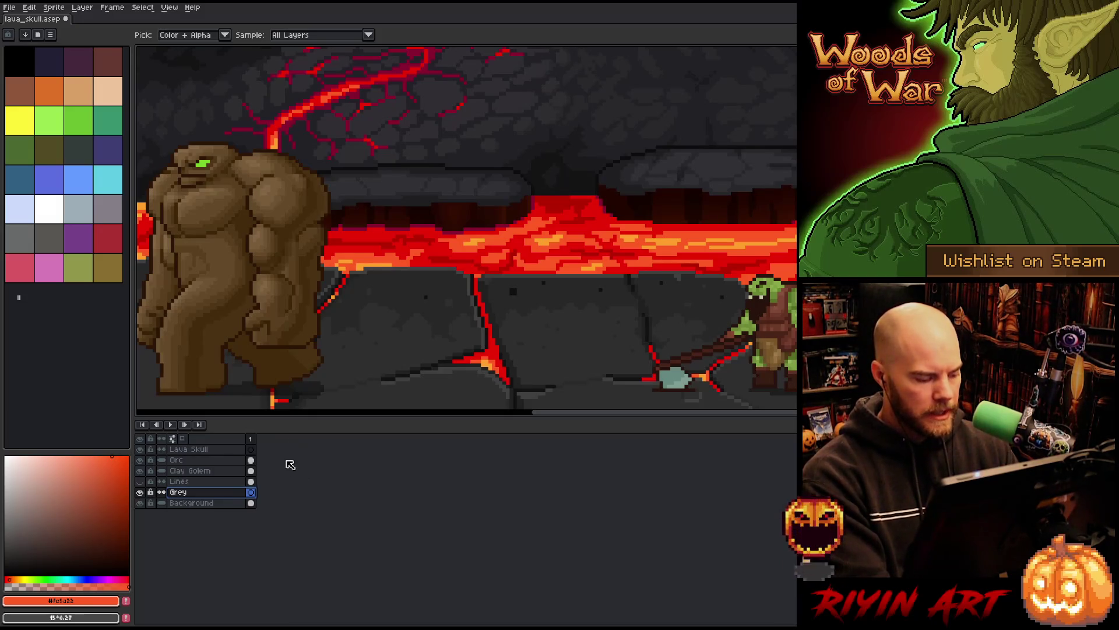
pyautogui.press('x')
pyautogui.press('Return')
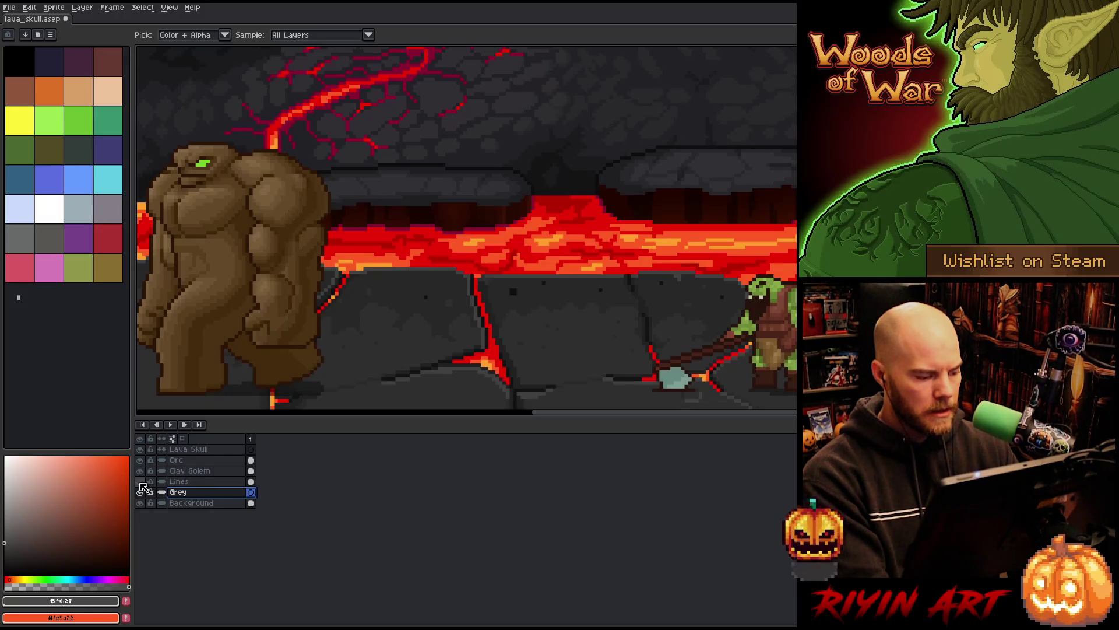
# Step: Fill the Grey layer with flat grey, then select the Lava Skull layer
pyautogui.click(139, 481)
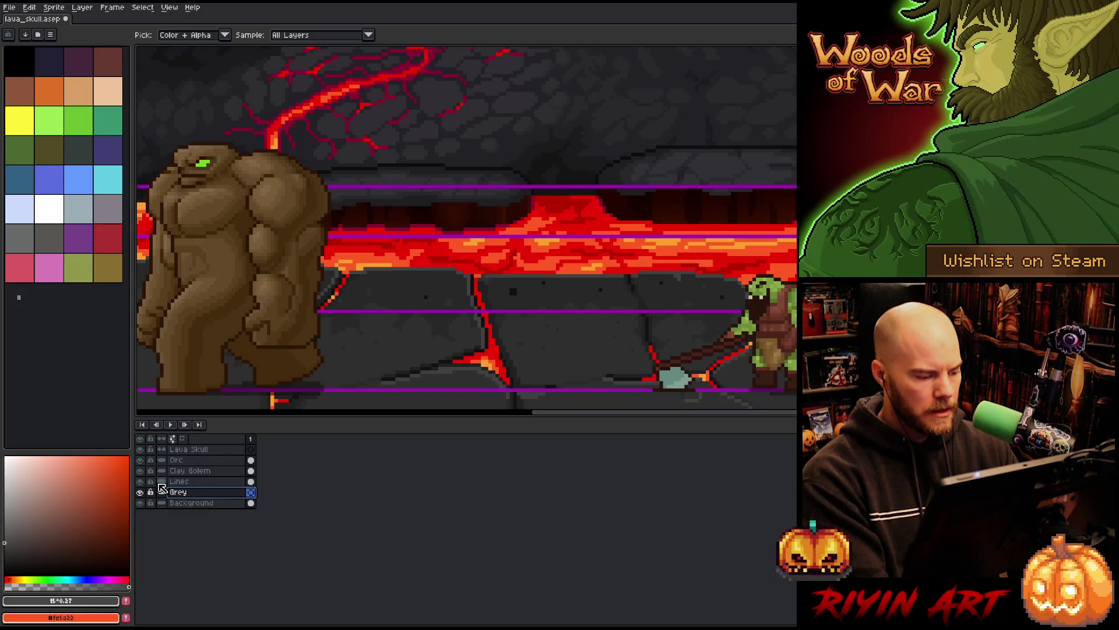
pyautogui.click(140, 481)
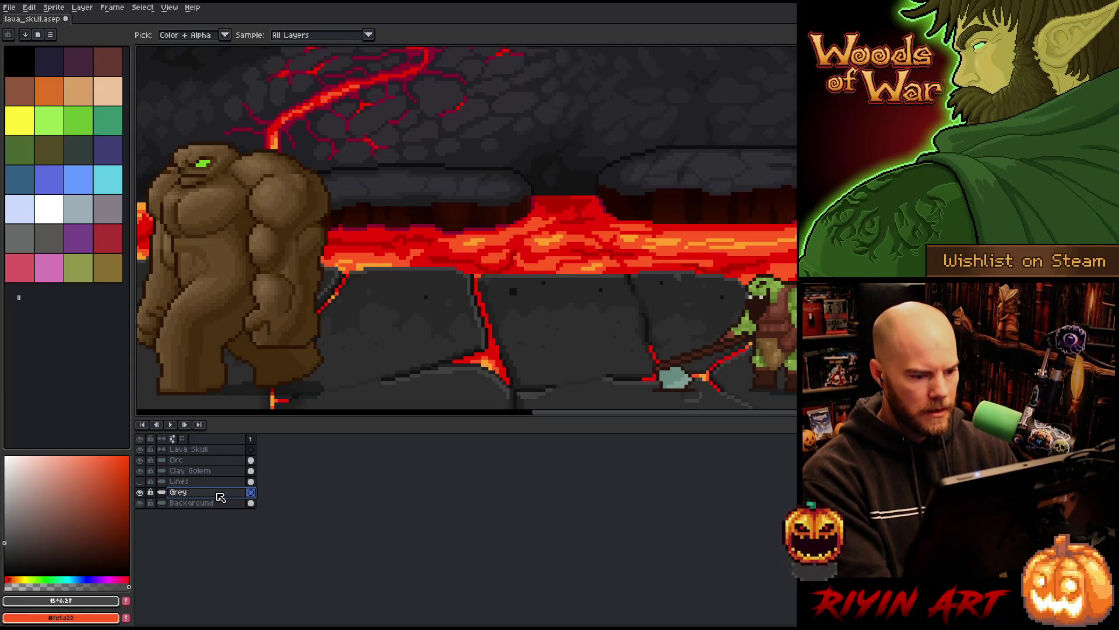
pyautogui.press('g')
pyautogui.click(499, 227)
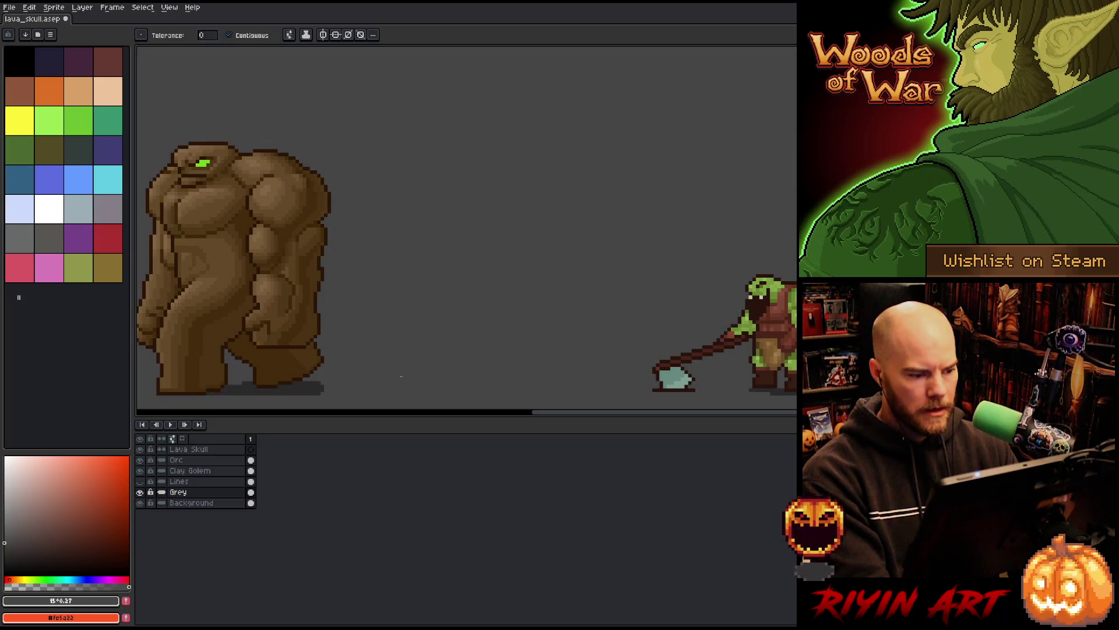
pyautogui.click(141, 481)
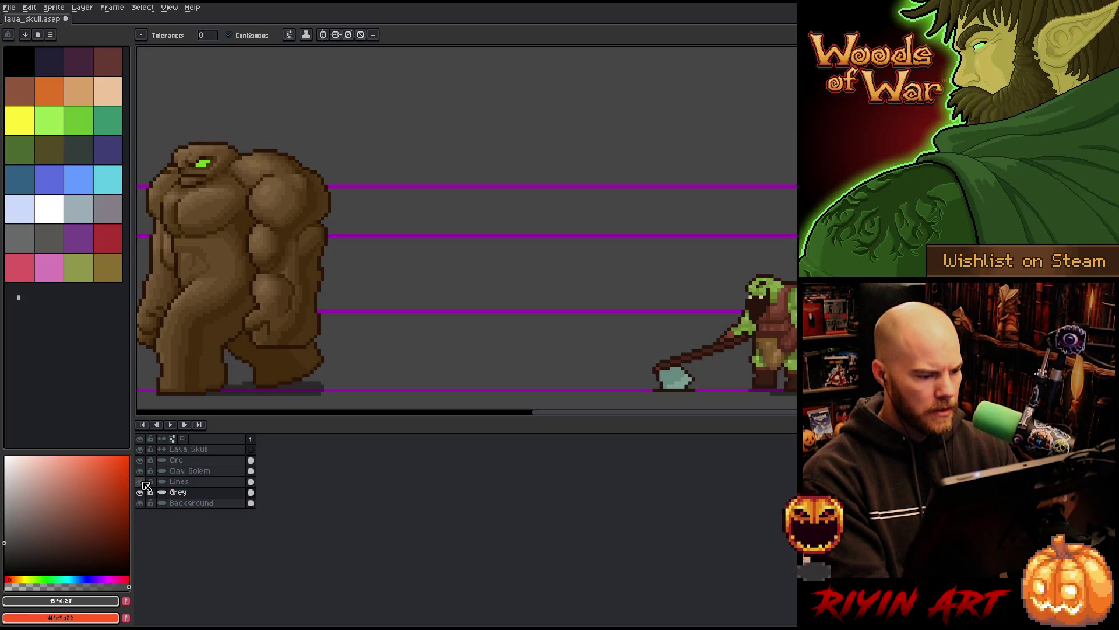
pyautogui.click(141, 481)
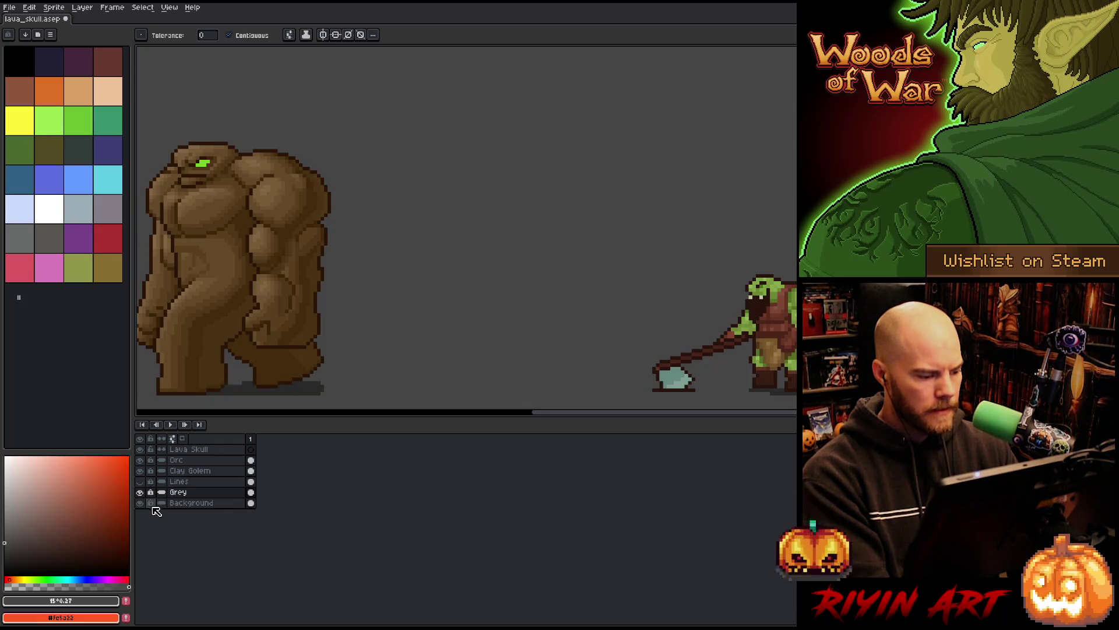
pyautogui.click(175, 450)
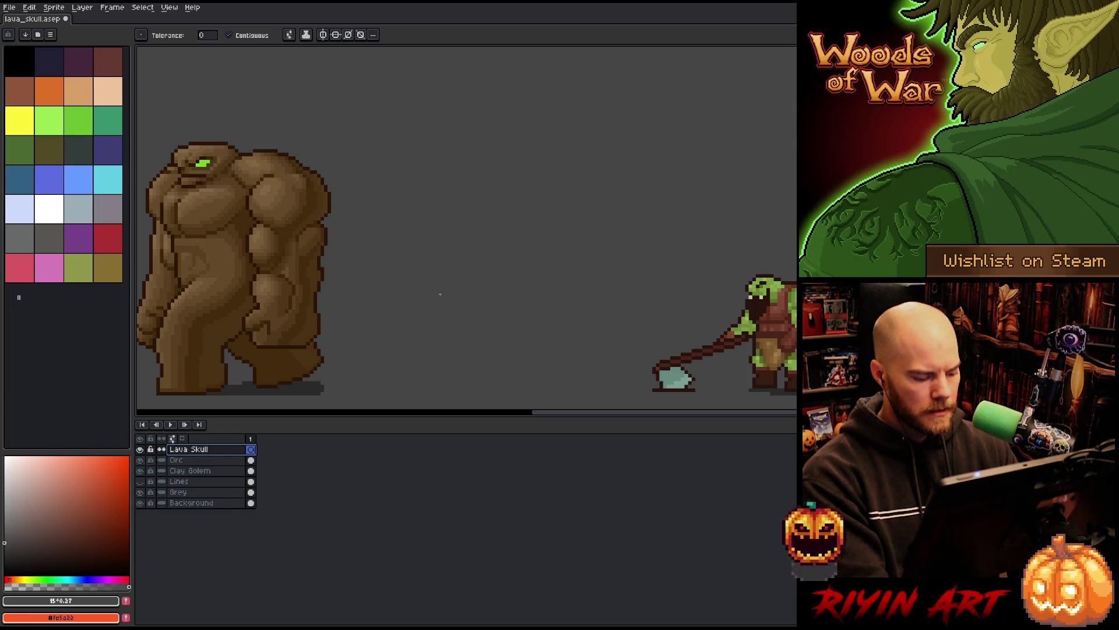
# Step: Try an orange fill and trial circle sketches on the Lava Skull layer, undoing them all
pyautogui.press('x')
pyautogui.moveTo(569, 203); pyautogui.dragTo(622, 200)
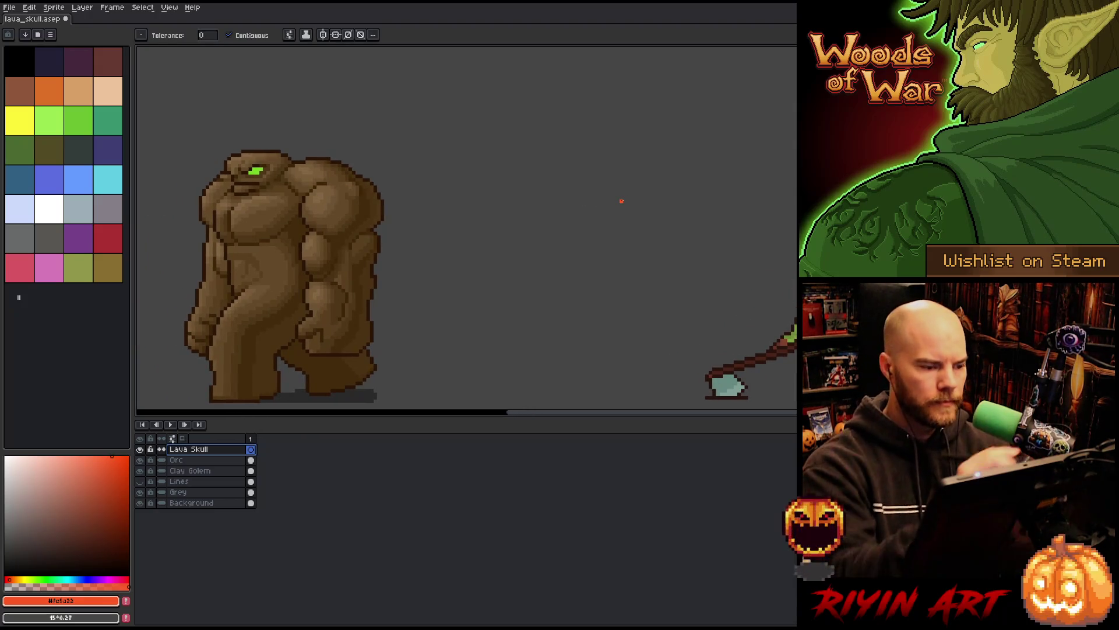
pyautogui.click(622, 201)
pyautogui.hotkey('ctrl', 'z')
pyautogui.press('b')
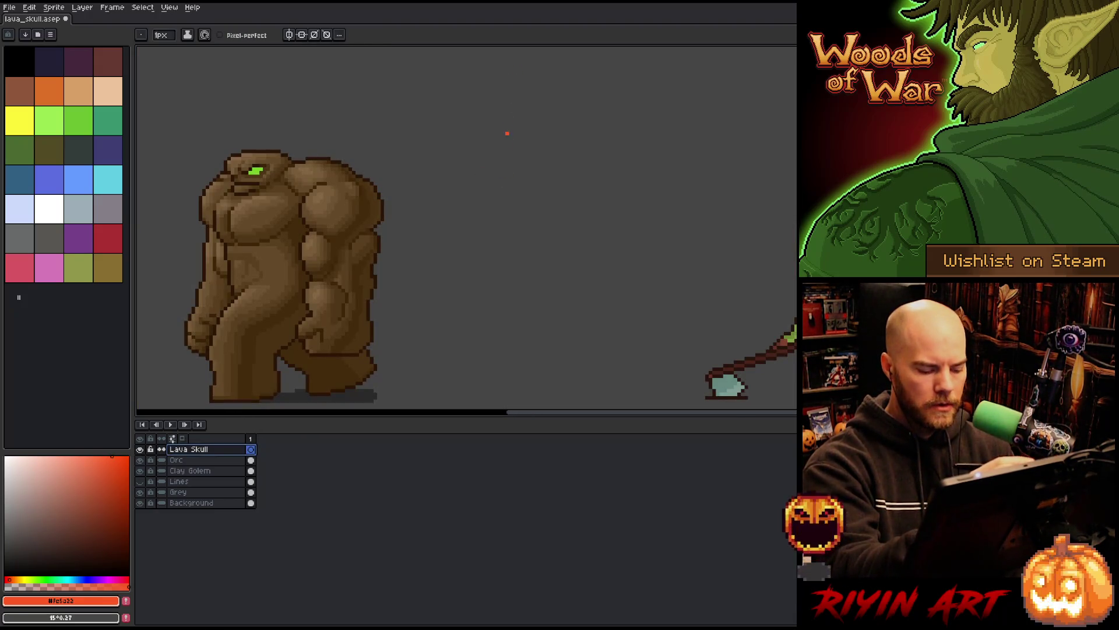
pyautogui.moveTo(507, 134)
pyautogui.mouseDown()
pyautogui.moveTo(562, 146)
pyautogui.moveTo(490, 184)
pyautogui.mouseUp()
pyautogui.hotkey('ctrl', 'z')
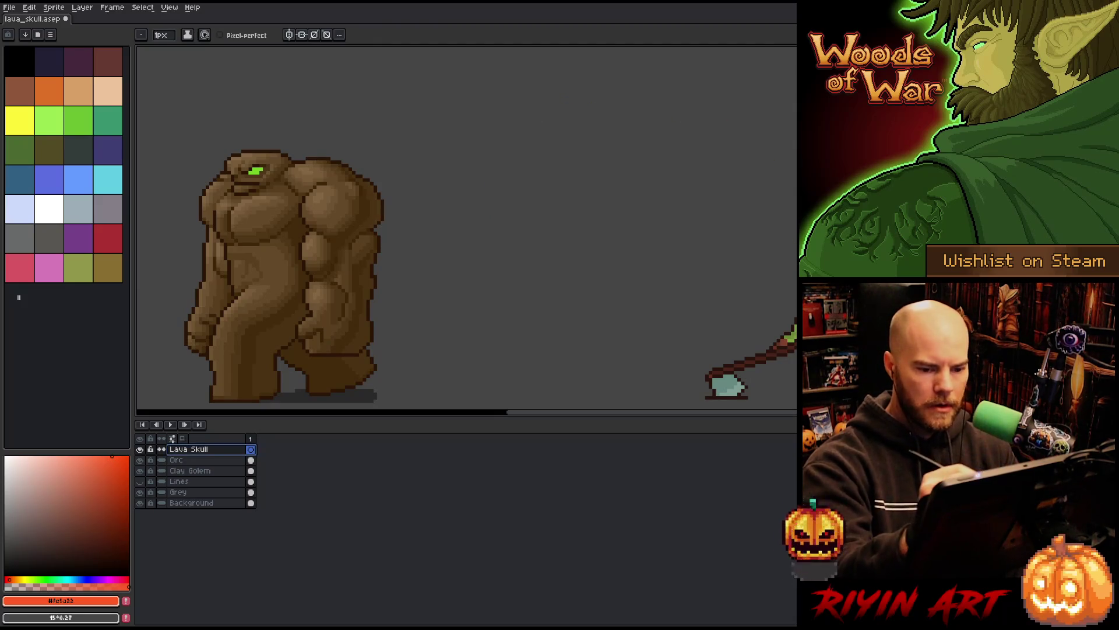
pyautogui.moveTo(227, 155)
pyautogui.mouseDown()
pyautogui.moveTo(290, 182)
pyautogui.moveTo(256, 212)
pyautogui.moveTo(228, 155)
pyautogui.mouseUp()
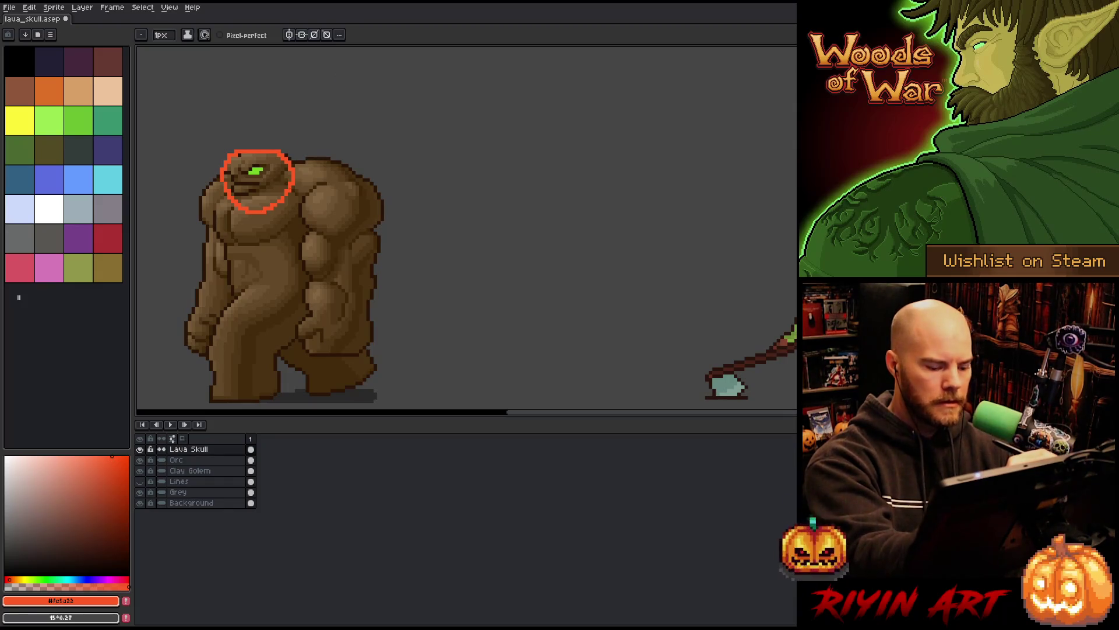
pyautogui.press('v')
pyautogui.moveTo(295, 192)
pyautogui.mouseDown()
pyautogui.moveTo(318, 201)
pyautogui.moveTo(641, 177)
pyautogui.moveTo(587, 190)
pyautogui.mouseUp()
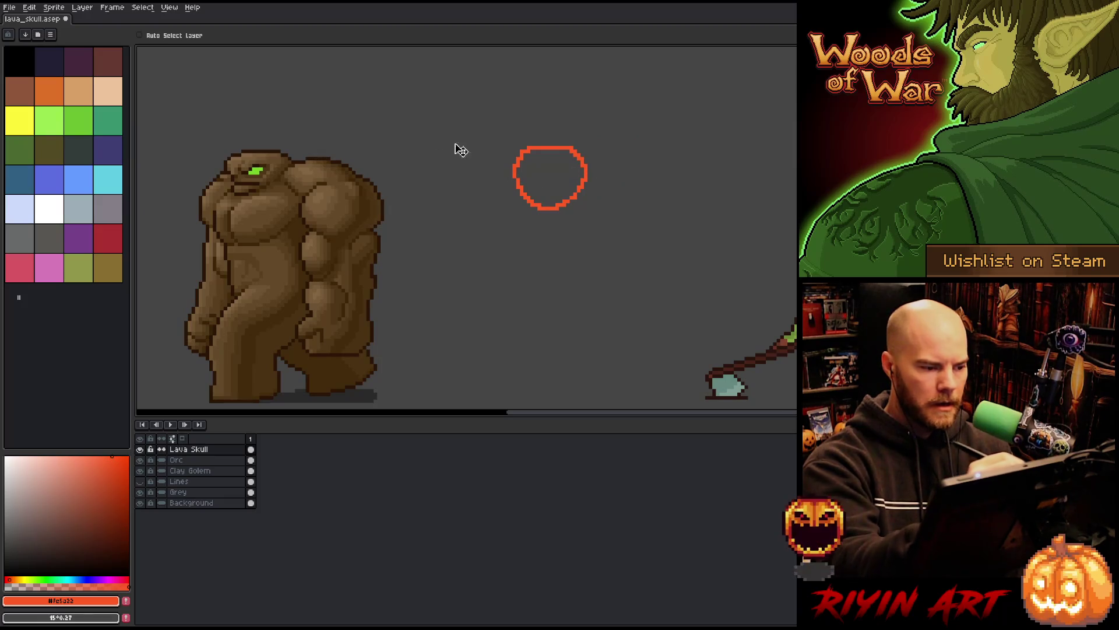
pyautogui.hotkey('ctrl', 'z')
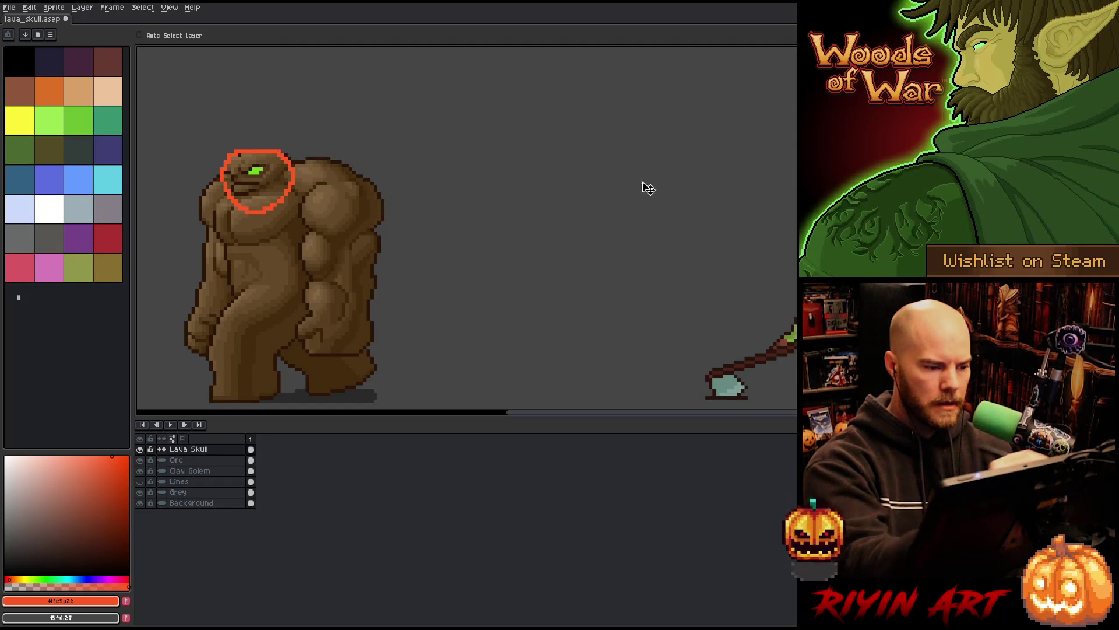
pyautogui.hotkey('ctrl', 'z')
# Step: Sketch the skull's round head and jaw oval in orange, then shift the sketch slightly left
pyautogui.scroll(-2, 467, 256)
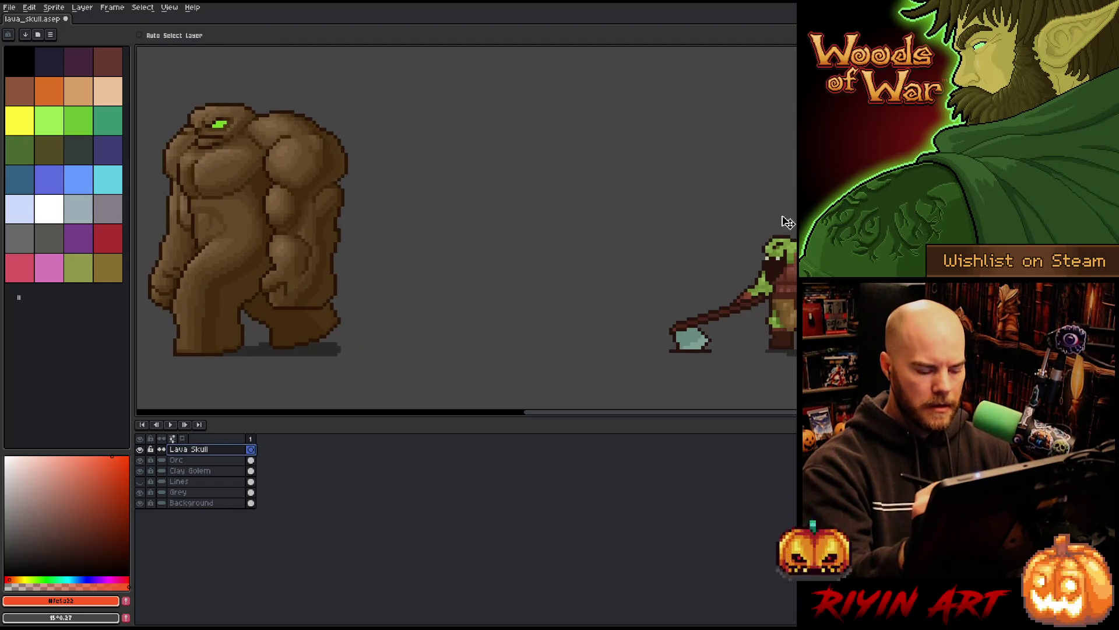
pyautogui.press('b')
pyautogui.moveTo(761, 260)
pyautogui.mouseDown()
pyautogui.moveTo(796, 233)
pyautogui.moveTo(773, 300)
pyautogui.moveTo(757, 258)
pyautogui.mouseUp()
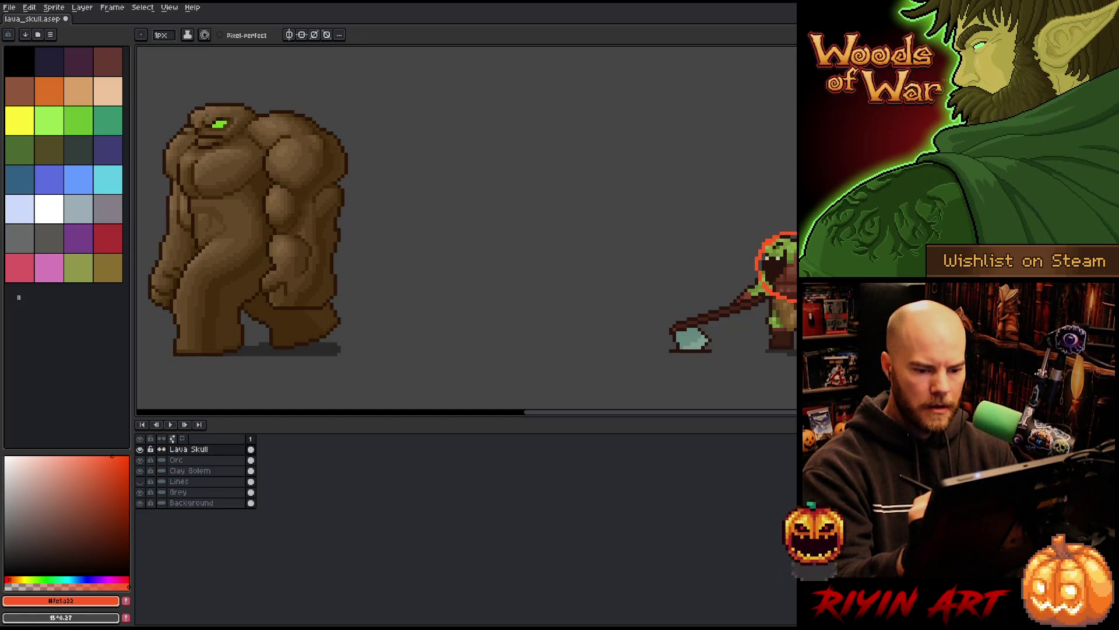
pyautogui.moveTo(796, 309)
pyautogui.mouseDown()
pyautogui.moveTo(760, 291)
pyautogui.moveTo(765, 264)
pyautogui.mouseUp()
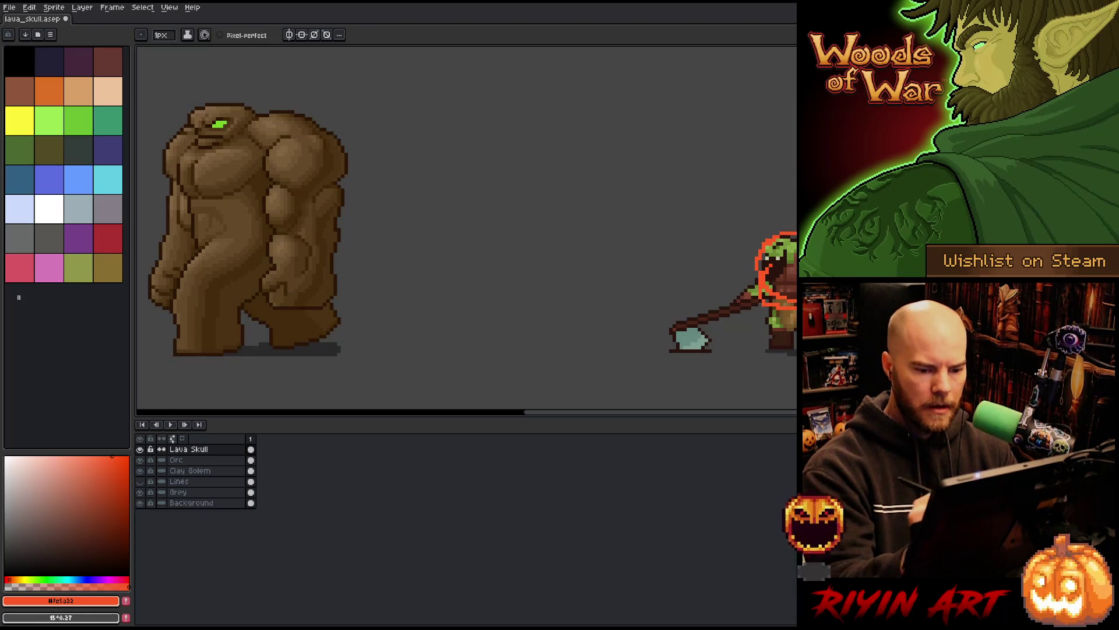
pyautogui.moveTo(796, 348)
pyautogui.mouseDown()
pyautogui.moveTo(542, 160)
pyautogui.moveTo(688, 228)
pyautogui.mouseUp()
pyautogui.moveTo(788, 291)
pyautogui.mouseDown()
pyautogui.moveTo(680, 270)
pyautogui.moveTo(699, 277)
pyautogui.mouseUp()
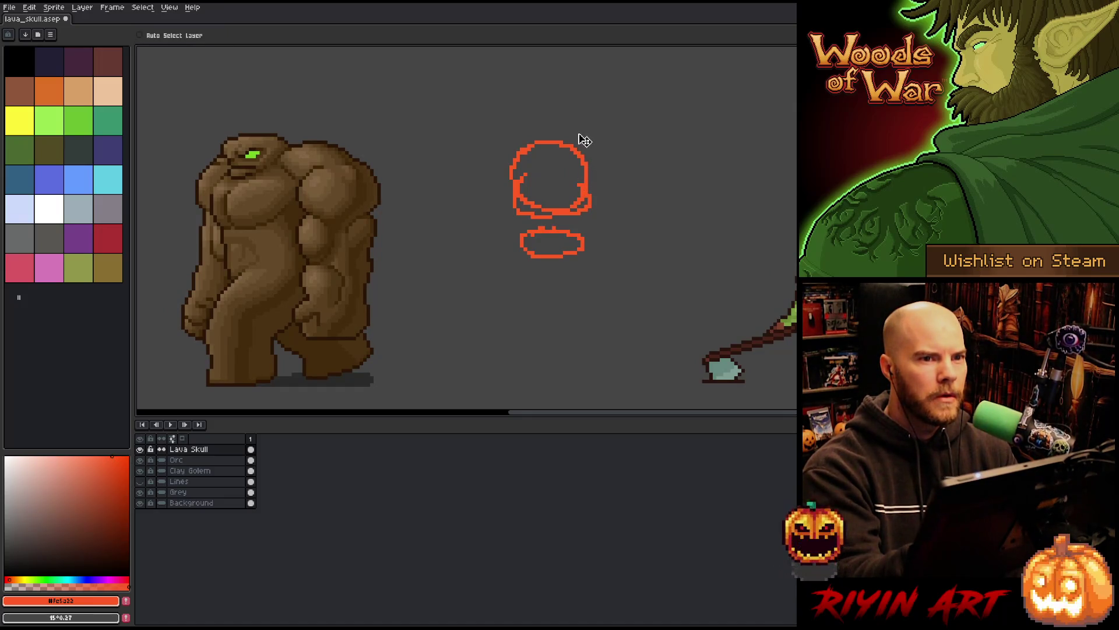
pyautogui.moveTo(575, 210); pyautogui.dragTo(548, 211)
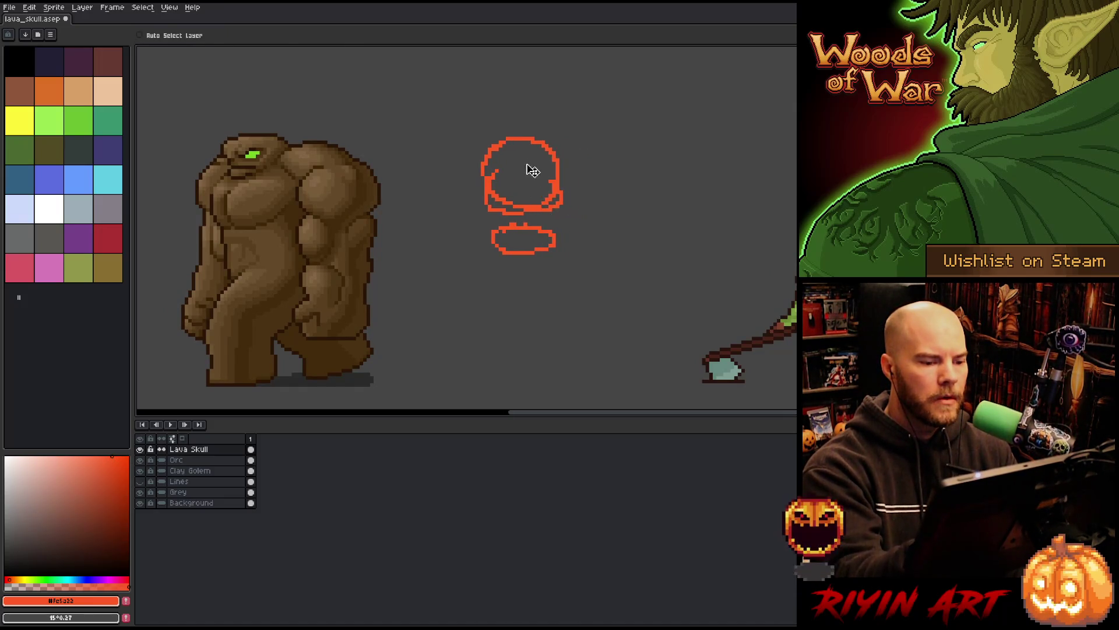
# Step: Fill the skull's head, the gap below it and the jaw solid orange, then touch up the left edge
pyautogui.press('g')
pyautogui.click(528, 175)
pyautogui.click(498, 200)
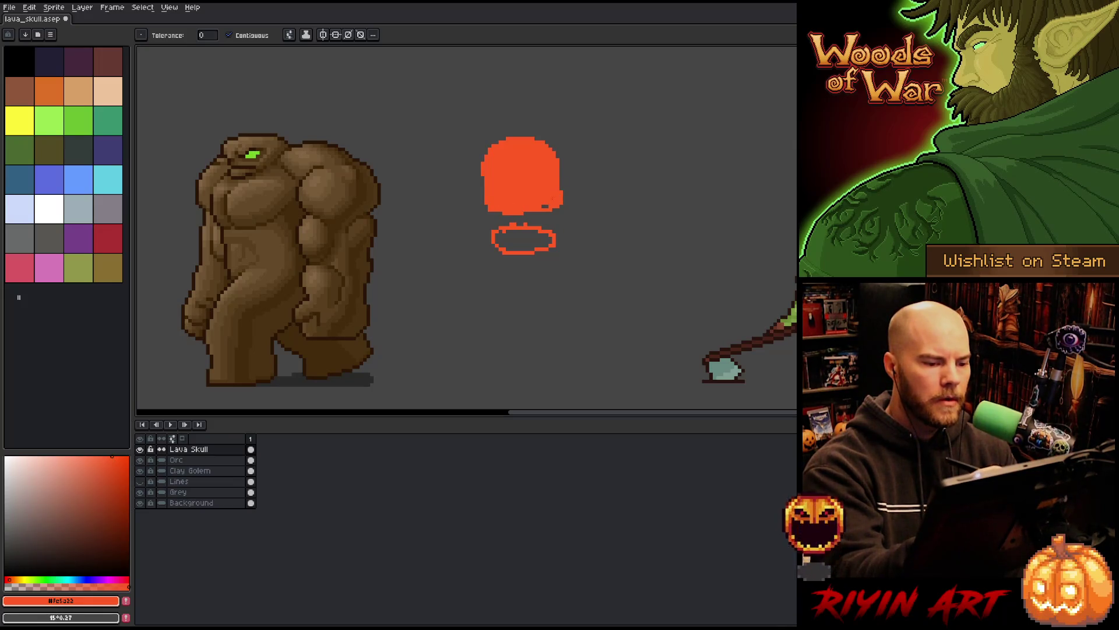
pyautogui.click(523, 240)
pyautogui.press('b')
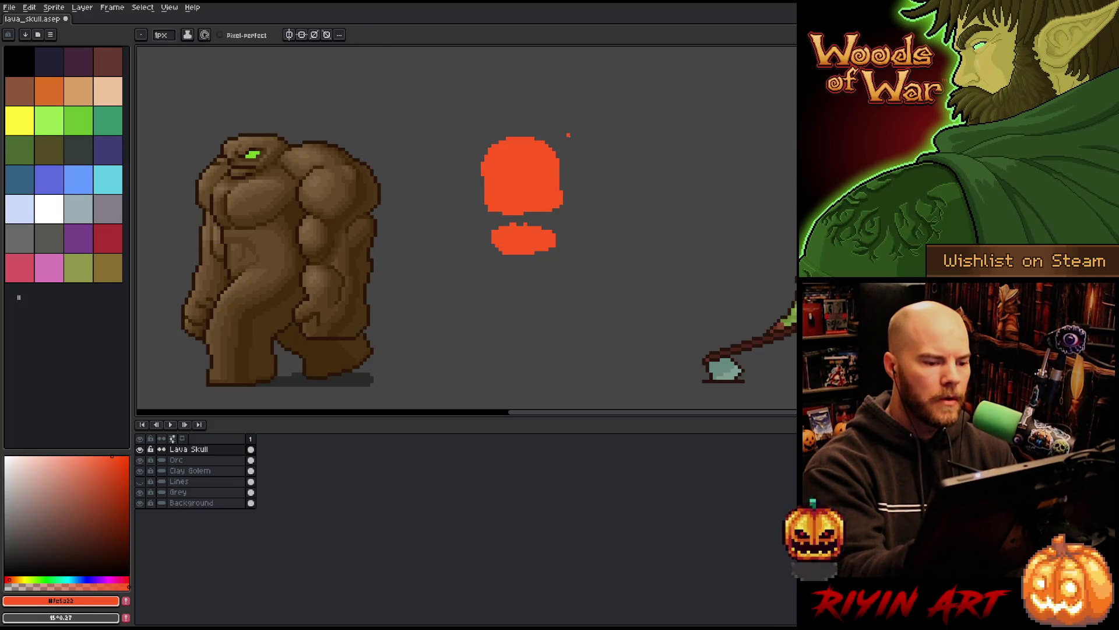
pyautogui.moveTo(483, 186); pyautogui.dragTo(484, 208)
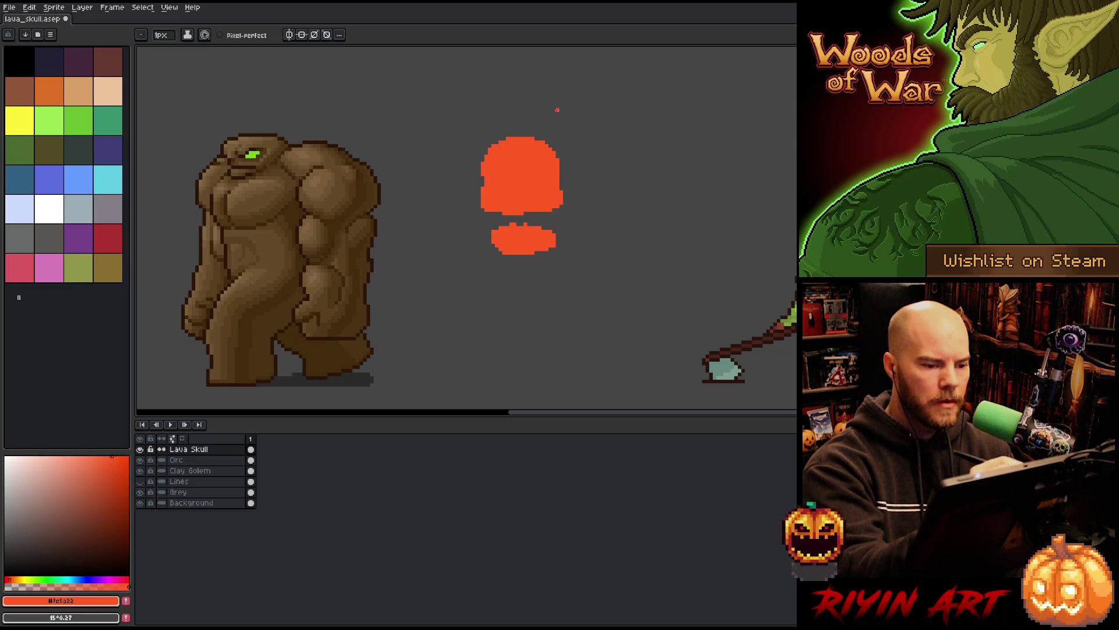
pyautogui.press('e')
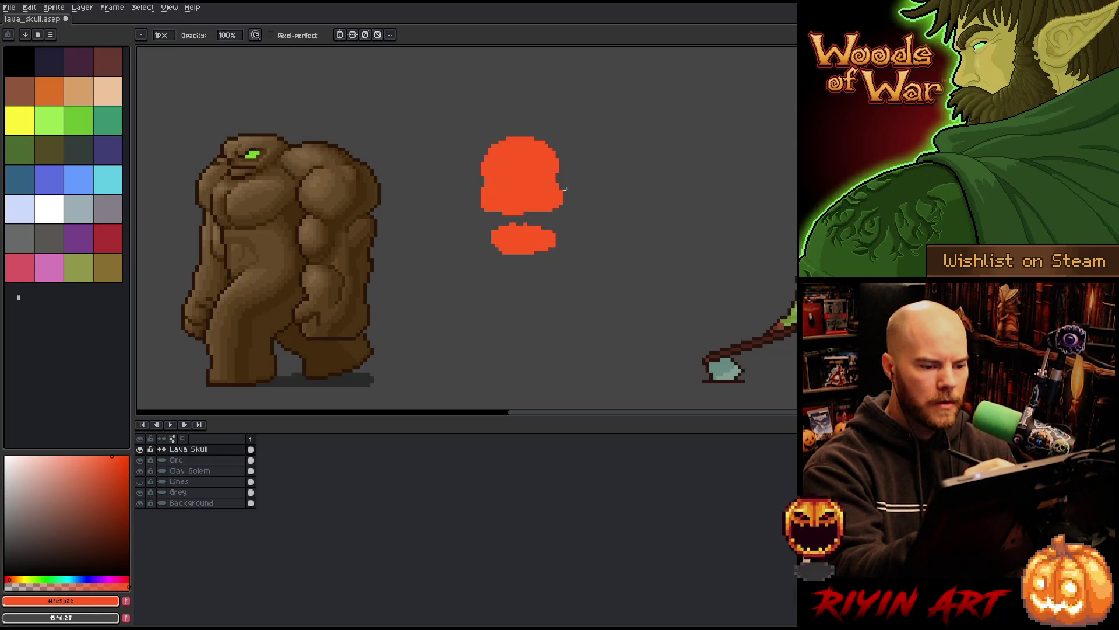
pyautogui.press('b')
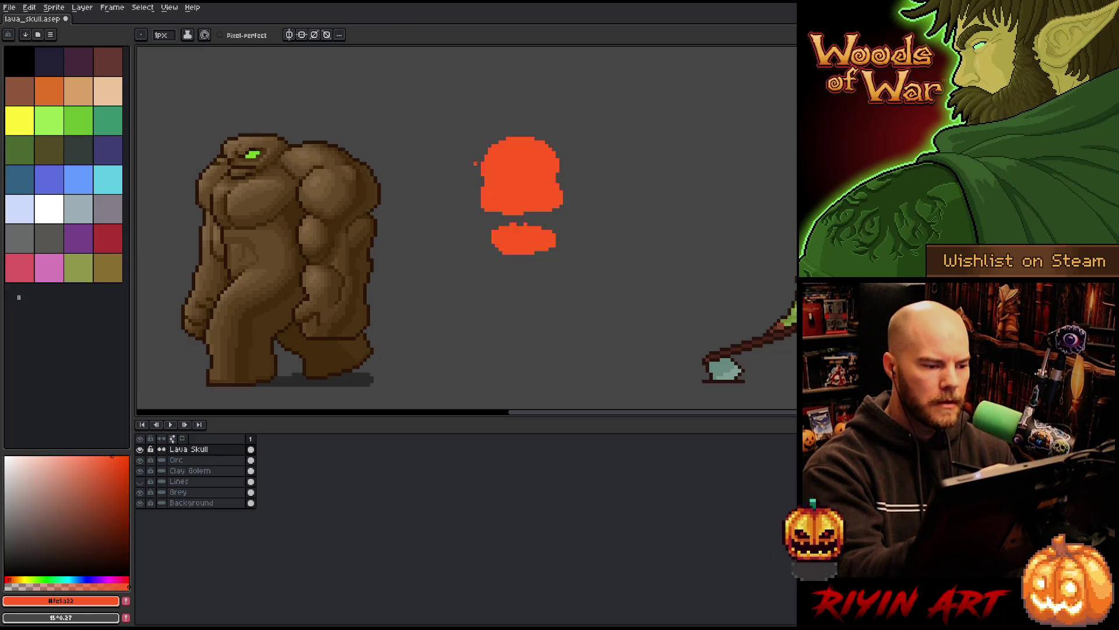
# Step: Sample the dark red from the lava background and add a new layer above Lava Skull
pyautogui.click(140, 491)
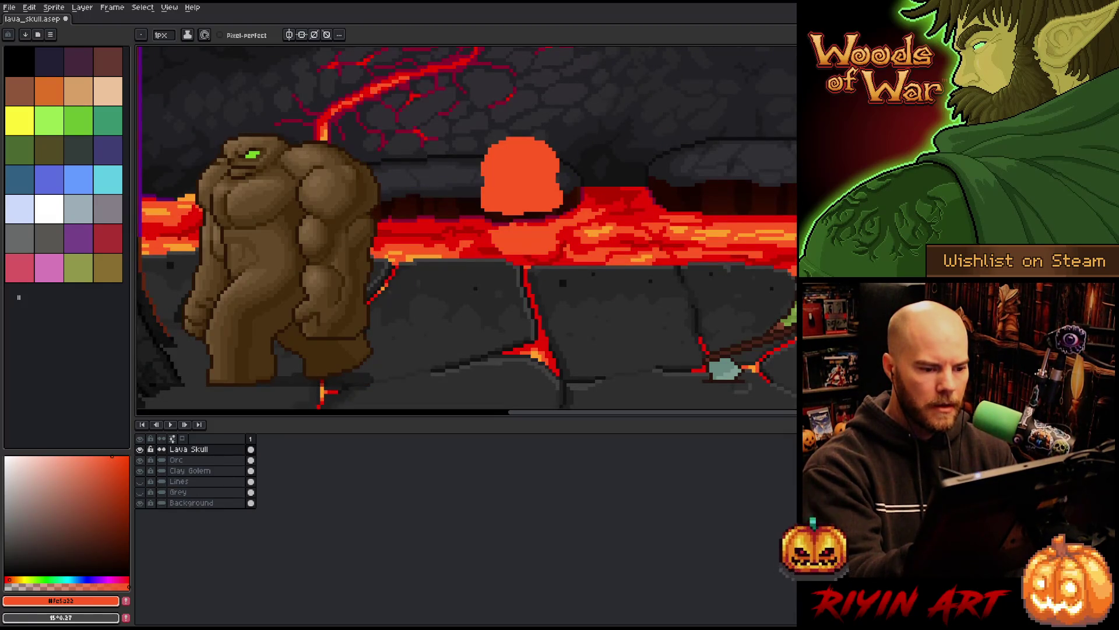
pyautogui.press('i')
pyautogui.click(716, 193)
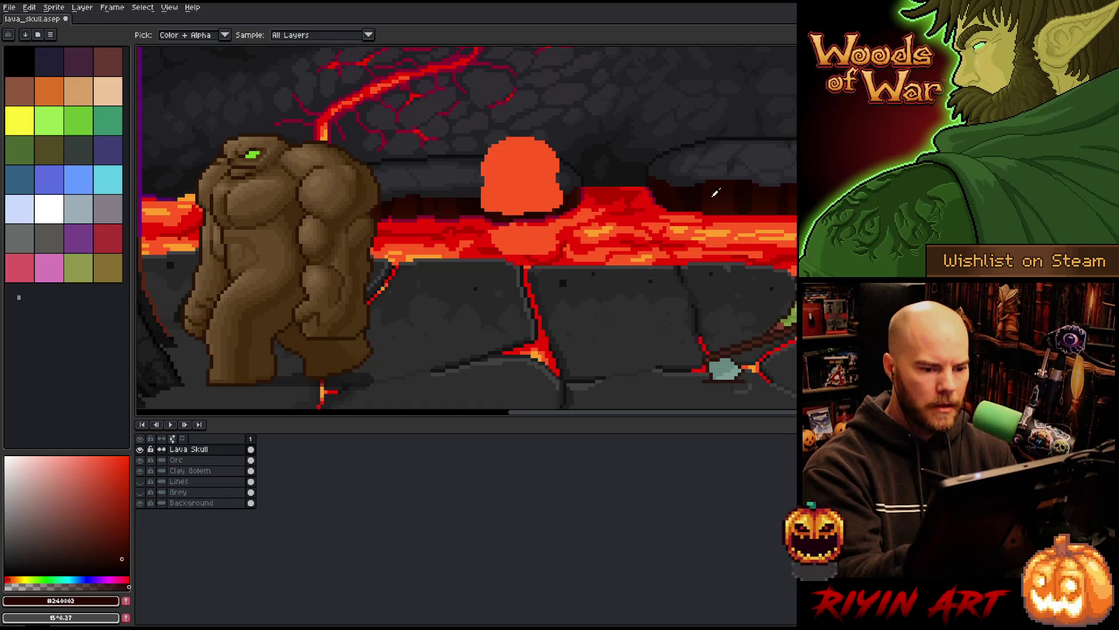
pyautogui.press('b')
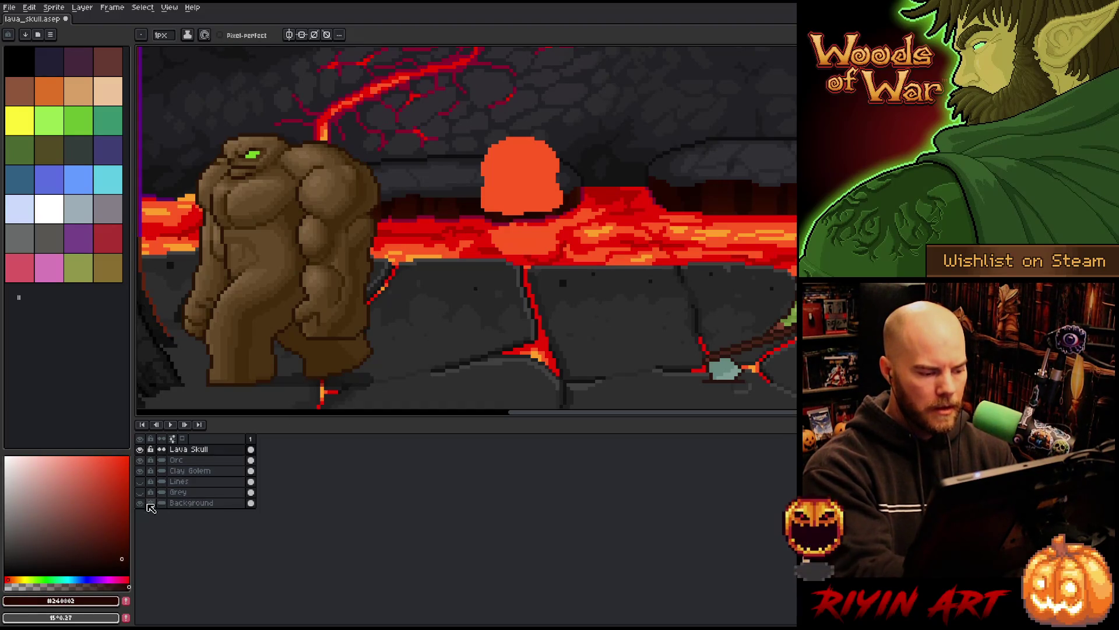
pyautogui.click(140, 492)
pyautogui.click(189, 449)
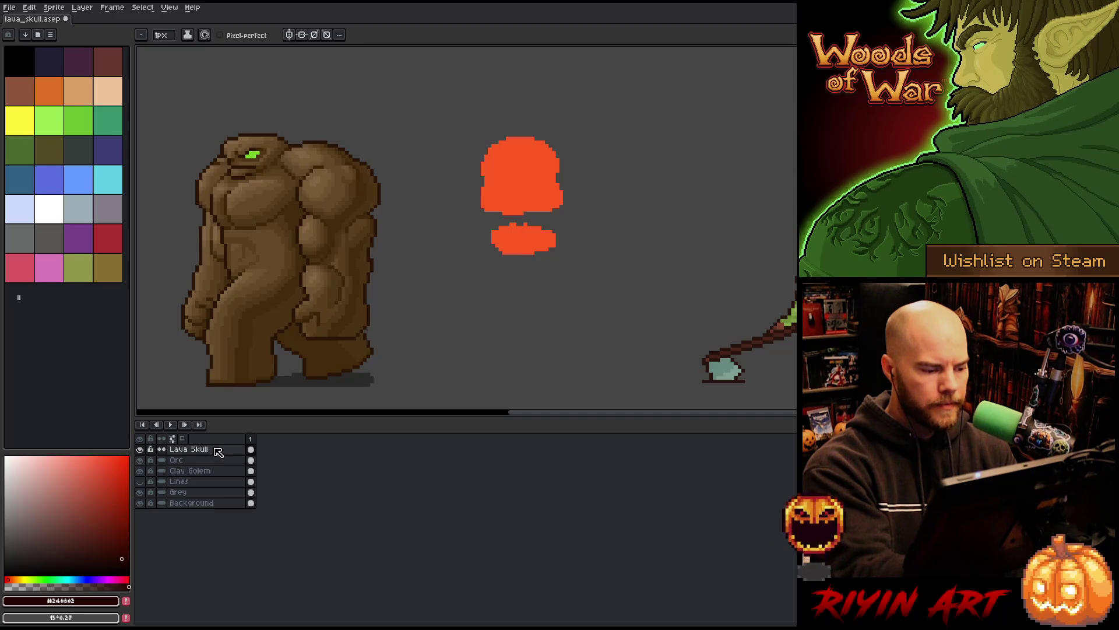
pyautogui.hotkey('shift', 'n')
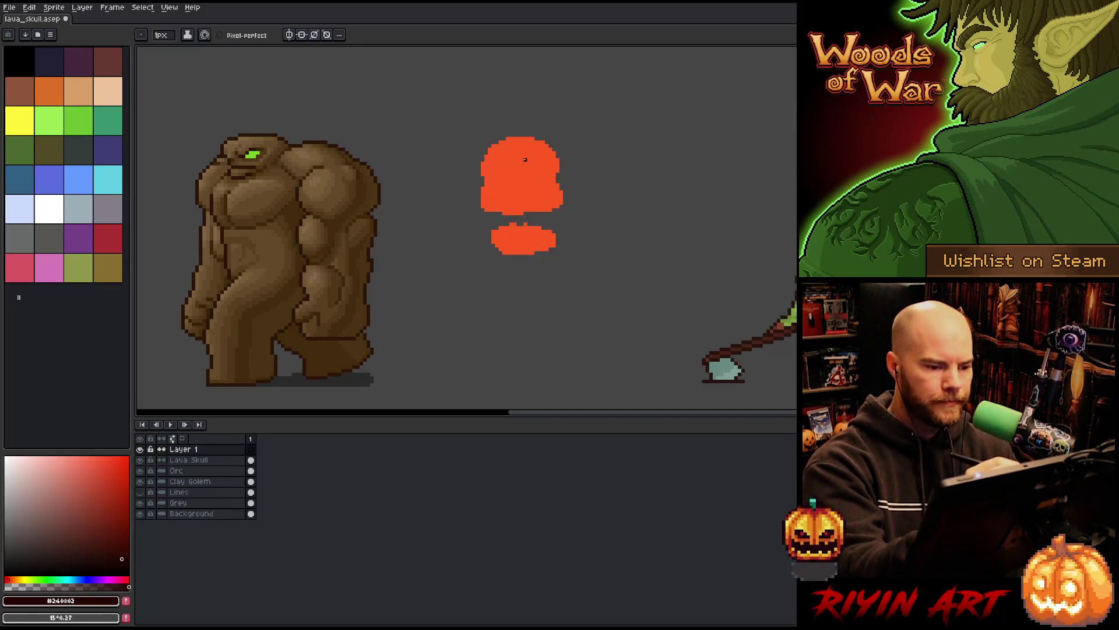
# Step: Draw a dark, angry curved brow across the head with pixel-perfect strokes and fill it solid
pyautogui.press('v')
pyautogui.press('b')
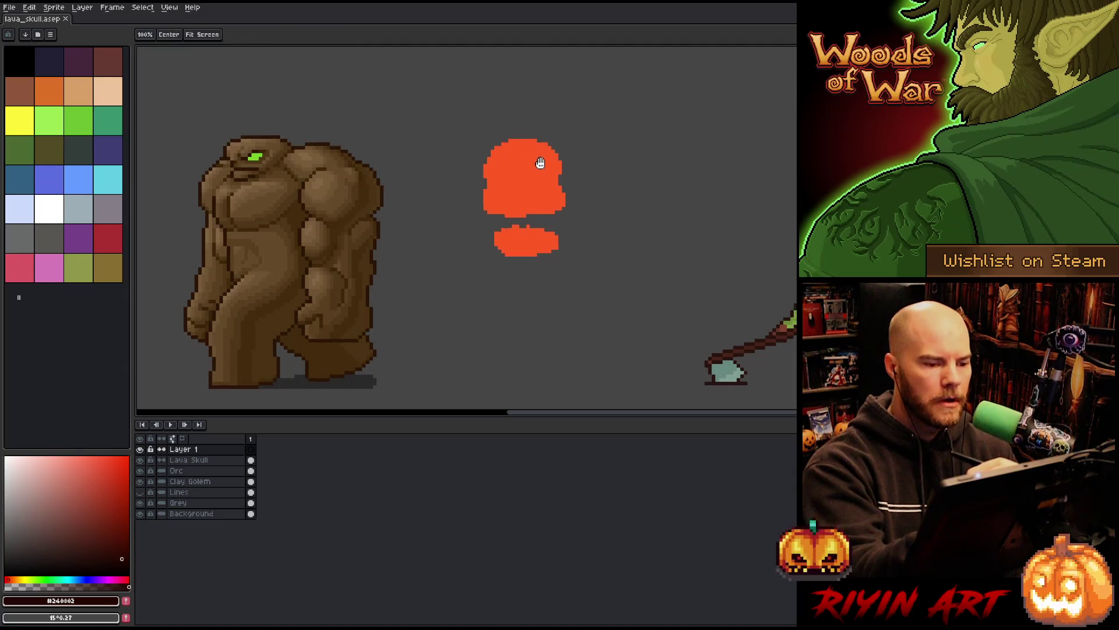
pyautogui.moveTo(538, 139); pyautogui.dragTo(555, 156)
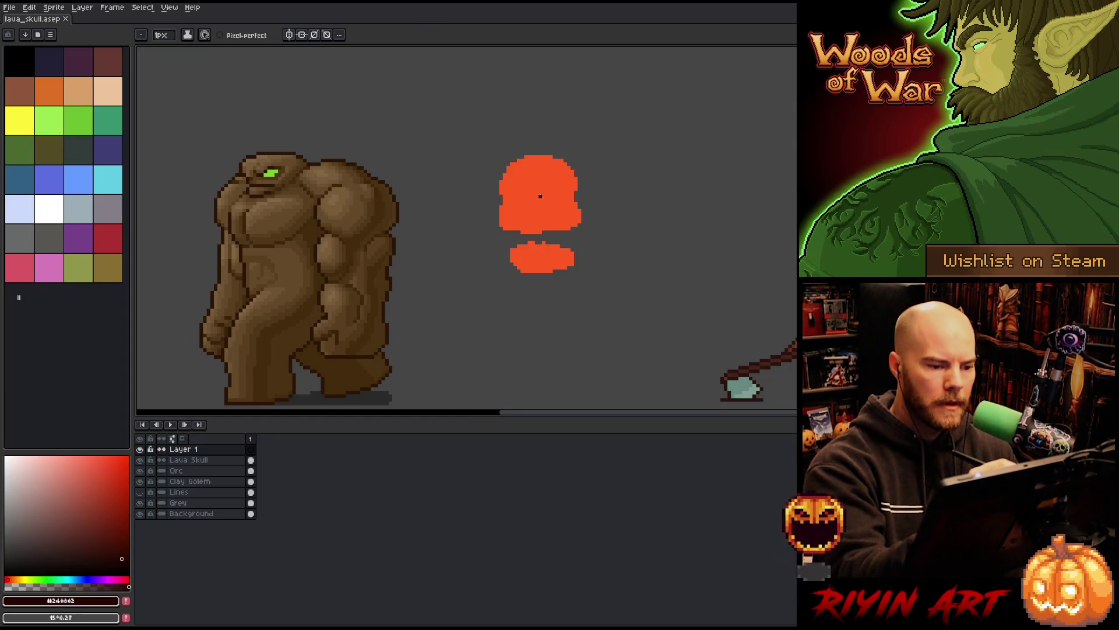
pyautogui.moveTo(533, 195); pyautogui.dragTo(564, 174)
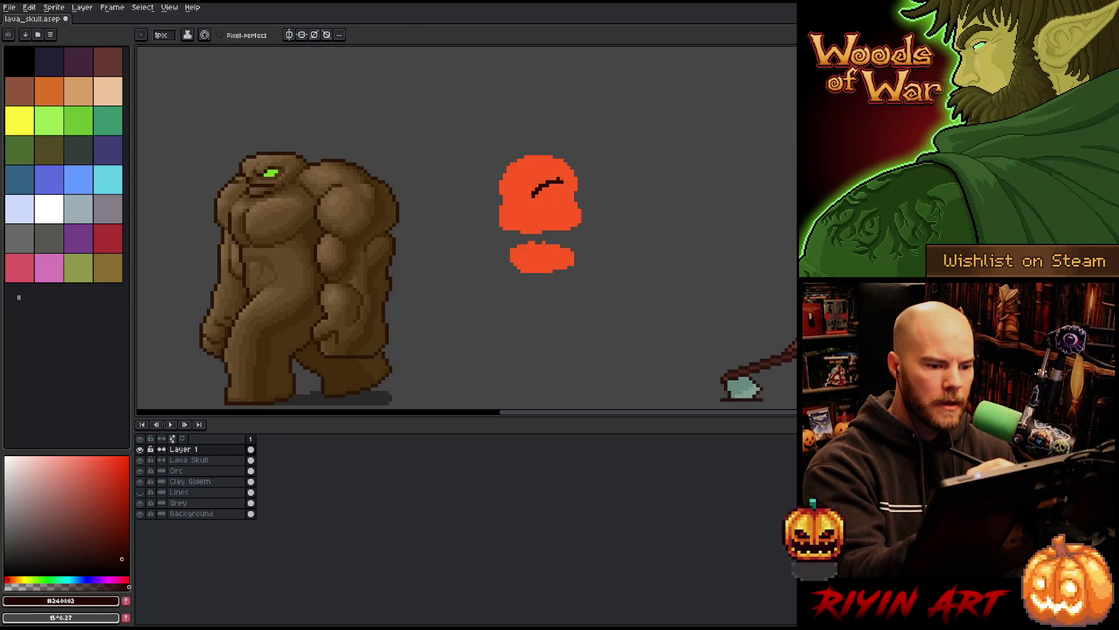
pyautogui.click(220, 35)
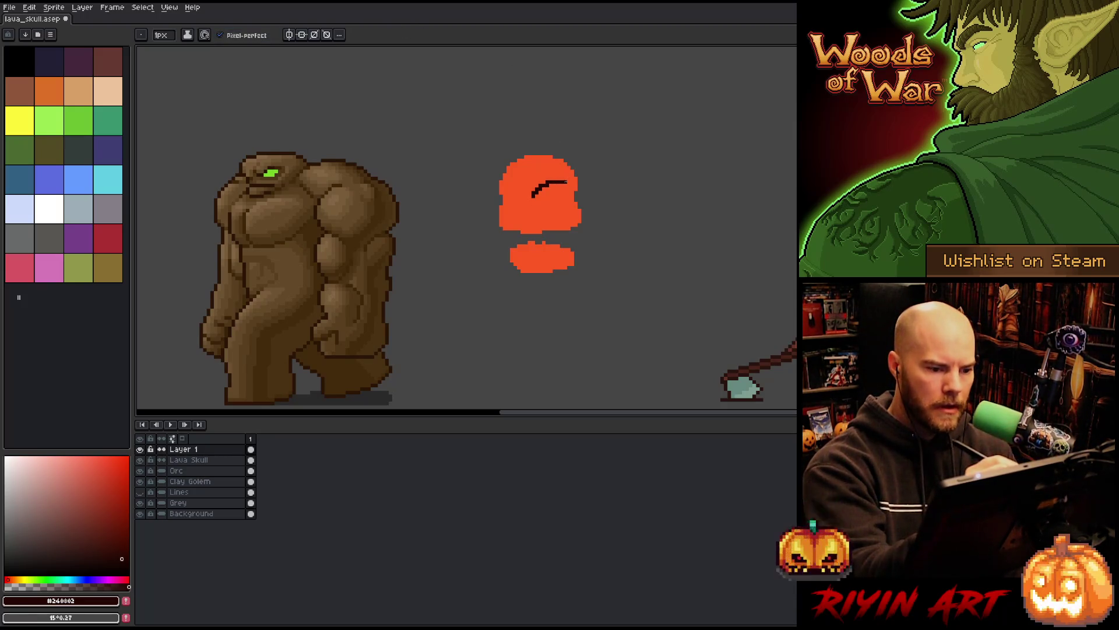
pyautogui.moveTo(543, 171); pyautogui.dragTo(528, 197)
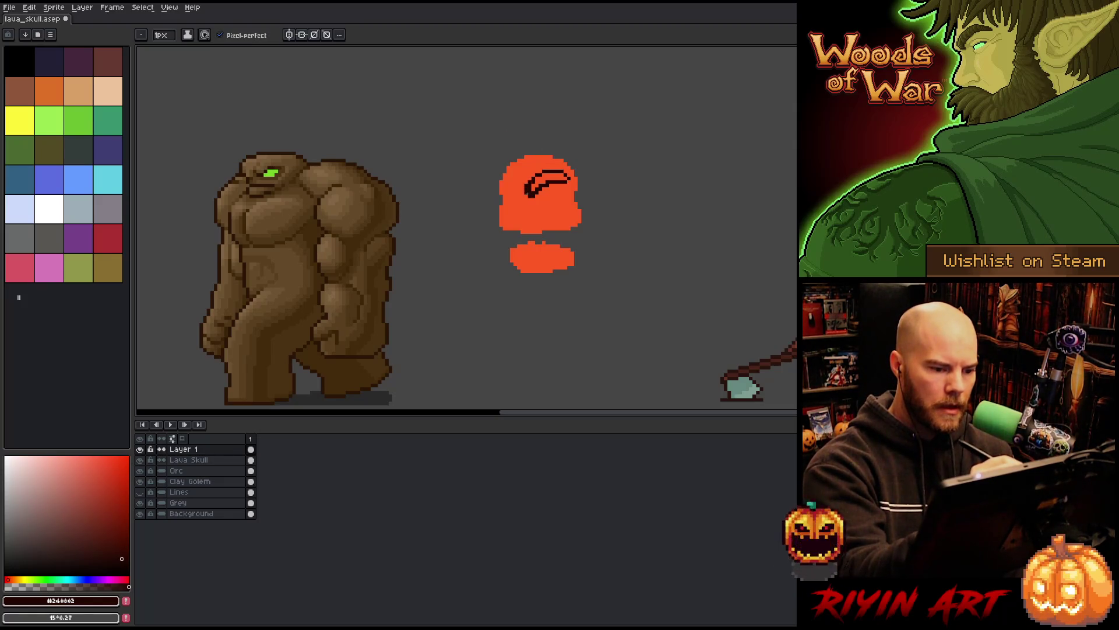
pyautogui.moveTo(513, 196)
pyautogui.mouseDown()
pyautogui.moveTo(496, 176)
pyautogui.moveTo(513, 198)
pyautogui.moveTo(495, 193)
pyautogui.mouseUp()
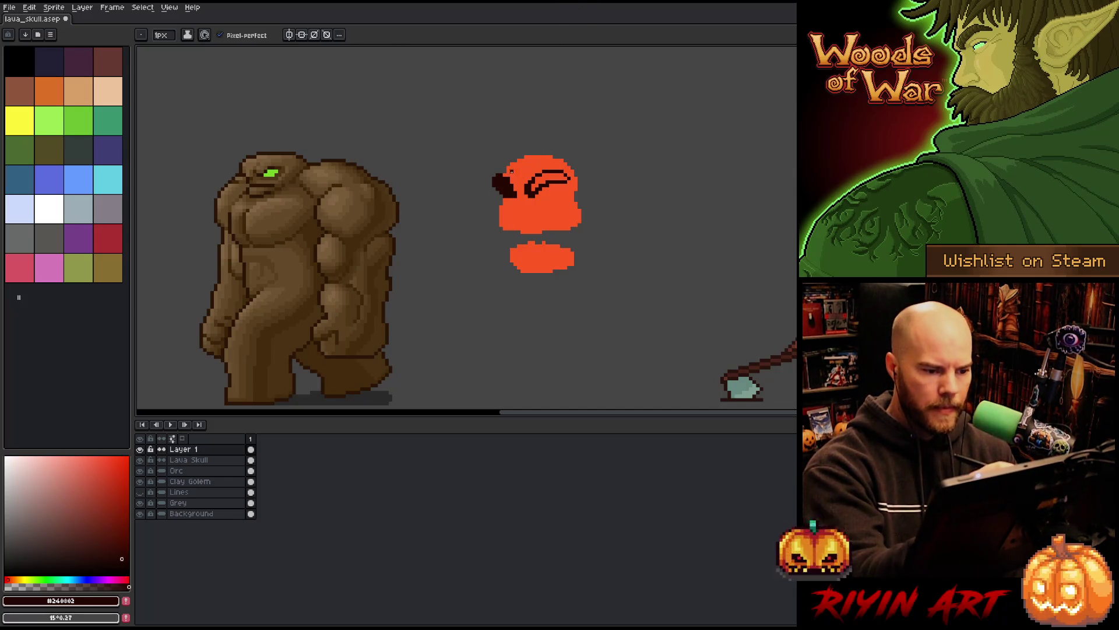
pyautogui.press('g')
pyautogui.click(551, 178)
pyautogui.press('b')
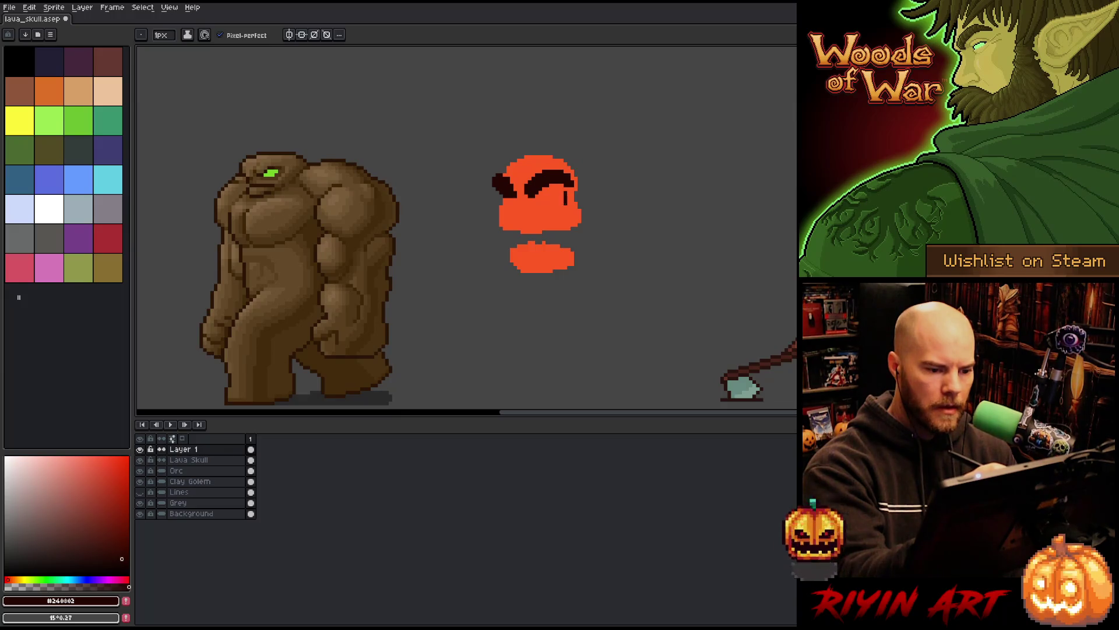
# Step: Paint the dark right eye socket, a left-eye stroke and nose pixels
pyautogui.moveTo(568, 199); pyautogui.dragTo(573, 188)
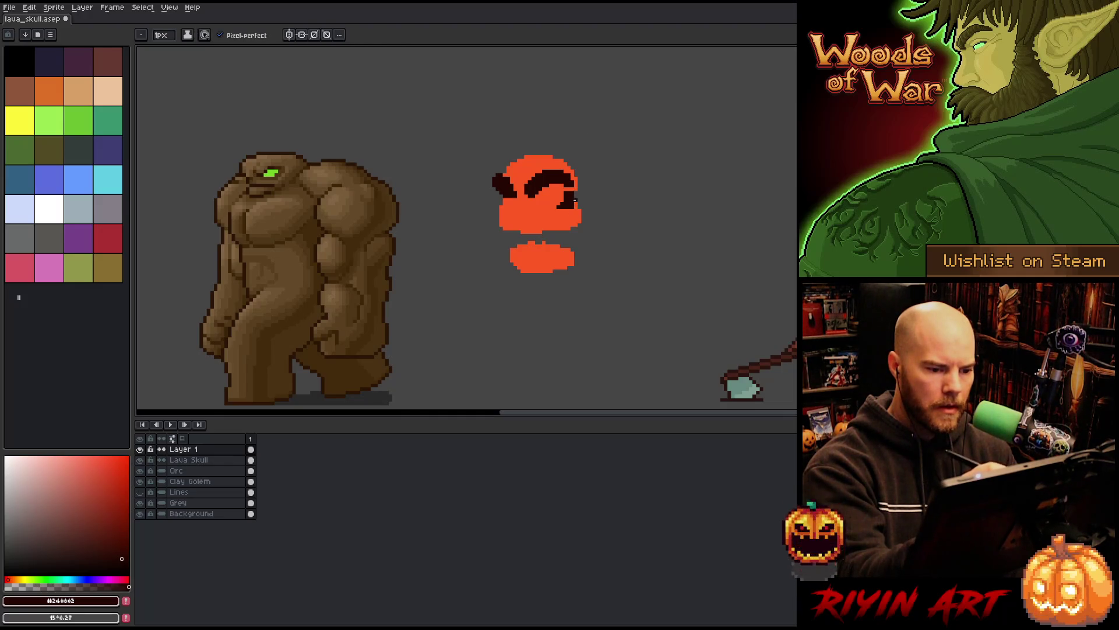
pyautogui.moveTo(576, 201); pyautogui.dragTo(581, 184)
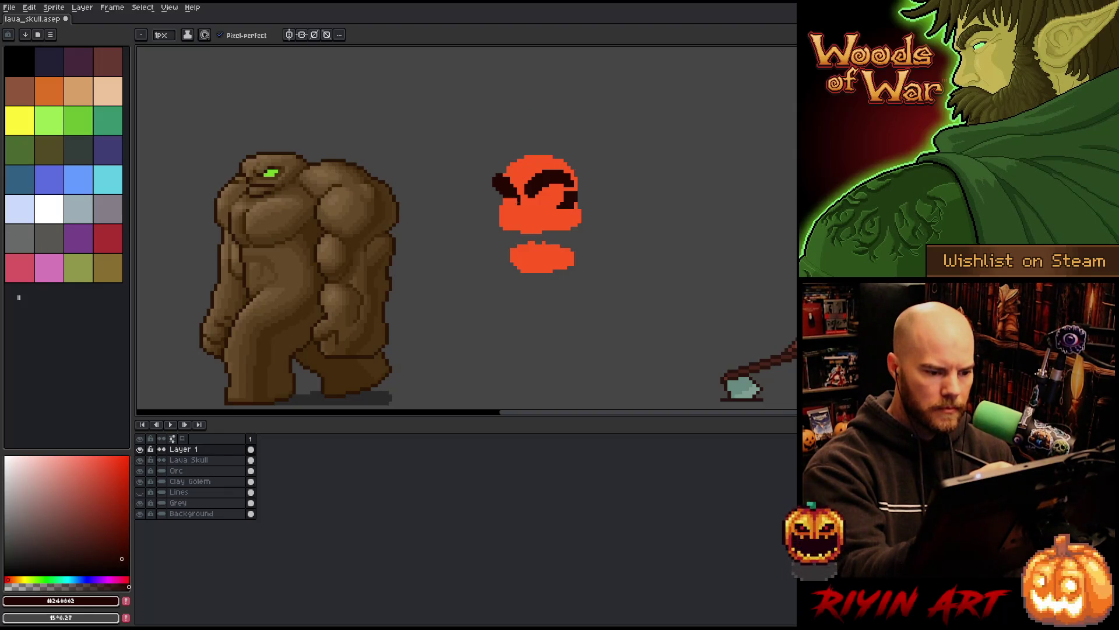
pyautogui.moveTo(515, 205); pyautogui.dragTo(515, 216)
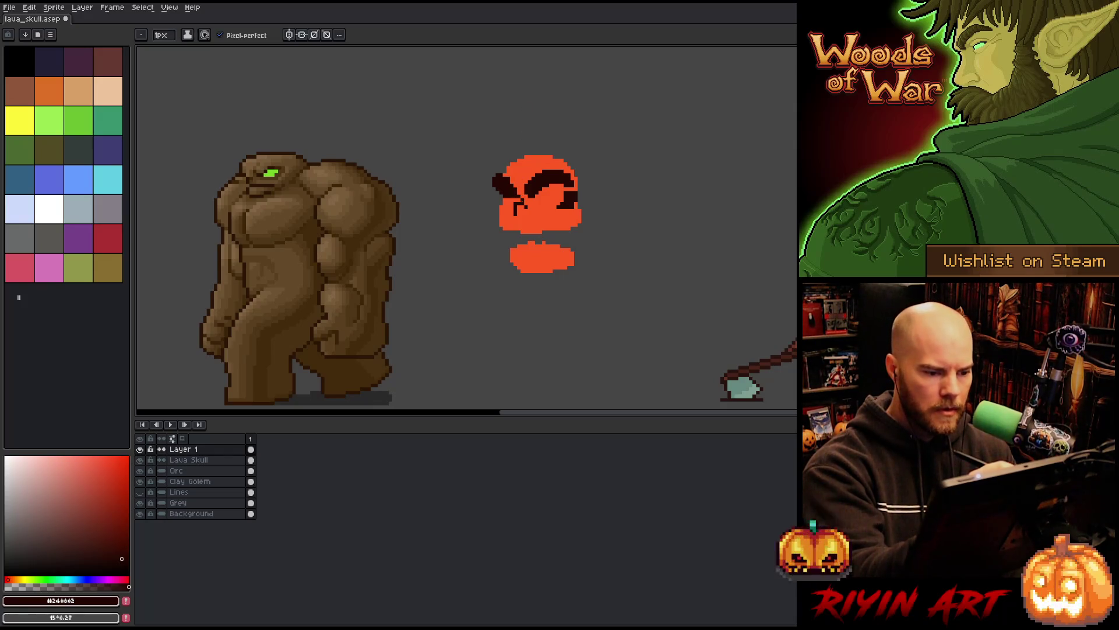
pyautogui.press('e')
pyautogui.press('b')
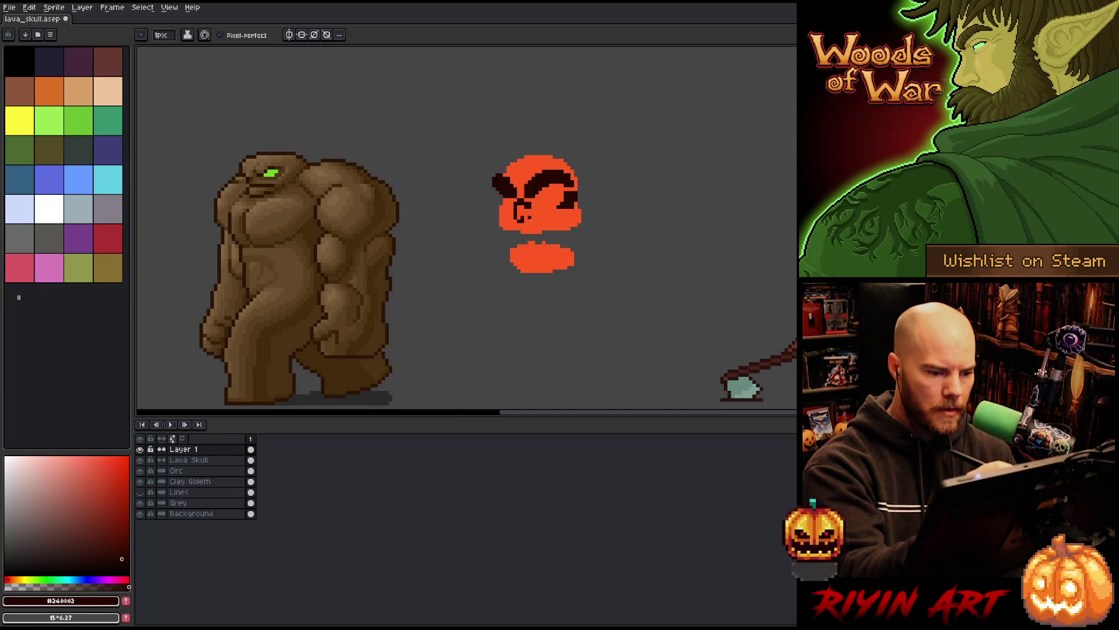
pyautogui.moveTo(530, 218); pyautogui.dragTo(531, 212)
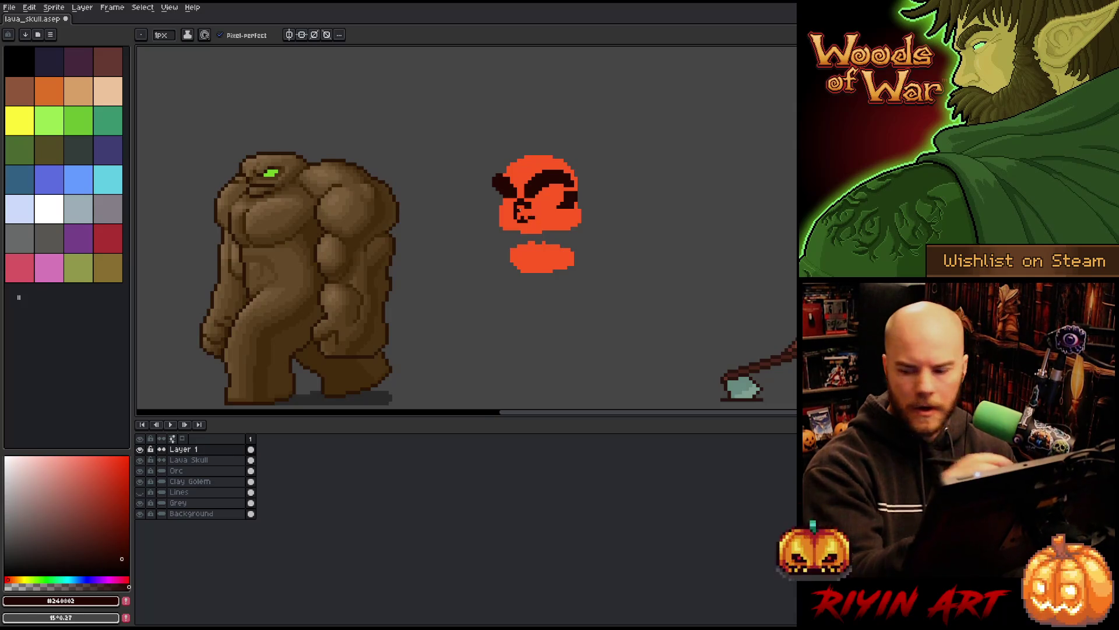
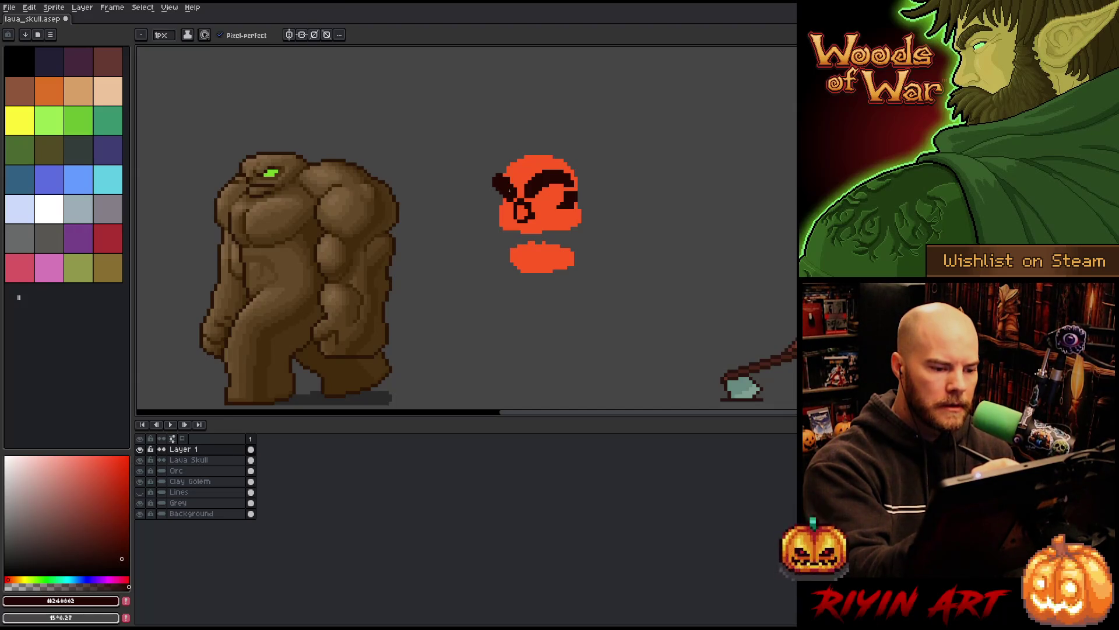
# Step: Turn off Pixel-perfect and pencil dark brow, eye and nose strokes on the skull's face
pyautogui.press('b')
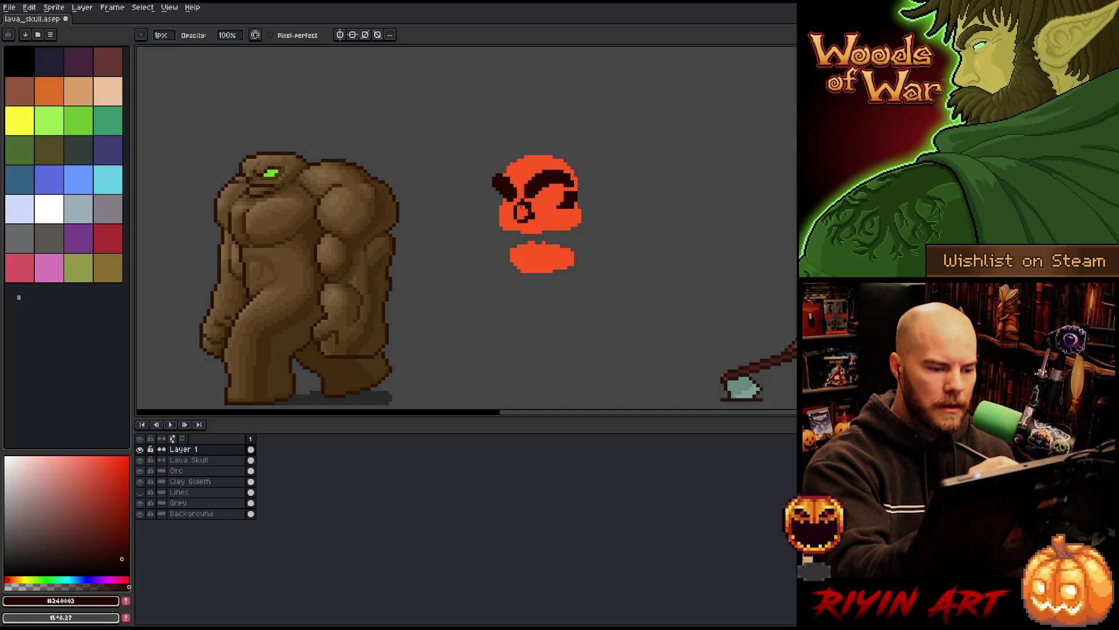
pyautogui.press('e')
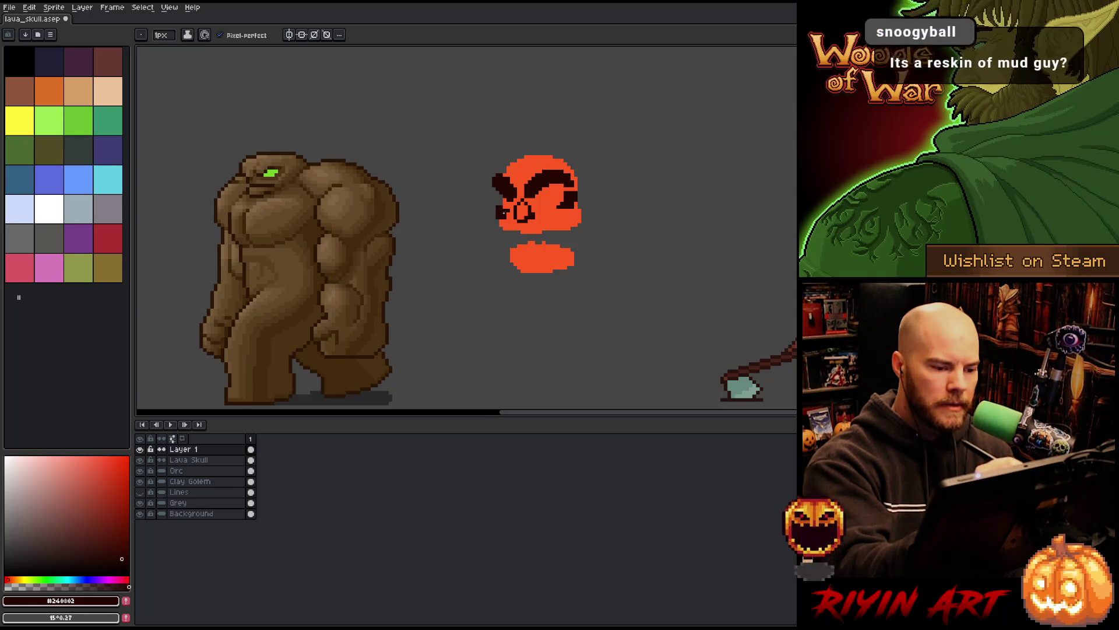
pyautogui.click(239, 42)
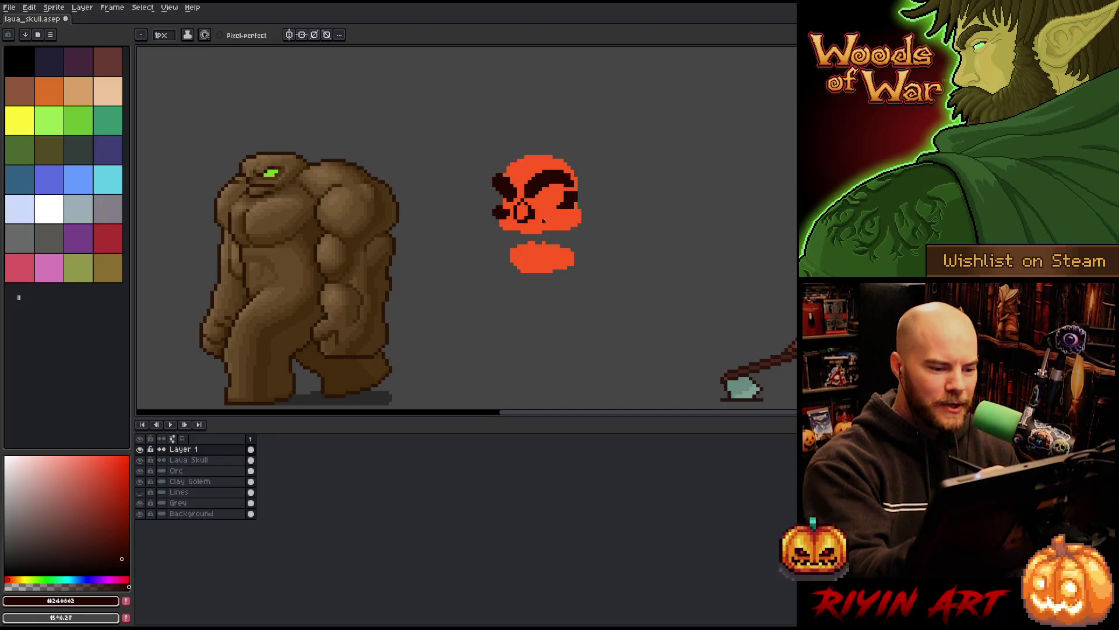
pyautogui.moveTo(540, 216); pyautogui.dragTo(565, 215)
pyautogui.hotkey('ctrl', 'z')
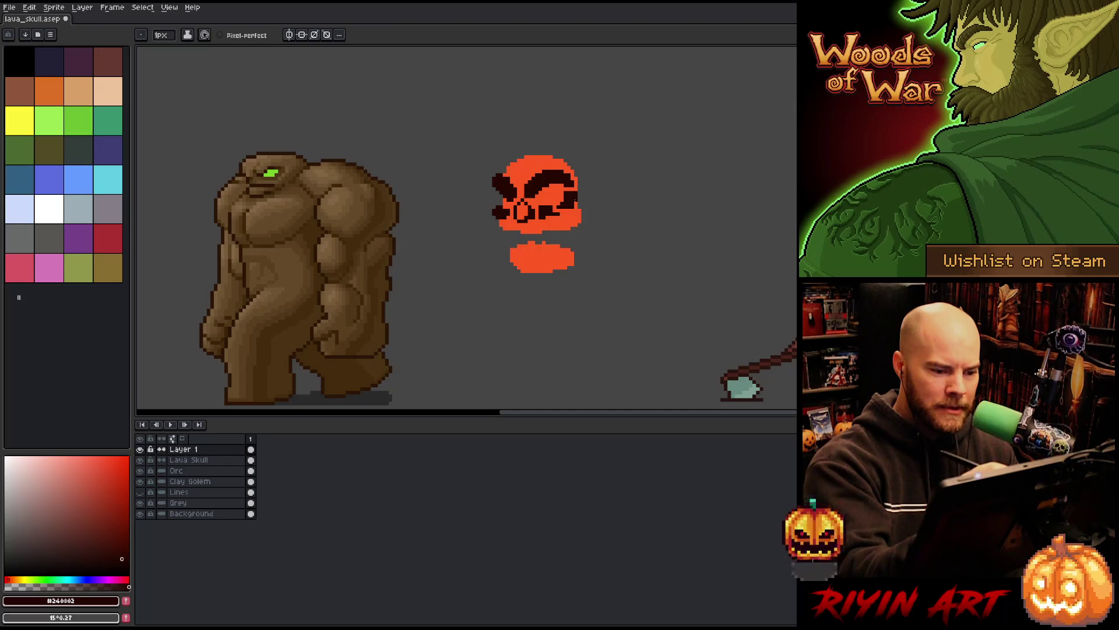
pyautogui.moveTo(560, 214); pyautogui.dragTo(568, 219)
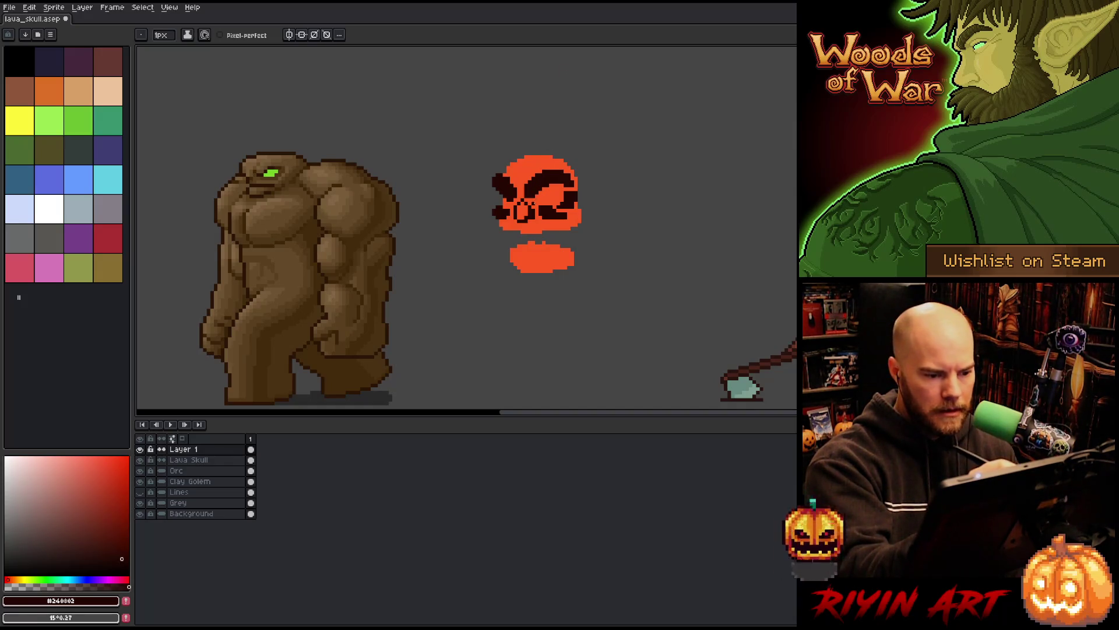
pyautogui.click(530, 202)
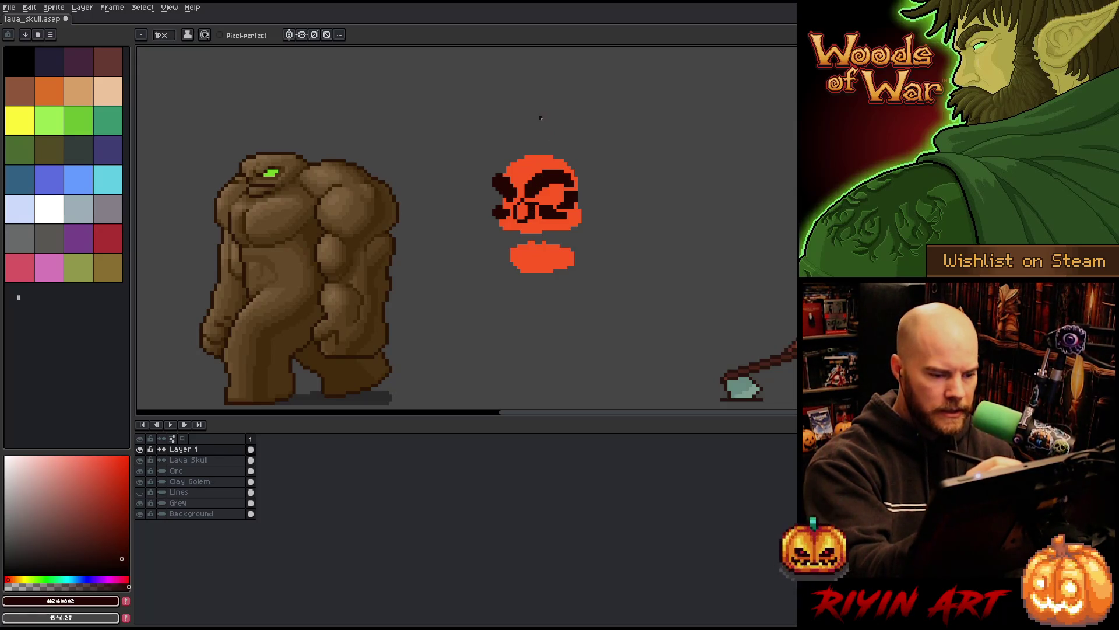
# Step: Lasso part of the skull's face, then sample the skull's orange colour
pyautogui.press('e')
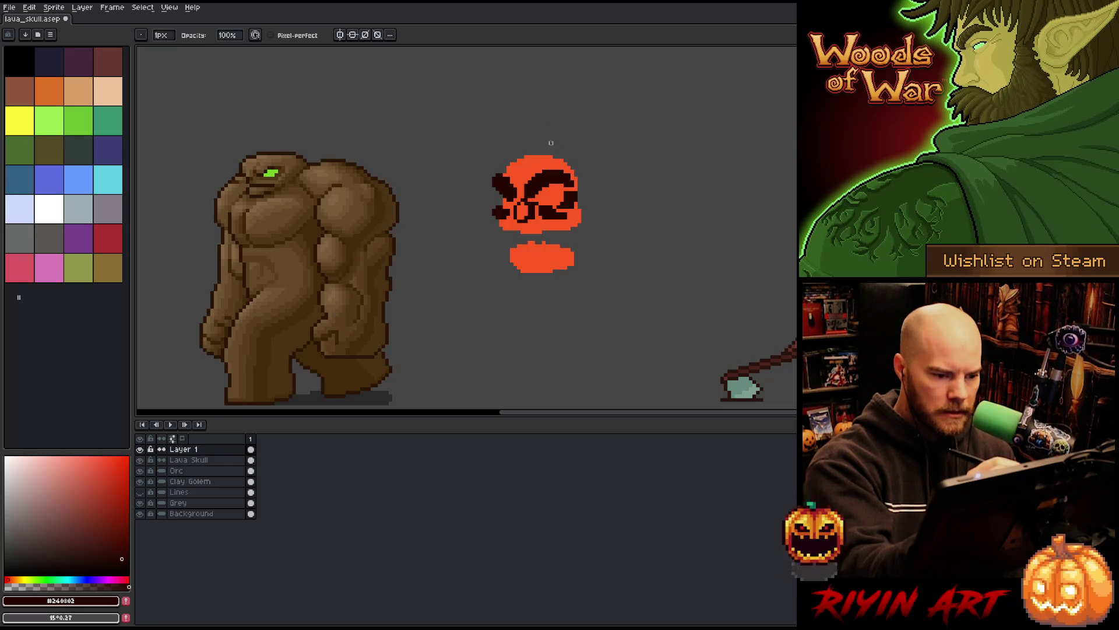
pyautogui.press('q')
pyautogui.moveTo(583, 156)
pyautogui.mouseDown()
pyautogui.moveTo(552, 194)
pyautogui.moveTo(502, 202)
pyautogui.moveTo(479, 146)
pyautogui.mouseUp()
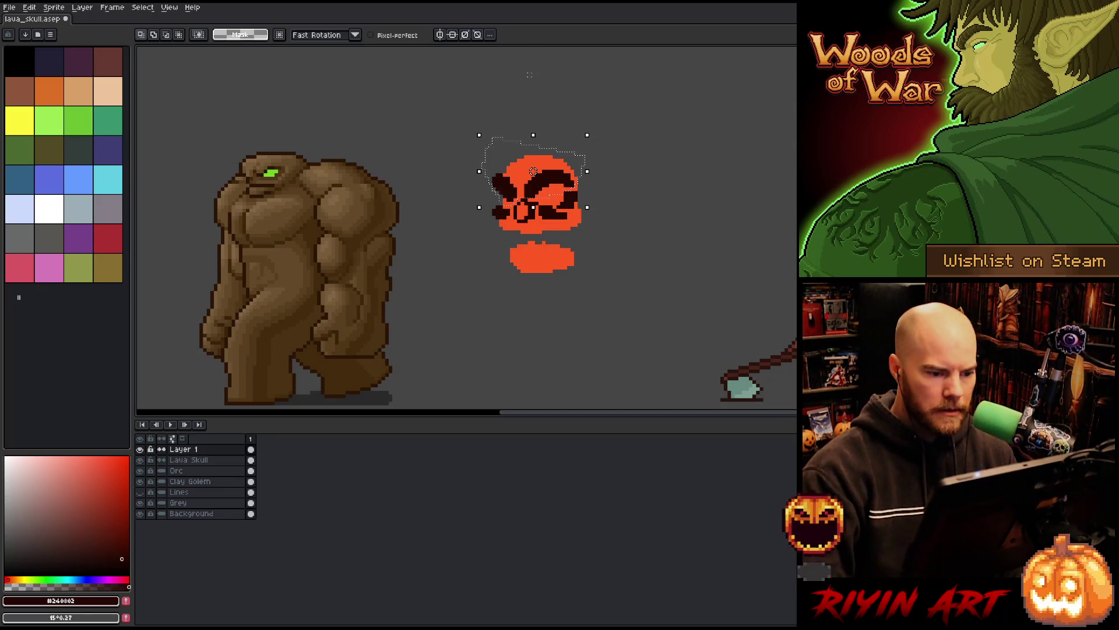
pyautogui.press('b')
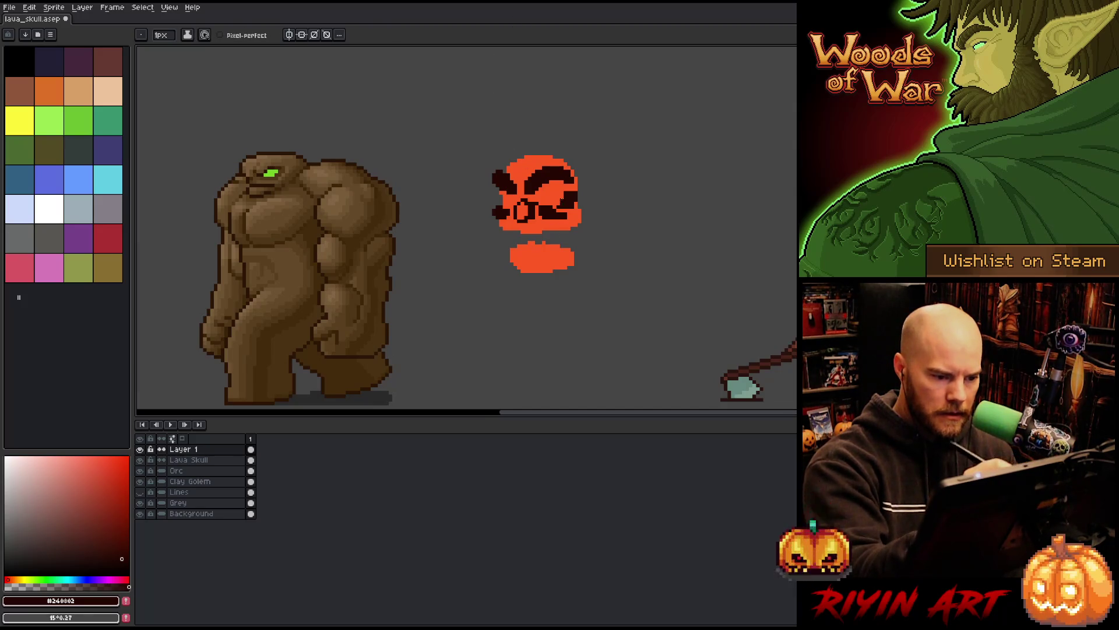
pyautogui.hotkey('alt', 'Down')
pyautogui.keyDown('alt'); pyautogui.click(540, 246); pyautogui.keyUp('alt')
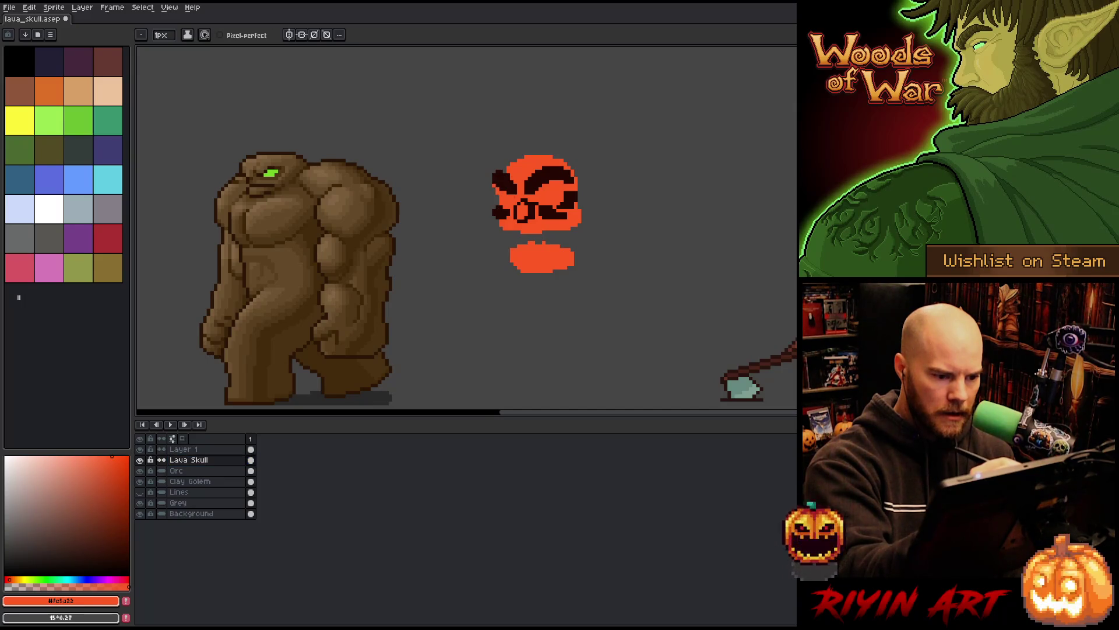
# Step: Rename Layer 1, above Lava Skull, to Rocks
pyautogui.hotkey('alt', 'Up')
pyautogui.doubleClick(185, 449)
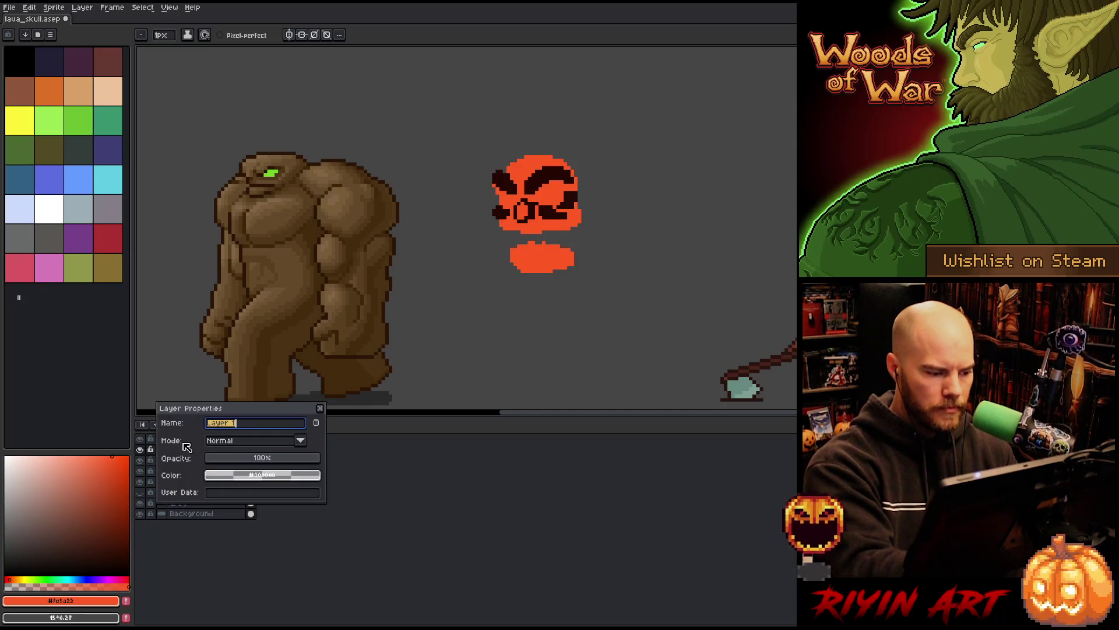
pyautogui.write('Rocks')
pyautogui.press('Return')
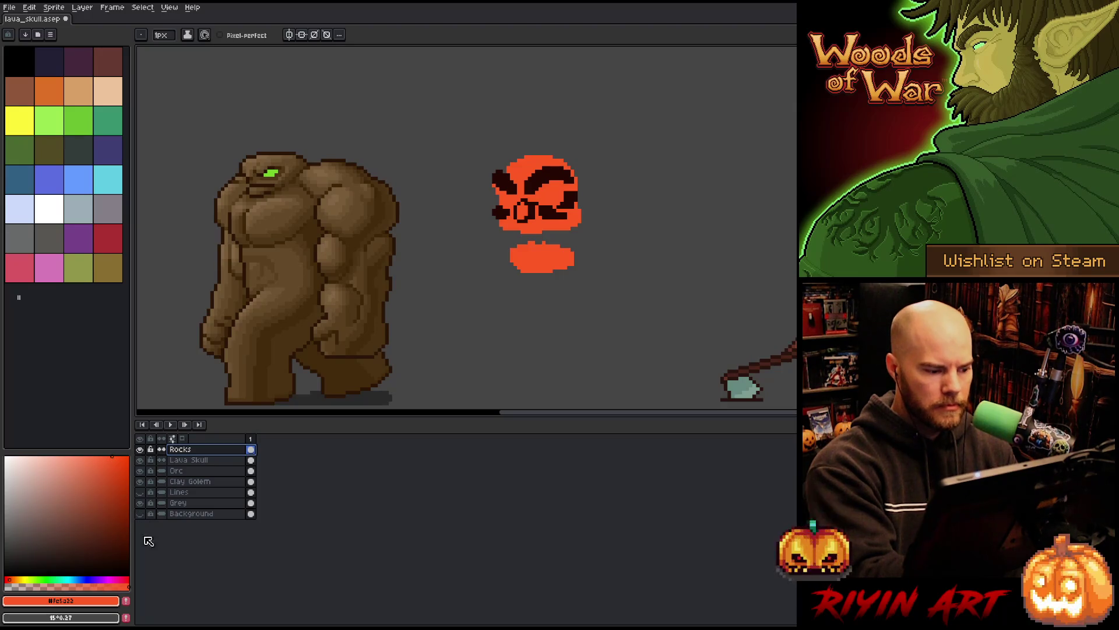
# Step: Preview the scene without the Grey layer, then sample the skull's dark brown
pyautogui.click(141, 502)
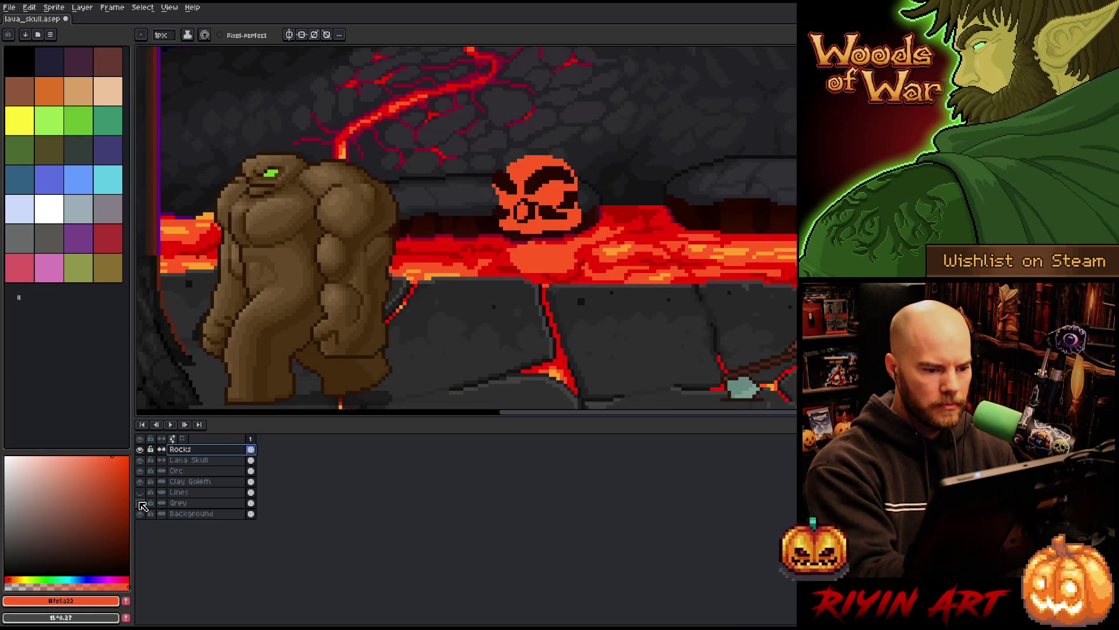
pyautogui.click(140, 503)
pyautogui.keyDown('alt'); pyautogui.click(553, 173); pyautogui.keyUp('alt')
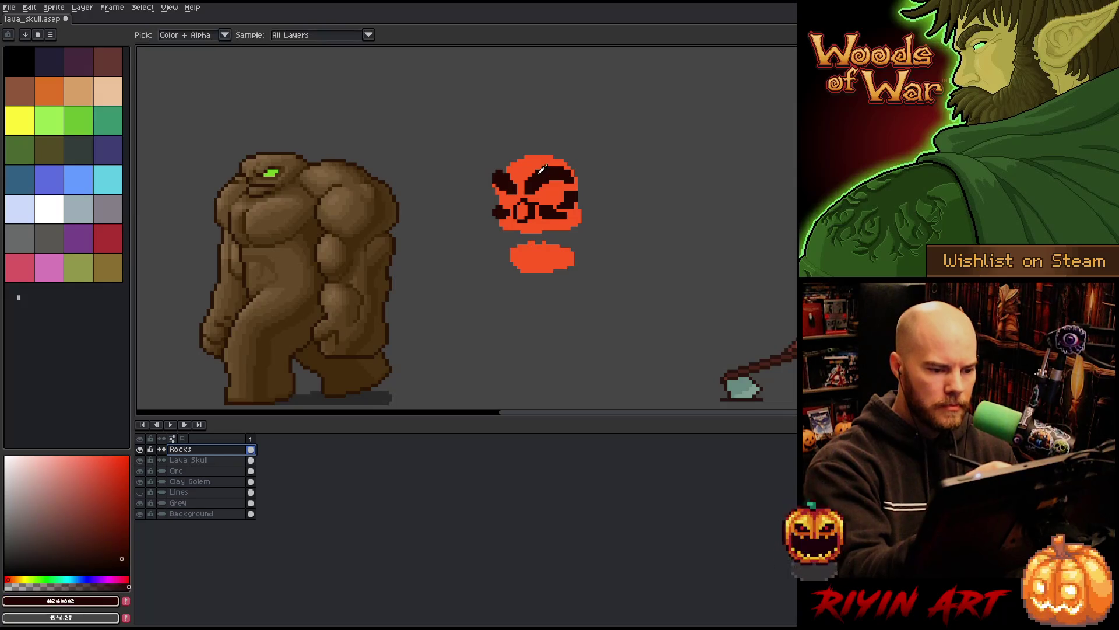
pyautogui.moveTo(515, 174)
pyautogui.mouseDown()
pyautogui.moveTo(511, 149)
pyautogui.moveTo(515, 173)
pyautogui.mouseUp()
pyautogui.hotkey('ctrl', 'z')
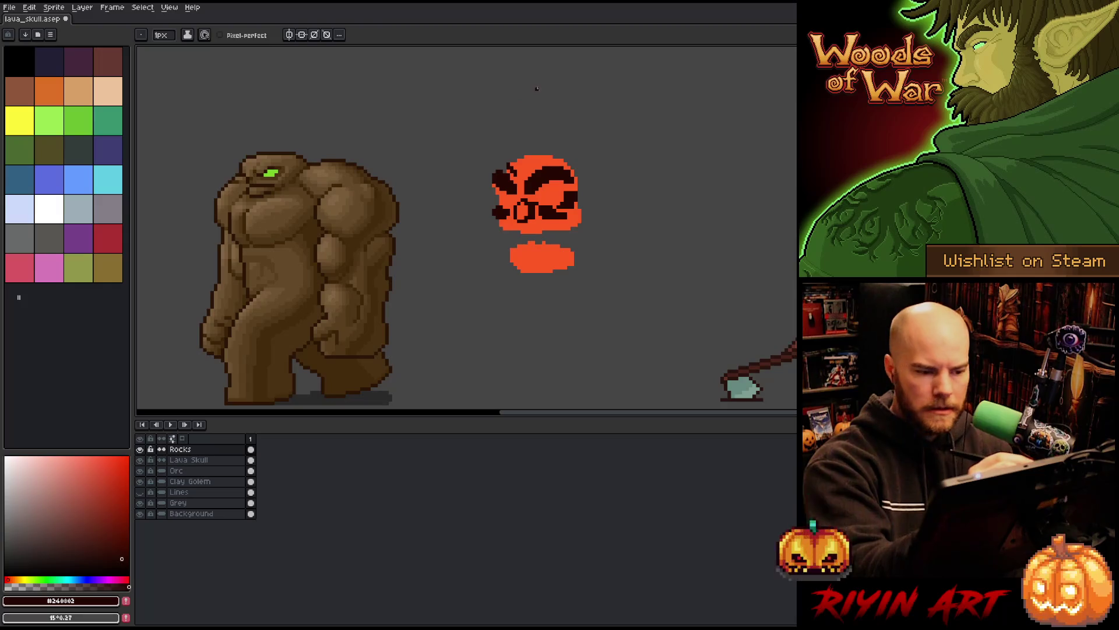
pyautogui.click(504, 156)
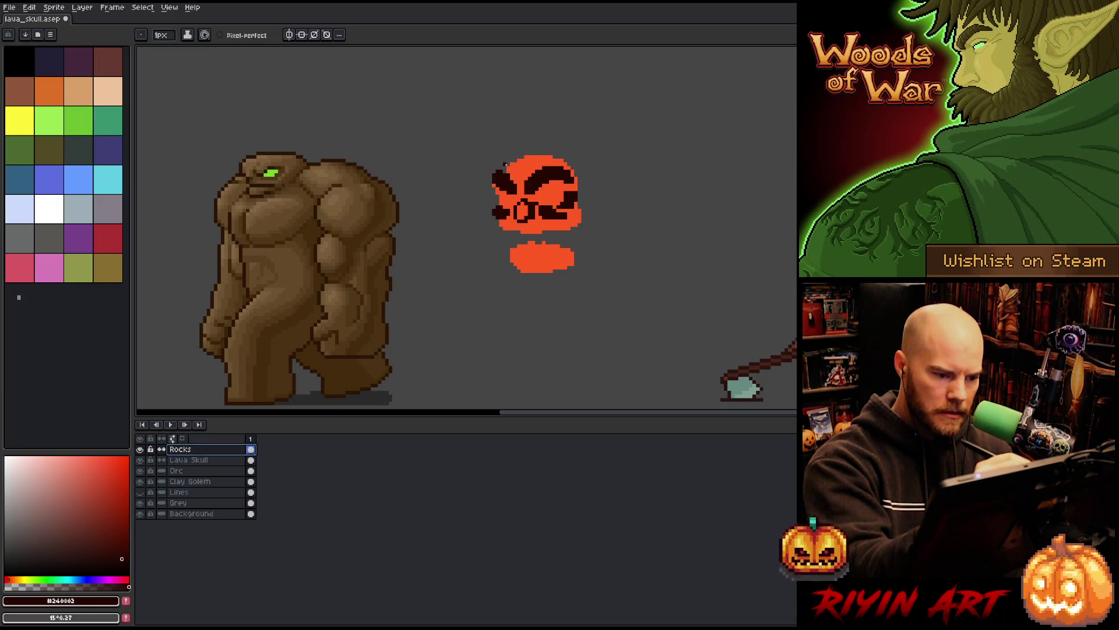
# Step: On Lava Skull, pencil an orange arc above the cranium and bucket-fill the gap
pyautogui.click(205, 461)
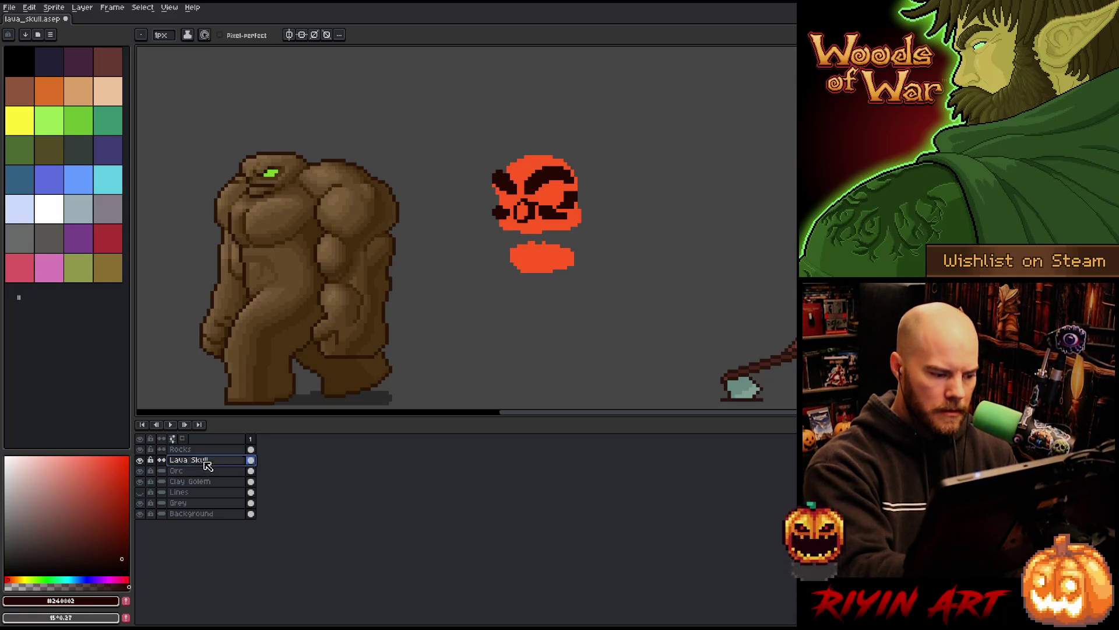
pyautogui.keyDown('alt'); pyautogui.click(507, 169); pyautogui.keyUp('alt')
pyautogui.moveTo(497, 175)
pyautogui.mouseDown()
pyautogui.moveTo(548, 138)
pyautogui.moveTo(587, 162)
pyautogui.moveTo(581, 204)
pyautogui.mouseUp()
pyautogui.press('g')
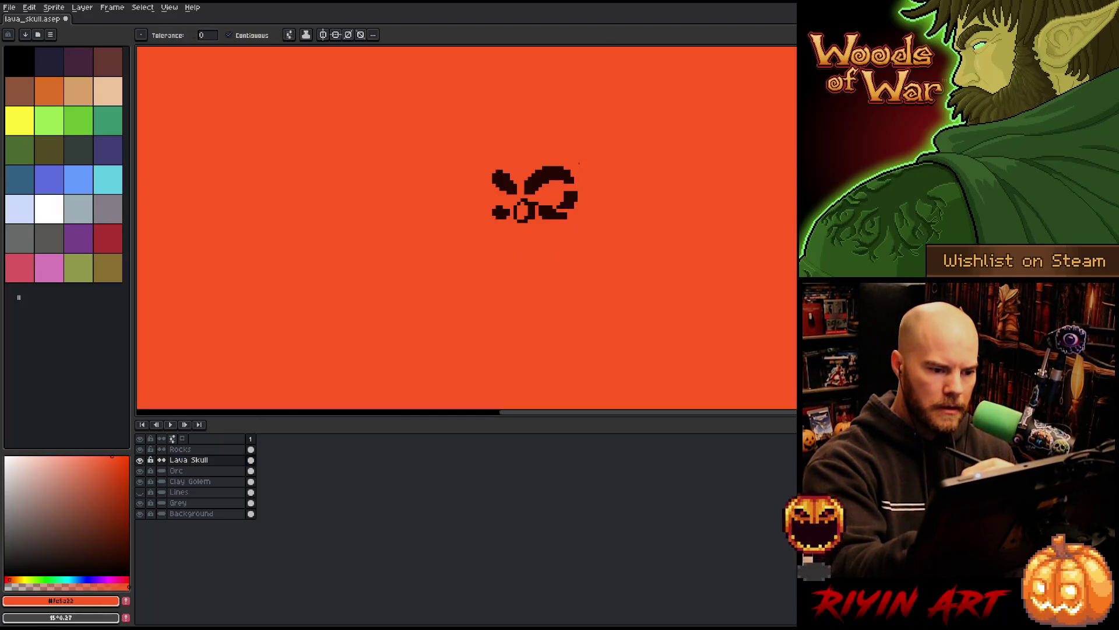
pyautogui.press('b')
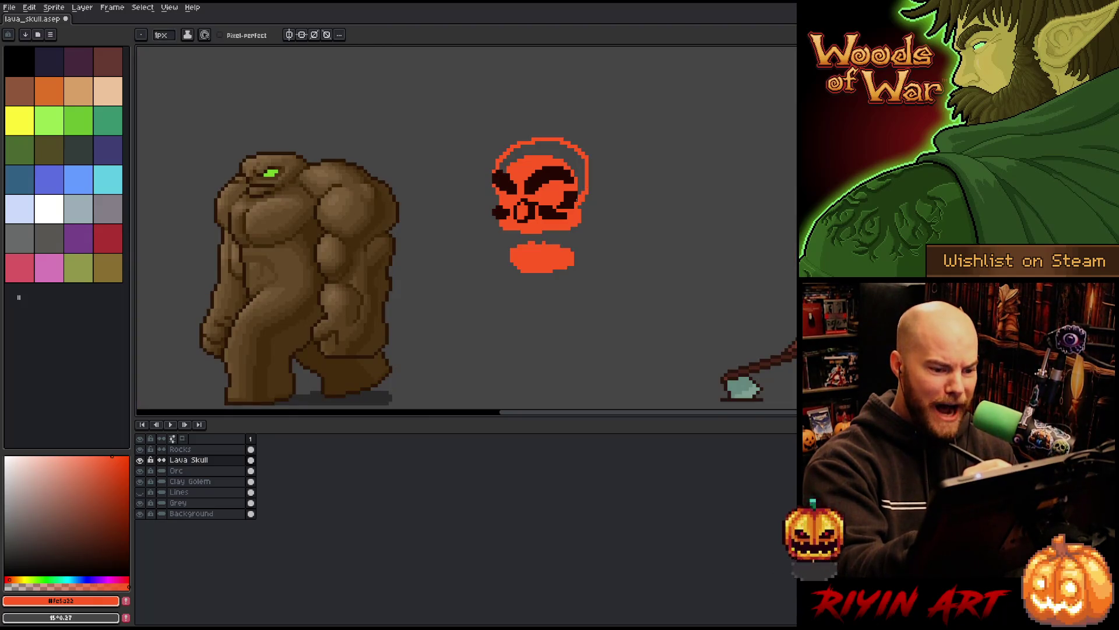
pyautogui.press('g')
pyautogui.click(581, 160)
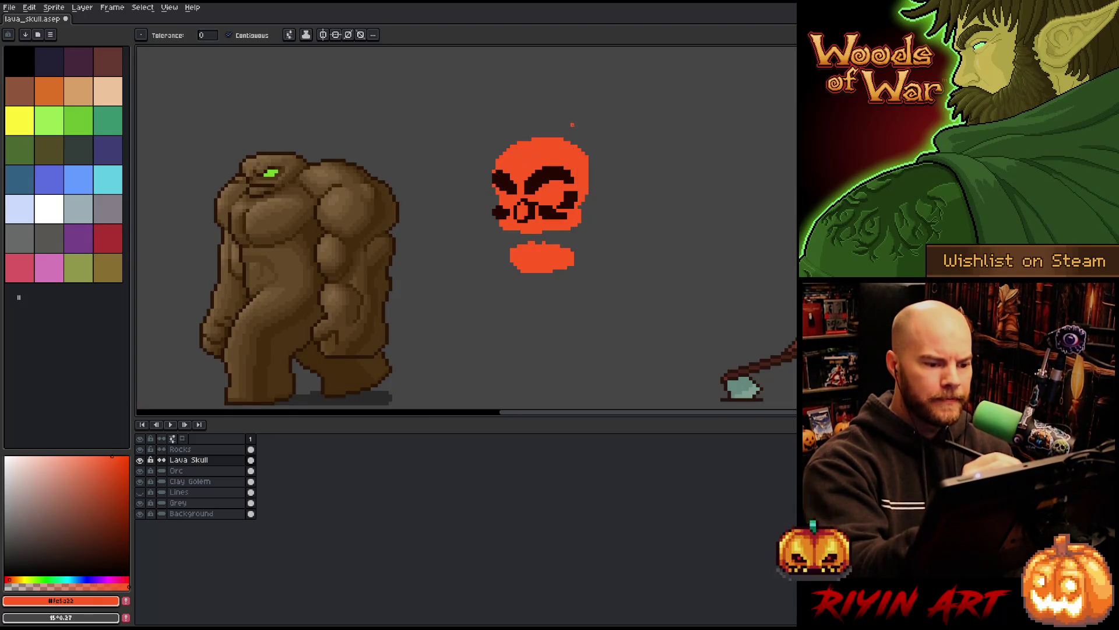
pyautogui.press('b')
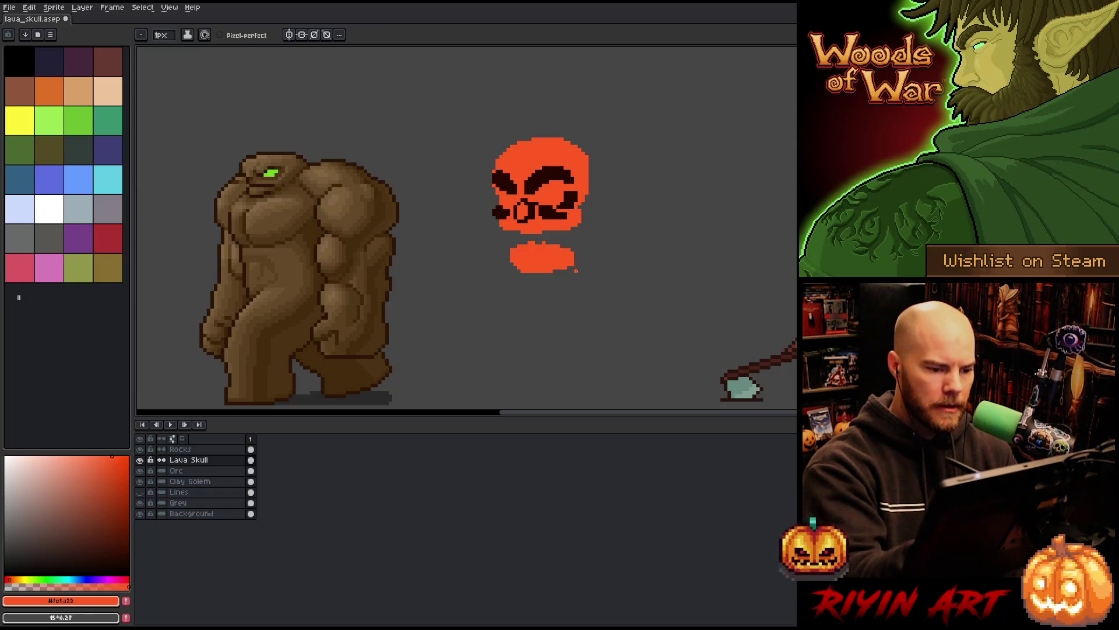
# Step: Marquee-select the orange jaw, move it slightly left, and deselect
pyautogui.press('m')
pyautogui.moveTo(581, 235); pyautogui.dragTo(479, 293)
pyautogui.moveTo(562, 267)
pyautogui.mouseDown()
pyautogui.moveTo(484, 259)
pyautogui.moveTo(496, 242)
pyautogui.moveTo(570, 247)
pyautogui.mouseUp()
pyautogui.press('q')
pyautogui.press('Tab')
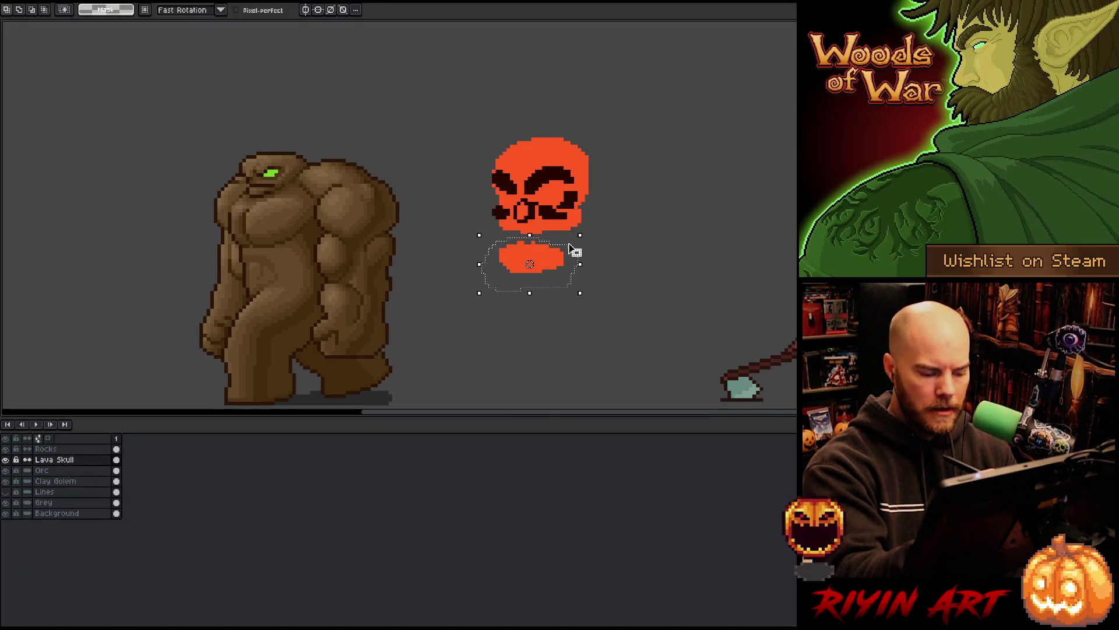
pyautogui.press('Tab')
pyautogui.hotkey('ctrl', 'd')
pyautogui.moveTo(494, 417); pyautogui.dragTo(494, 481)
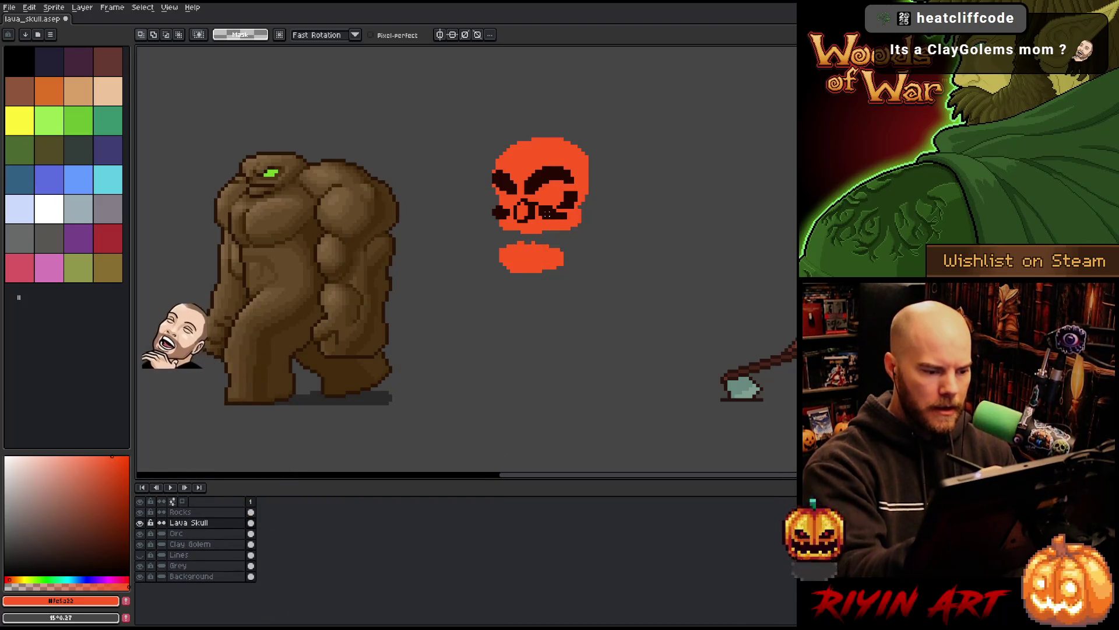
pyautogui.scroll(1, 712, 167)
pyautogui.scroll(1, 712, 167)
pyautogui.moveTo(712, 167); pyautogui.dragTo(678, 175)
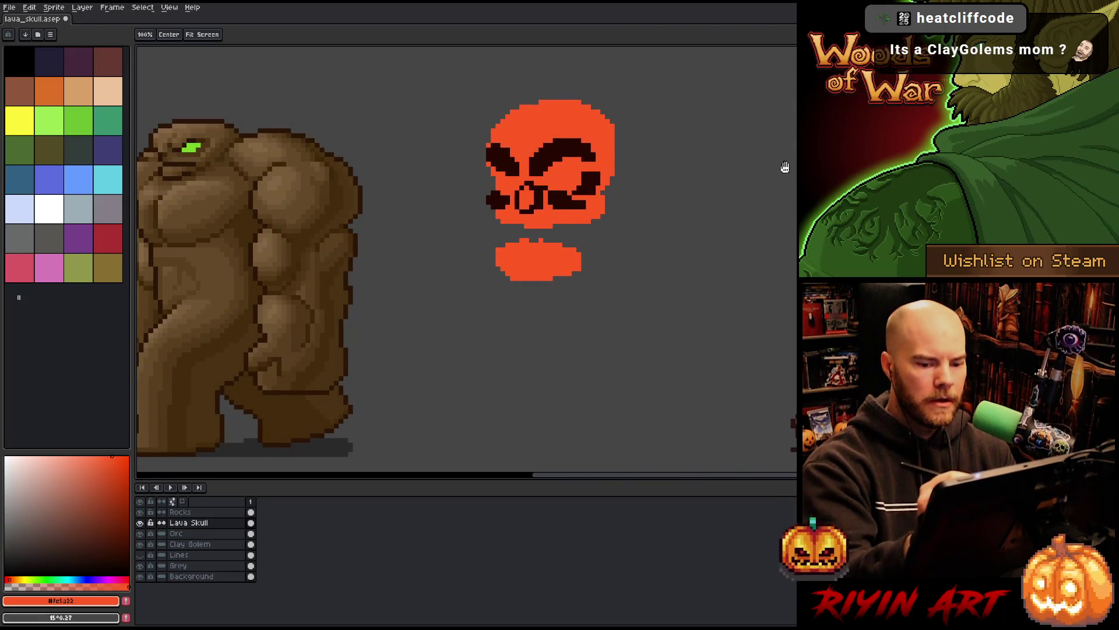
# Step: Move the orc below-right of the skull, shift the clay golem right, and save
pyautogui.press('m')
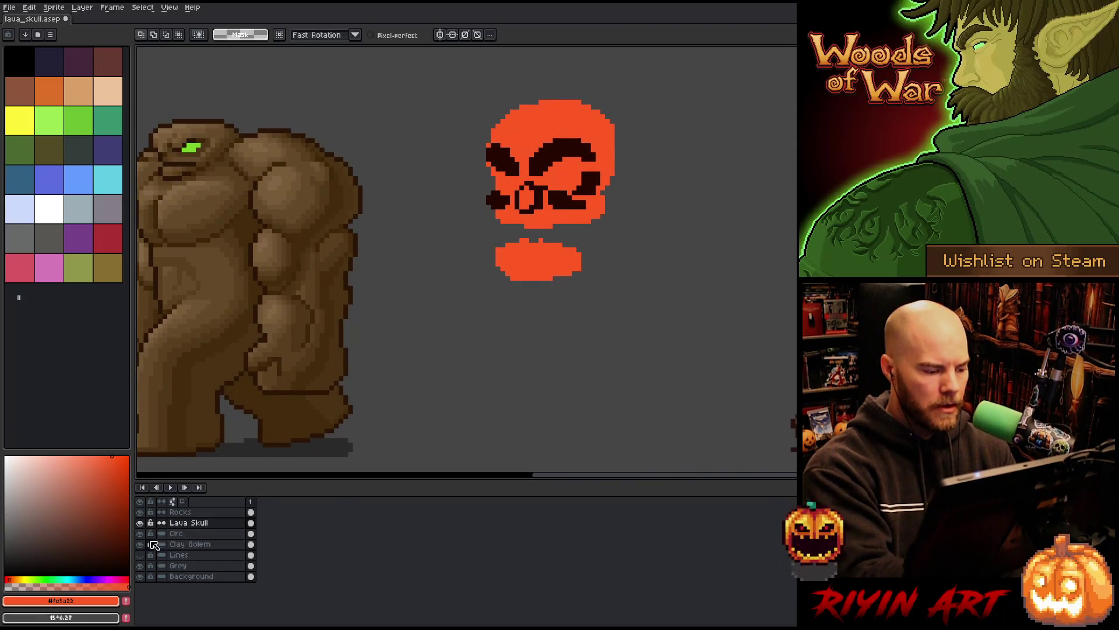
pyautogui.click(181, 533)
pyautogui.press('v')
pyautogui.moveTo(958, 392); pyautogui.dragTo(699, 397)
pyautogui.click(189, 544)
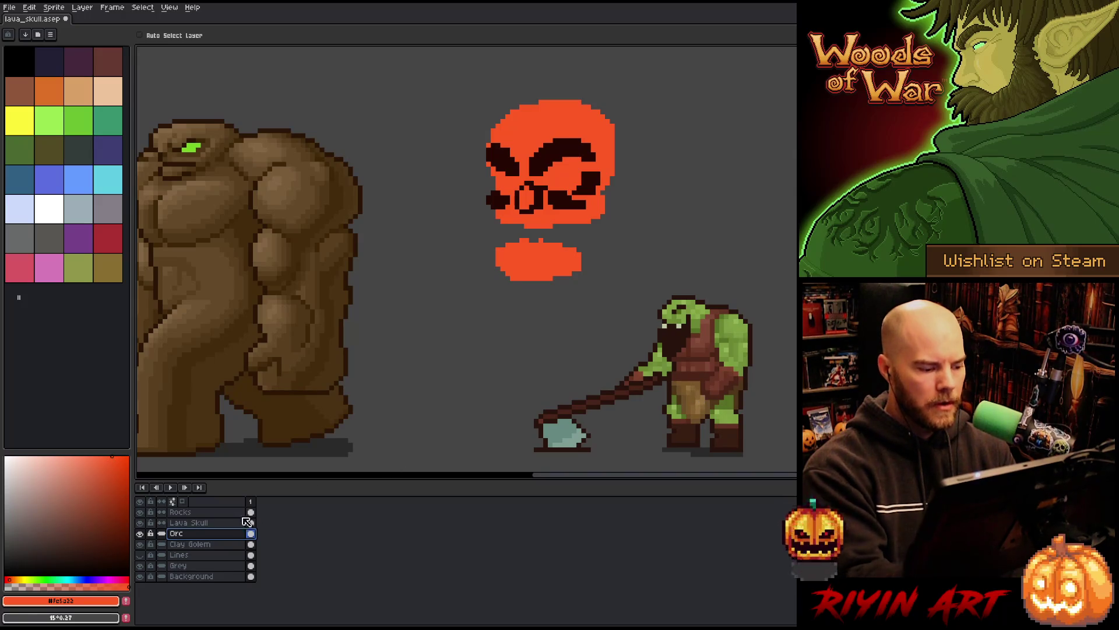
pyautogui.moveTo(308, 356); pyautogui.dragTo(352, 352)
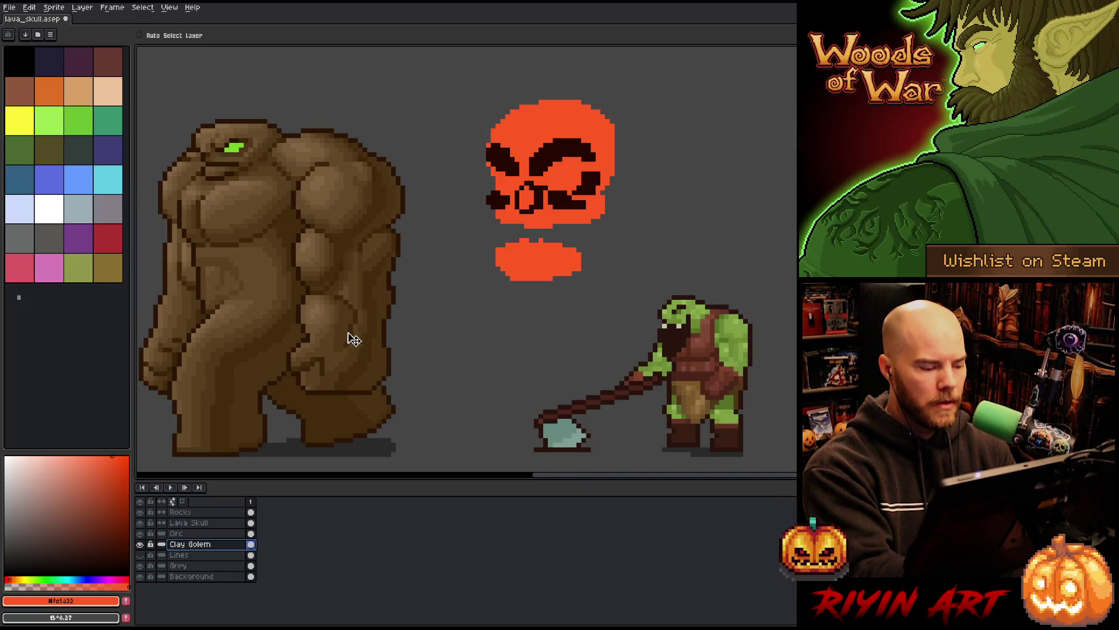
pyautogui.moveTo(519, 334)
pyautogui.mouseDown()
pyautogui.moveTo(542, 338)
pyautogui.moveTo(547, 320)
pyautogui.mouseUp()
pyautogui.press('v')
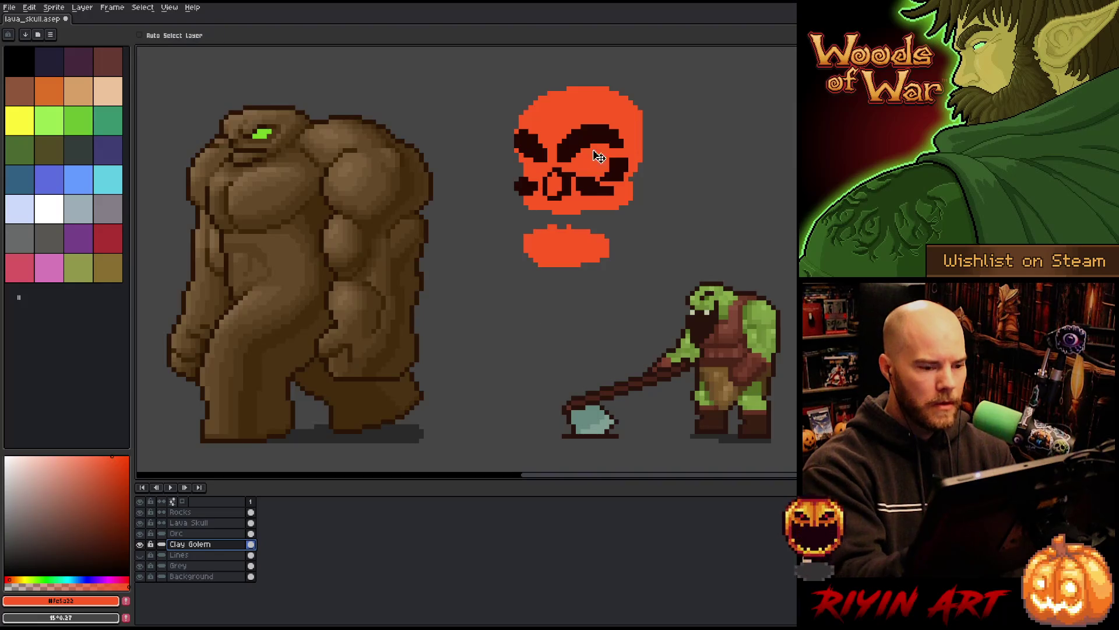
pyautogui.hotkey('ctrl', 's')
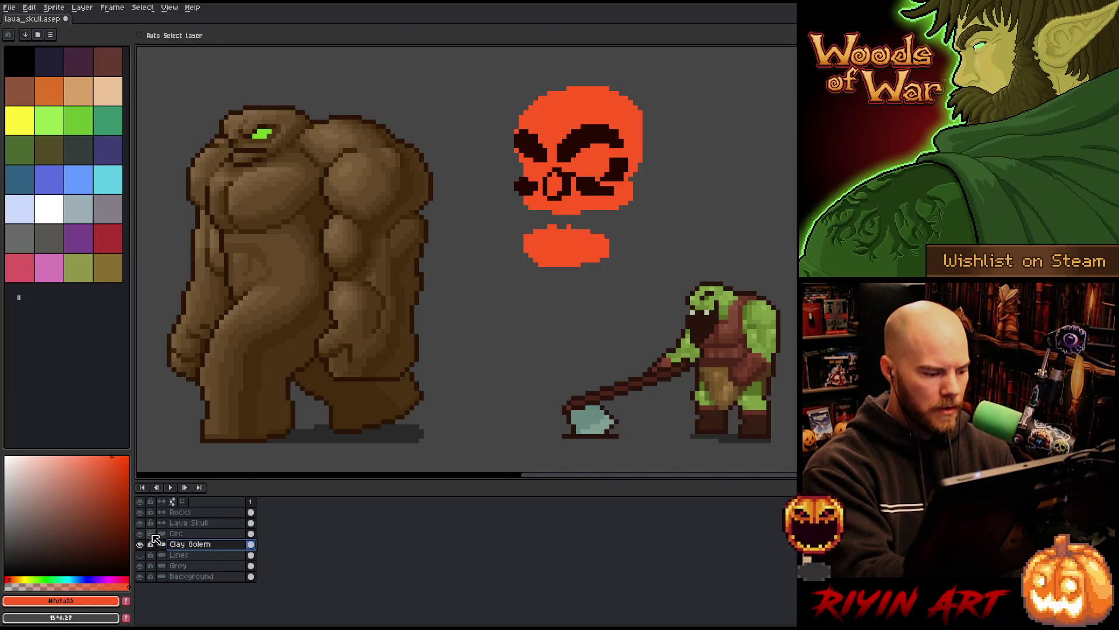
# Step: On the Rocks layer, paint orange pixels inside the skull's mouth
pyautogui.click(140, 554)
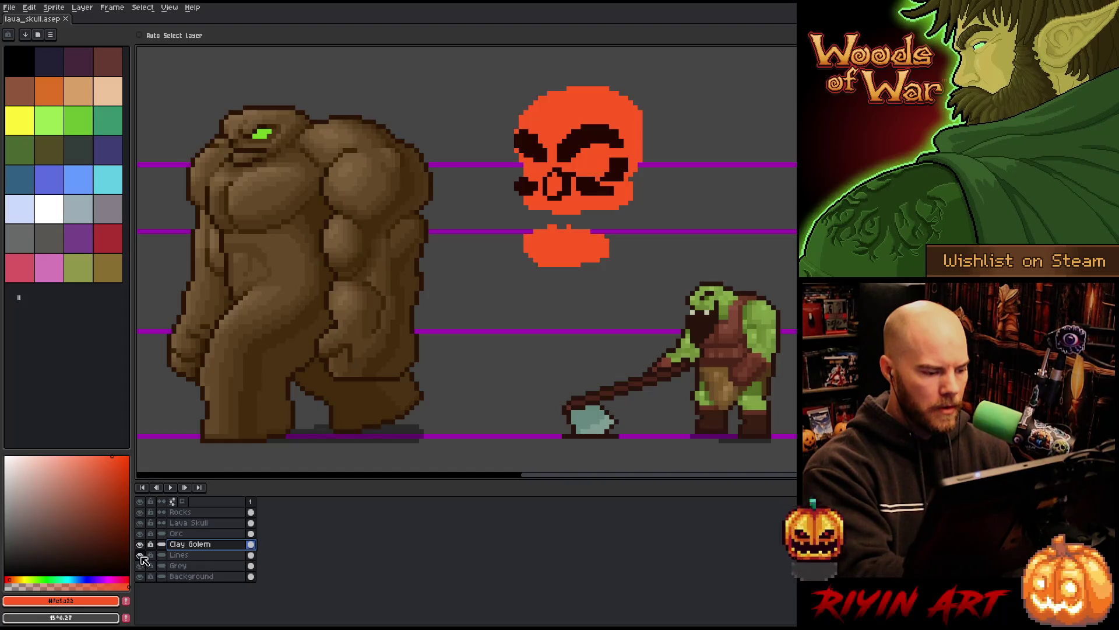
pyautogui.click(139, 555)
pyautogui.click(209, 523)
pyautogui.click(213, 512)
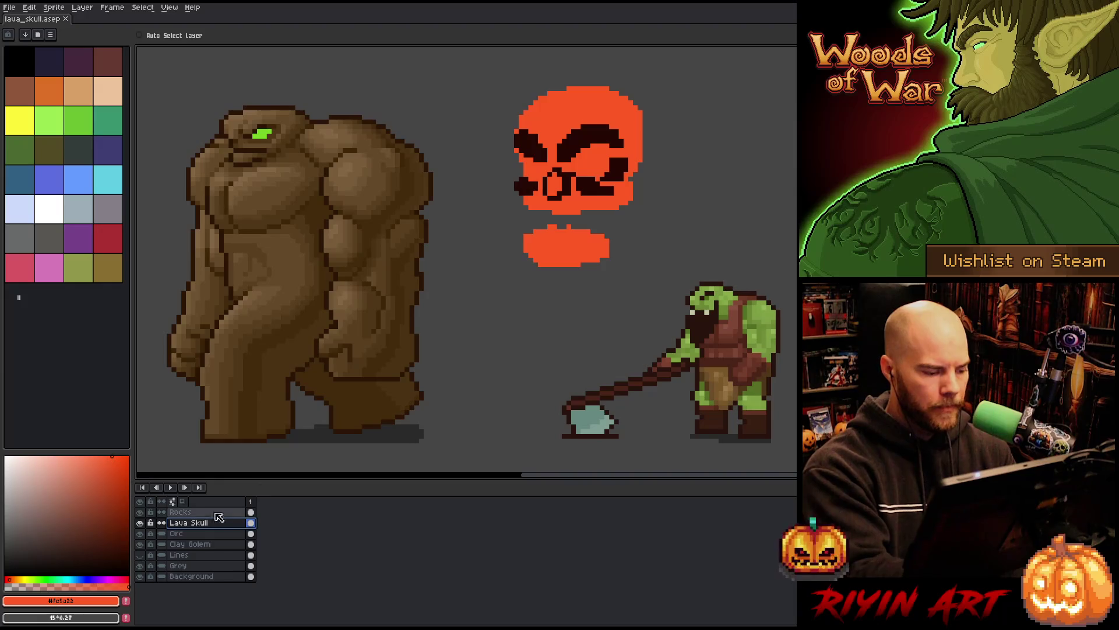
pyautogui.press('b')
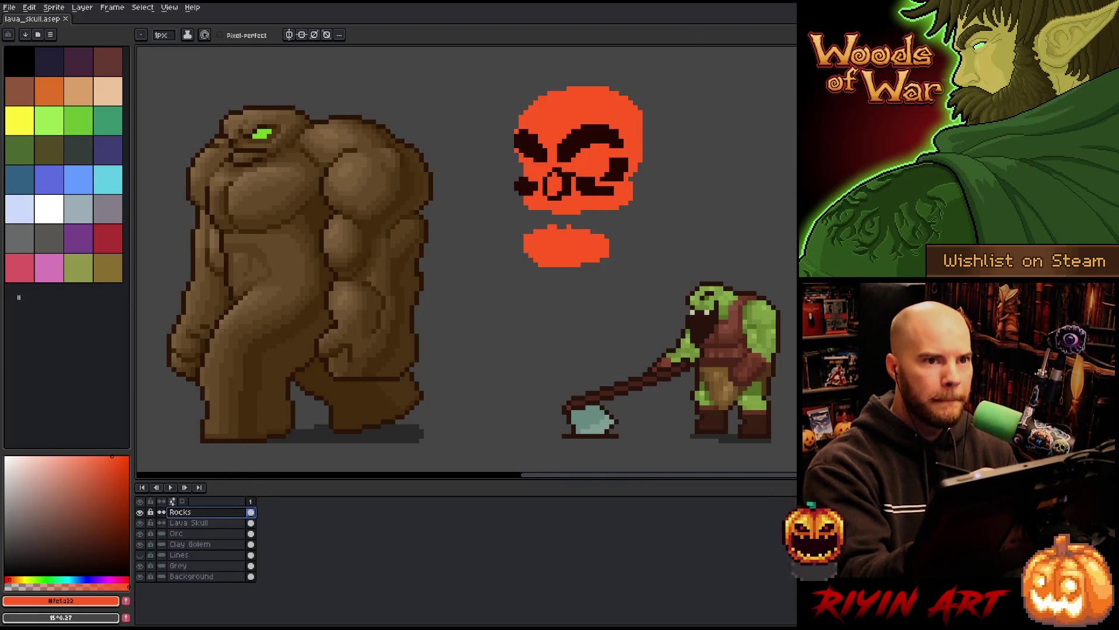
pyautogui.click(592, 187)
pyautogui.click(583, 182)
pyautogui.click(581, 184)
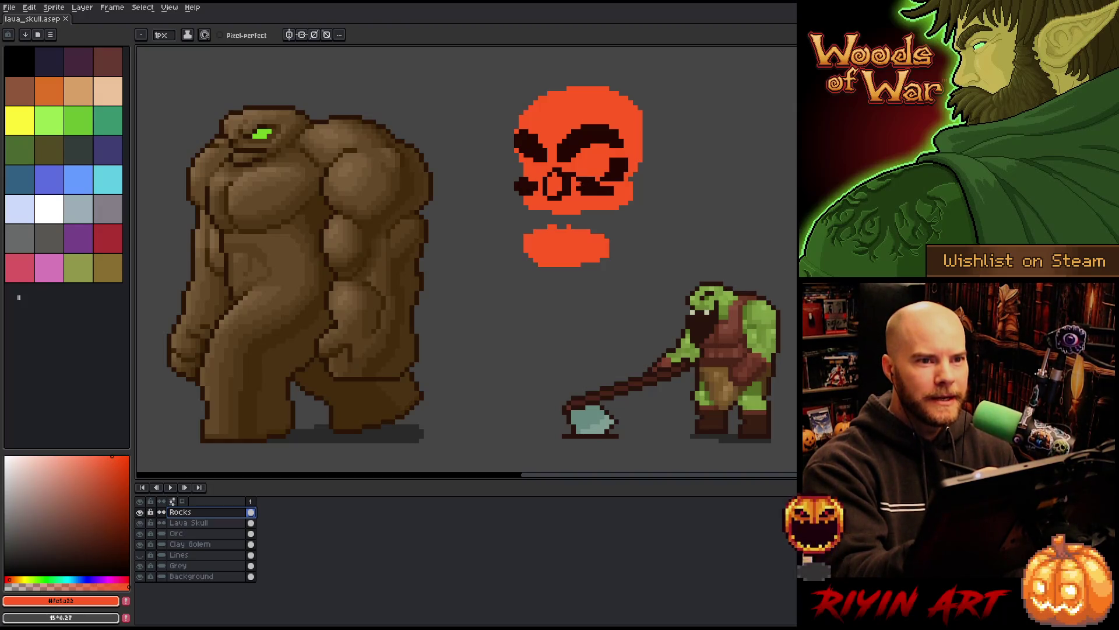
# Step: Sample the brow's dark brown and trace the left brow's outer edge
pyautogui.keyDown('alt'); pyautogui.click(525, 140); pyautogui.keyUp('alt')
pyautogui.click(517, 131)
pyautogui.moveTo(513, 141); pyautogui.dragTo(512, 126)
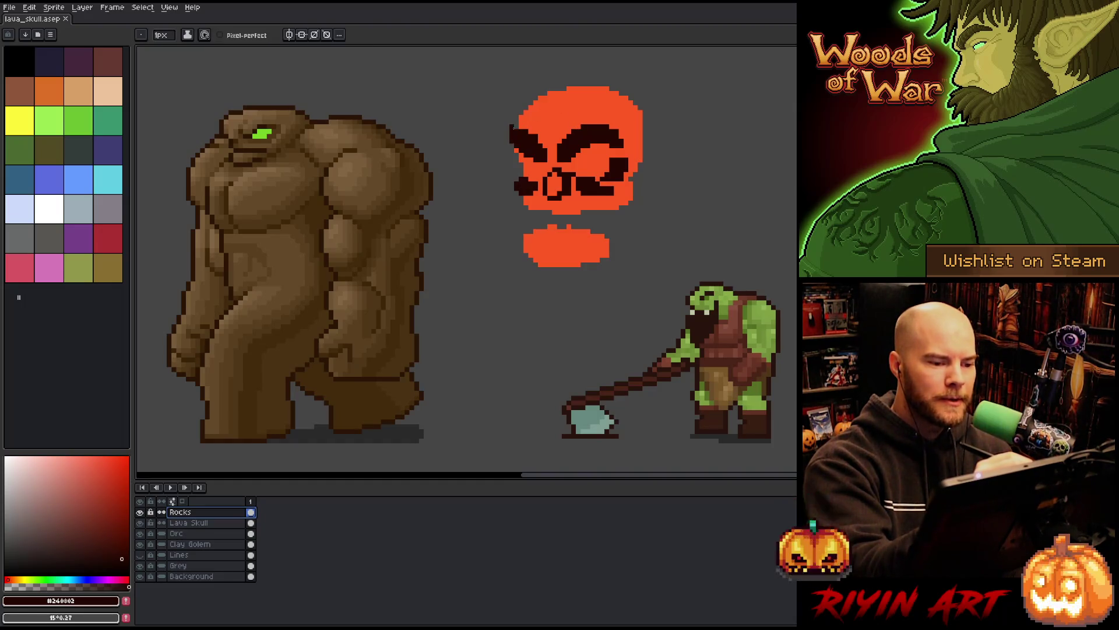
pyautogui.click(512, 127)
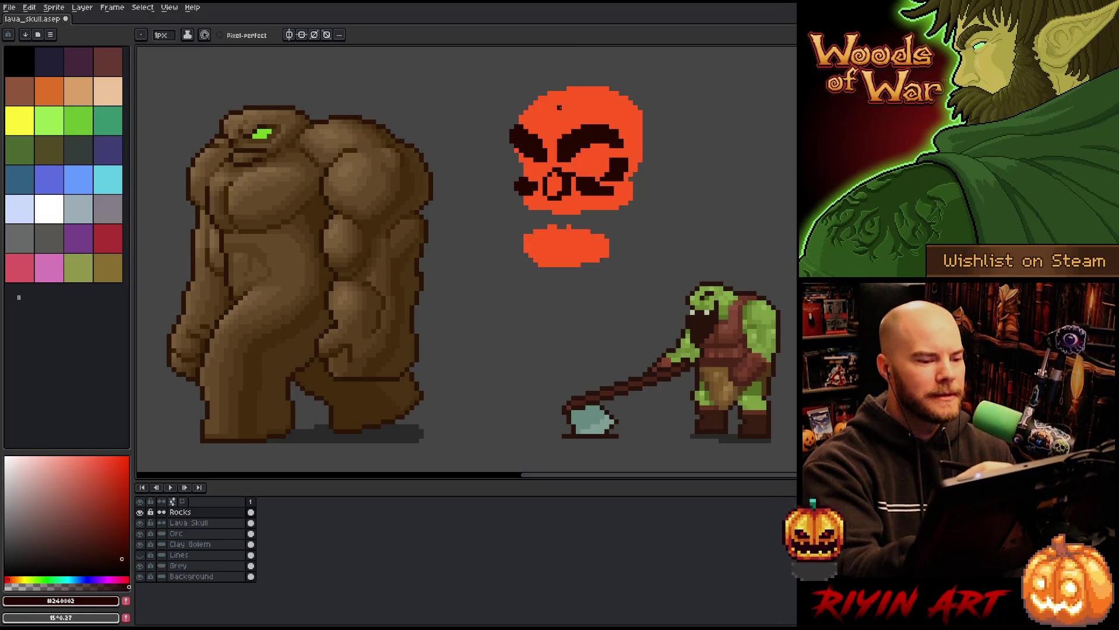
# Step: Refine the dark crack atop the left brow, alternating Pencil and Eraser
pyautogui.press('e')
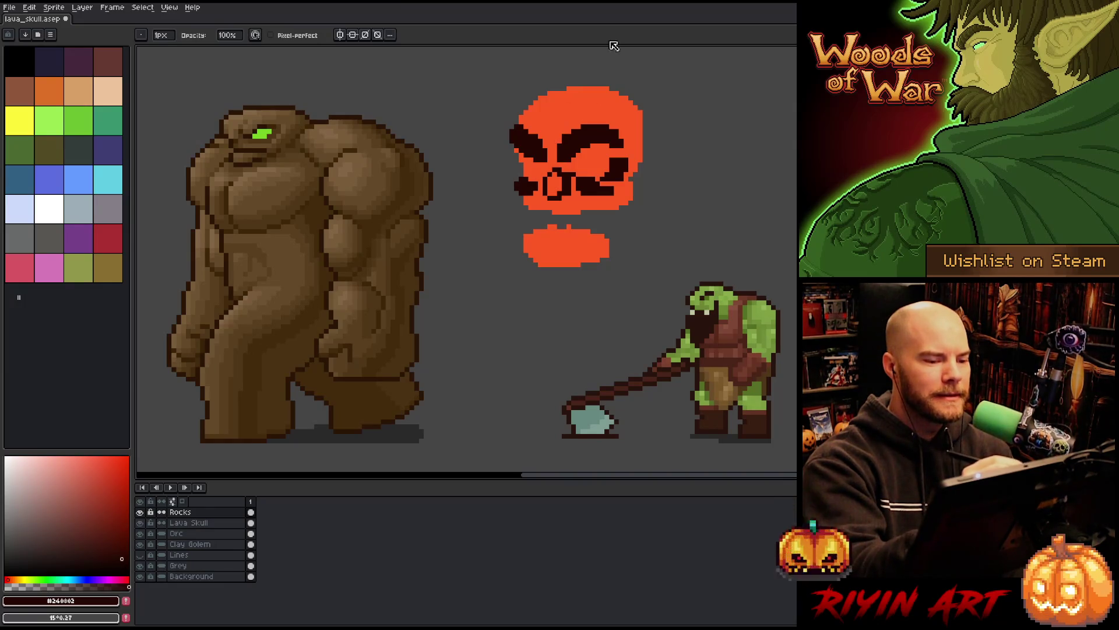
pyautogui.press('b')
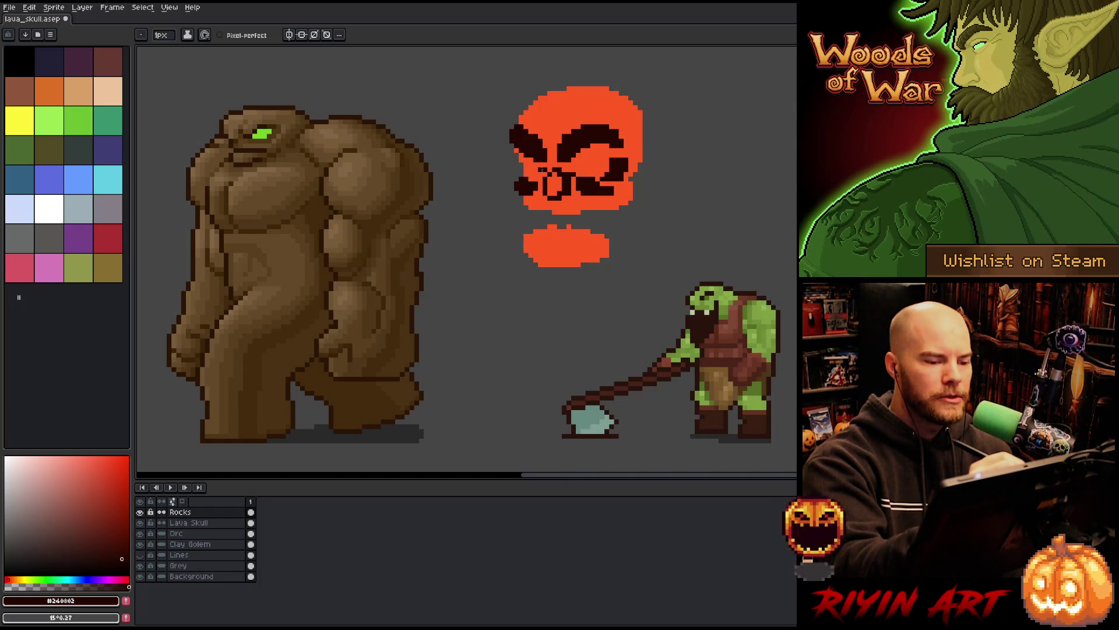
pyautogui.press('e')
pyautogui.press('b')
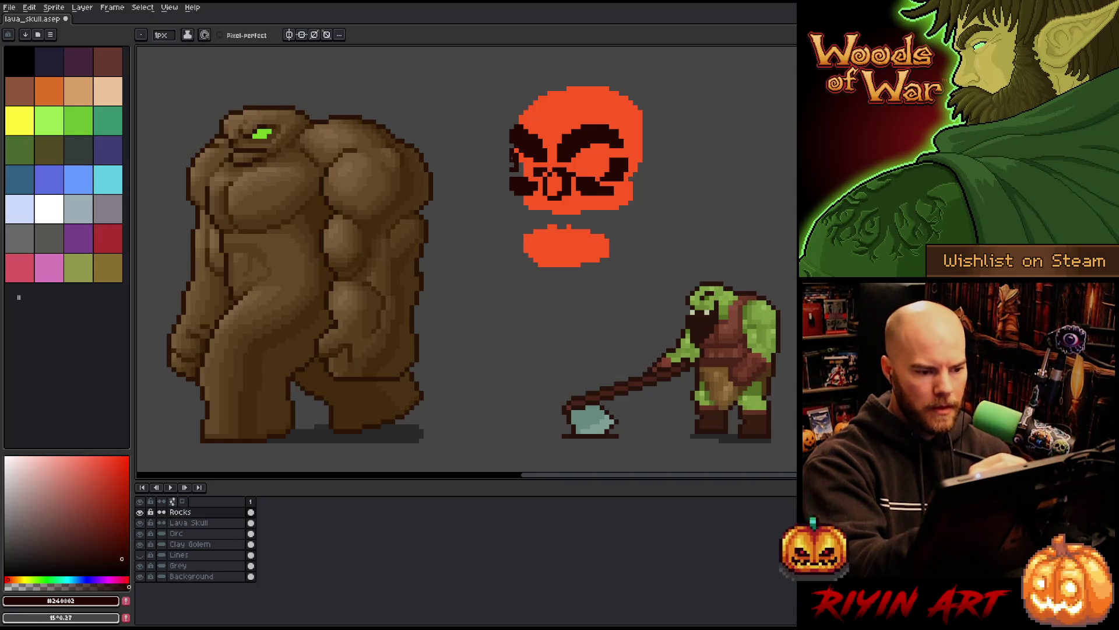
# Step: Extend the dark left brow up the skull's left edge, undoing a stray spike
pyautogui.click(507, 150)
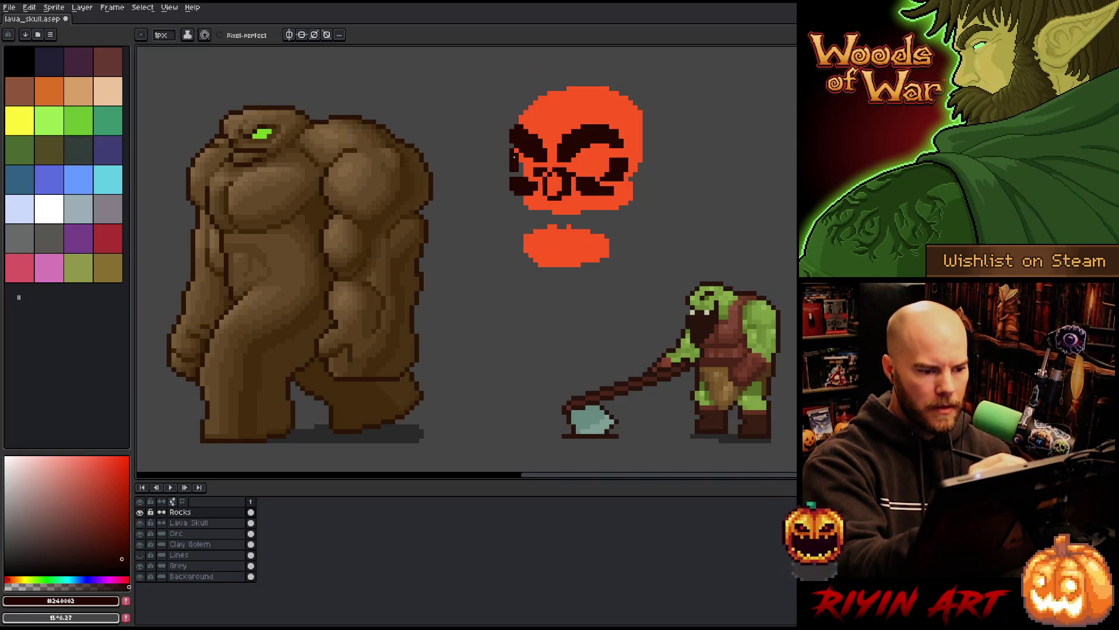
pyautogui.click(507, 159)
pyautogui.moveTo(506, 136); pyautogui.dragTo(507, 121)
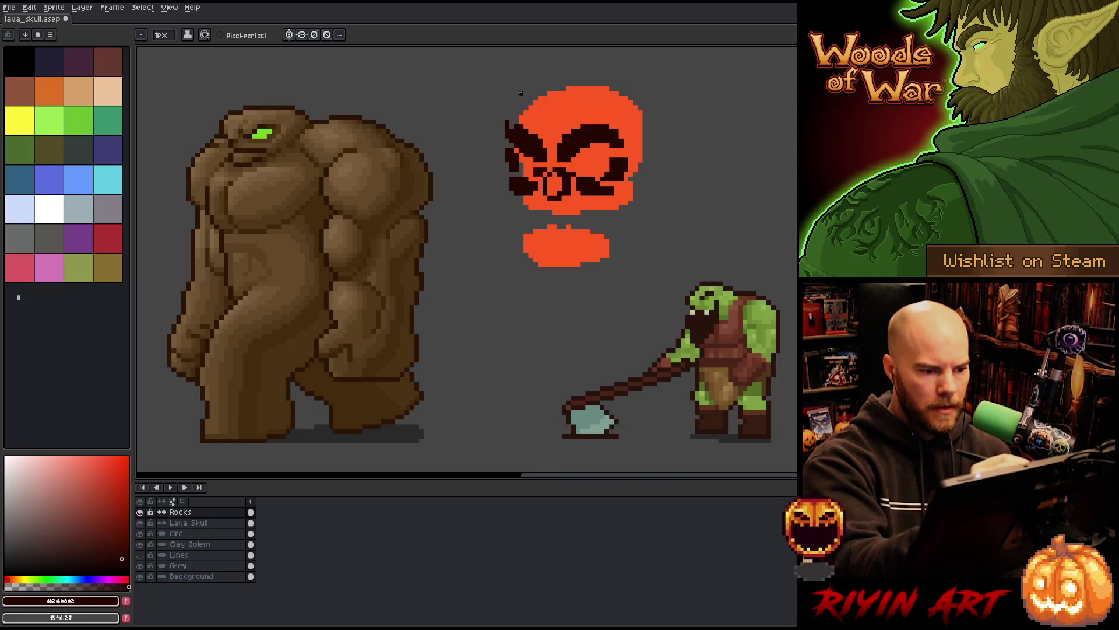
pyautogui.press('e')
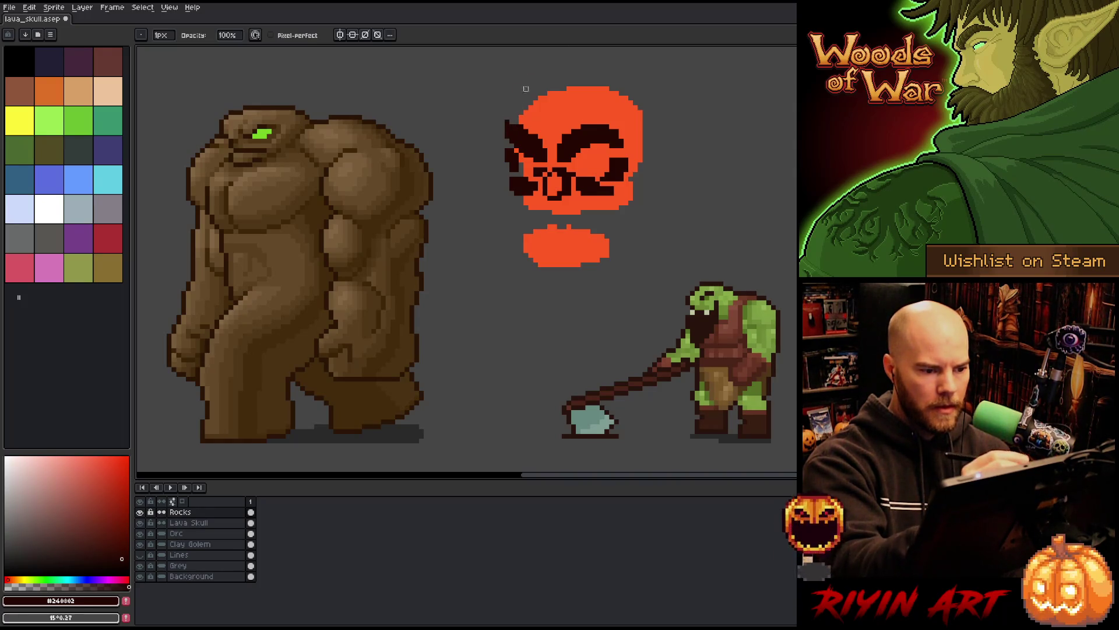
pyautogui.press('b')
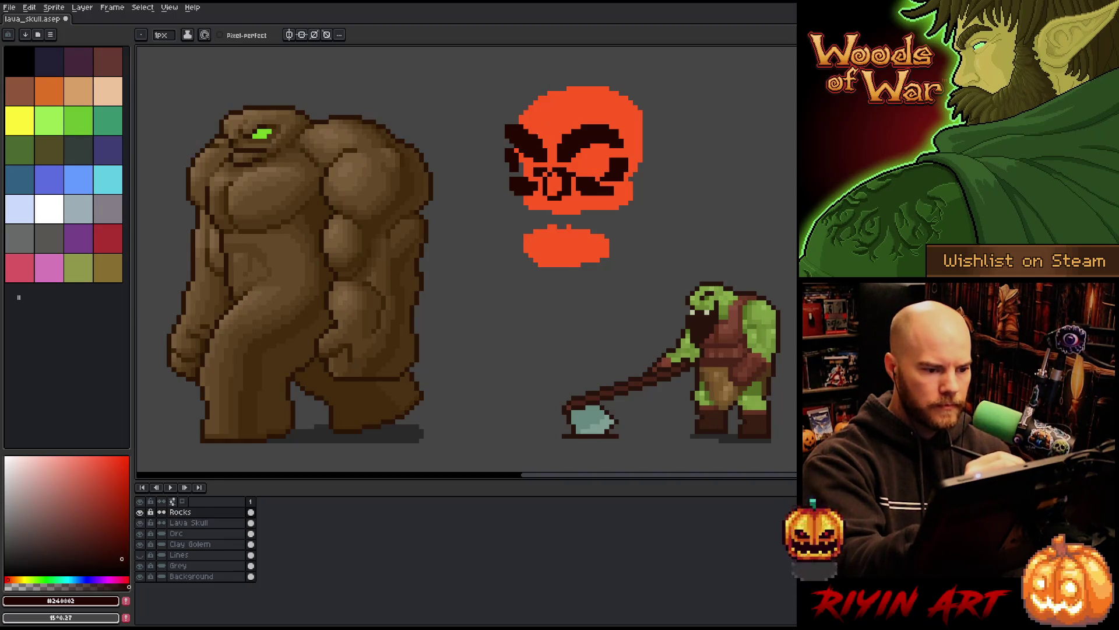
pyautogui.moveTo(539, 139)
pyautogui.mouseDown()
pyautogui.moveTo(583, 107)
pyautogui.moveTo(569, 127)
pyautogui.moveTo(575, 116)
pyautogui.mouseUp()
pyautogui.hotkey('ctrl', 'z')
pyautogui.hotkey('ctrl', 'z')
pyautogui.hotkey('ctrl', 'z')
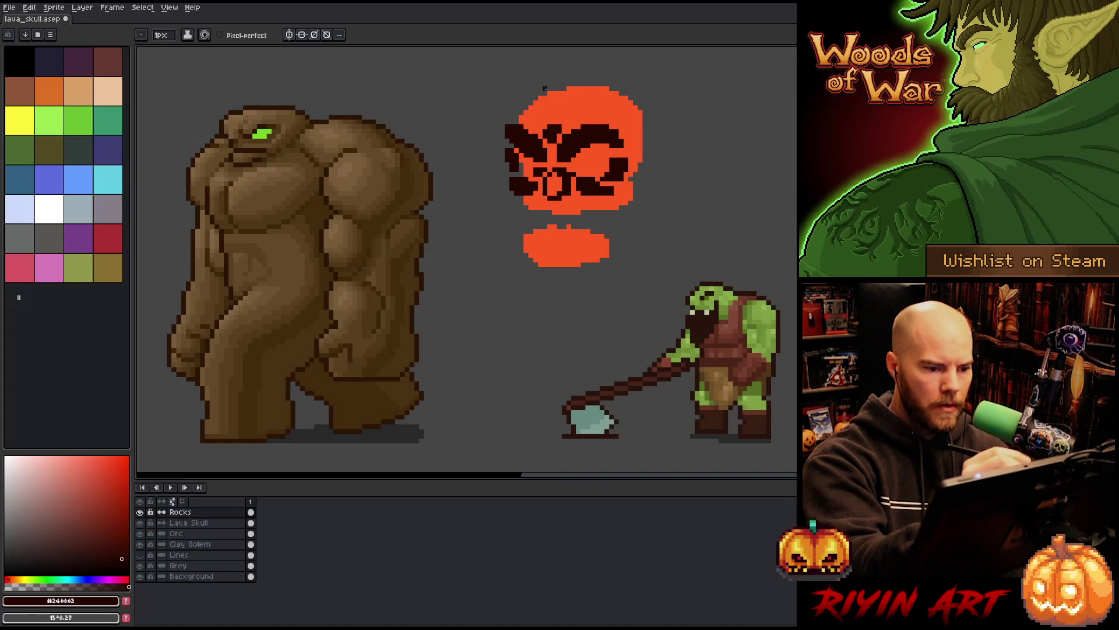
# Step: Draw a network of dark crack strokes across the top of the skull
pyautogui.moveTo(537, 116)
pyautogui.mouseDown()
pyautogui.moveTo(526, 120)
pyautogui.moveTo(539, 105)
pyautogui.moveTo(536, 117)
pyautogui.mouseUp()
pyautogui.click(535, 115)
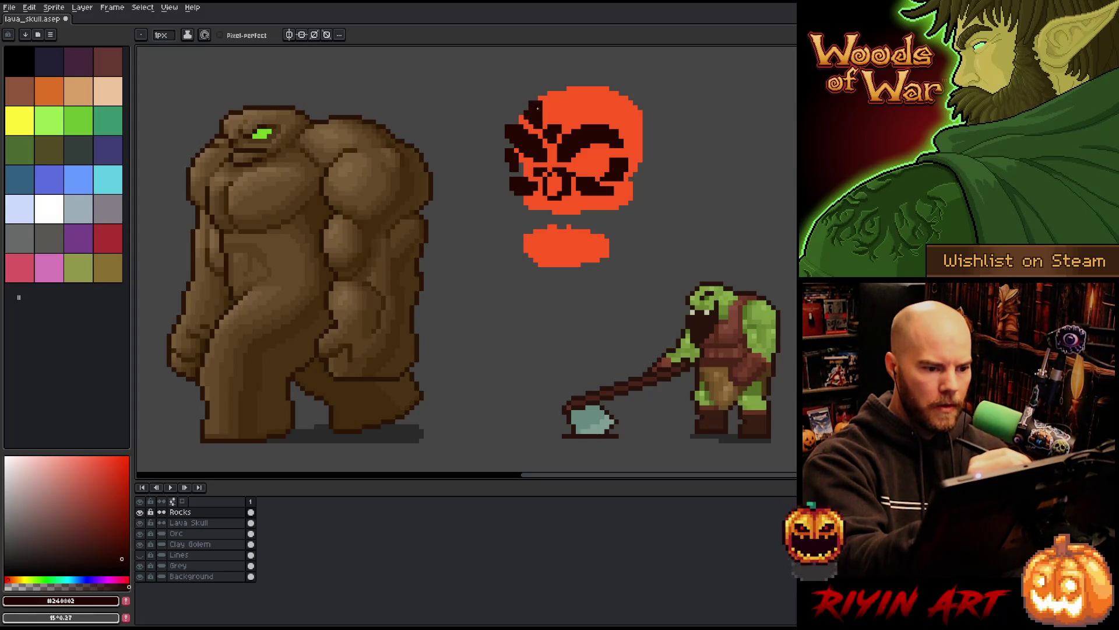
pyautogui.click(543, 98)
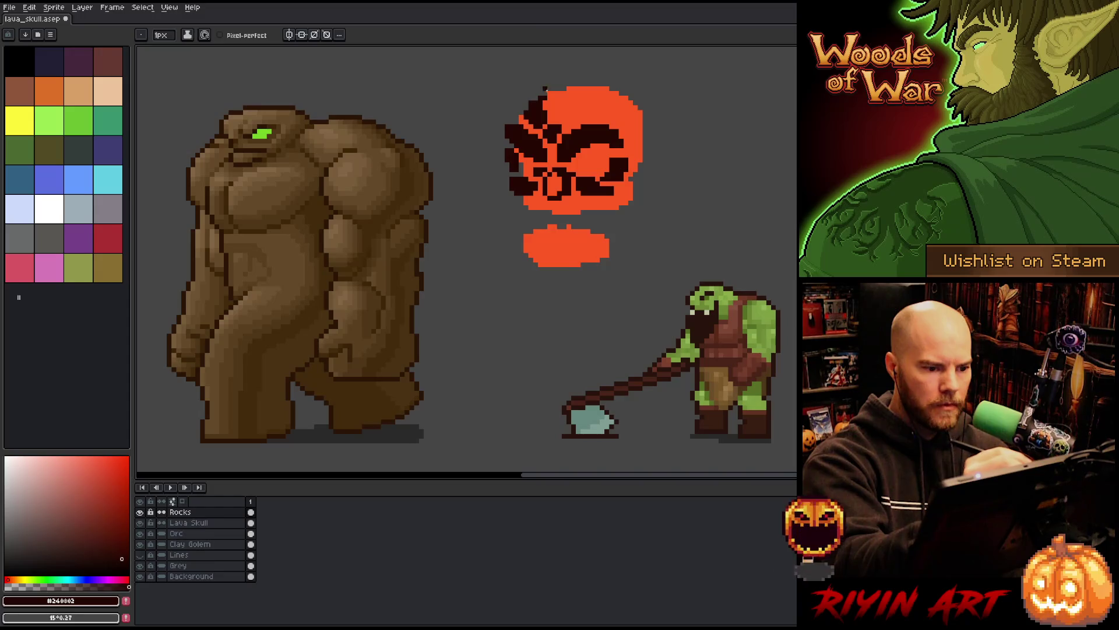
pyautogui.moveTo(525, 109); pyautogui.dragTo(520, 119)
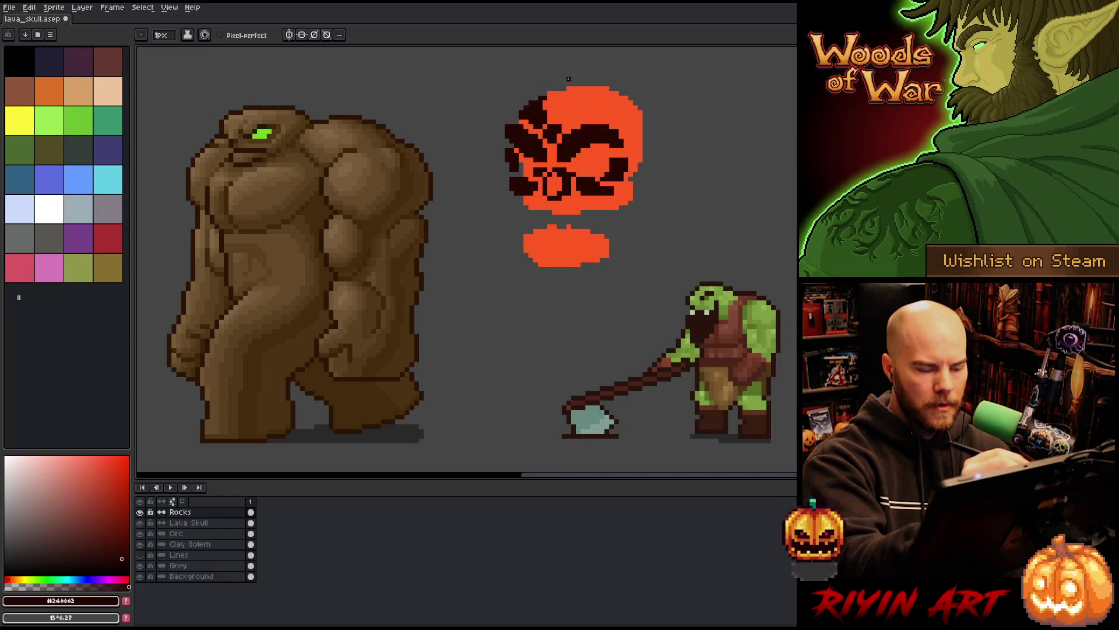
pyautogui.moveTo(559, 112)
pyautogui.mouseDown()
pyautogui.moveTo(576, 114)
pyautogui.moveTo(562, 93)
pyautogui.moveTo(575, 103)
pyautogui.mouseUp()
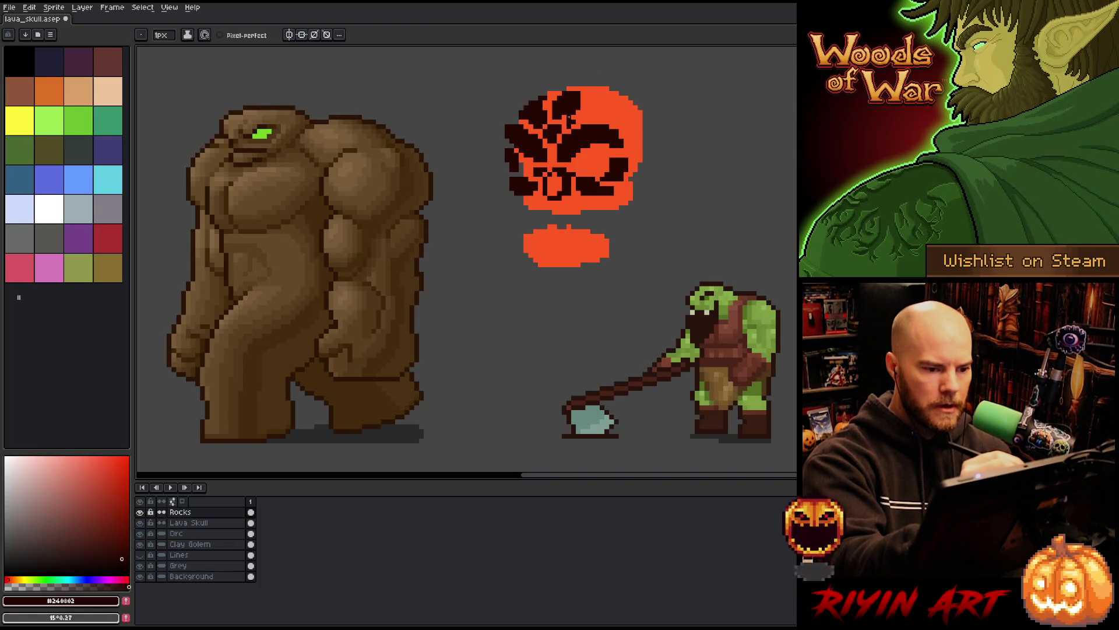
pyautogui.moveTo(567, 113)
pyautogui.mouseDown()
pyautogui.moveTo(583, 97)
pyautogui.moveTo(589, 107)
pyautogui.moveTo(565, 109)
pyautogui.moveTo(580, 100)
pyautogui.mouseUp()
pyautogui.press('e')
pyautogui.press('b')
pyautogui.press('e')
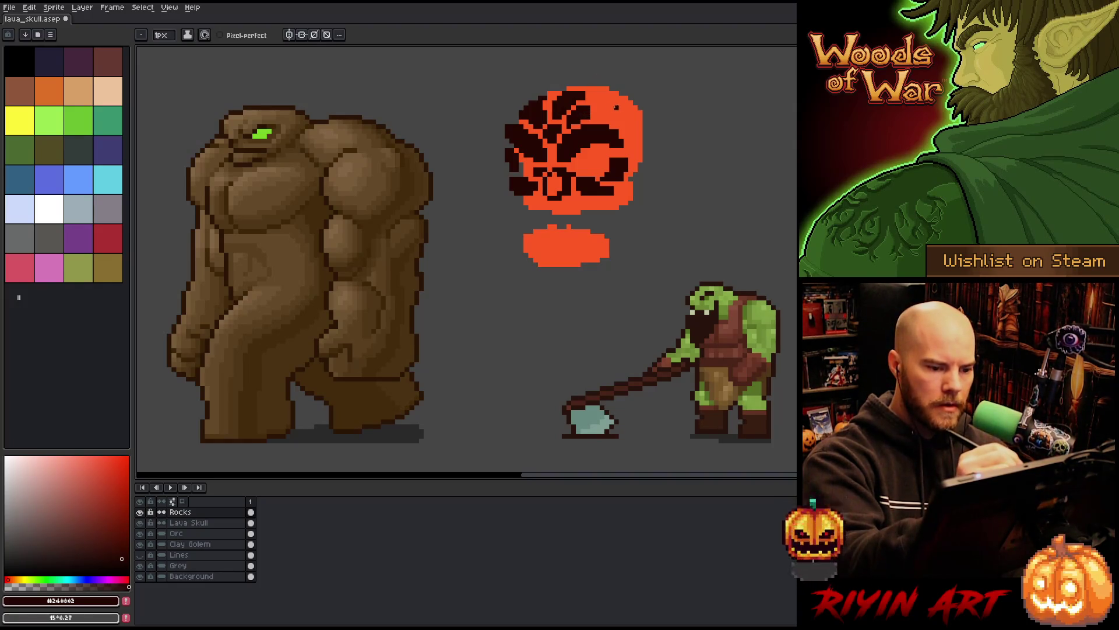
# Step: Outline the skull's upper-right side, fill a dark ear shape, and erase the top bump
pyautogui.moveTo(596, 105)
pyautogui.mouseDown()
pyautogui.moveTo(626, 106)
pyautogui.moveTo(620, 125)
pyautogui.moveTo(594, 100)
pyautogui.mouseUp()
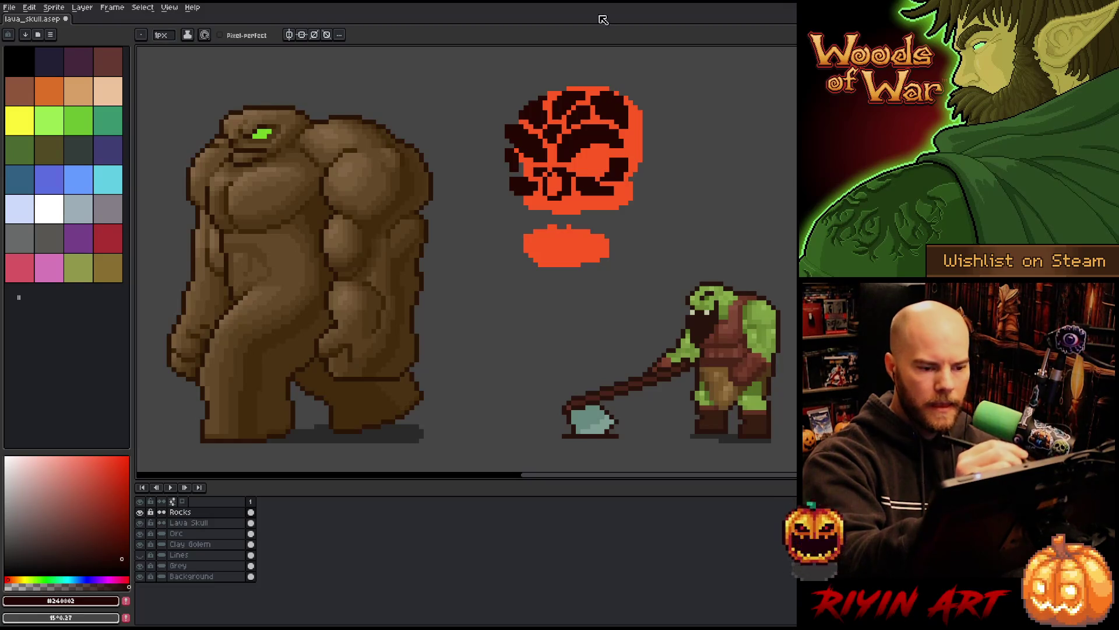
pyautogui.moveTo(629, 143)
pyautogui.mouseDown()
pyautogui.moveTo(651, 158)
pyautogui.moveTo(631, 130)
pyautogui.mouseUp()
pyautogui.press('g')
pyautogui.click(640, 145)
pyautogui.press('b')
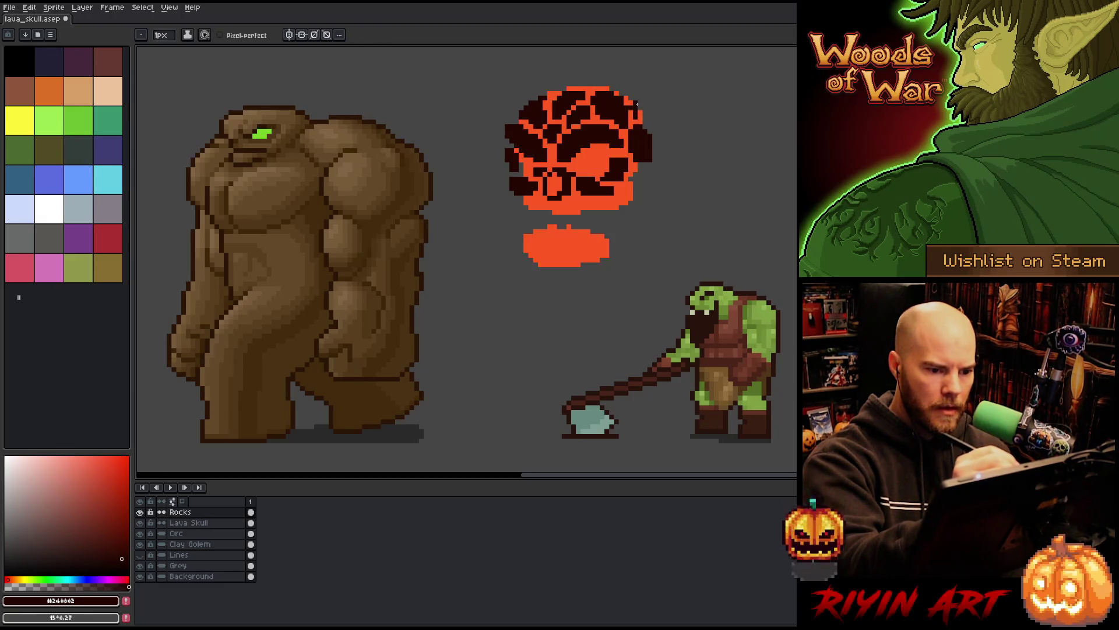
pyautogui.moveTo(636, 93); pyautogui.dragTo(644, 116)
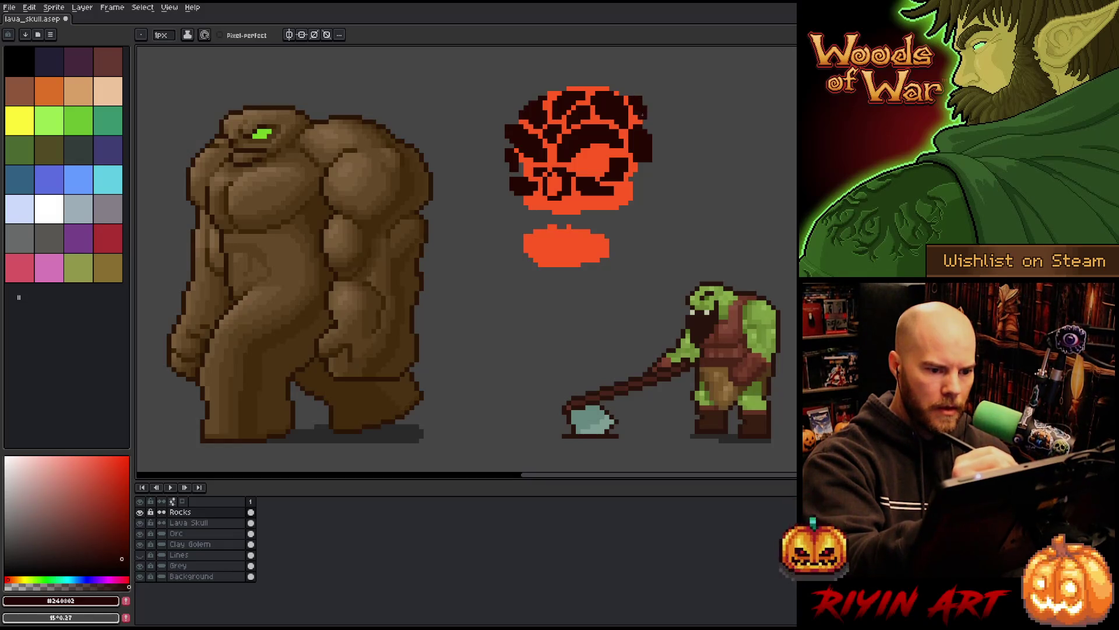
pyautogui.press('b')
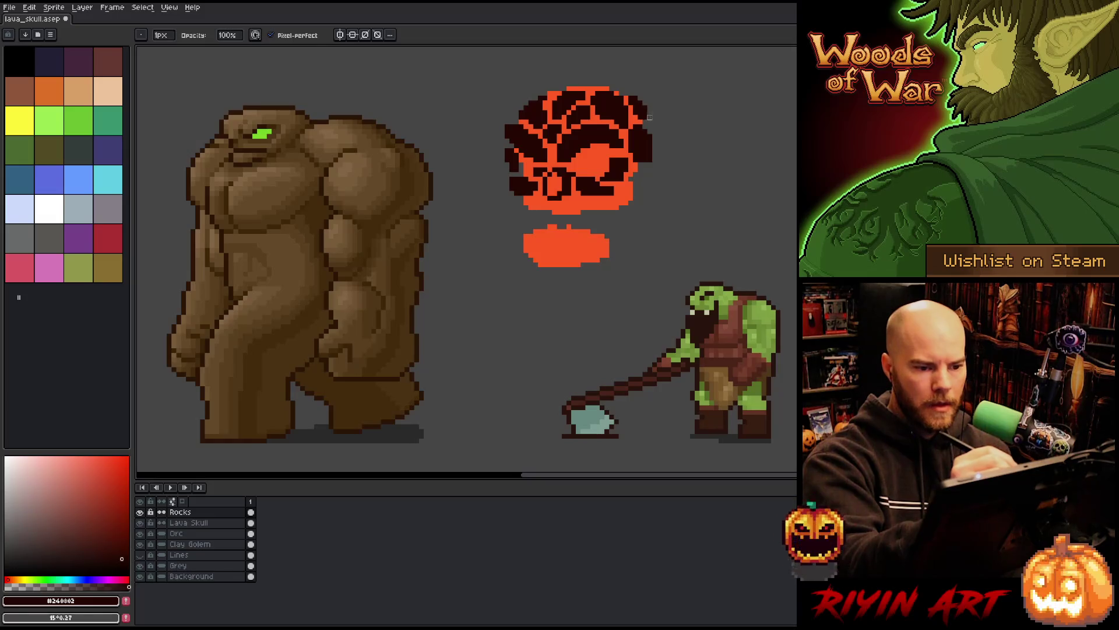
pyautogui.press('e')
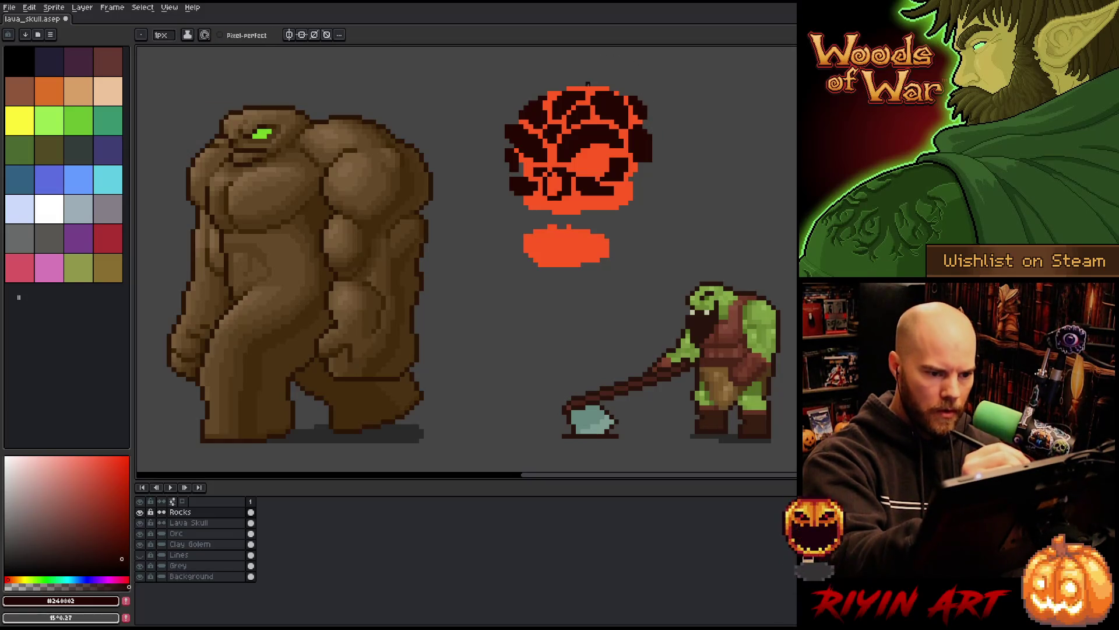
pyautogui.moveTo(601, 83); pyautogui.dragTo(599, 83)
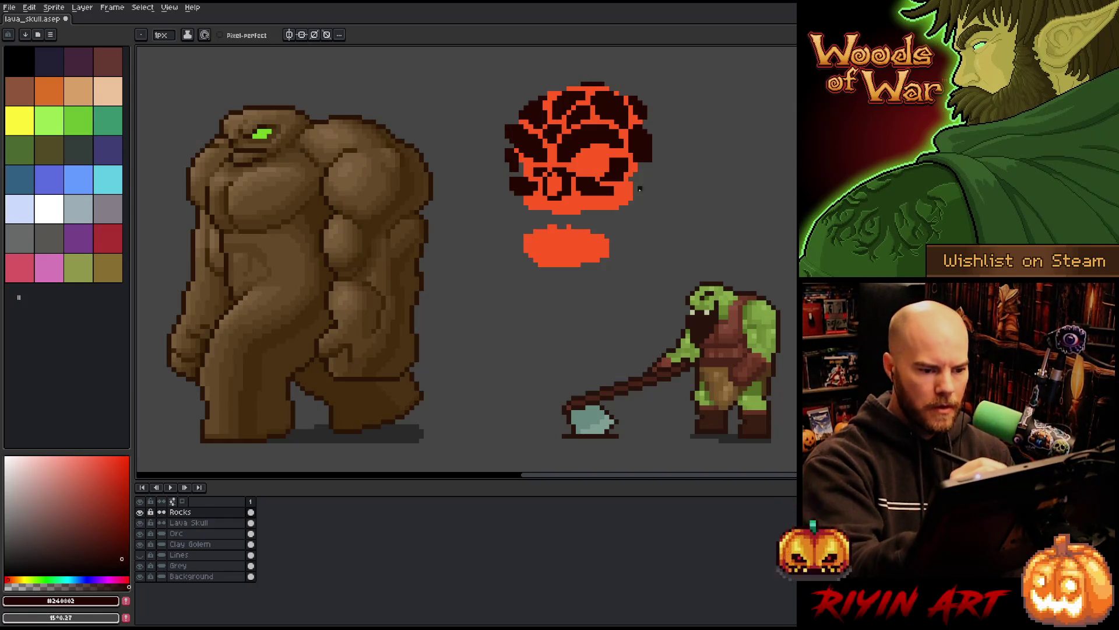
pyautogui.moveTo(623, 187)
pyautogui.mouseDown()
pyautogui.moveTo(631, 203)
pyautogui.moveTo(603, 207)
pyautogui.moveTo(620, 194)
pyautogui.moveTo(601, 203)
pyautogui.mouseUp()
pyautogui.hotkey('ctrl', 'z')
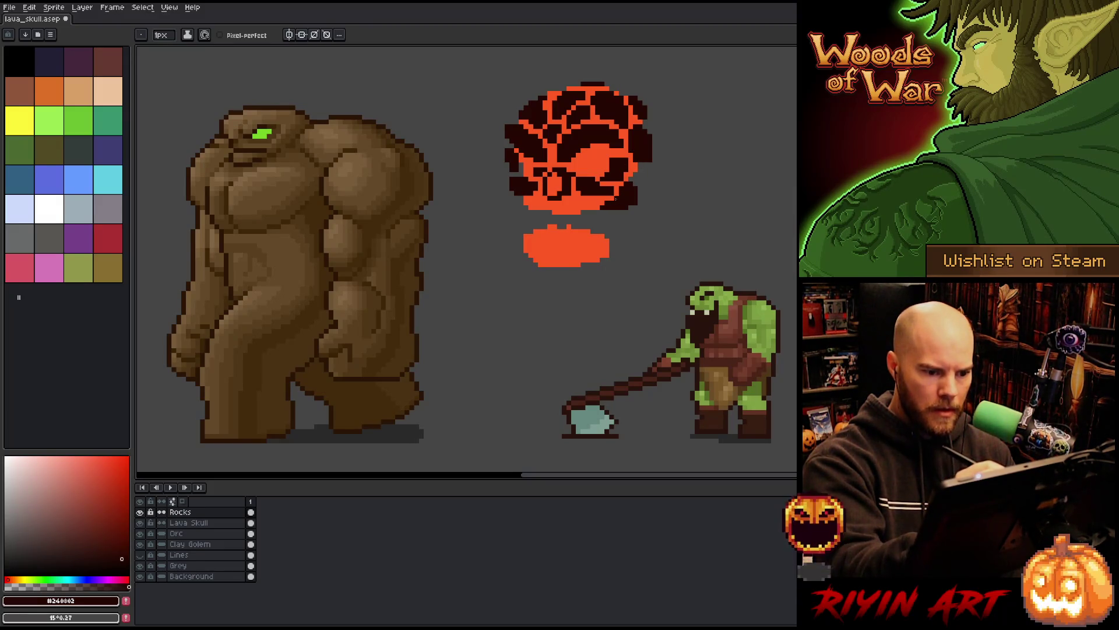
# Step: Add dark outline pixels along the skull's bottom and right edges
pyautogui.moveTo(606, 204); pyautogui.dragTo(597, 206)
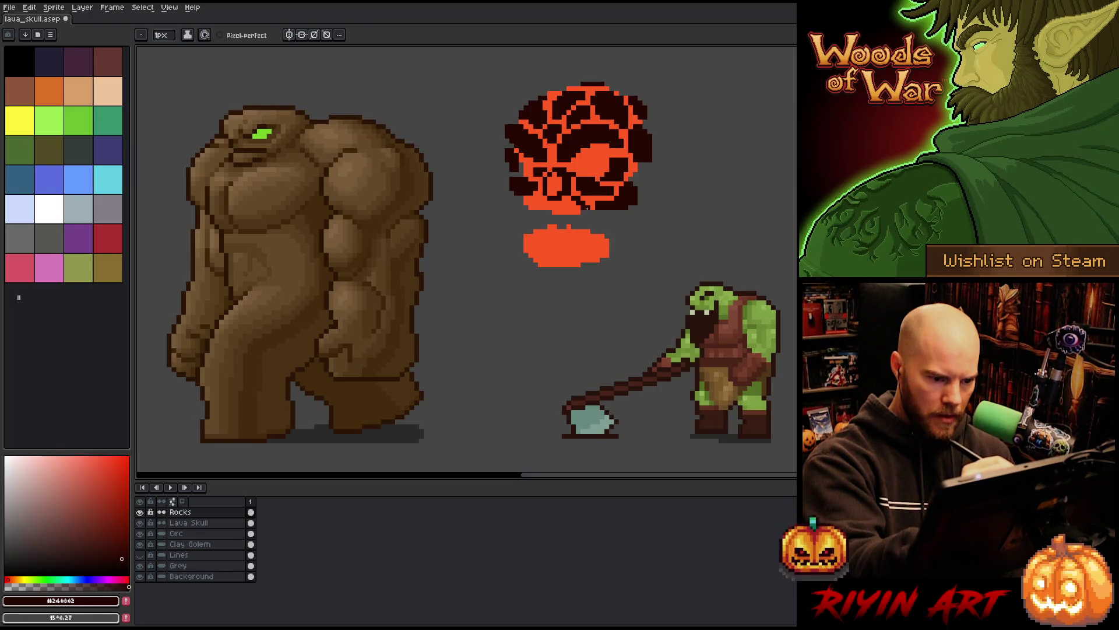
pyautogui.moveTo(568, 207); pyautogui.dragTo(562, 216)
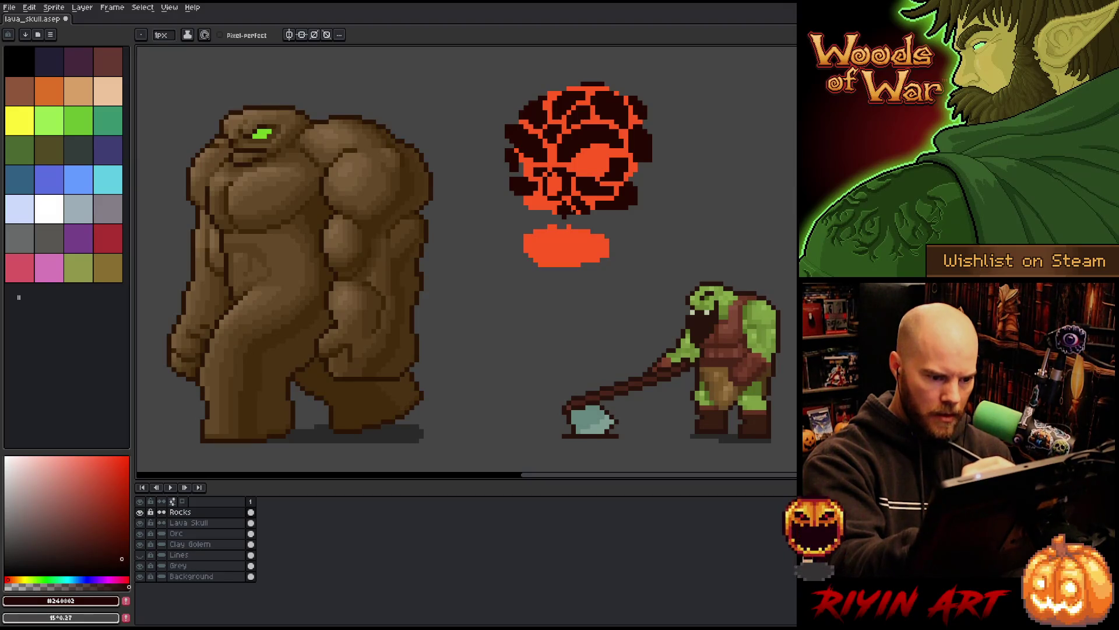
pyautogui.press('b')
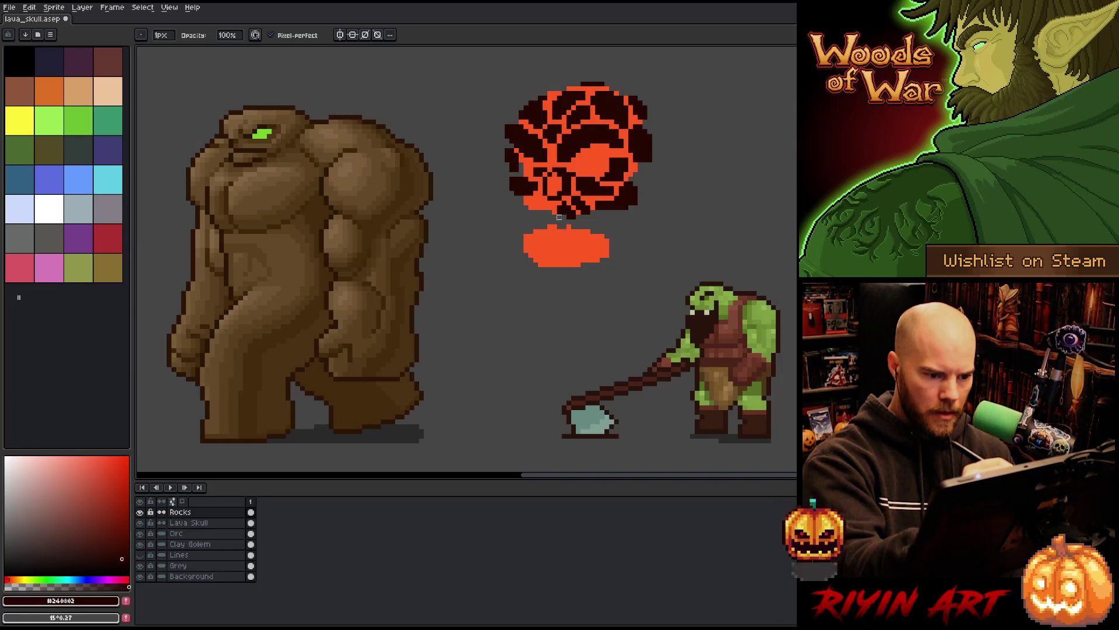
pyautogui.press('e')
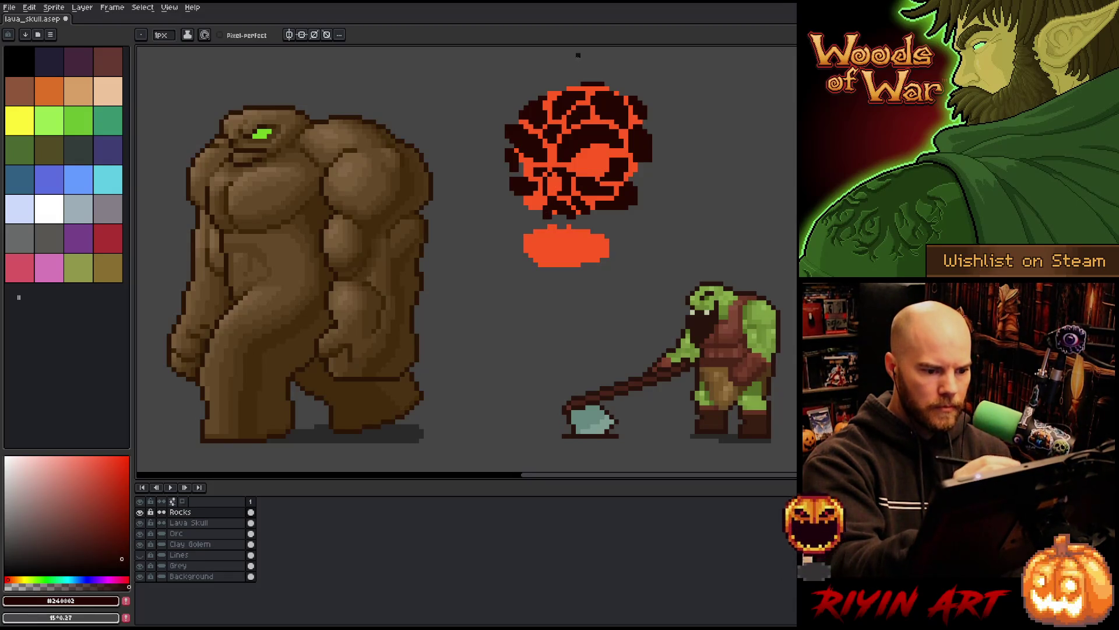
pyautogui.moveTo(535, 206); pyautogui.dragTo(533, 215)
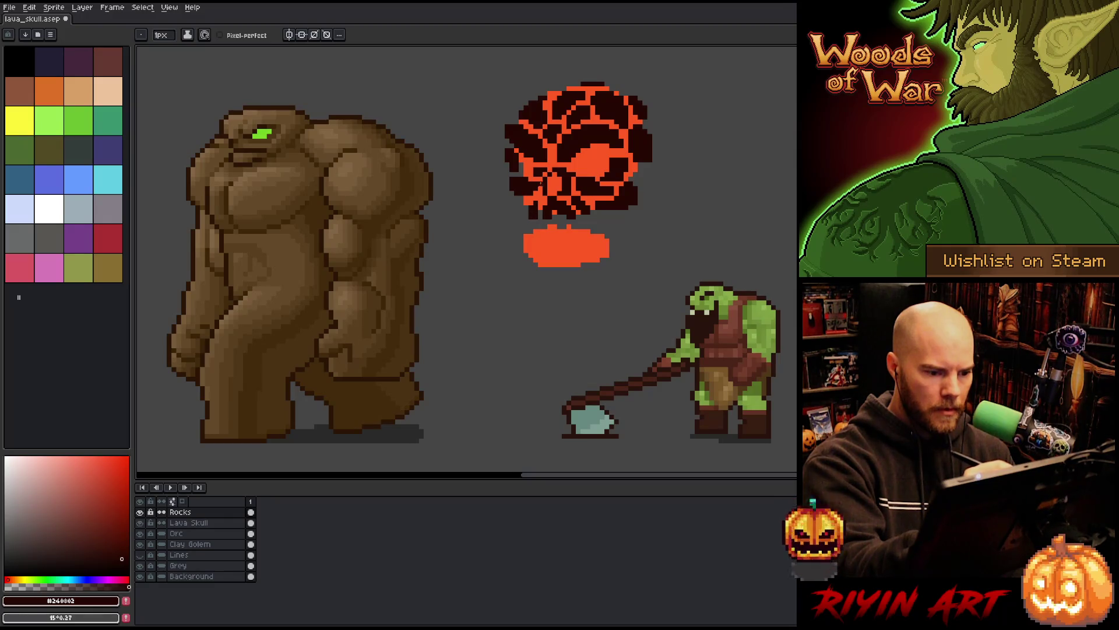
pyautogui.press('b')
pyautogui.press('e')
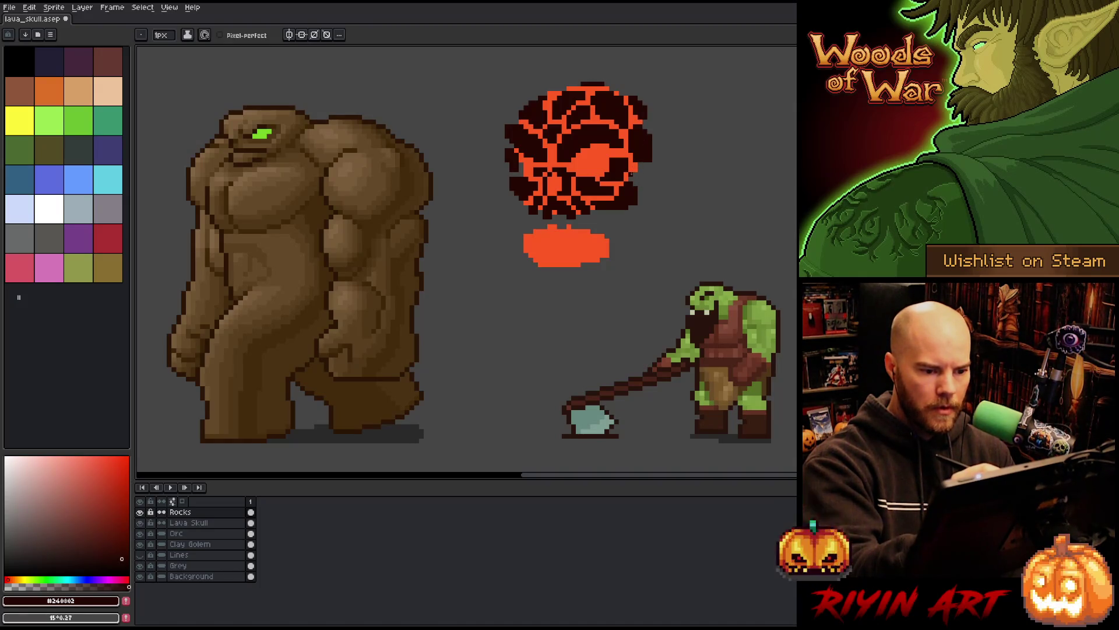
pyautogui.moveTo(640, 172); pyautogui.dragTo(640, 179)
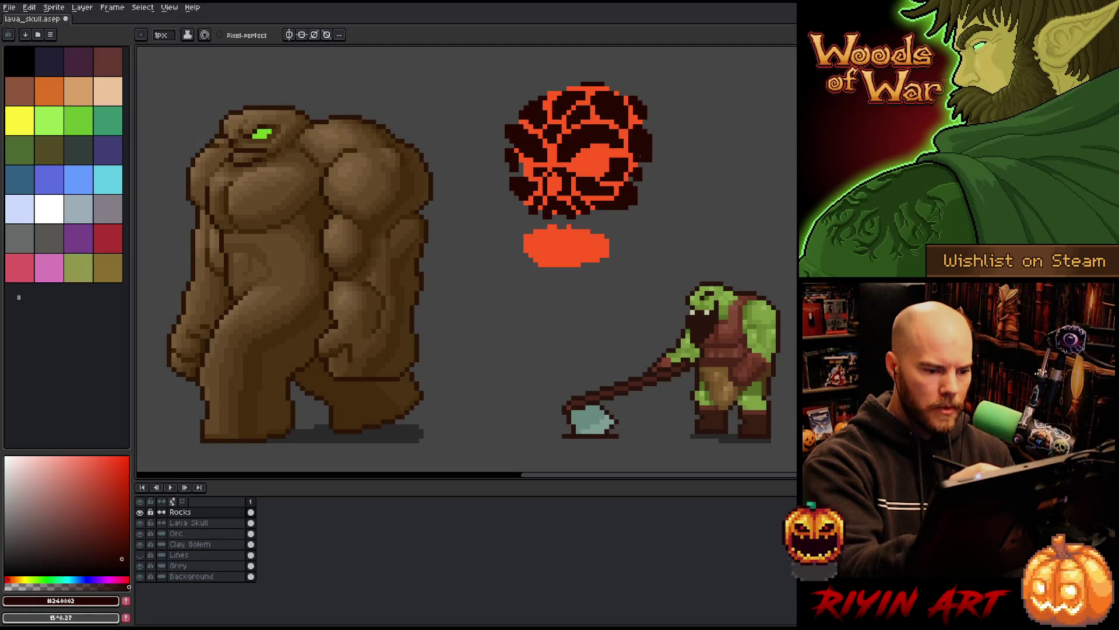
# Step: Lasso the orange jaw on Lava Skull, move it slightly lower, and deselect
pyautogui.click(234, 522)
pyautogui.press('q')
pyautogui.moveTo(584, 311)
pyautogui.mouseDown()
pyautogui.moveTo(641, 268)
pyautogui.moveTo(574, 227)
pyautogui.moveTo(501, 309)
pyautogui.moveTo(559, 318)
pyautogui.mouseUp()
pyautogui.moveTo(576, 260)
pyautogui.mouseDown()
pyautogui.moveTo(564, 267)
pyautogui.moveTo(589, 269)
pyautogui.moveTo(562, 267)
pyautogui.moveTo(613, 268)
pyautogui.moveTo(575, 267)
pyautogui.mouseUp()
pyautogui.hotkey('ctrl', 'd')
# Step: On the Rocks layer, draw dark rock along the jaw's upper-left edge and left spike
pyautogui.press('b')
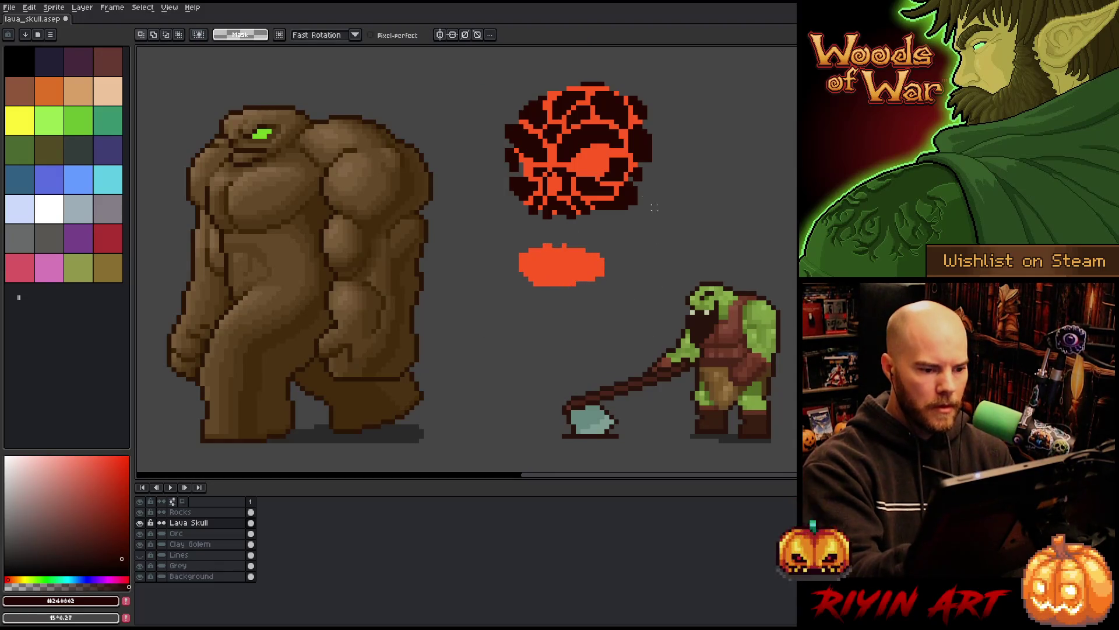
pyautogui.click(180, 512)
pyautogui.moveTo(525, 260); pyautogui.dragTo(519, 251)
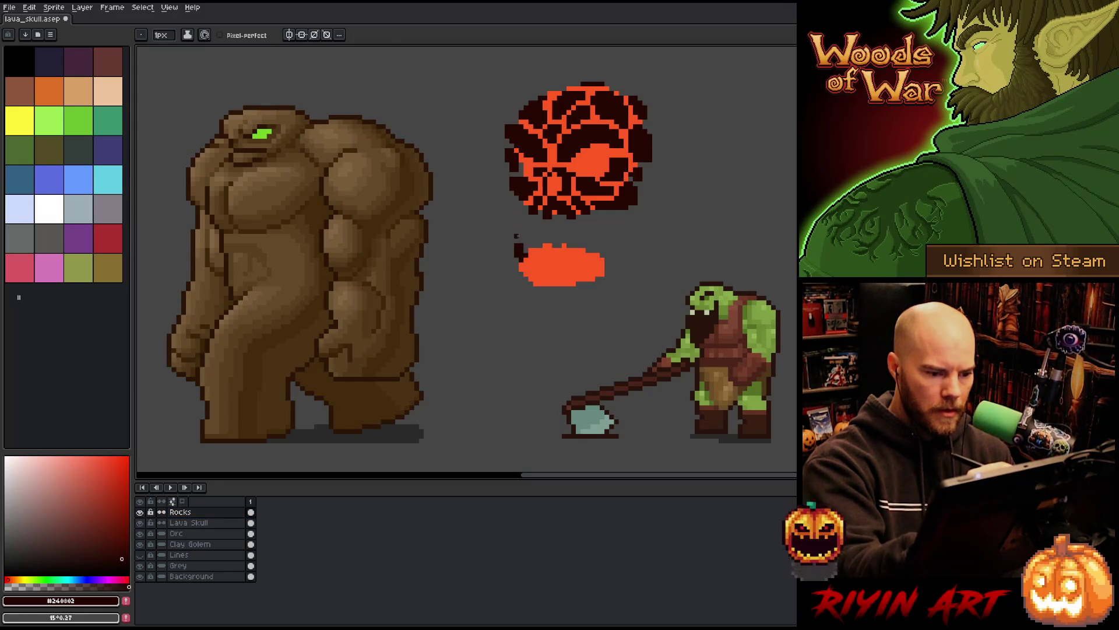
pyautogui.moveTo(590, 258); pyautogui.dragTo(607, 236)
pyautogui.hotkey('ctrl', 'z')
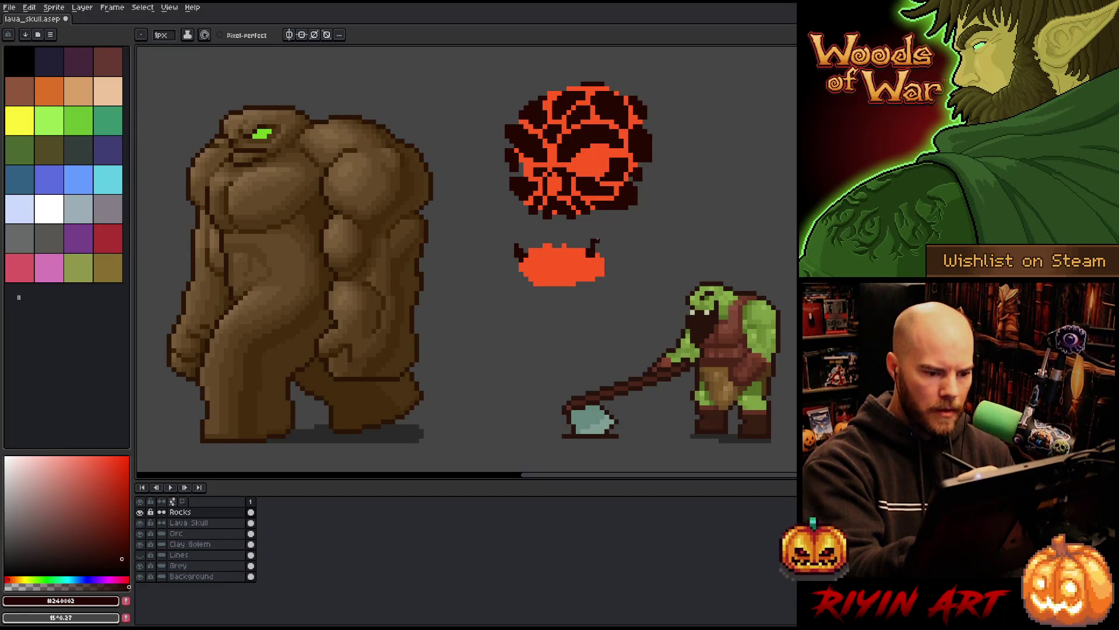
pyautogui.moveTo(530, 256)
pyautogui.mouseDown()
pyautogui.moveTo(564, 236)
pyautogui.moveTo(569, 259)
pyautogui.mouseUp()
pyautogui.hotkey('ctrl', 'z')
pyautogui.press('b')
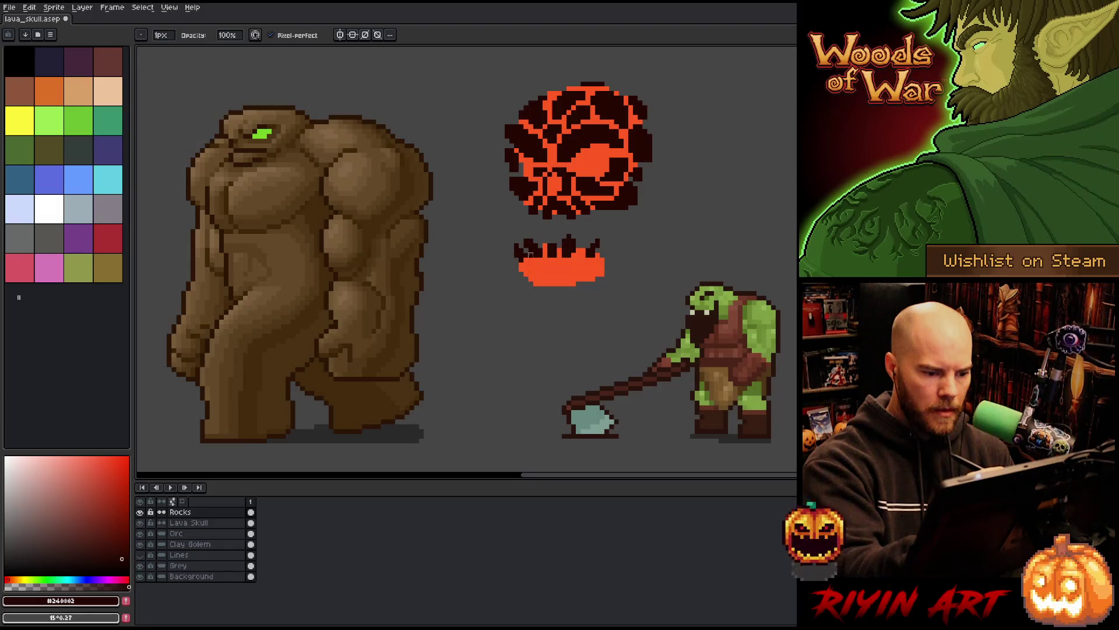
pyautogui.press('e')
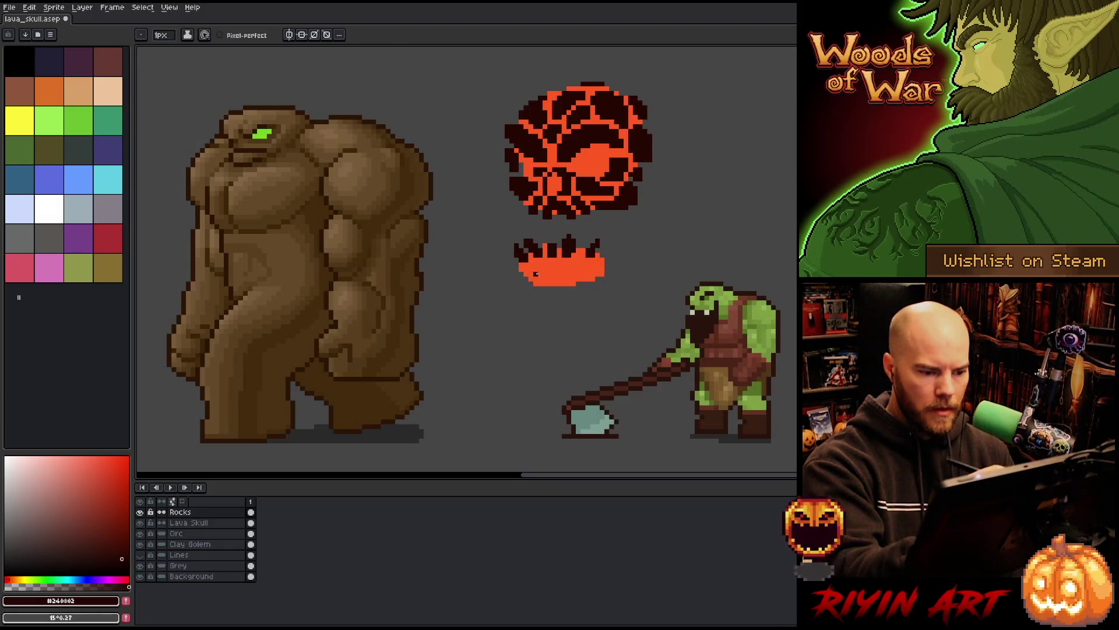
# Step: Paint dark cracks through the jaw's middle and right, and add a spike on top
pyautogui.moveTo(535, 264)
pyautogui.mouseDown()
pyautogui.moveTo(541, 274)
pyautogui.moveTo(557, 267)
pyautogui.mouseUp()
pyautogui.moveTo(539, 264); pyautogui.dragTo(557, 275)
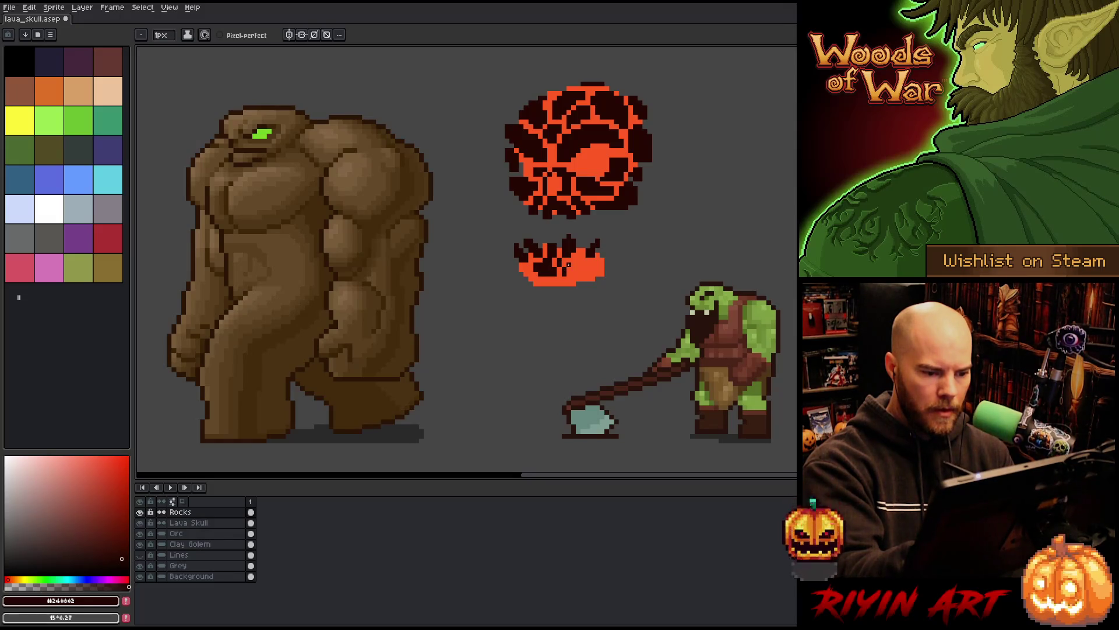
pyautogui.moveTo(583, 272); pyautogui.dragTo(577, 255)
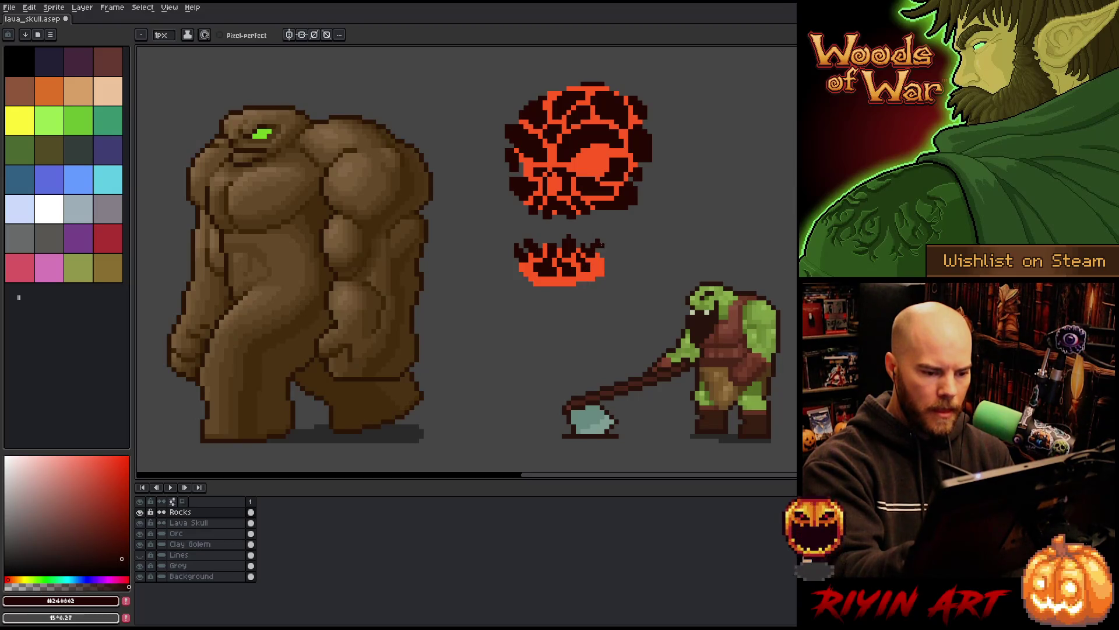
pyautogui.press('b')
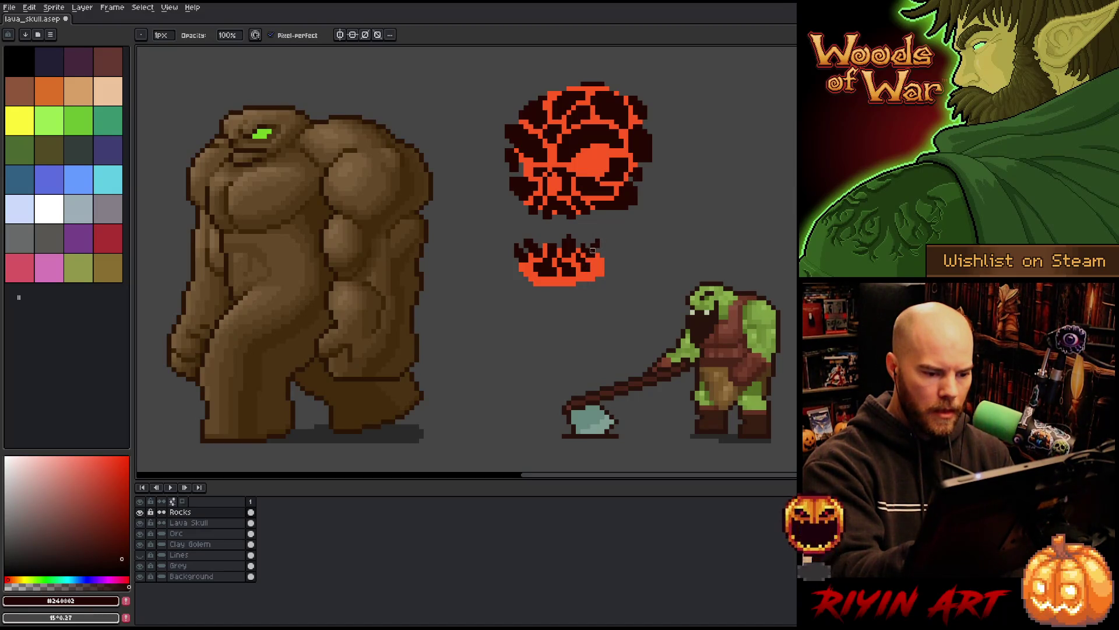
pyautogui.press('e')
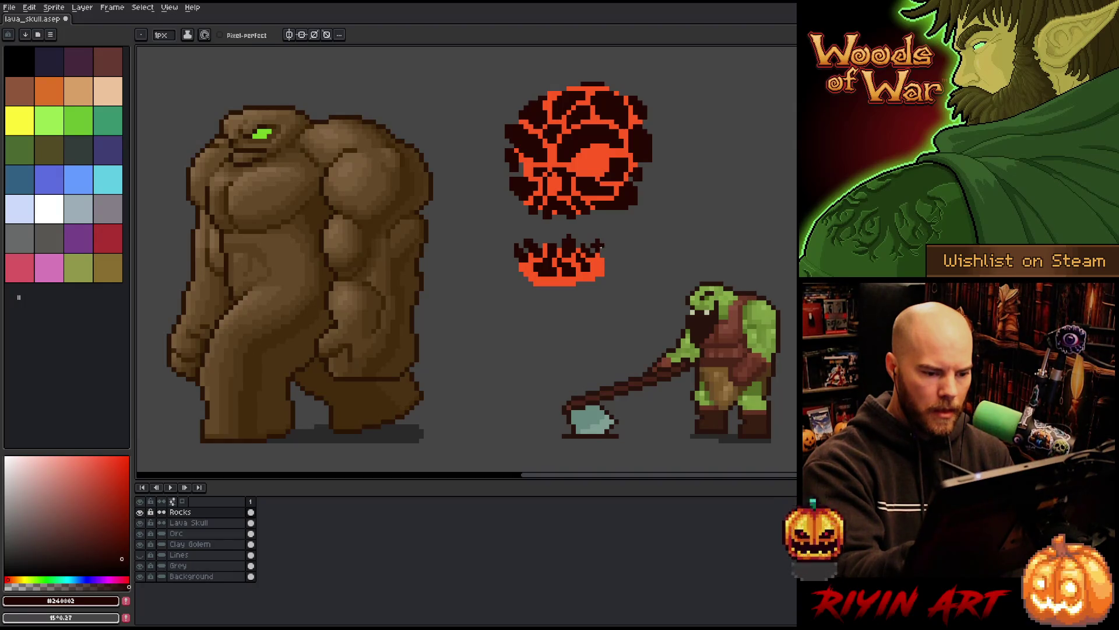
pyautogui.press('b')
pyautogui.click(602, 235)
pyautogui.press('e')
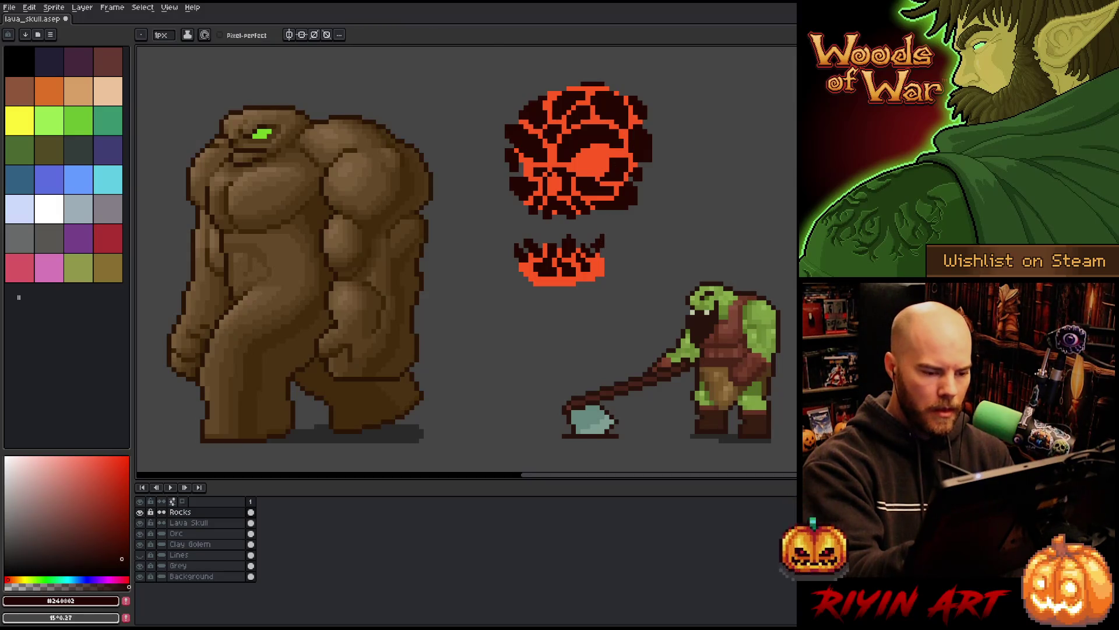
# Step: Commit the spike selection and add dark pixels along the jaw's bottom edge
pyautogui.press('m')
pyautogui.moveTo(588, 222)
pyautogui.mouseDown()
pyautogui.moveTo(616, 255)
pyautogui.moveTo(602, 247)
pyautogui.moveTo(598, 260)
pyautogui.mouseUp()
pyautogui.hotkey('ctrl', 'd')
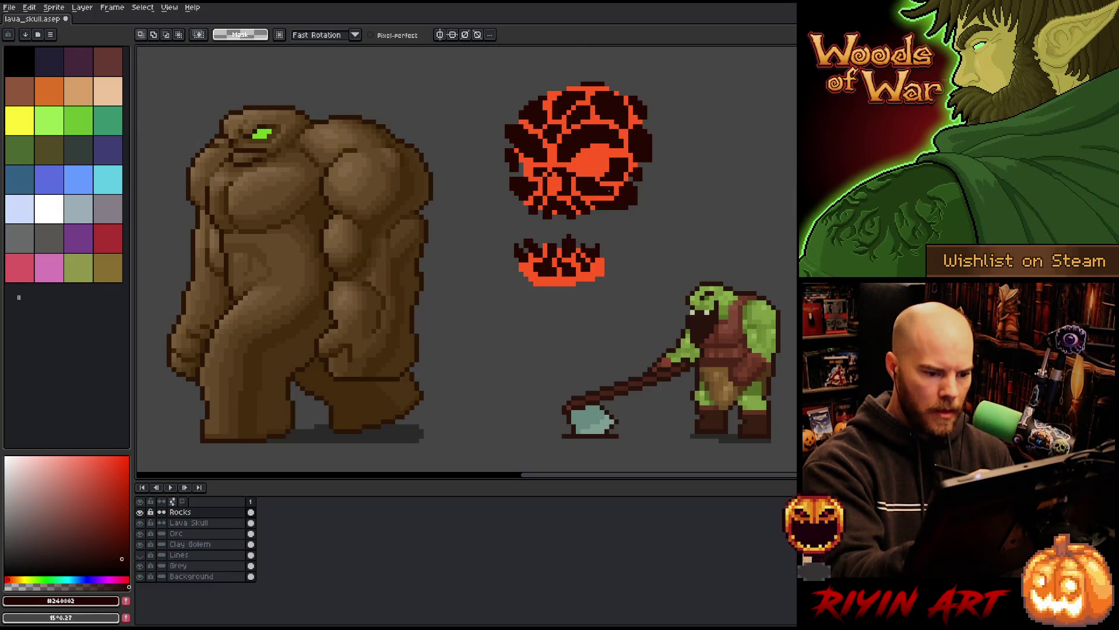
pyautogui.press('b')
pyautogui.press('e')
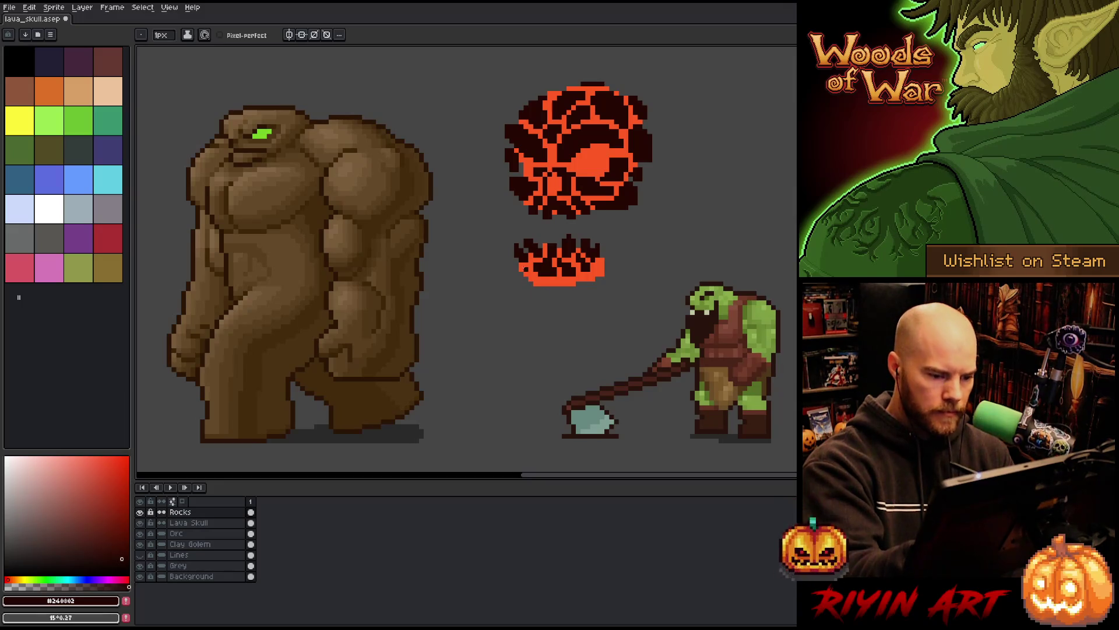
pyautogui.click(532, 287)
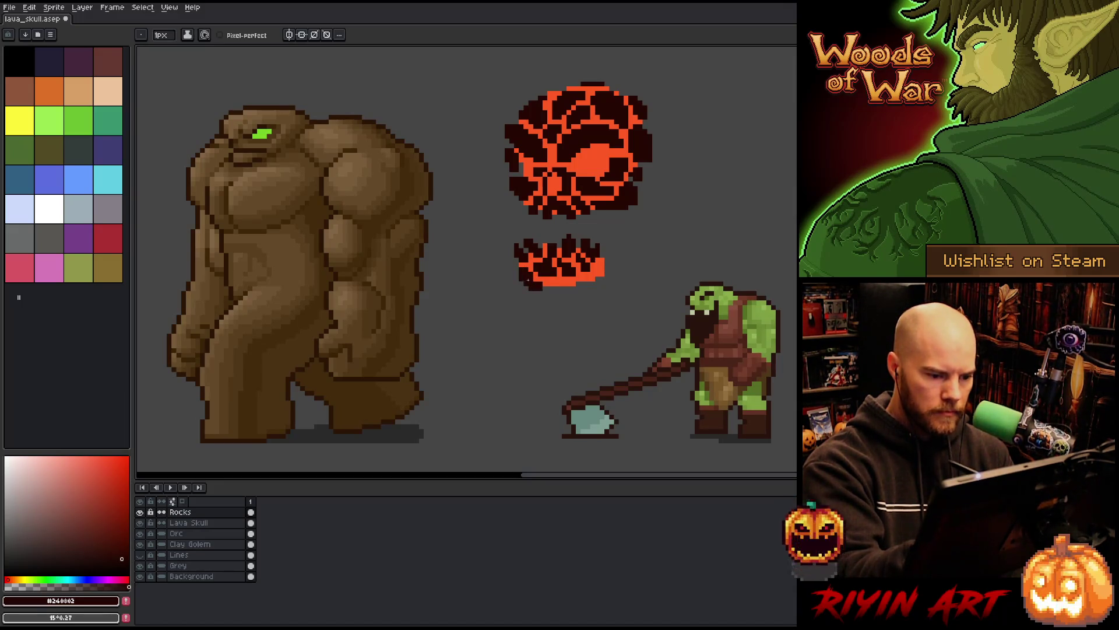
pyautogui.click(552, 285)
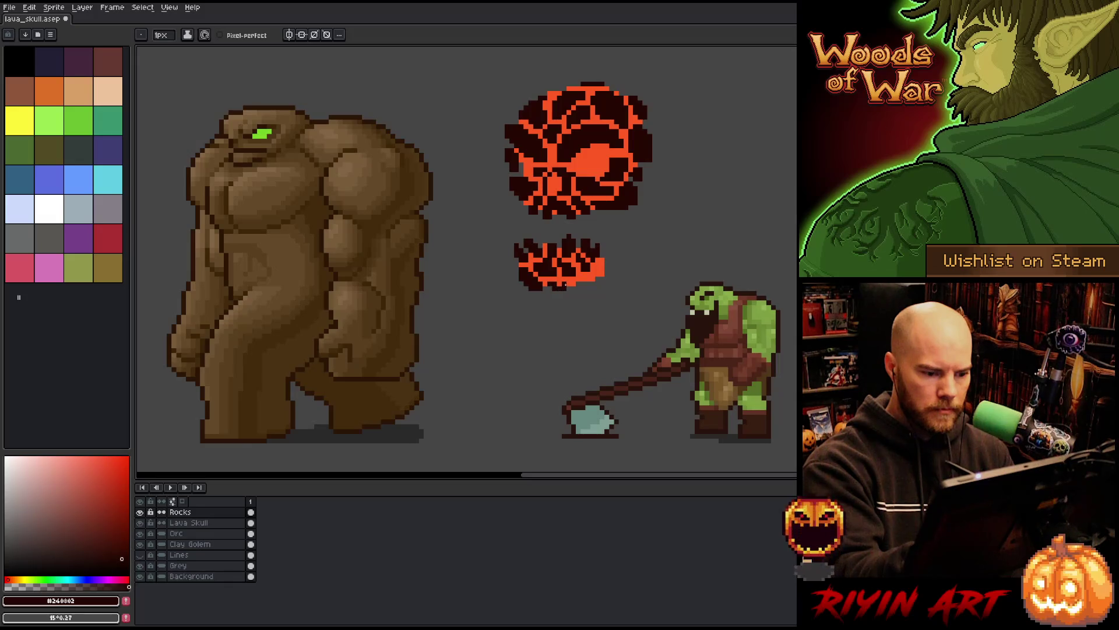
pyautogui.press('b')
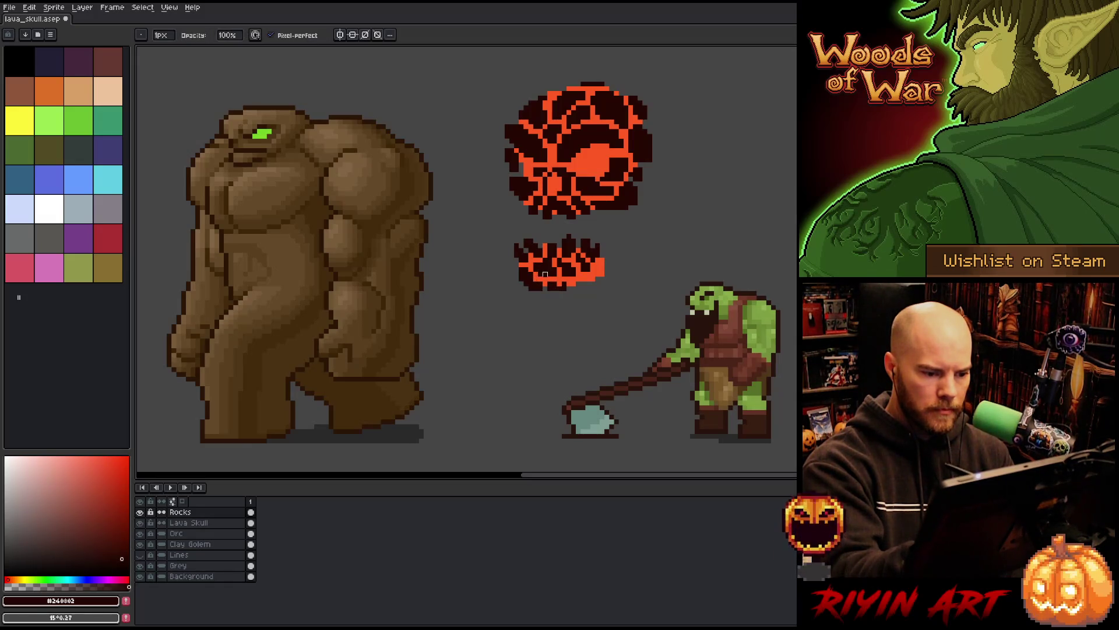
pyautogui.press('e')
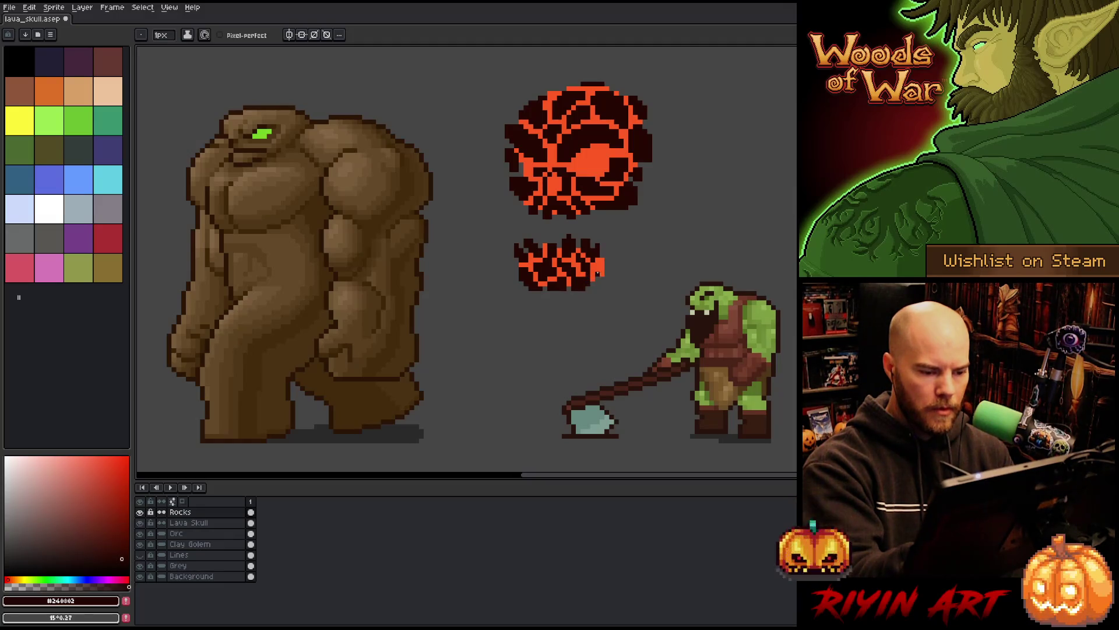
# Step: Trim back the jaw's right tip, add top-edge pixels, and select stray pixels above it
pyautogui.moveTo(603, 268)
pyautogui.mouseDown()
pyautogui.moveTo(614, 256)
pyautogui.moveTo(622, 263)
pyautogui.moveTo(608, 263)
pyautogui.mouseUp()
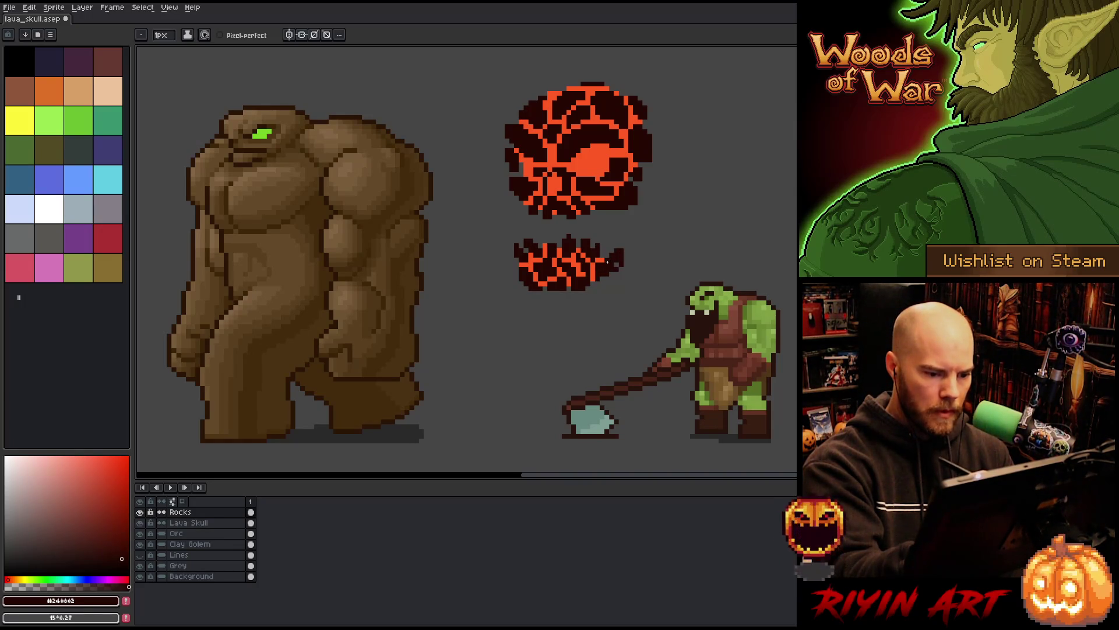
pyautogui.hotkey('ctrl', 'z')
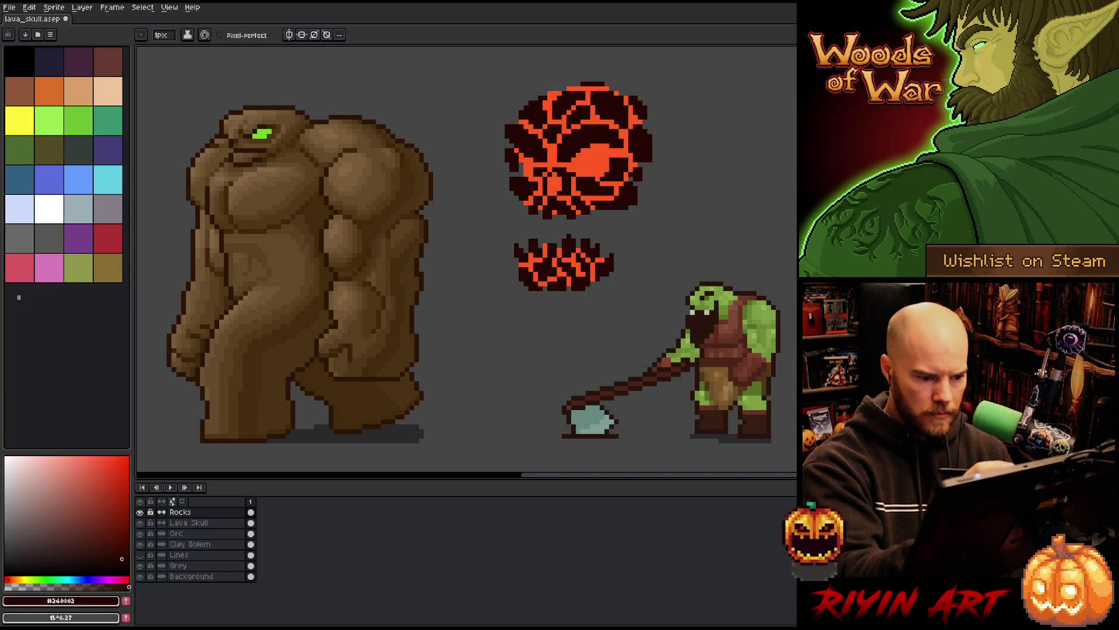
pyautogui.click(566, 235)
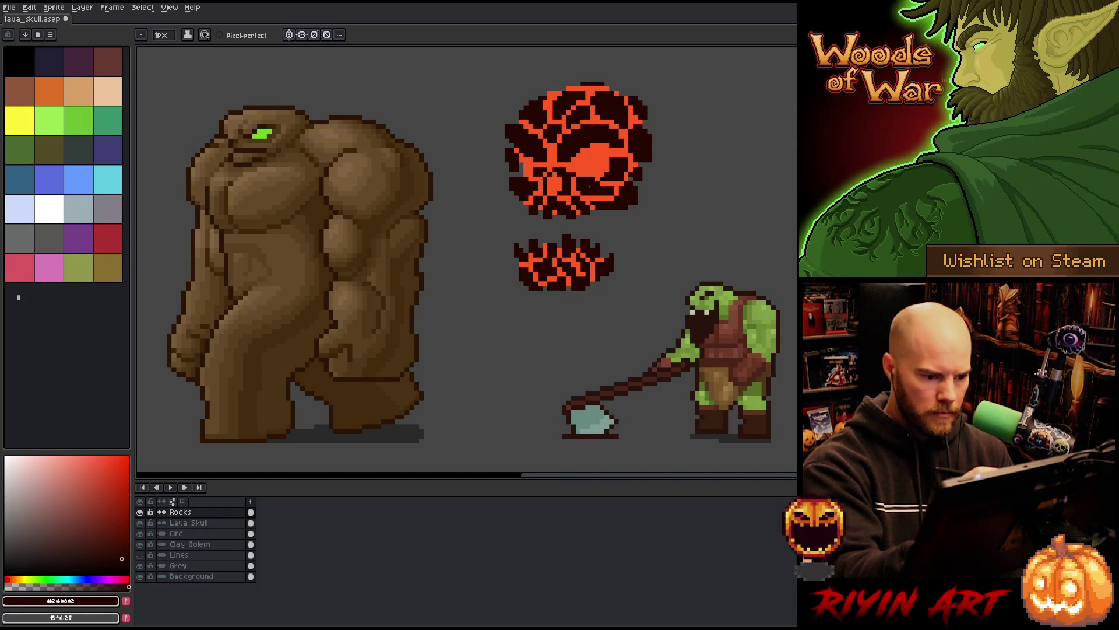
pyautogui.press('m')
pyautogui.moveTo(554, 226); pyautogui.dragTo(578, 245)
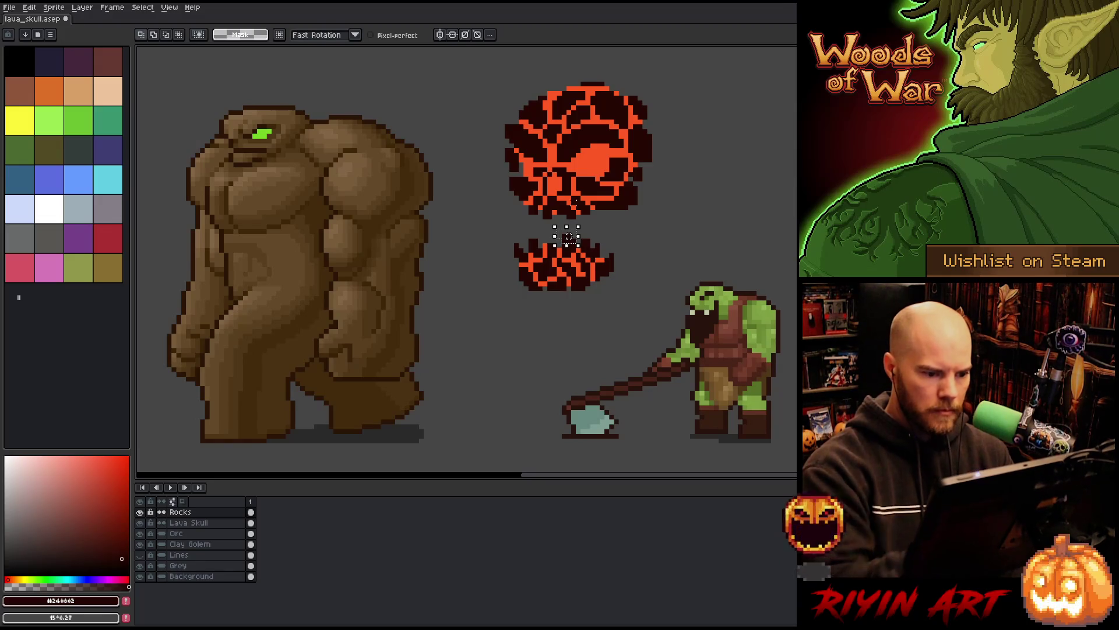
# Step: Delete the stray pixels above the jaw and add dark #240802 rock along the skull's left edge
pyautogui.press('Delete')
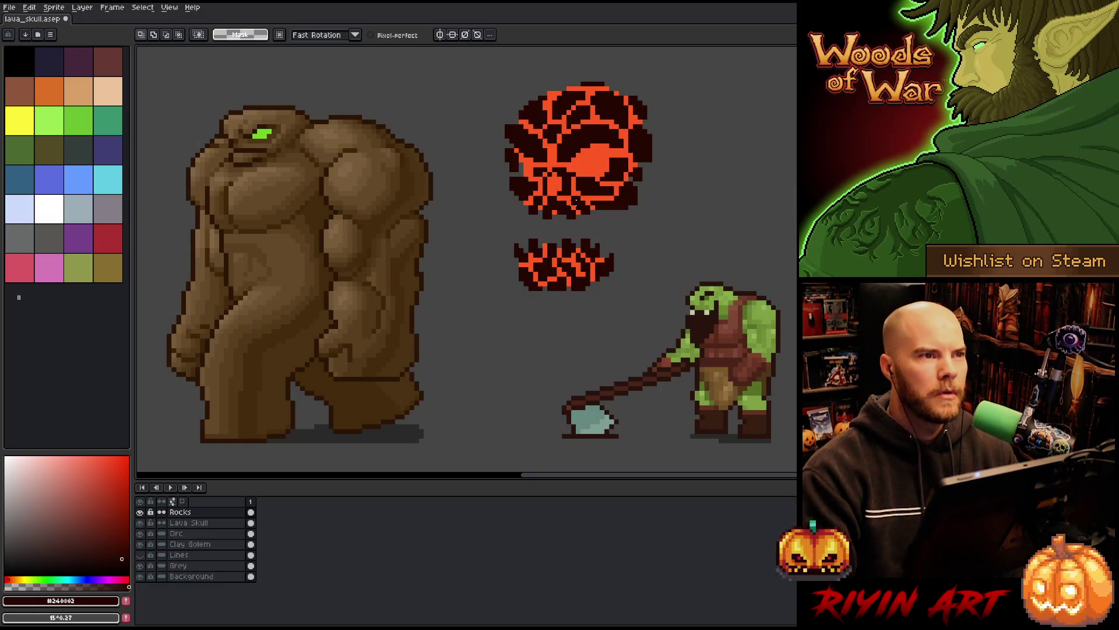
pyautogui.press('b')
pyautogui.keyDown('ctrl'); pyautogui.click(521, 169); pyautogui.keyUp('ctrl')
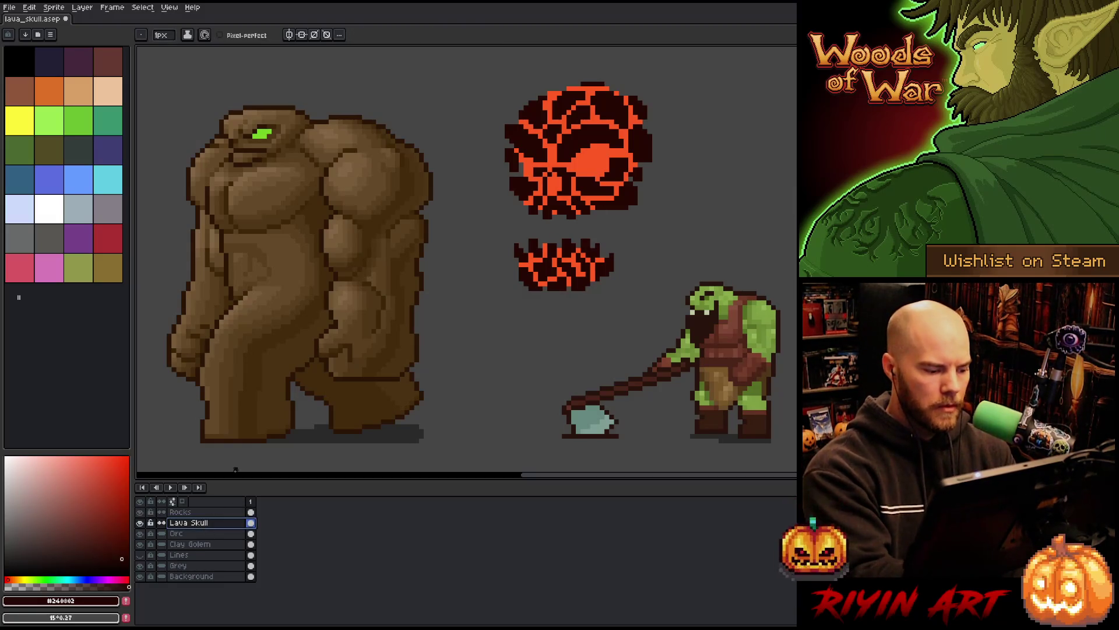
pyautogui.keyDown('alt'); pyautogui.click(520, 169); pyautogui.keyUp('alt')
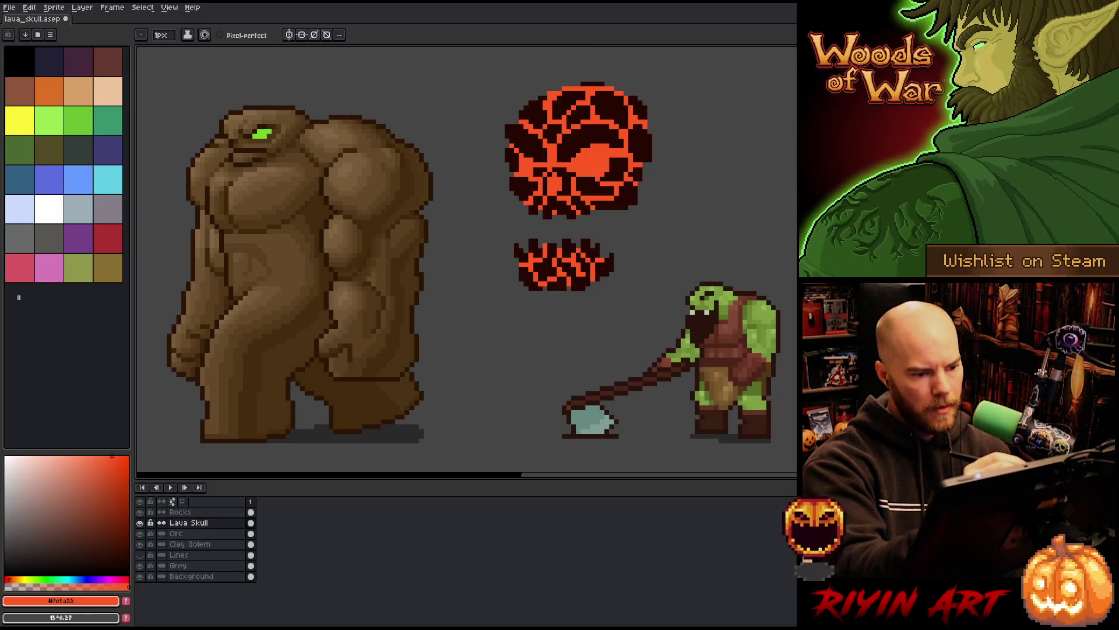
pyautogui.click(222, 511)
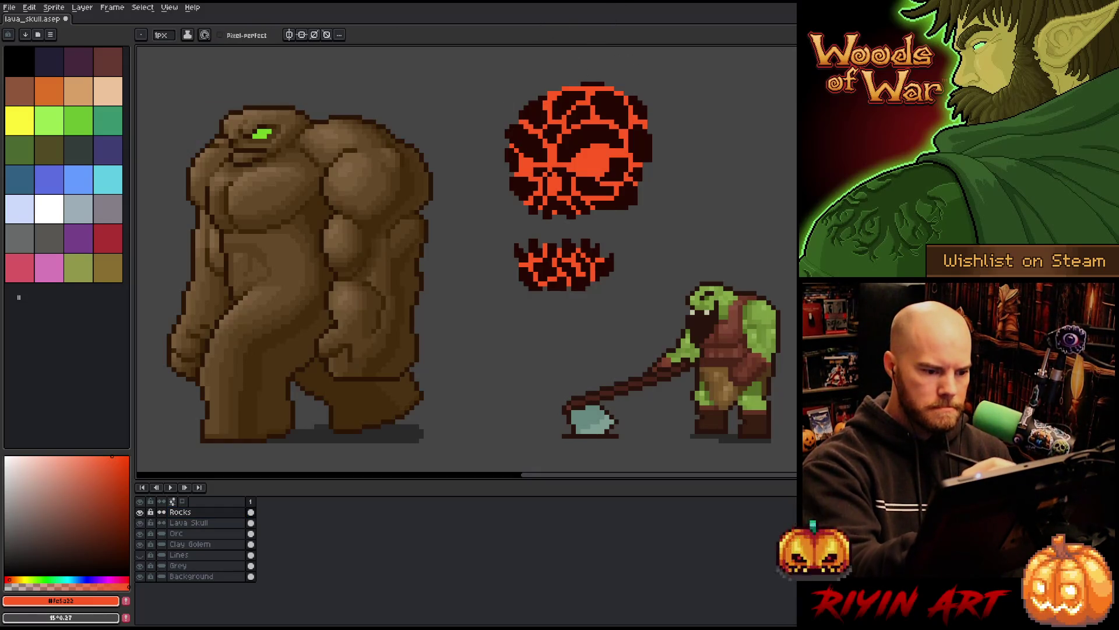
pyautogui.keyDown('alt'); pyautogui.click(514, 185); pyautogui.keyUp('alt')
pyautogui.moveTo(508, 185); pyautogui.dragTo(507, 180)
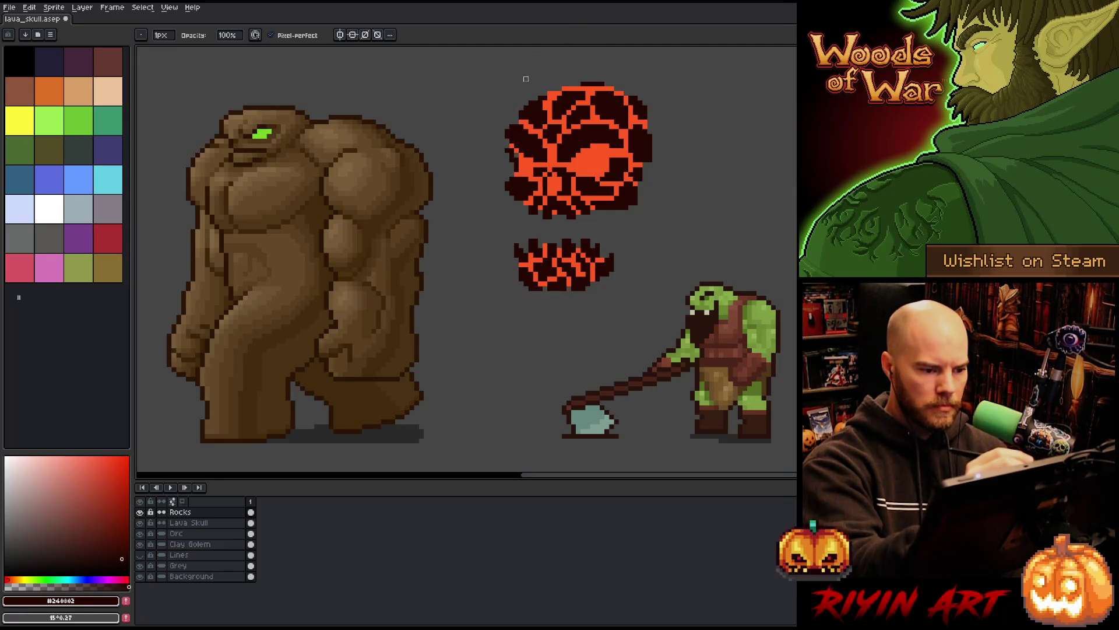
# Step: Recolour a bottom-edge pixel orange #fe5a22, then add dark #240802 rock along the skull's right edge
pyautogui.click(188, 522)
pyautogui.keyDown('alt'); pyautogui.click(554, 94); pyautogui.keyUp('alt')
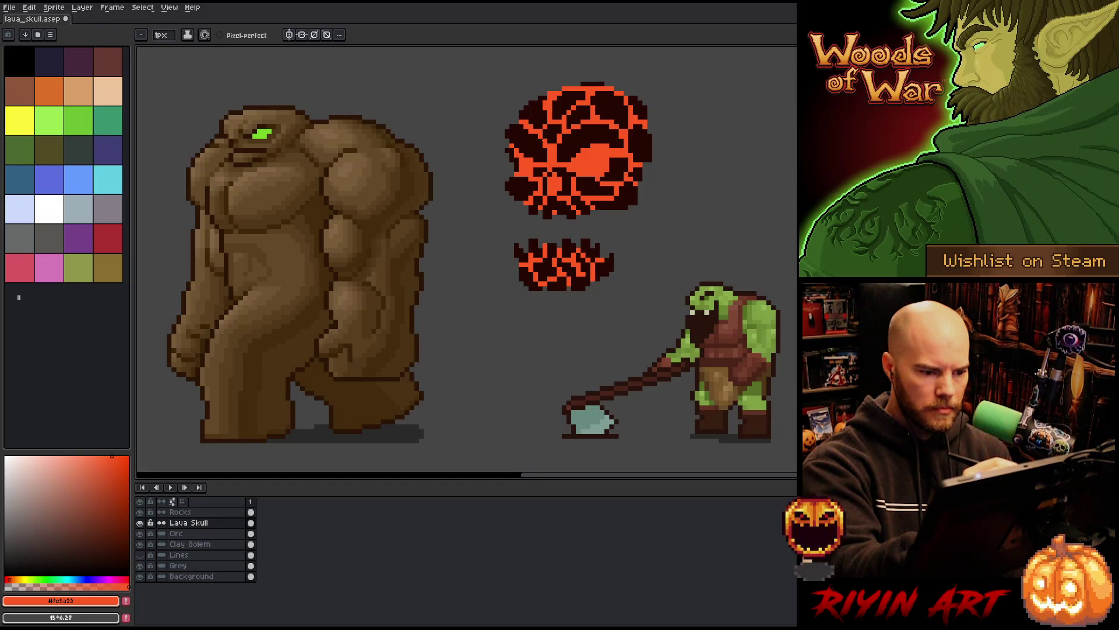
pyautogui.click(560, 217)
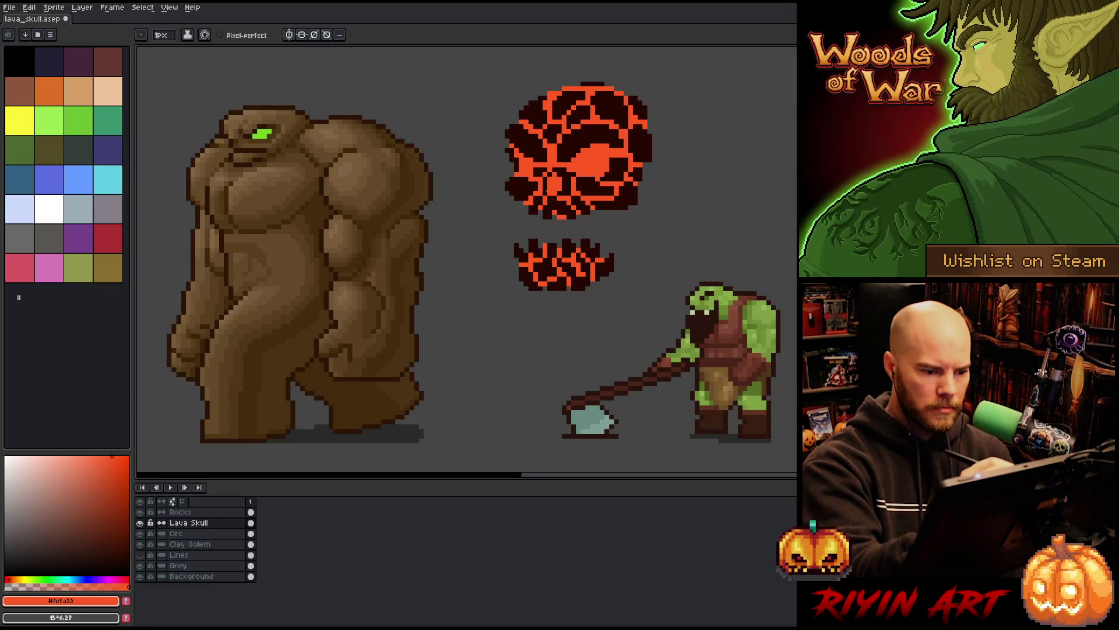
pyautogui.press('e')
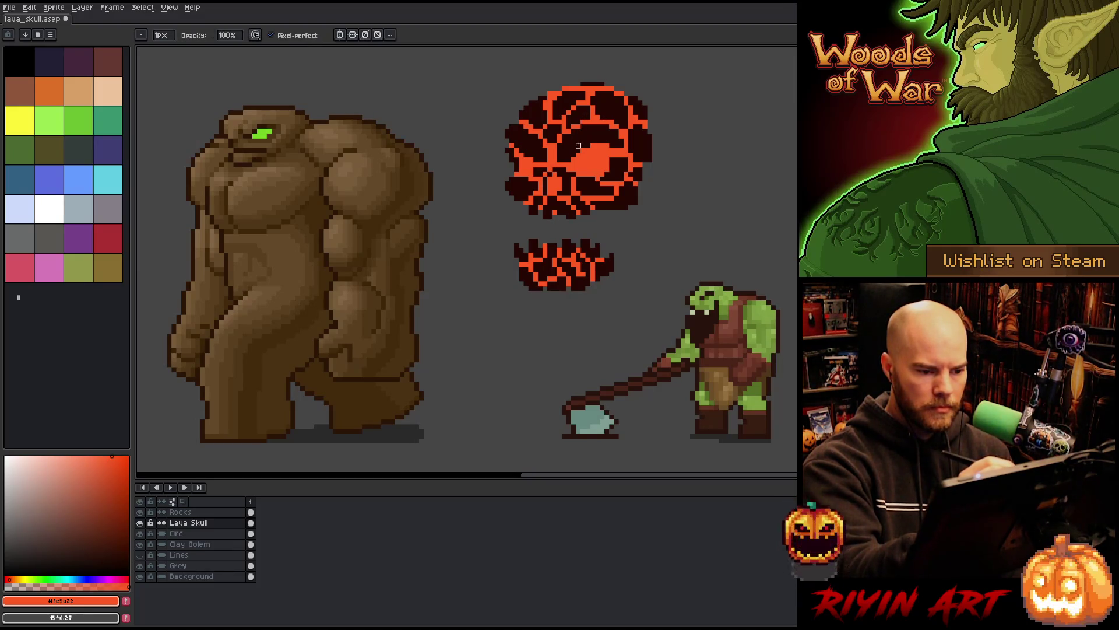
pyautogui.click(180, 512)
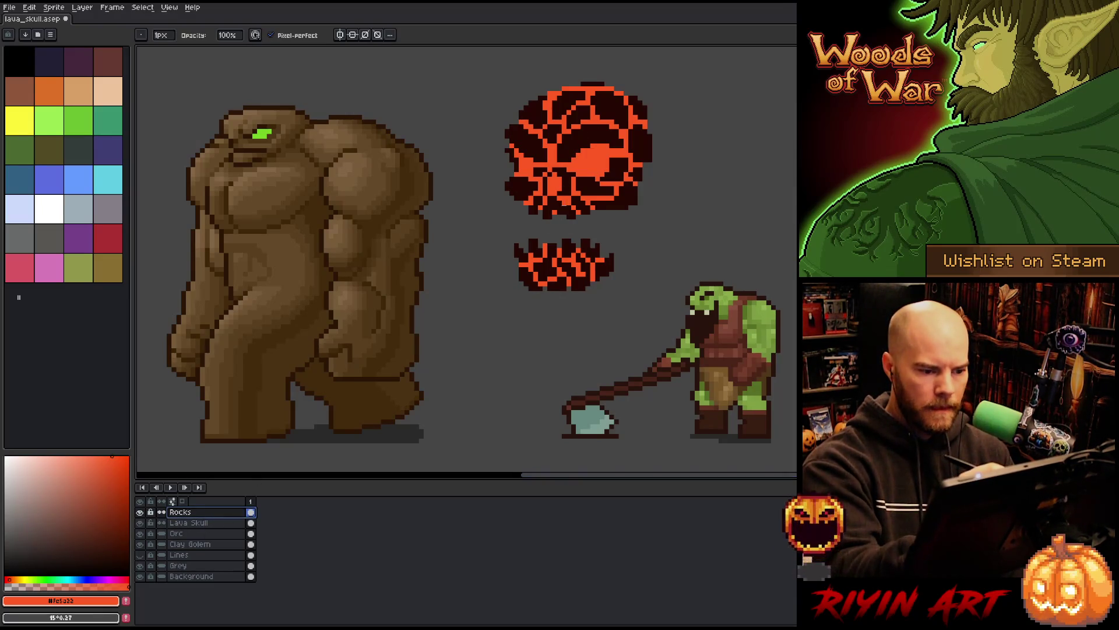
pyautogui.press('b')
pyautogui.keyDown('alt'); pyautogui.click(560, 217); pyautogui.keyUp('alt')
pyautogui.moveTo(655, 186)
pyautogui.mouseDown()
pyautogui.moveTo(659, 112)
pyautogui.moveTo(649, 115)
pyautogui.mouseUp()
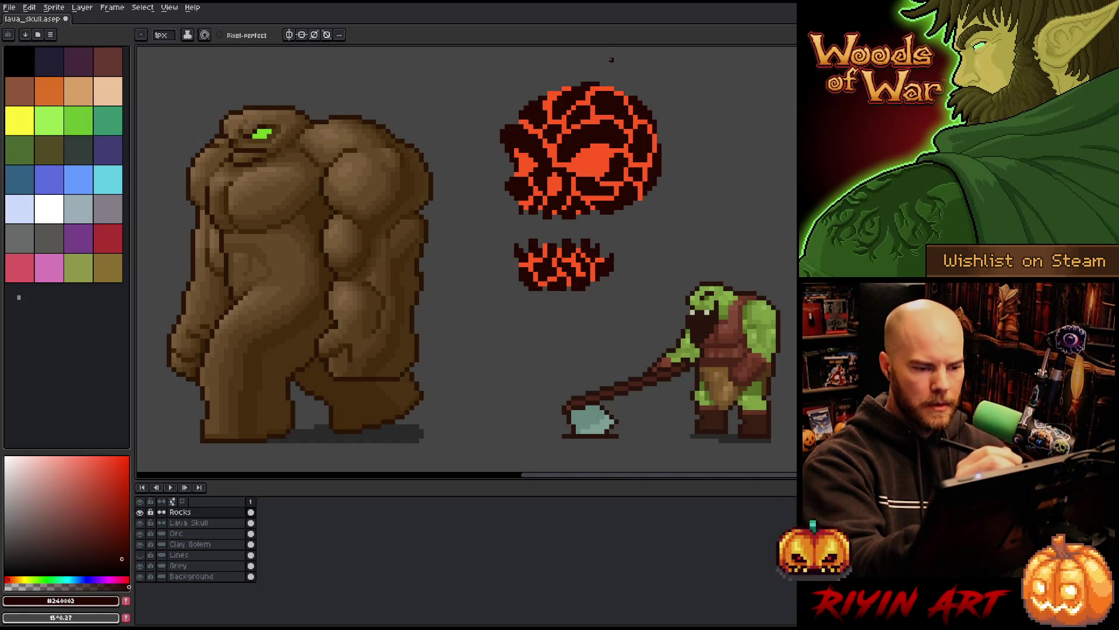
# Step: Add dark rock along the skull's top edge and sample the dark outline colour on Rocks
pyautogui.moveTo(604, 88); pyautogui.dragTo(623, 88)
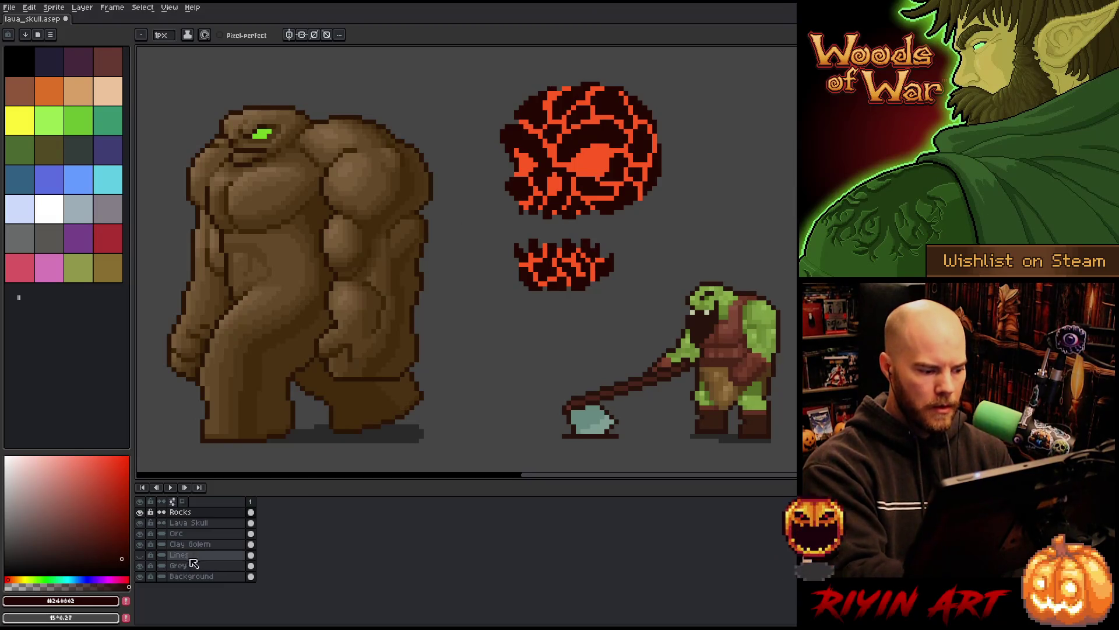
pyautogui.click(189, 523)
pyautogui.keyDown('alt'); pyautogui.click(561, 87); pyautogui.keyUp('alt')
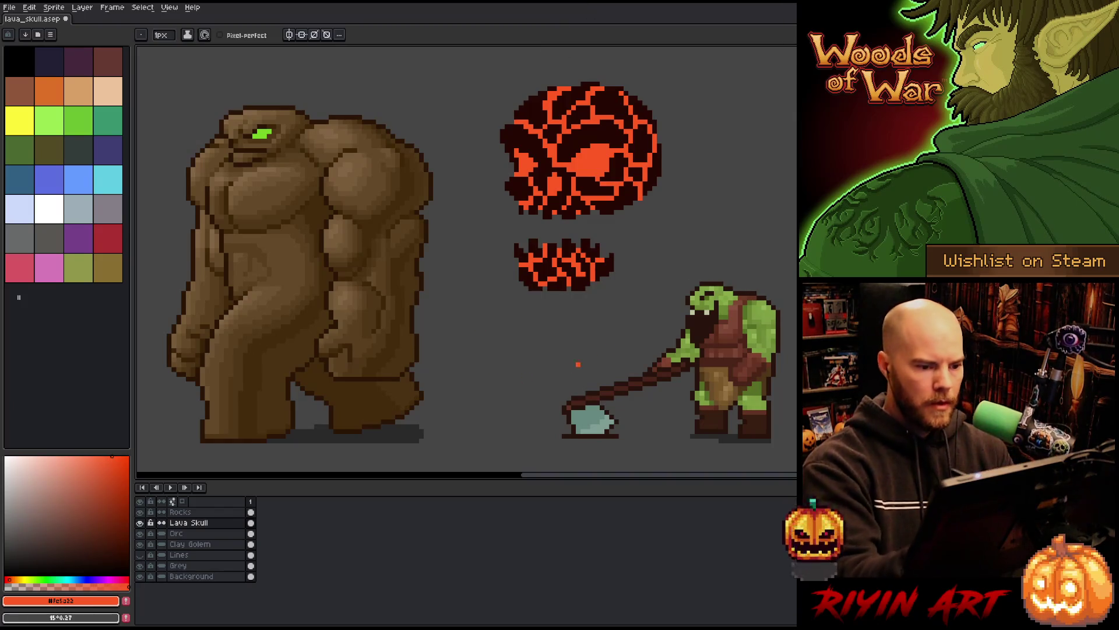
pyautogui.click(206, 513)
pyautogui.keyDown('alt'); pyautogui.click(512, 113); pyautogui.keyUp('alt')
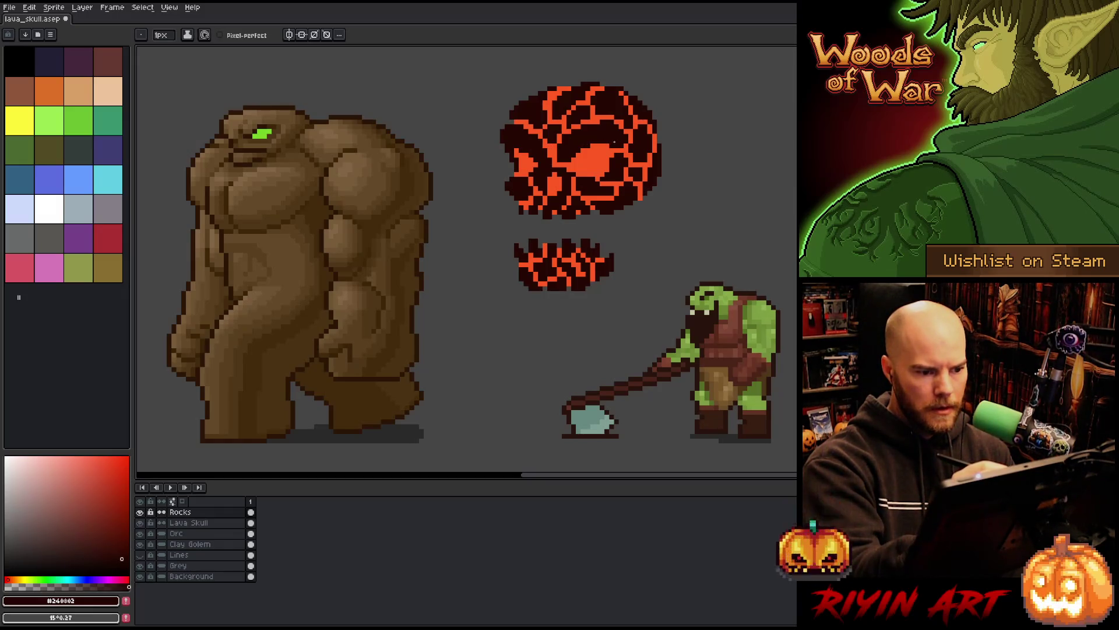
# Step: Paint dark red over the orange patch at the skull's lower-left with the Pencil
pyautogui.press('b')
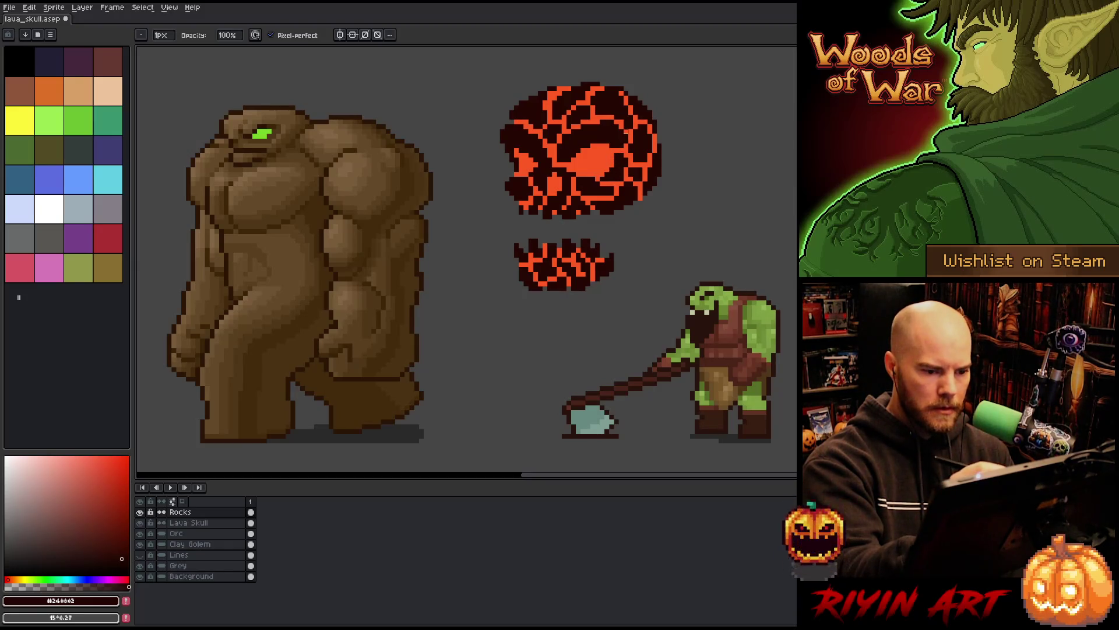
pyautogui.press('e')
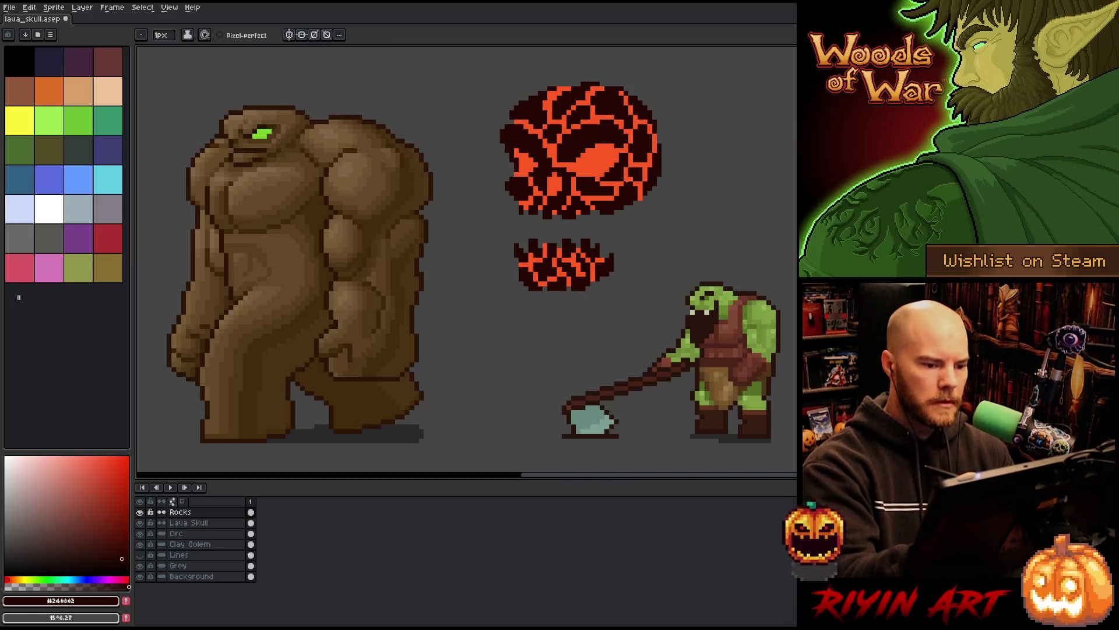
pyautogui.press('b')
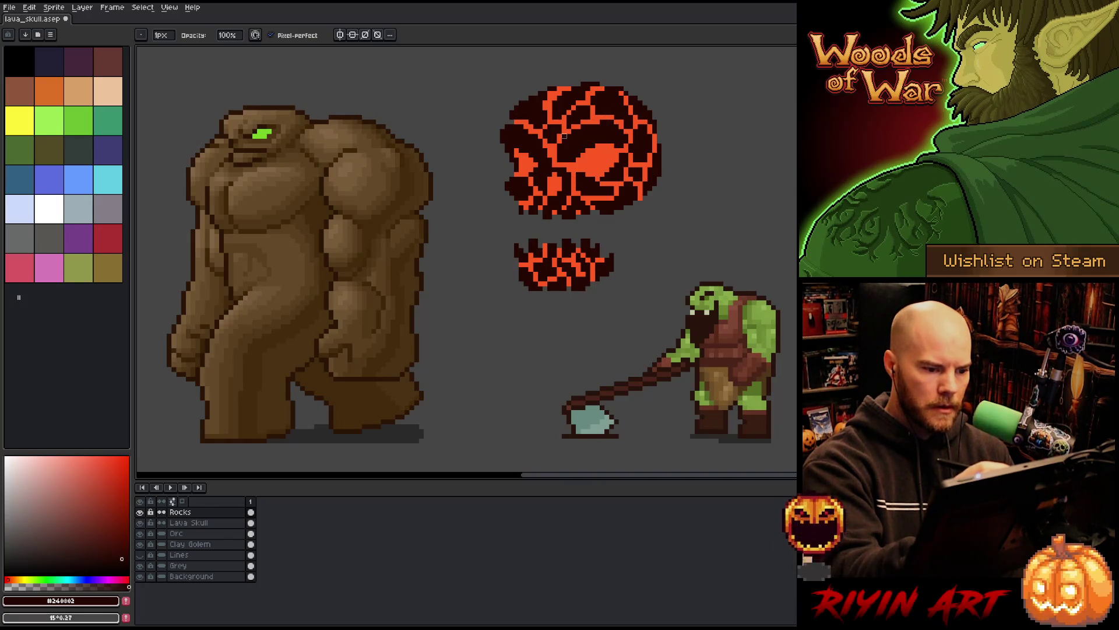
pyautogui.press('e')
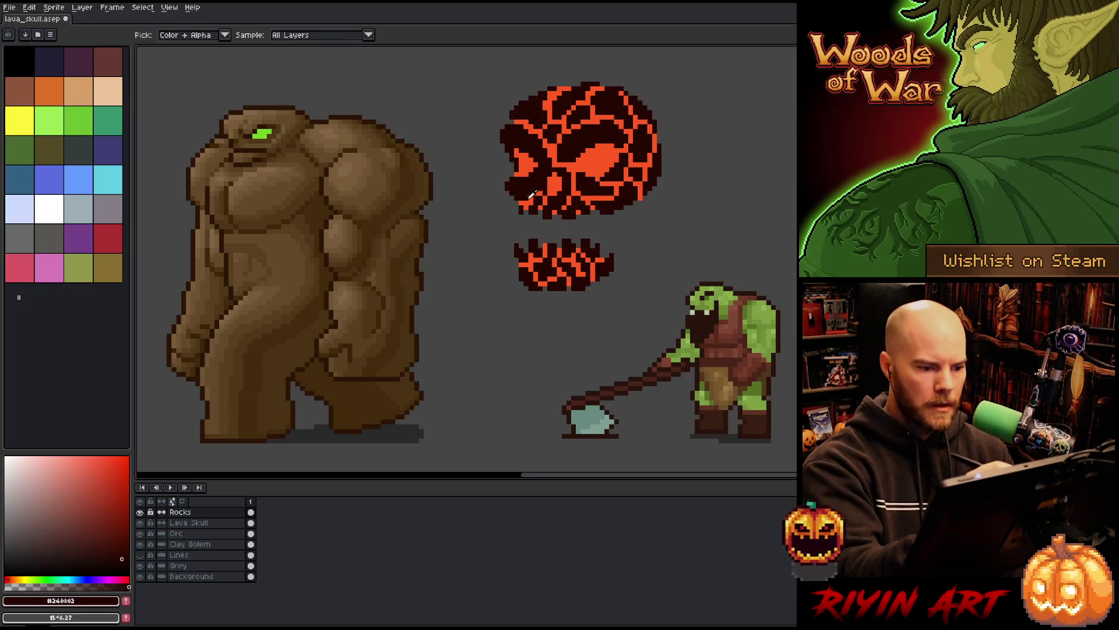
pyautogui.press('b')
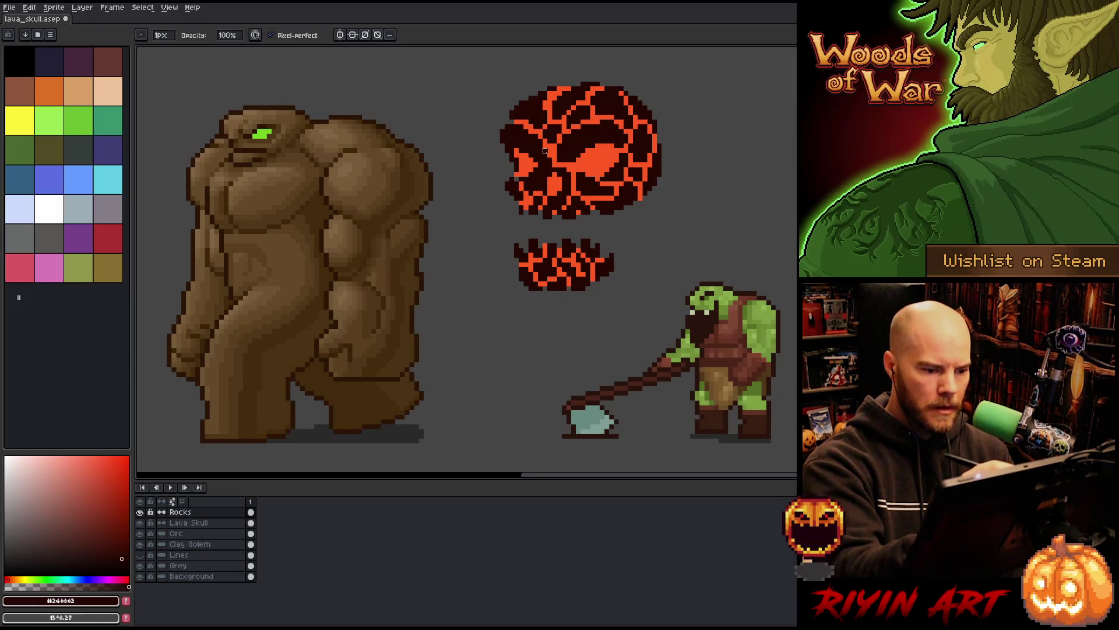
pyautogui.moveTo(529, 178); pyautogui.dragTo(516, 200)
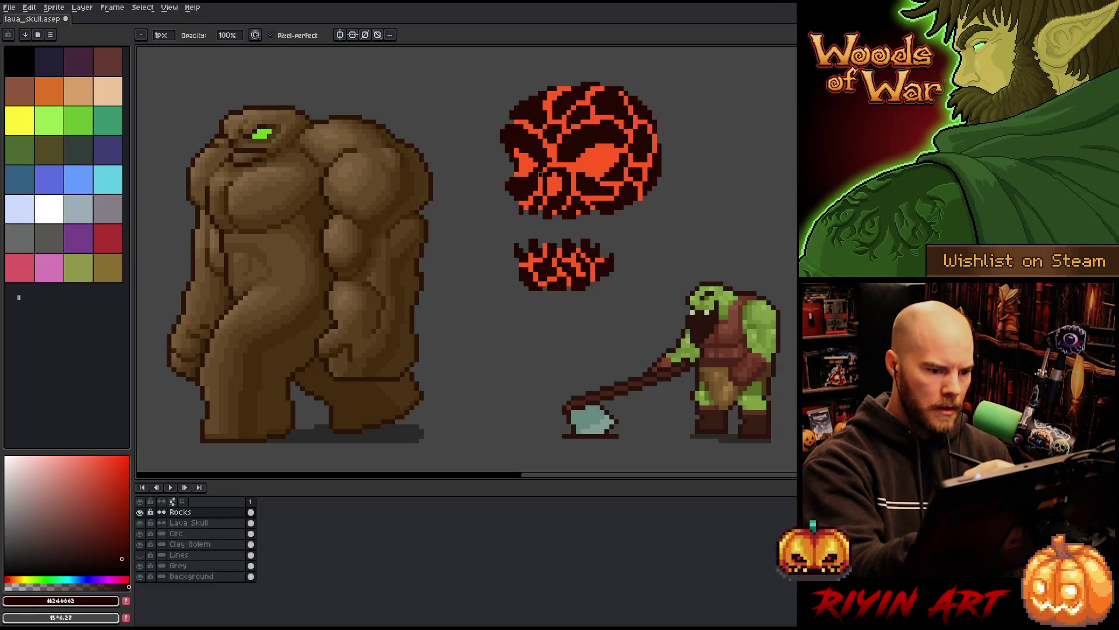
pyautogui.press('e')
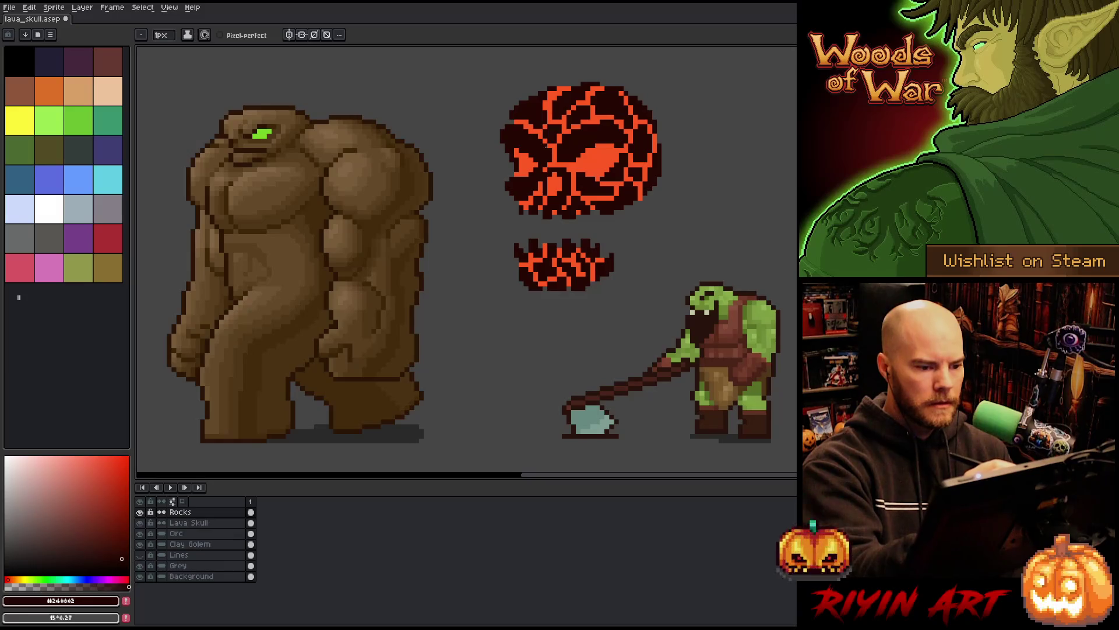
# Step: Save, then darken single pixels along the skull's lower edge and lower-left teeth
pyautogui.hotkey('ctrl', 's')
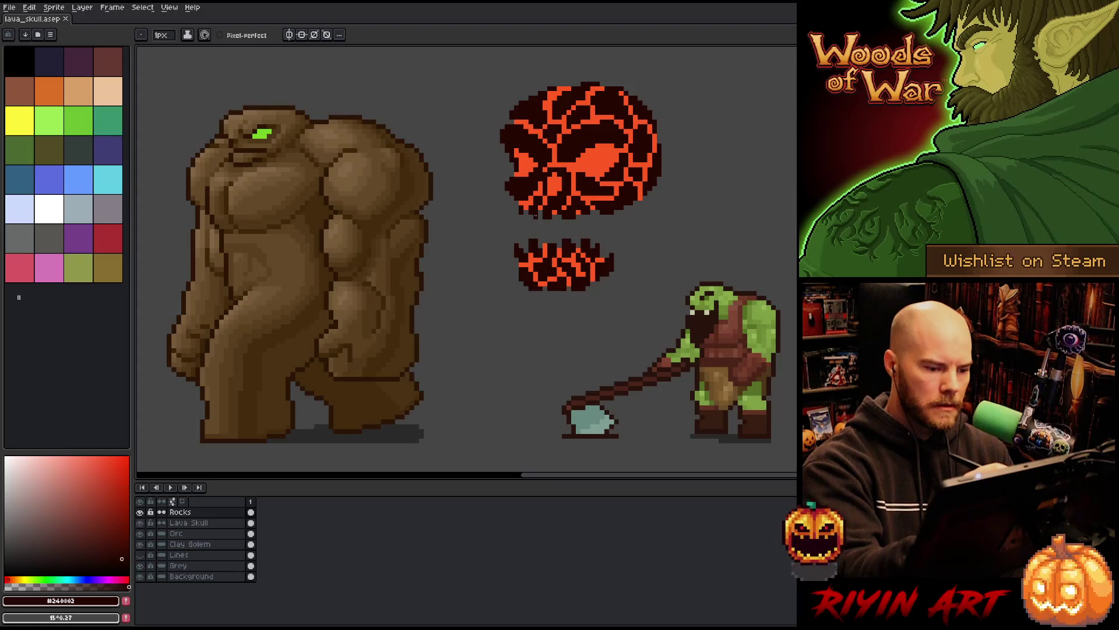
pyautogui.click(532, 217)
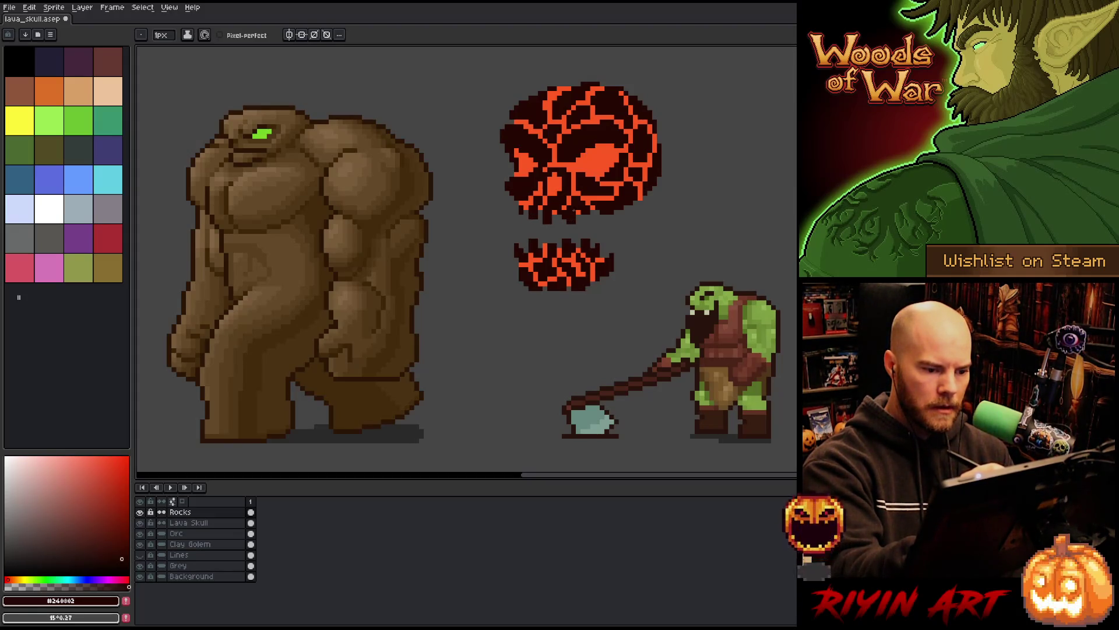
pyautogui.click(590, 219)
pyautogui.click(521, 217)
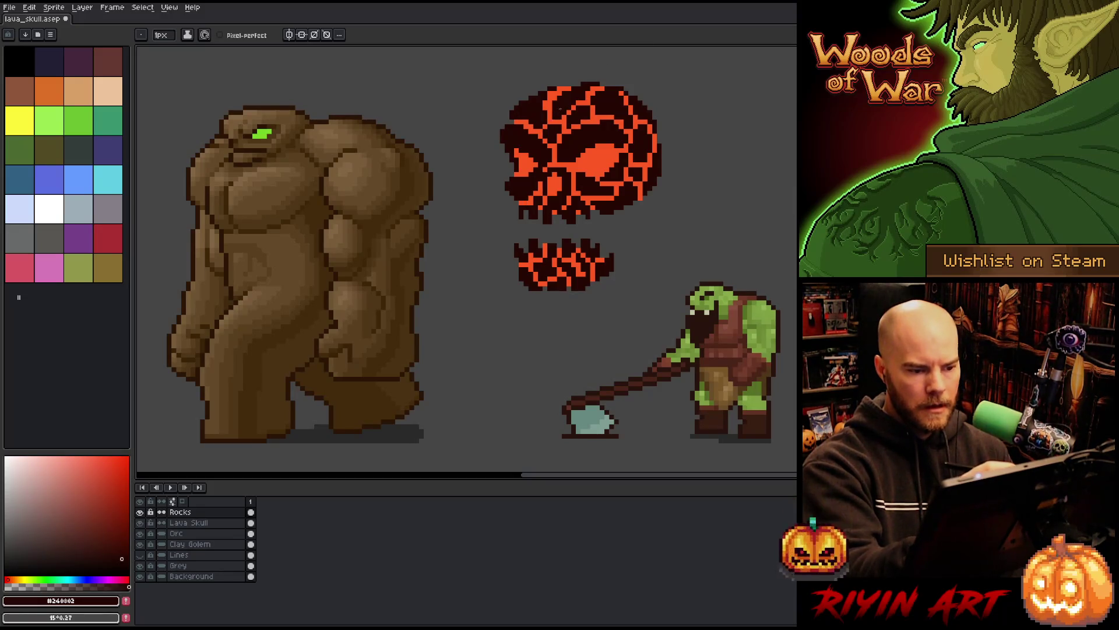
# Step: Touch up pixels inside the skull, save, and hide the Grey layer to reveal the lava backdrop
pyautogui.press('b')
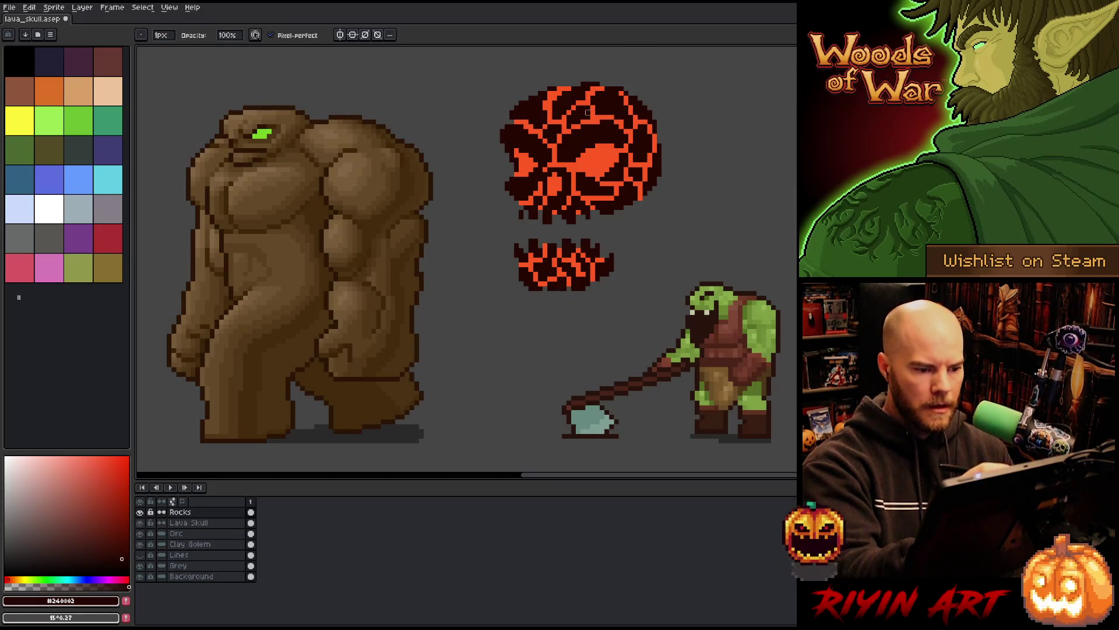
pyautogui.press('e')
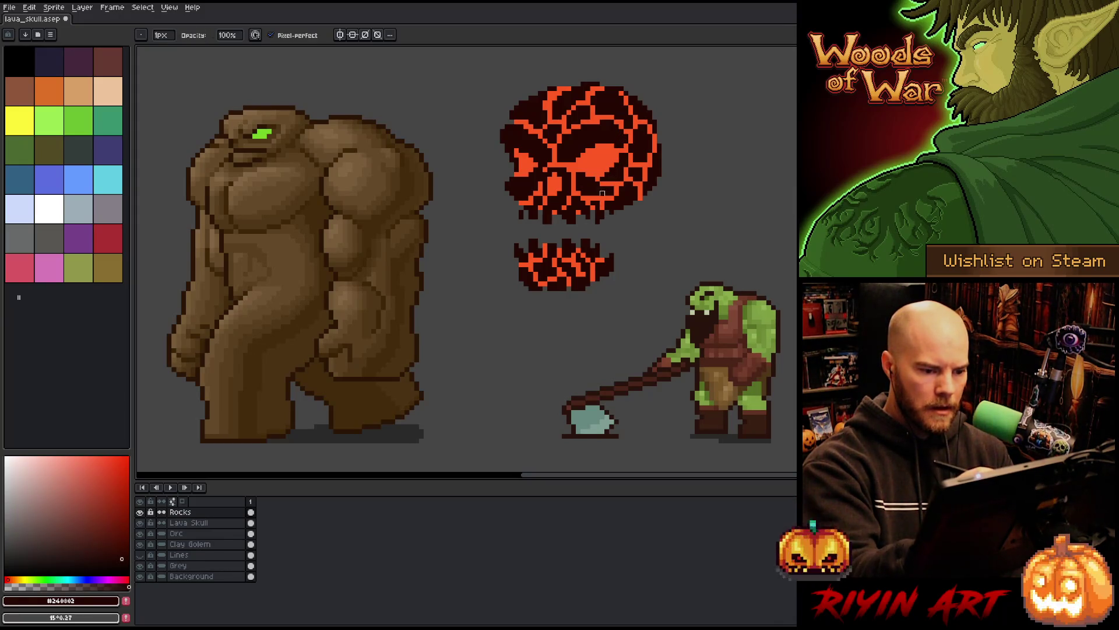
pyautogui.press('b')
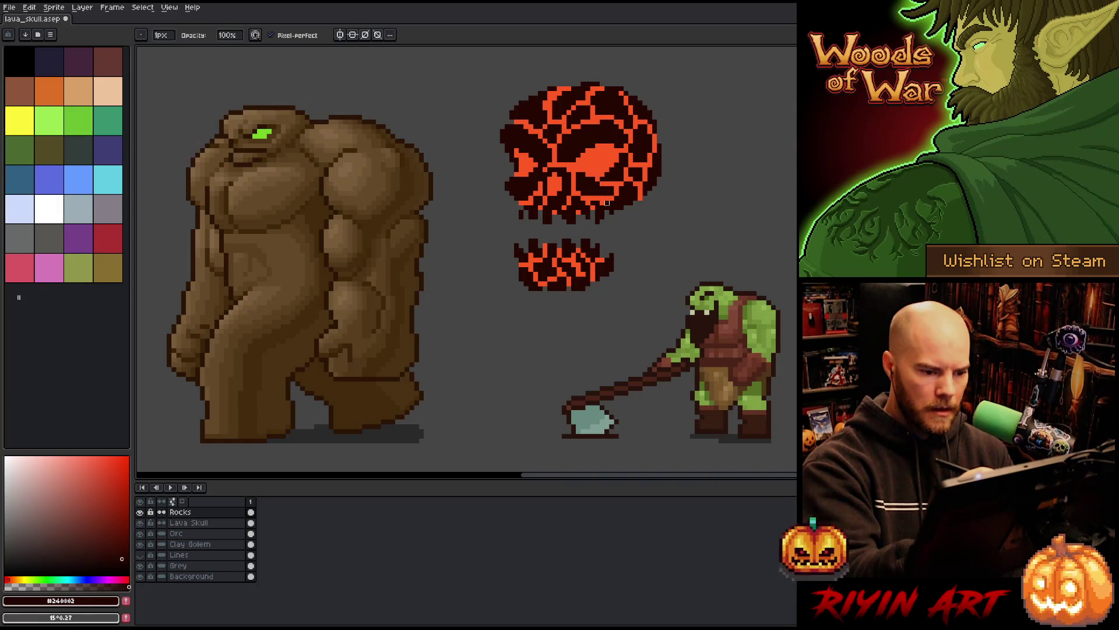
pyautogui.press('e')
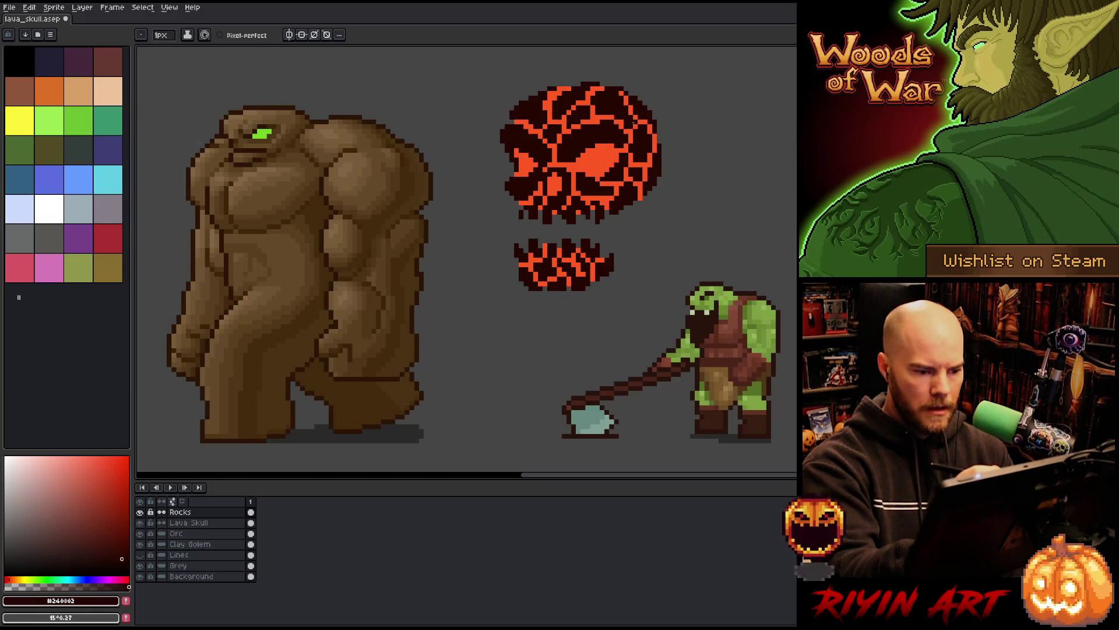
pyautogui.press('b')
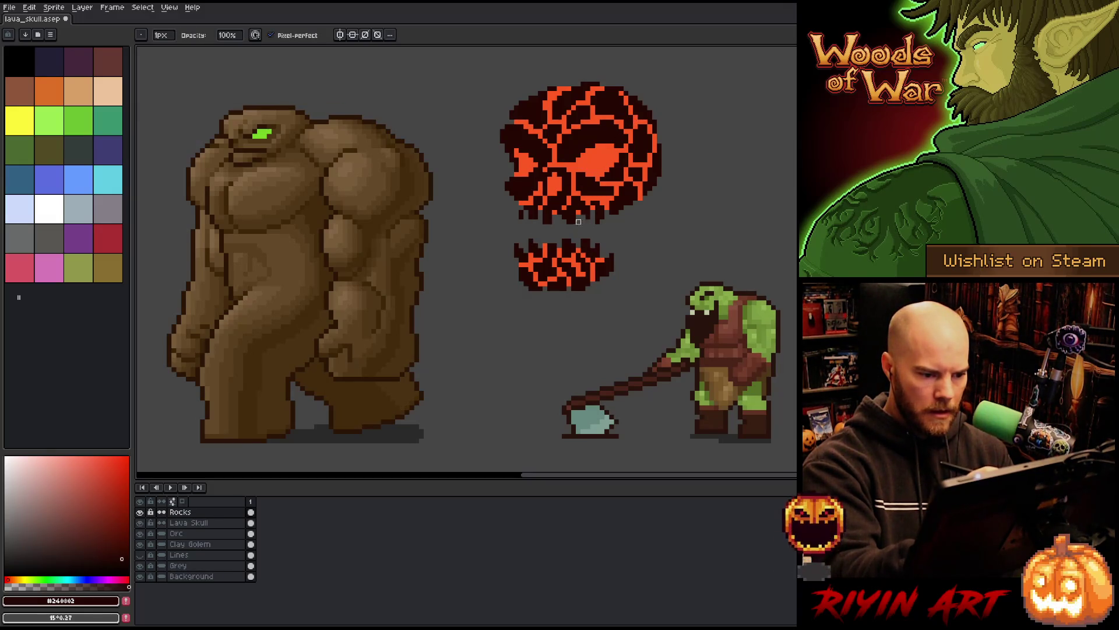
pyautogui.press('e')
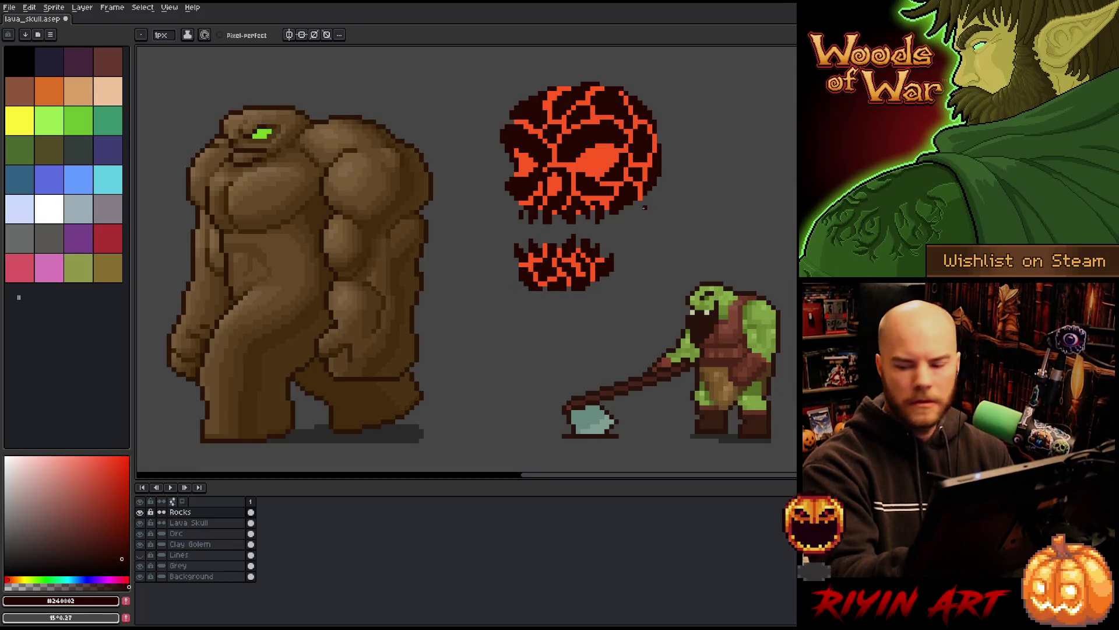
pyautogui.press('v')
pyautogui.press('b')
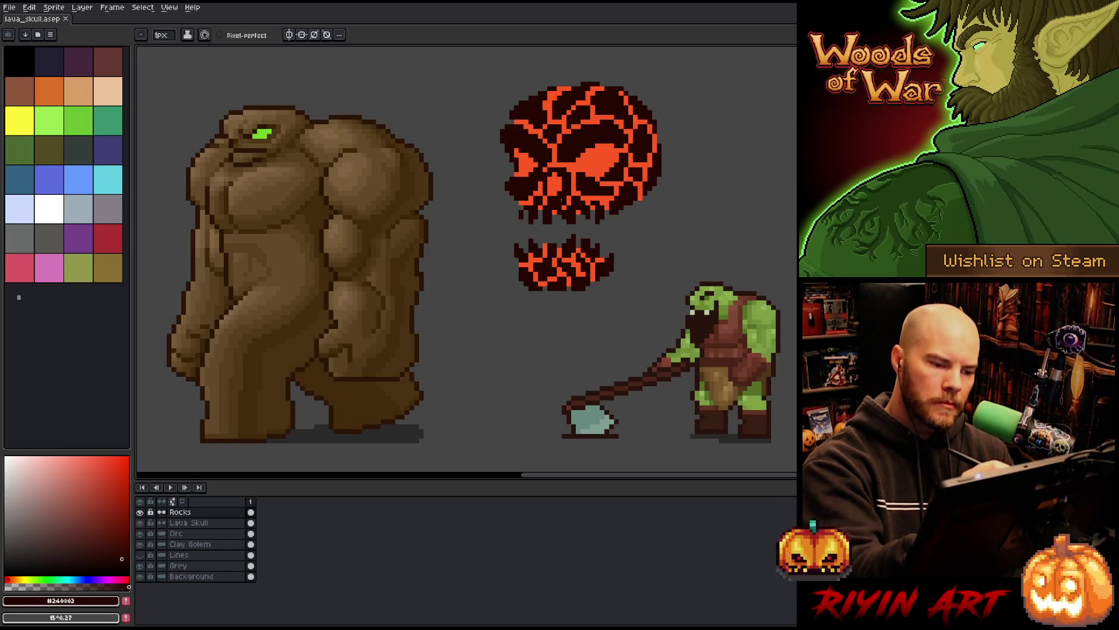
pyautogui.press('e')
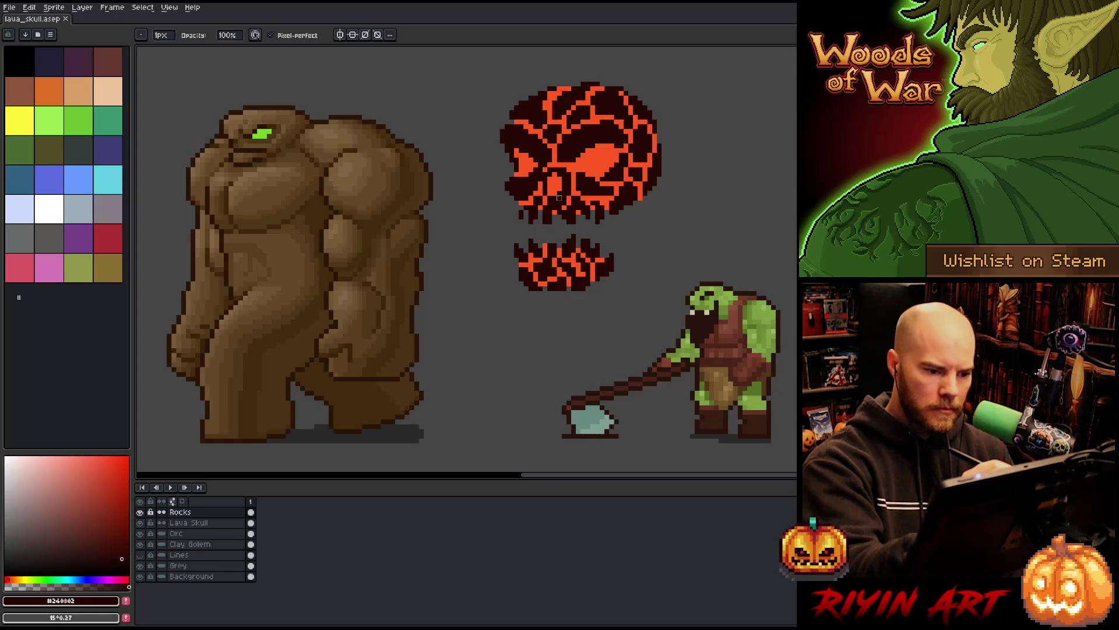
pyautogui.click(564, 198)
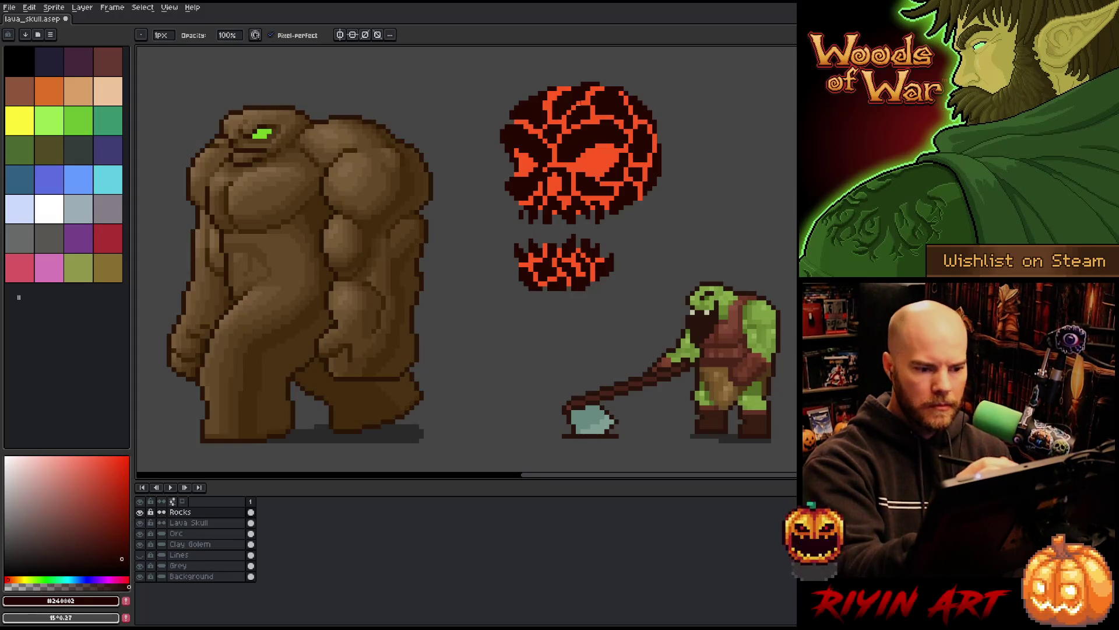
pyautogui.hotkey('ctrl', 's')
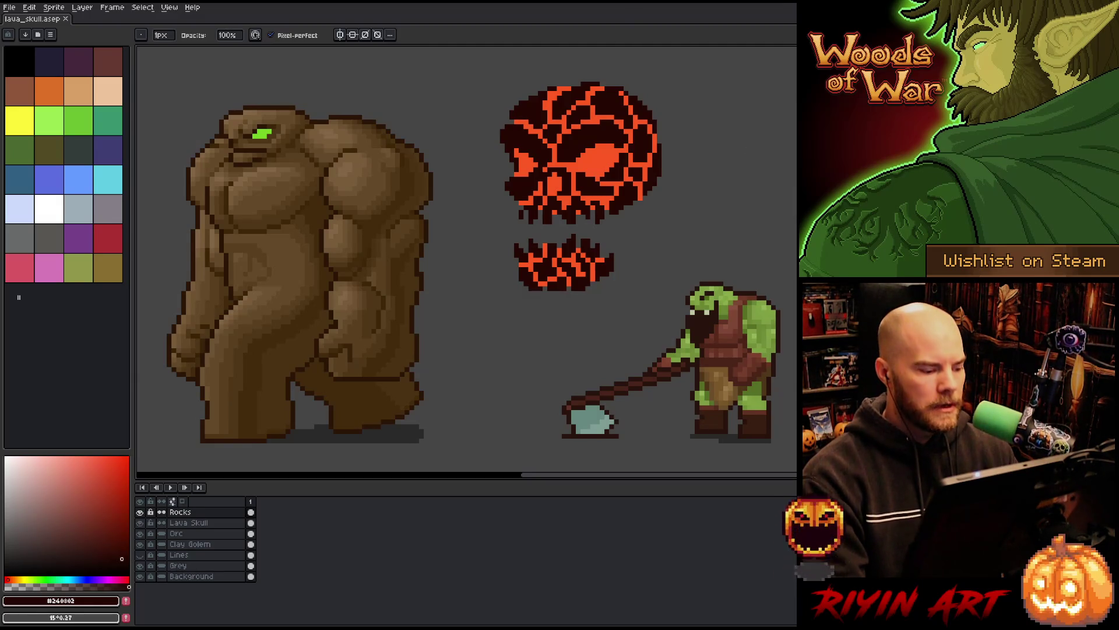
pyautogui.click(140, 565)
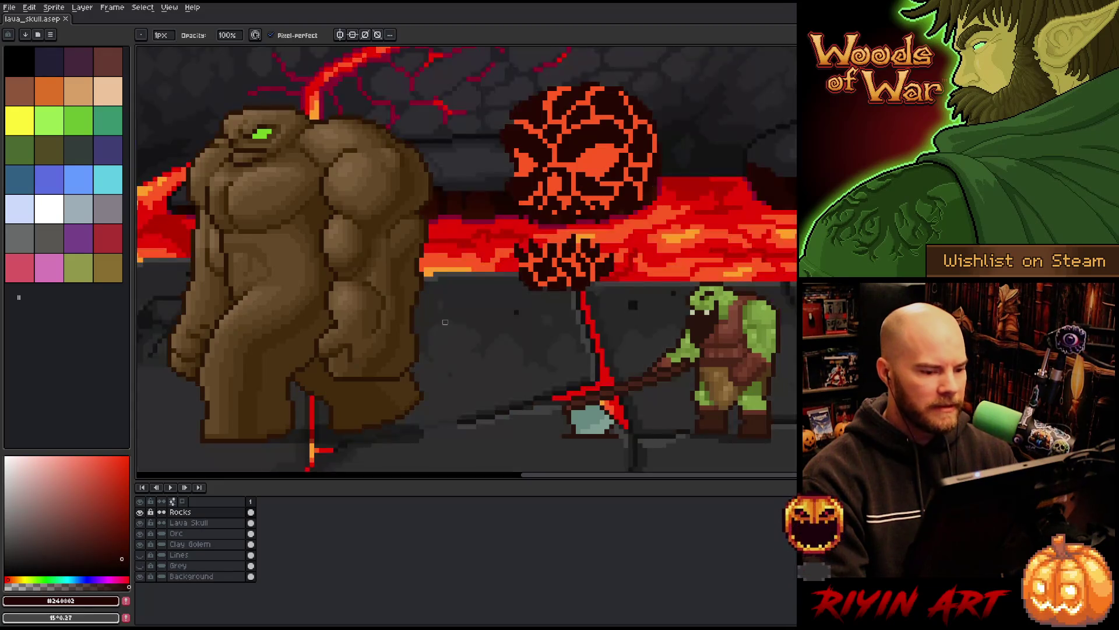
# Step: Fit the whole volcano scene in view, zoom around, then show the Grey layer again
pyautogui.hotkey('ctrl', '0')
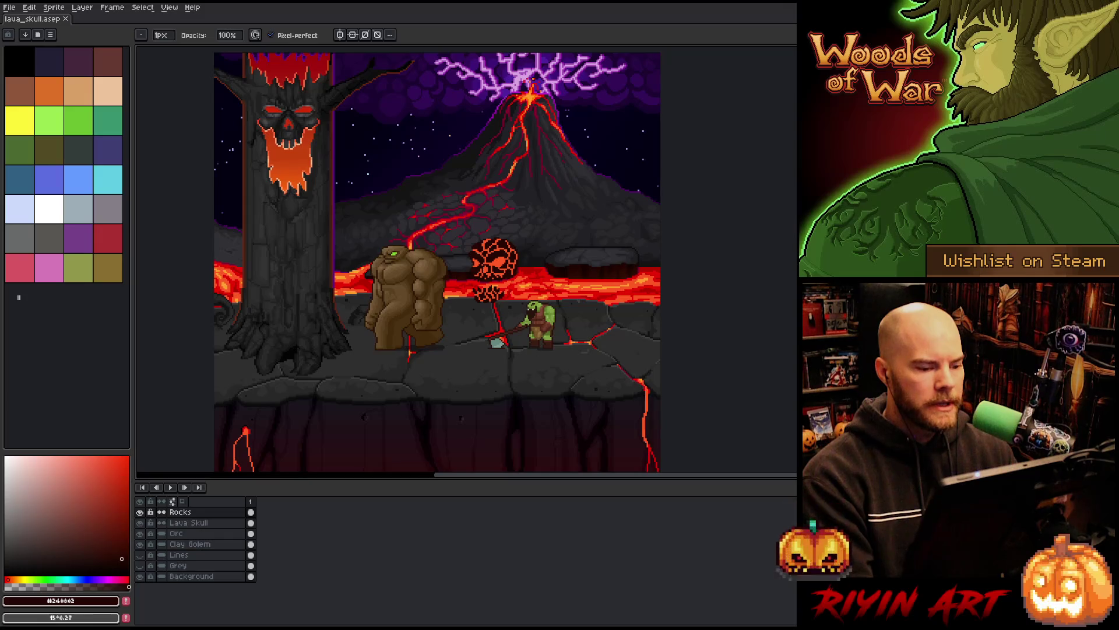
pyautogui.scroll(3, 494, 260)
pyautogui.scroll(-1, 494, 259)
pyautogui.scroll(1, 494, 259)
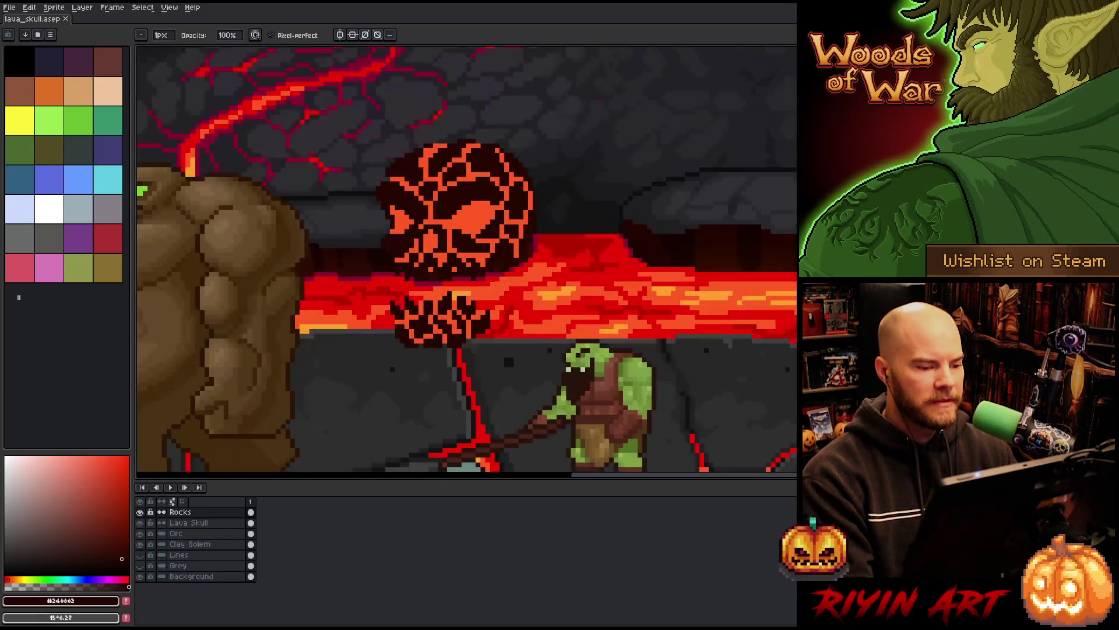
pyautogui.scroll(-1, 487, 332)
pyautogui.scroll(1, 447, 288)
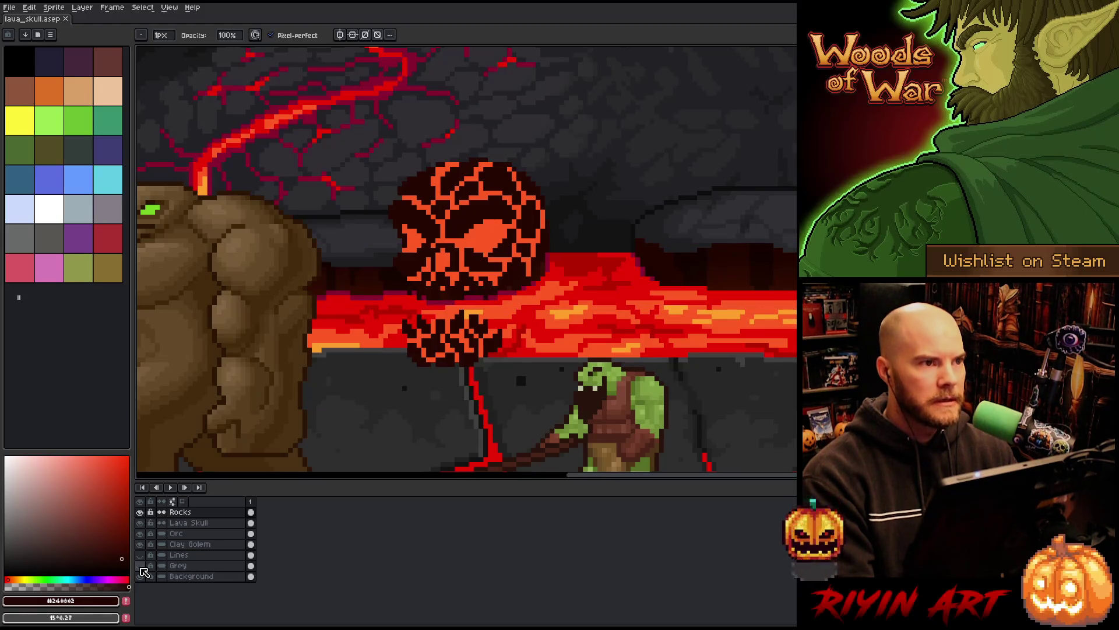
pyautogui.click(140, 567)
pyautogui.hscroll(-3, 387, 312)
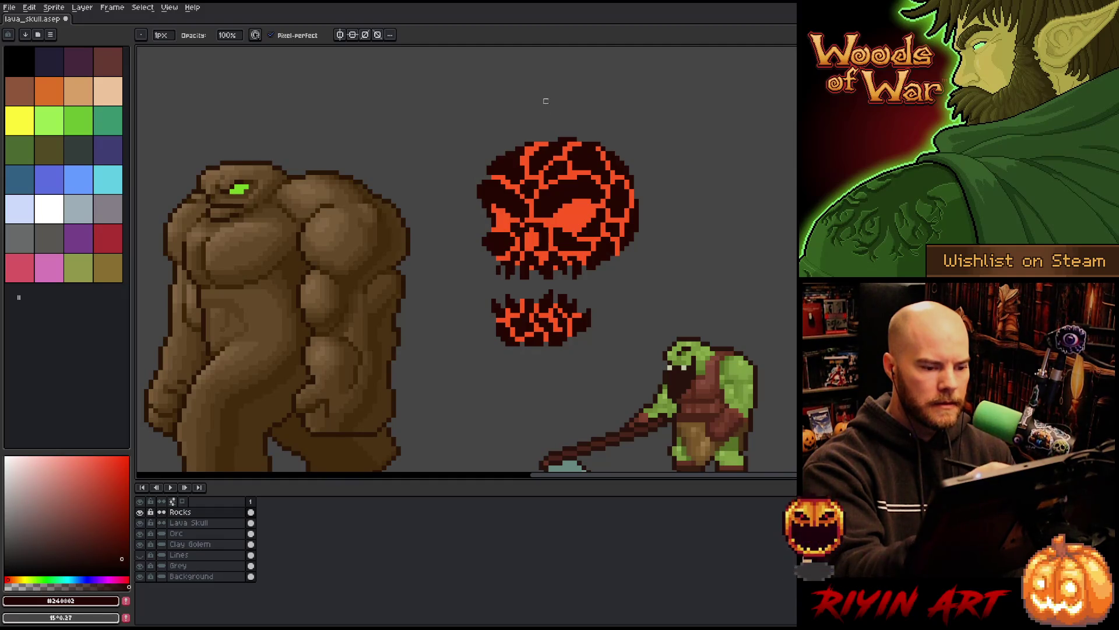
# Step: Add a new glow layer above the lava skull and sample bright orange from the lava backdrop
pyautogui.press('e')
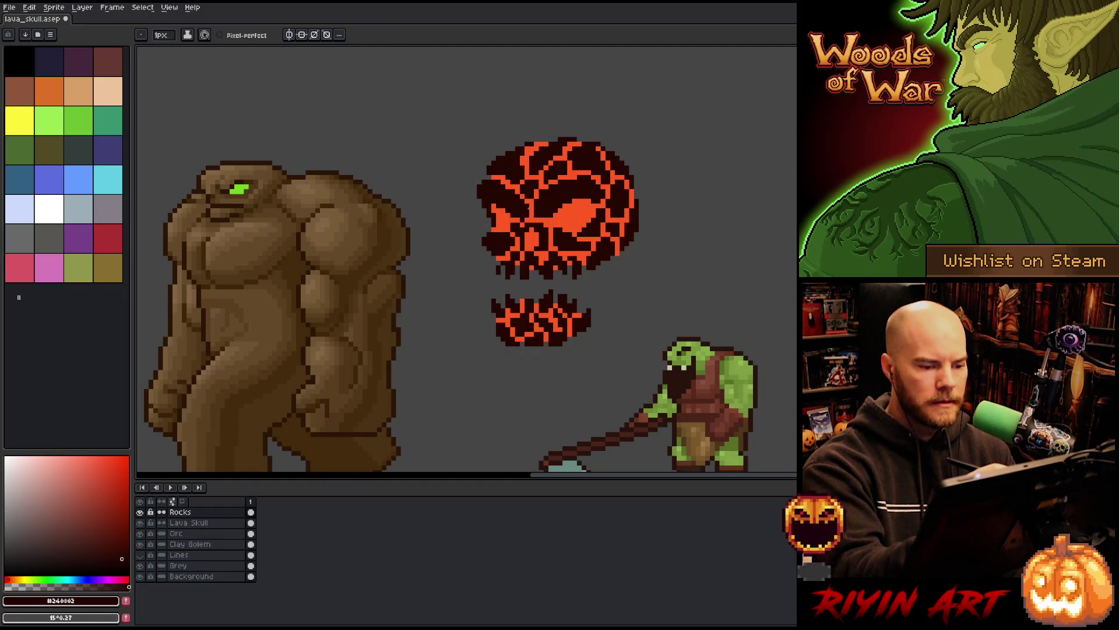
pyautogui.press('b')
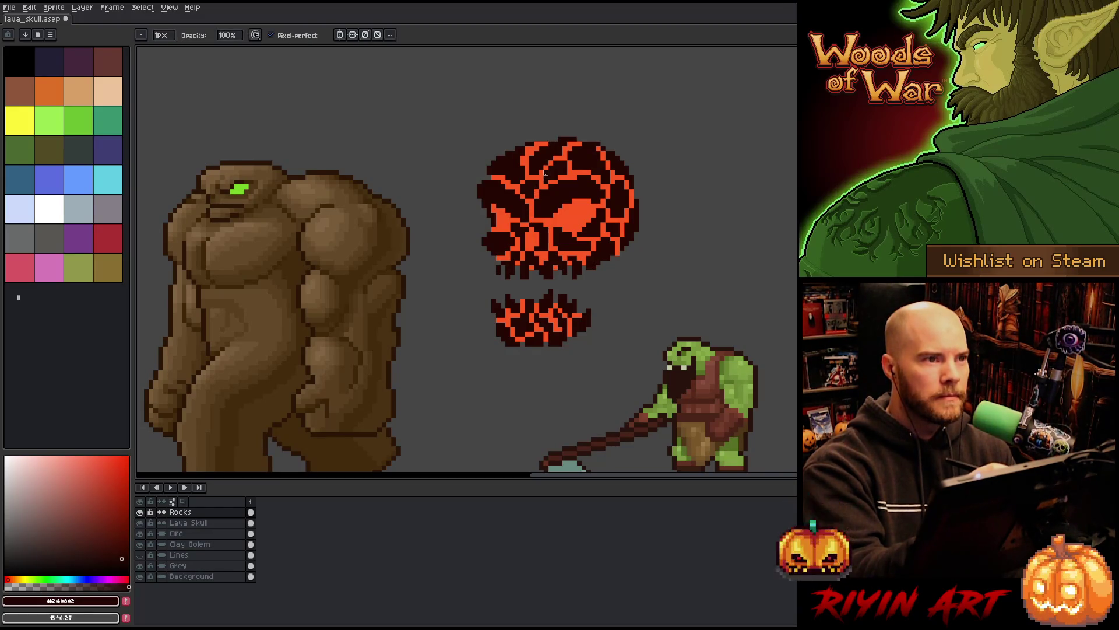
pyautogui.press('e')
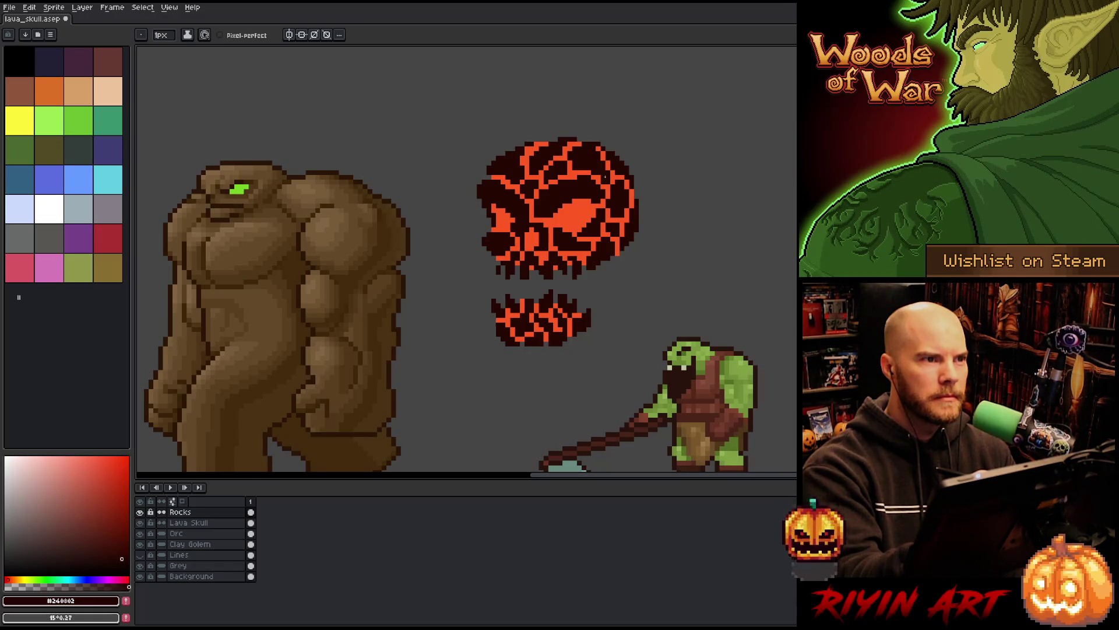
pyautogui.click(199, 523)
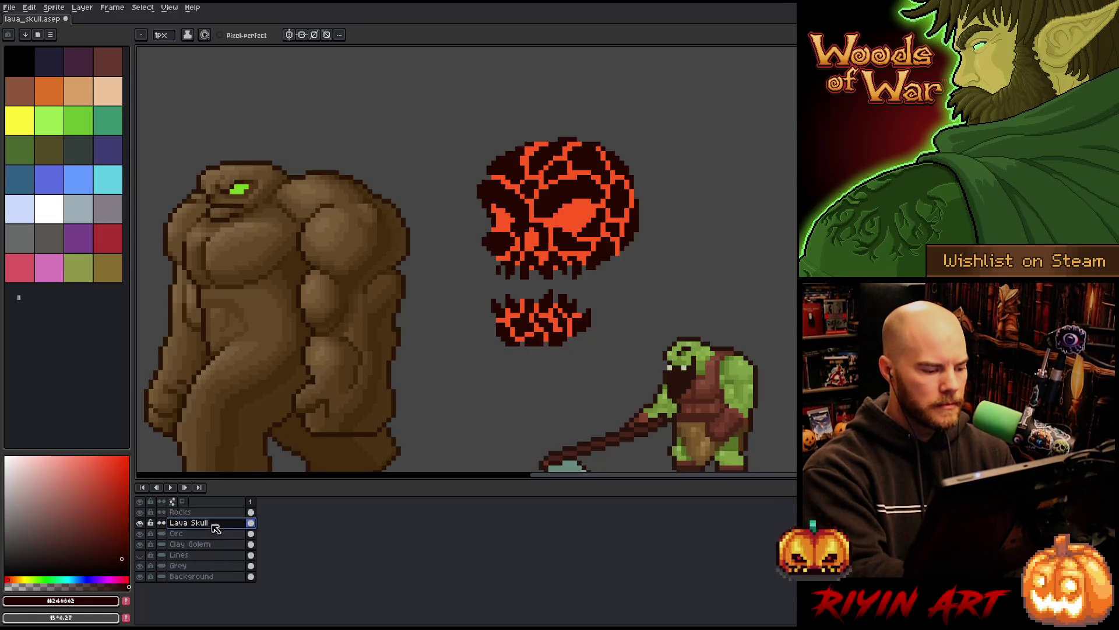
pyautogui.hotkey('shift', 'n')
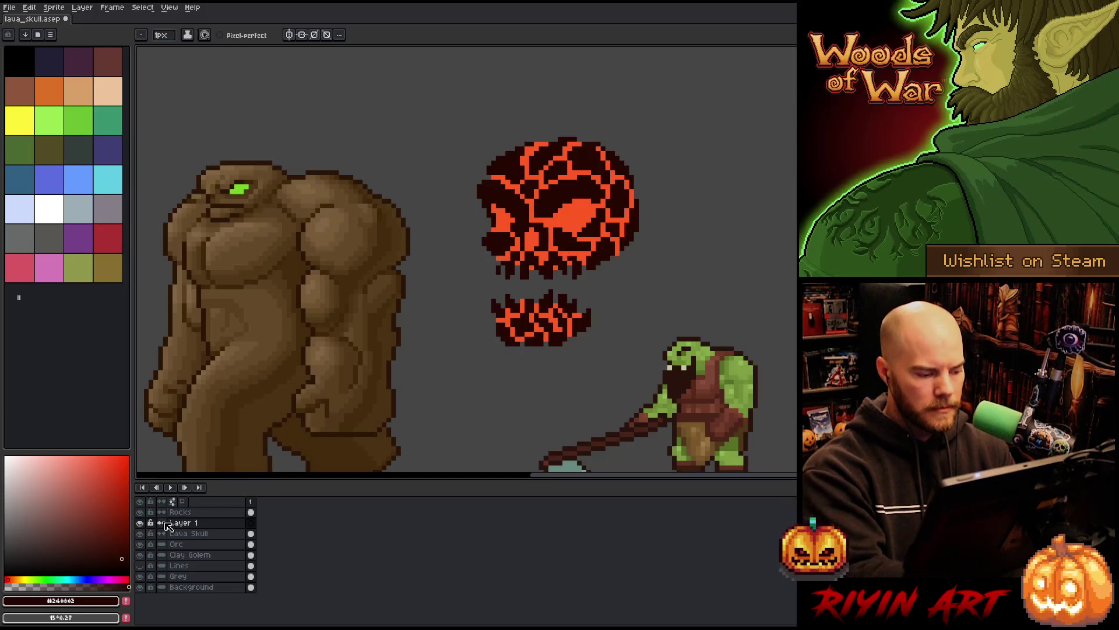
pyautogui.press('alt')
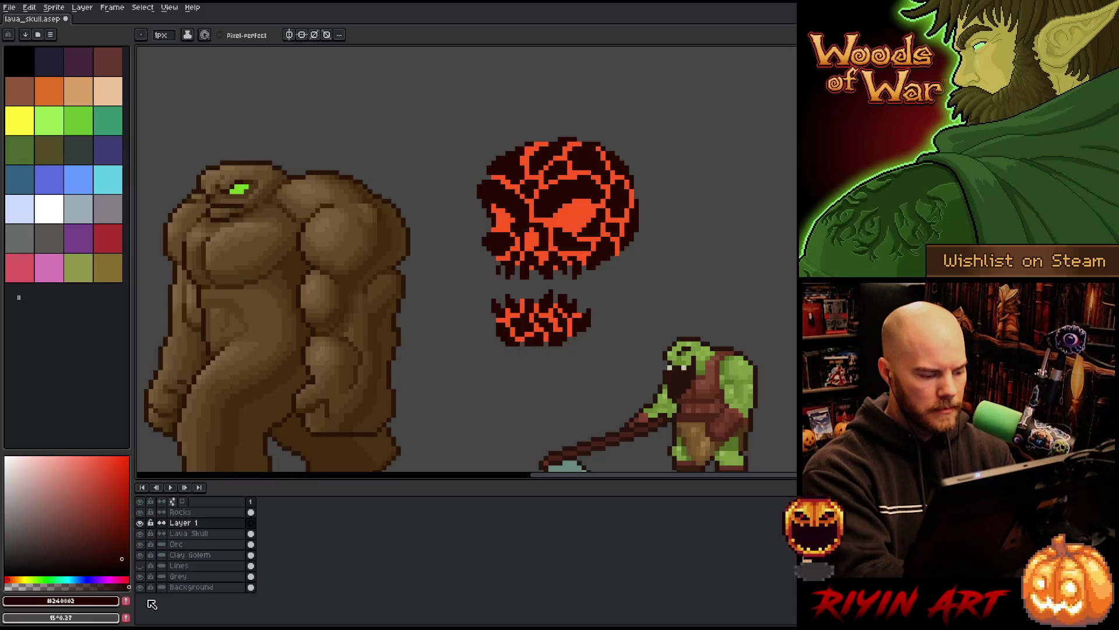
pyautogui.click(140, 576)
pyautogui.keyDown('alt'); pyautogui.click(428, 322); pyautogui.keyUp('alt')
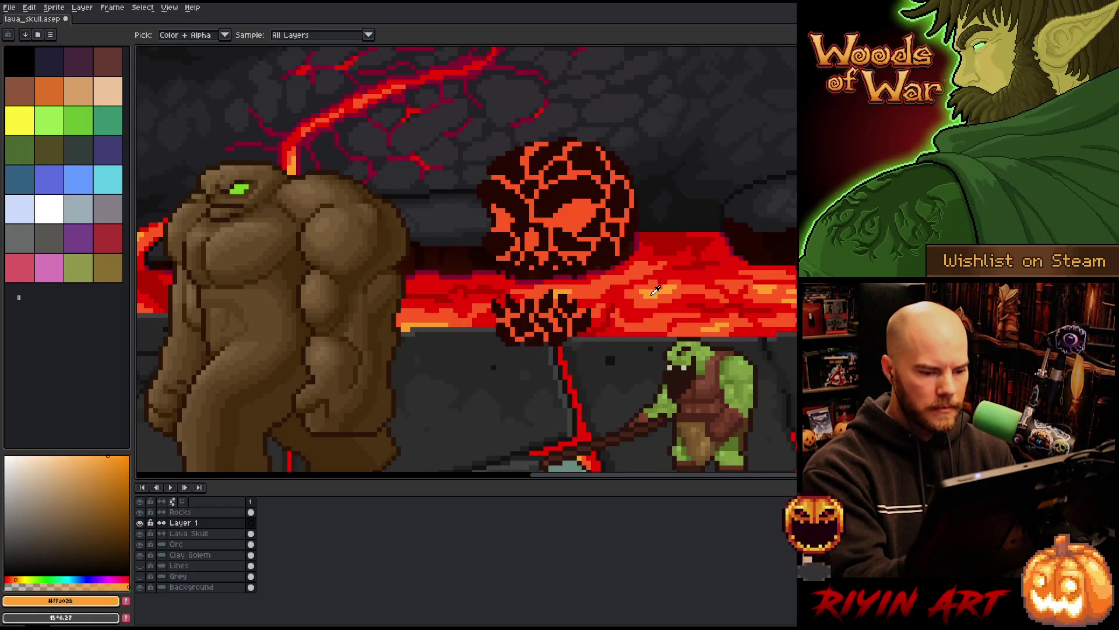
pyautogui.click(141, 576)
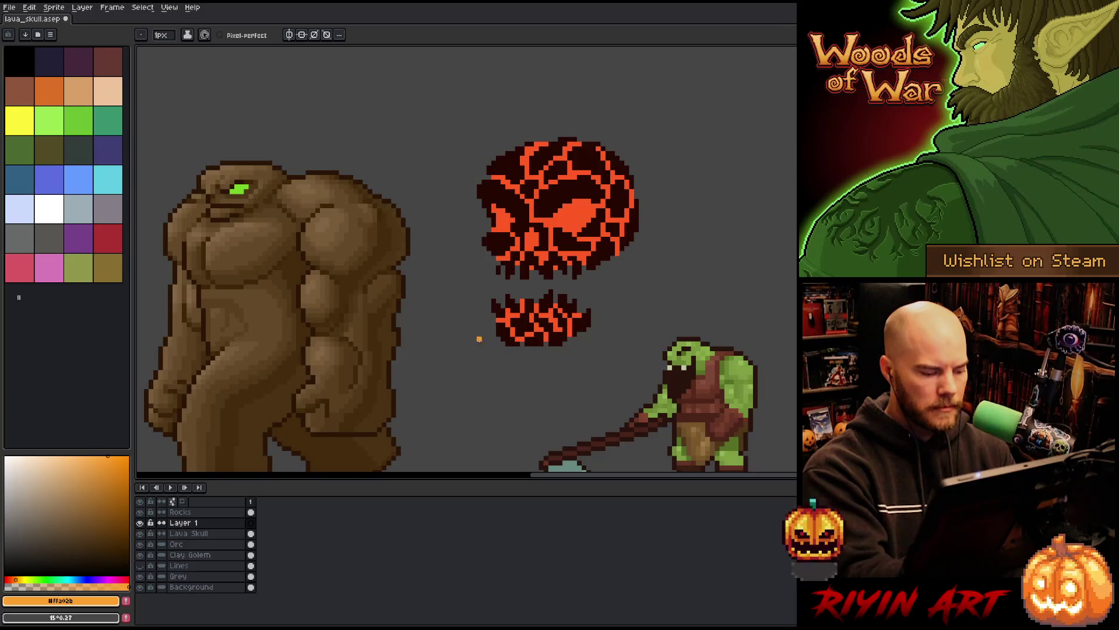
# Step: Paint orange glow into the skull's eyes and adjust the left eye's highlight pixel
pyautogui.moveTo(560, 220); pyautogui.dragTo(570, 211)
pyautogui.click(508, 225)
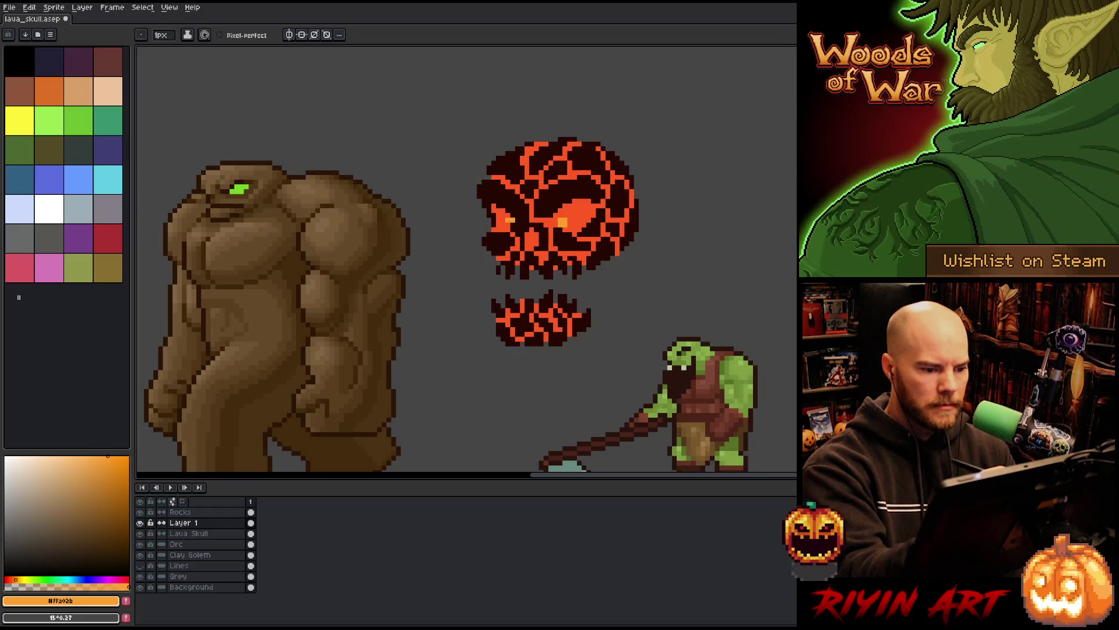
pyautogui.hotkey('ctrl', 'z')
pyautogui.click(507, 224)
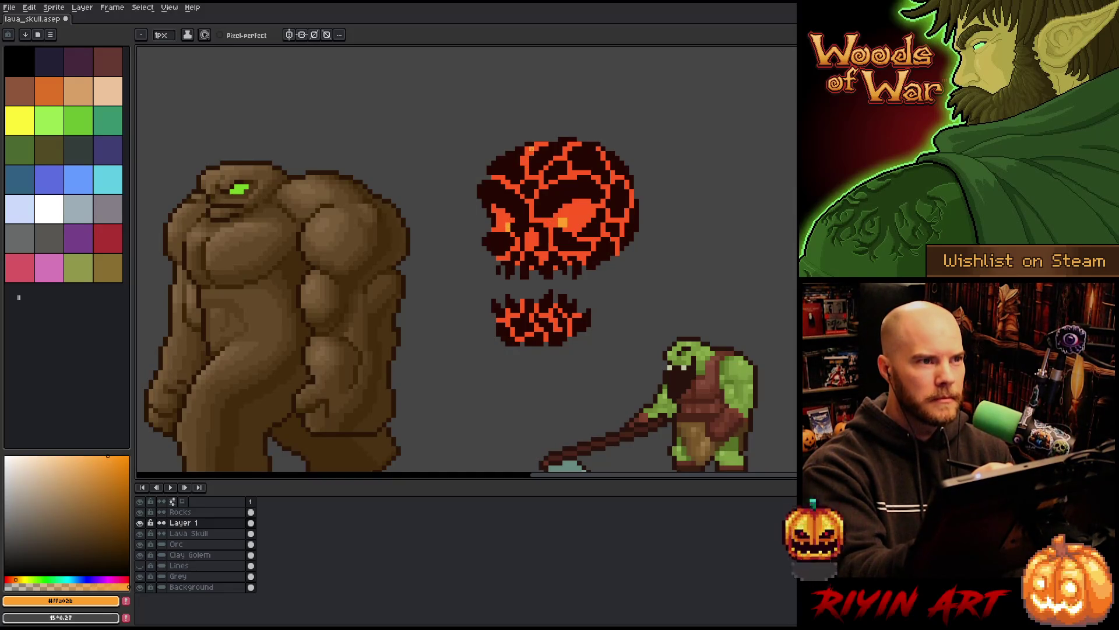
pyautogui.click(250, 513)
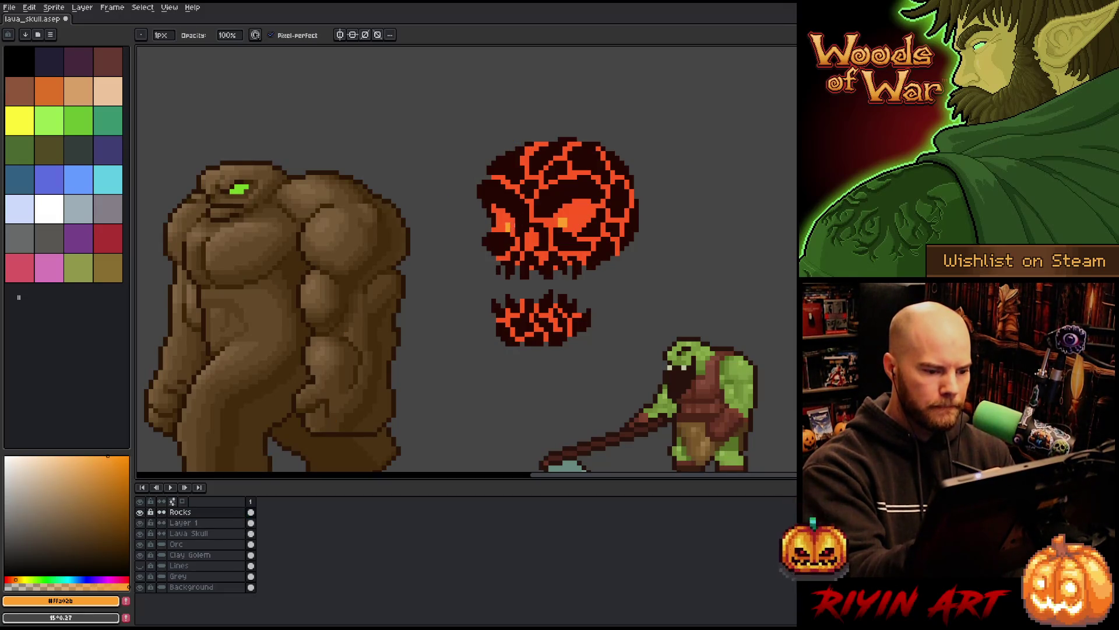
pyautogui.click(251, 523)
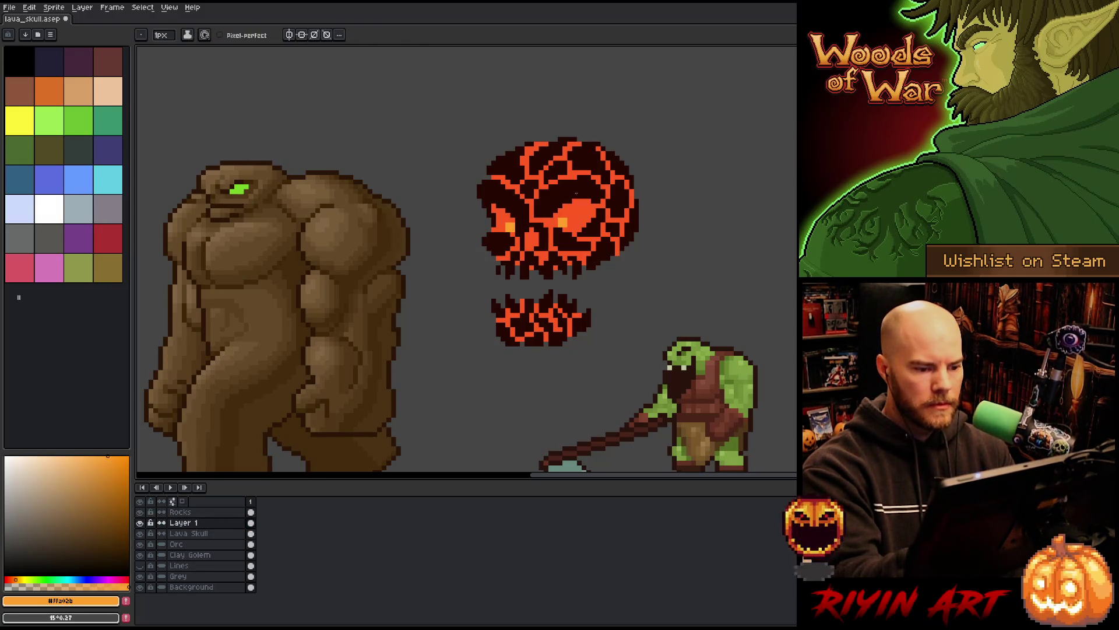
pyautogui.press('b')
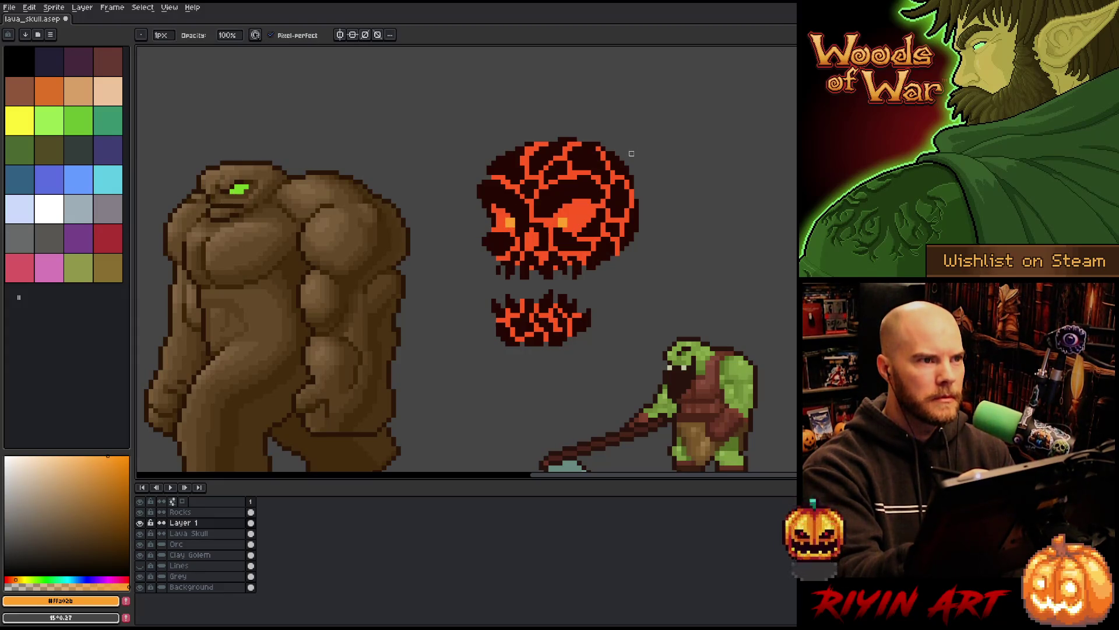
pyautogui.click(508, 222)
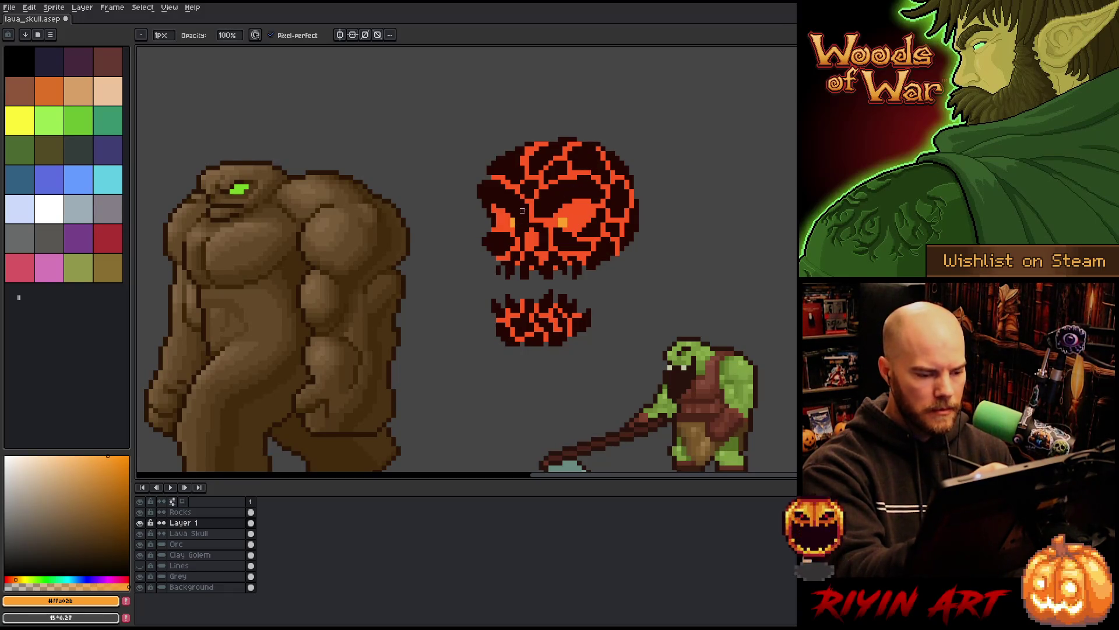
# Step: Sample the dark rock and eye orange colours and move to the Lava Skull layer
pyautogui.click(212, 511)
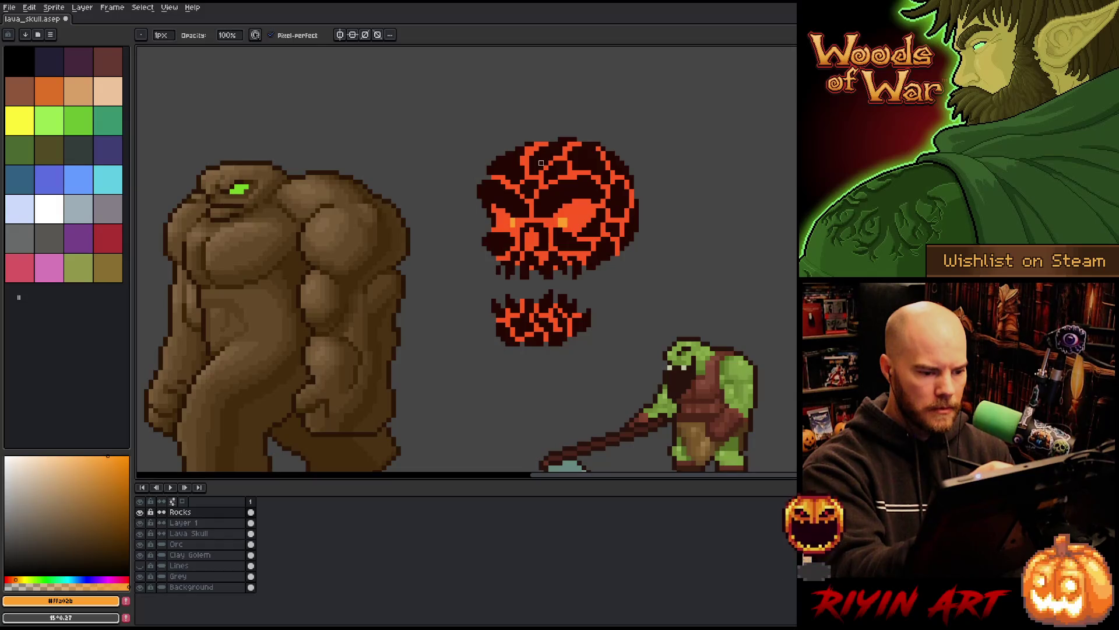
pyautogui.keyDown('alt'); pyautogui.click(517, 230); pyautogui.keyUp('alt')
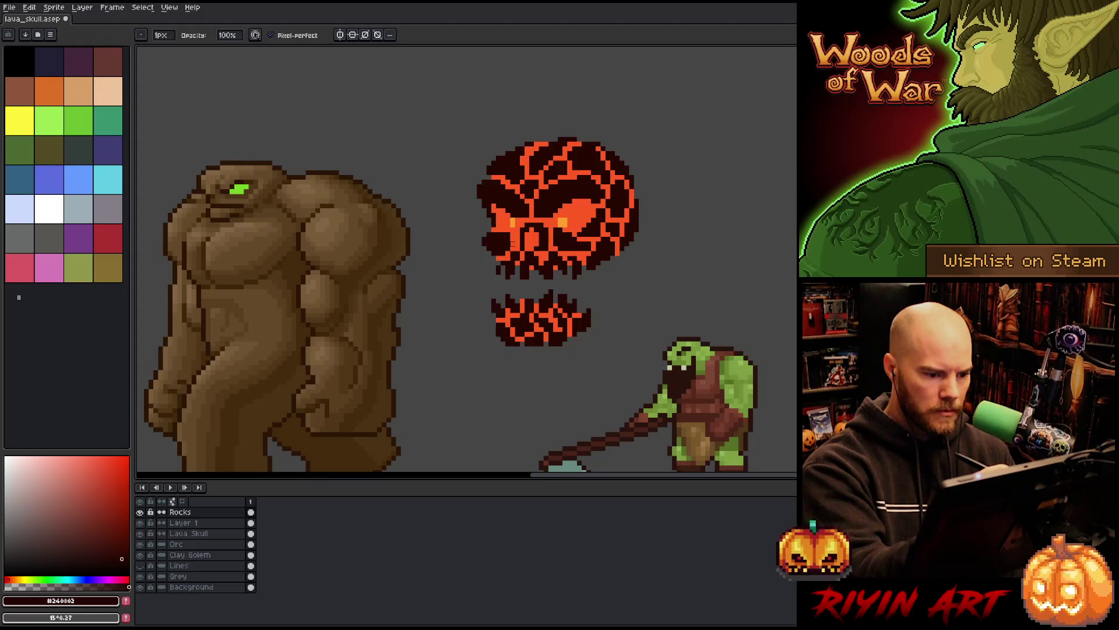
pyautogui.press('e')
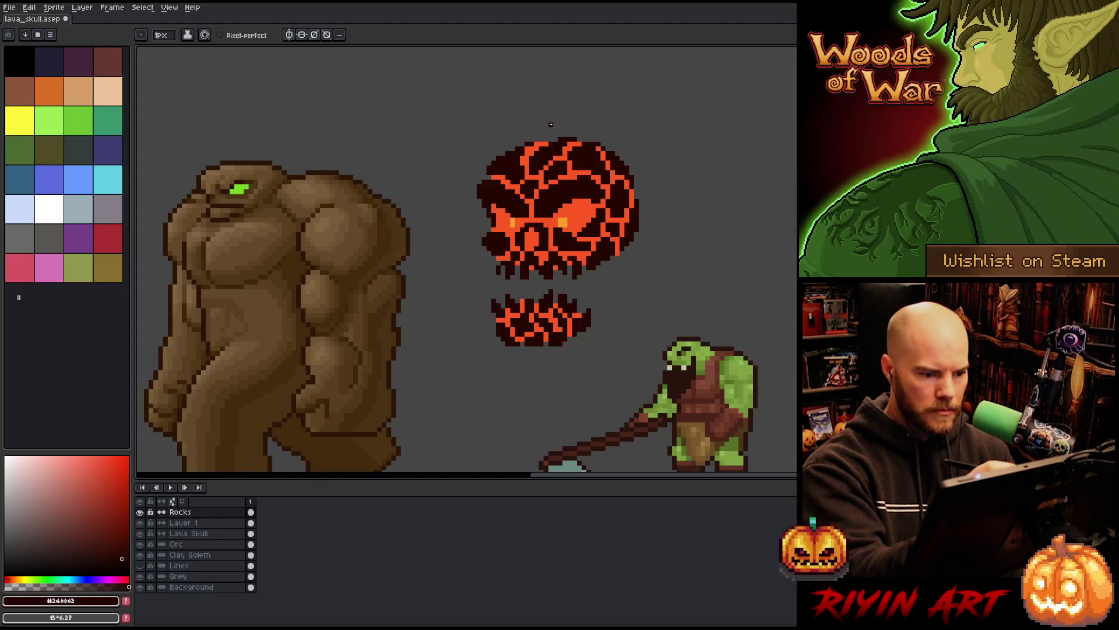
pyautogui.press('b')
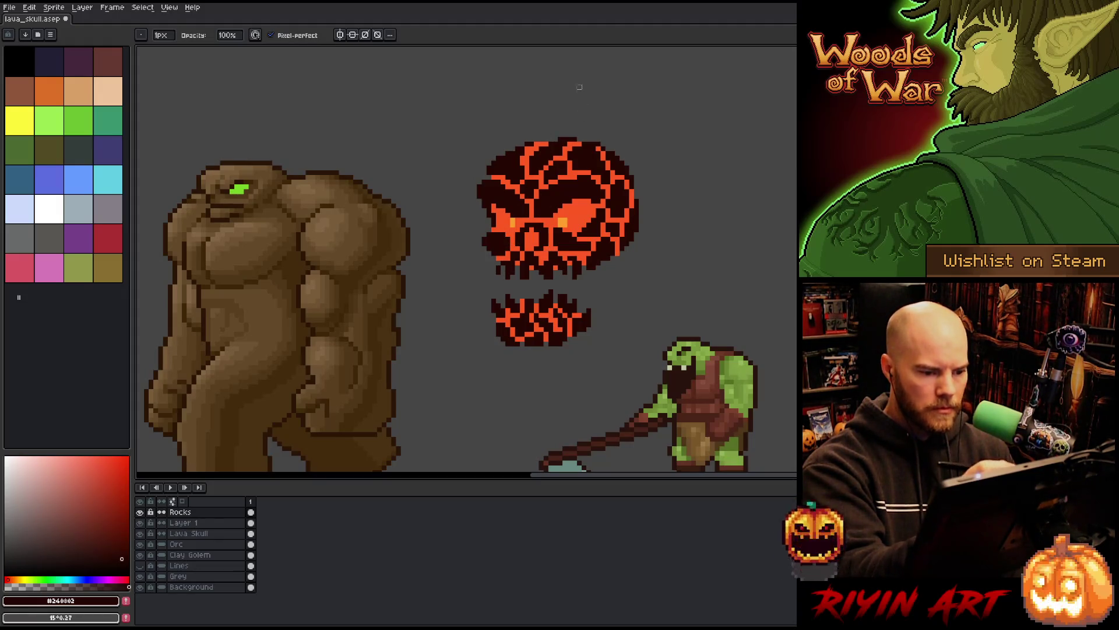
pyautogui.click(184, 523)
pyautogui.keyDown('alt'); pyautogui.click(553, 200); pyautogui.keyUp('alt')
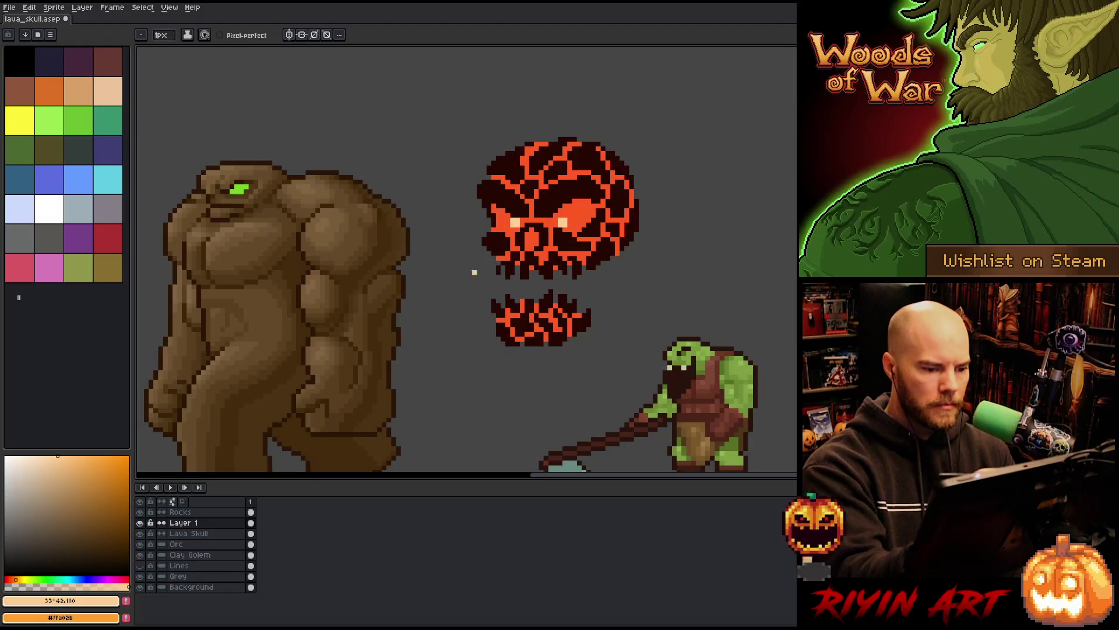
pyautogui.click(218, 534)
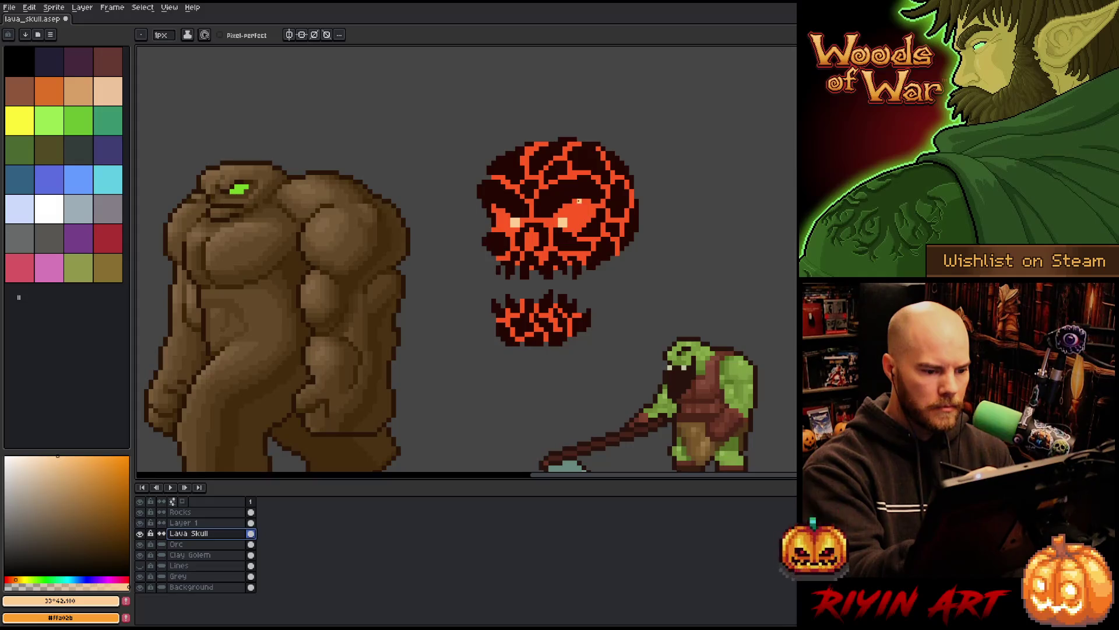
pyautogui.press('x')
# Step: Paint orange, peach and red-orange glow into the right eye with pixel-perfect on, then delete Layer 1
pyautogui.moveTo(563, 211)
pyautogui.mouseDown()
pyautogui.moveTo(569, 224)
pyautogui.moveTo(566, 214)
pyautogui.mouseUp()
pyautogui.click(245, 35)
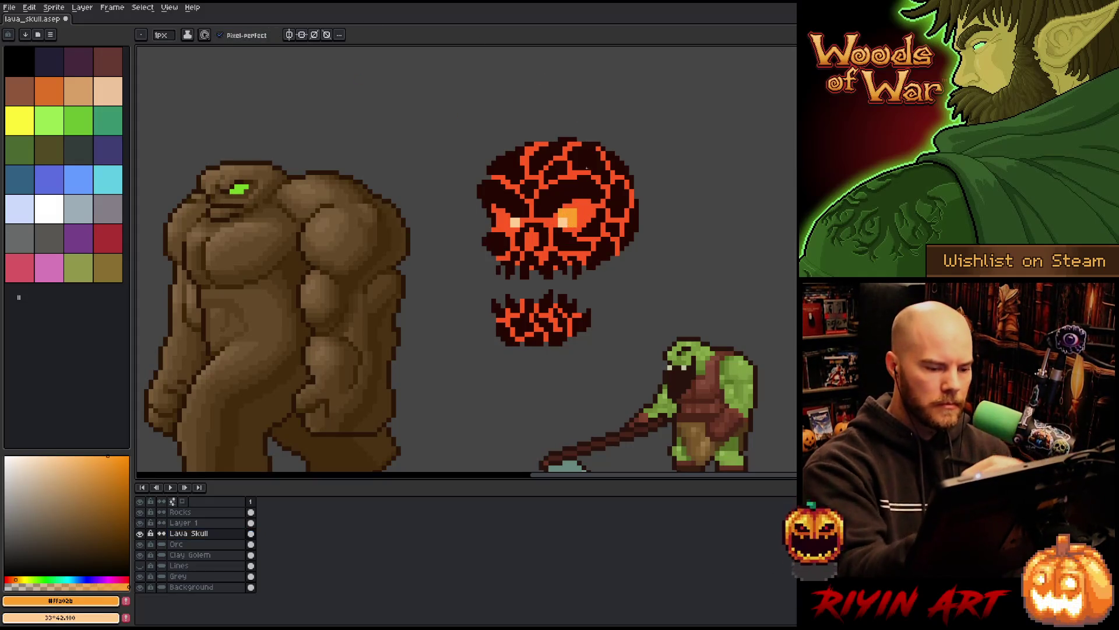
pyautogui.moveTo(582, 213)
pyautogui.mouseDown()
pyautogui.moveTo(563, 222)
pyautogui.moveTo(574, 227)
pyautogui.mouseUp()
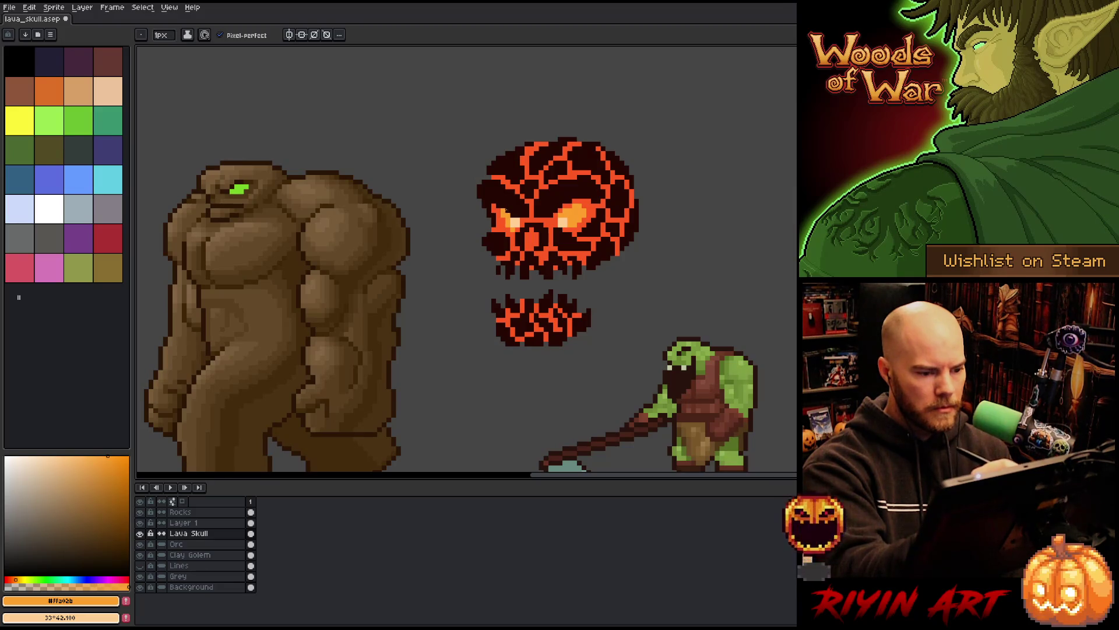
pyautogui.press('b')
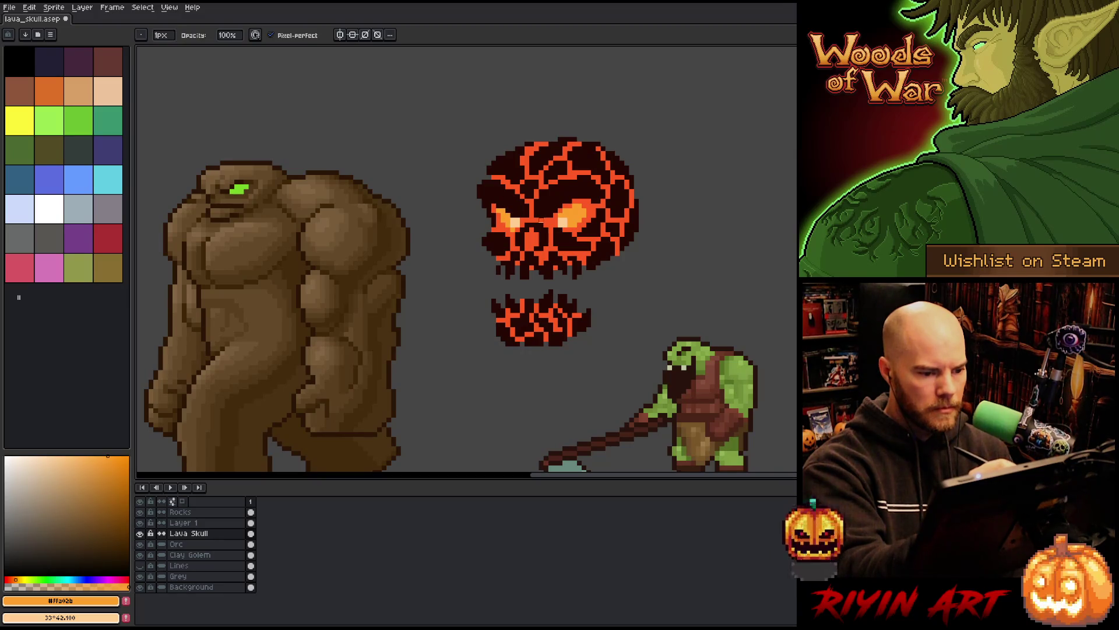
pyautogui.keyDown('alt'); pyautogui.click(534, 211); pyautogui.keyUp('alt')
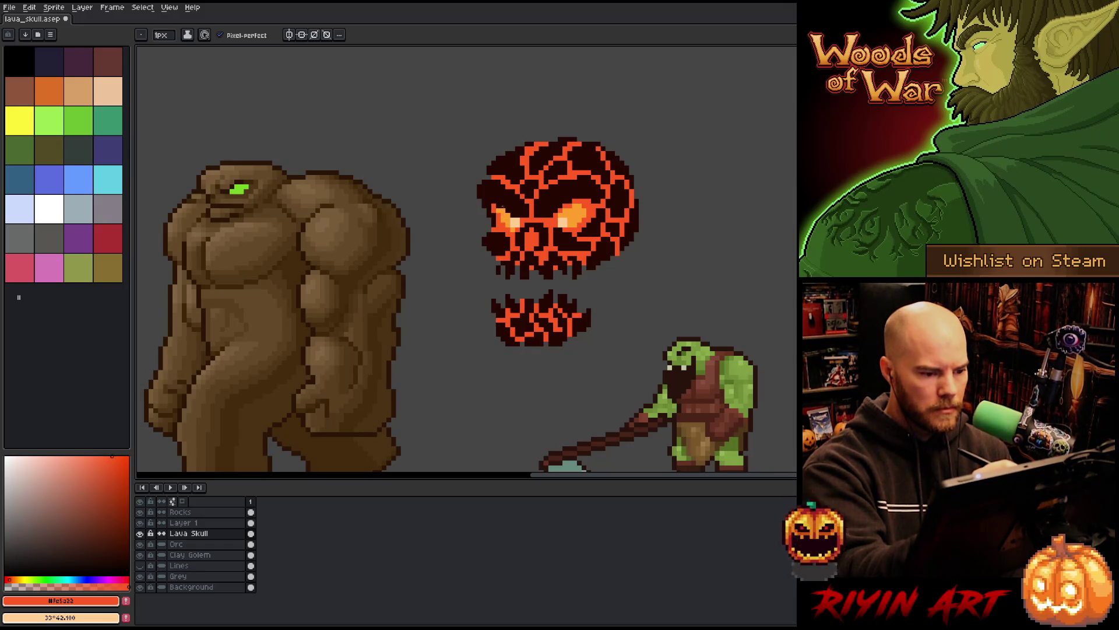
pyautogui.click(211, 523)
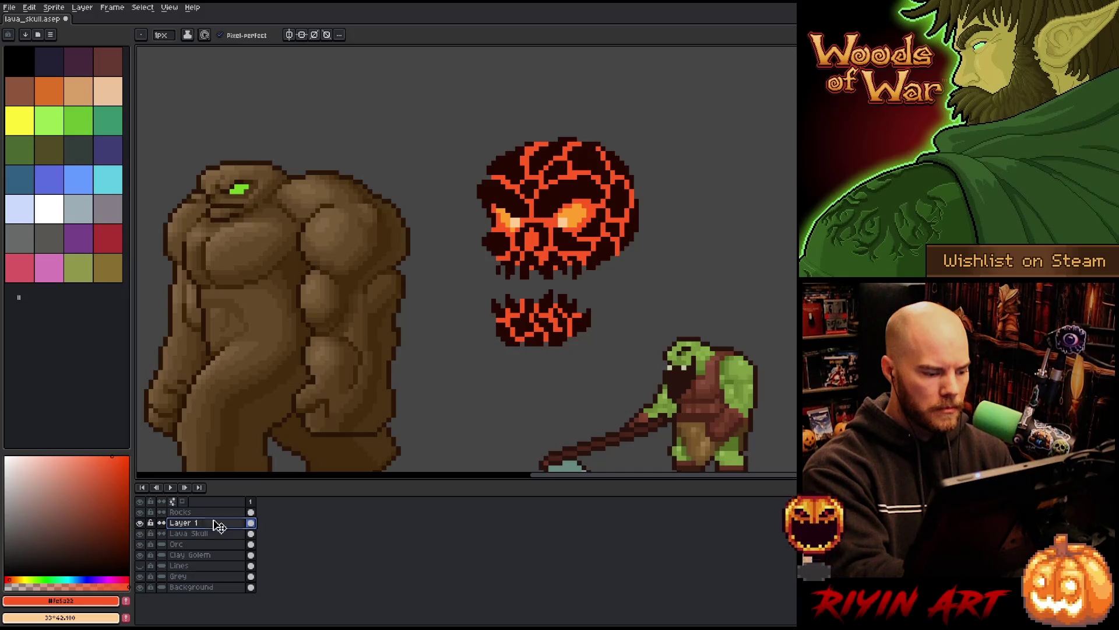
pyautogui.hotkey('ctrl', 'z')
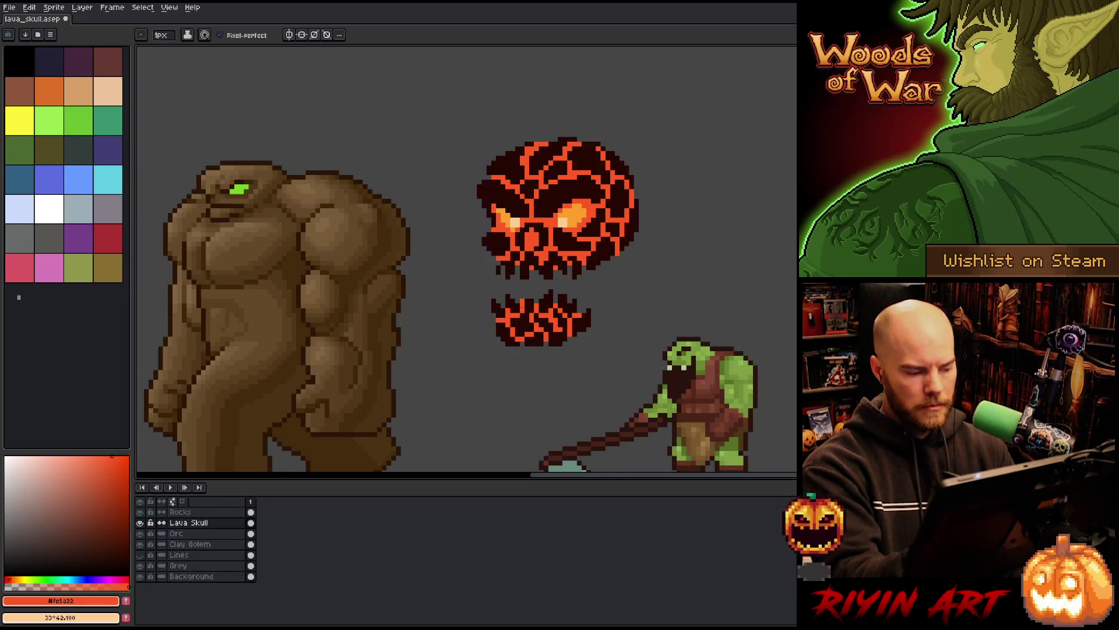
# Step: Bucket-fill part of the eye socket orange and add a short red-orange stroke near the eye
pyautogui.keyDown('alt'); pyautogui.click(516, 227); pyautogui.keyUp('alt')
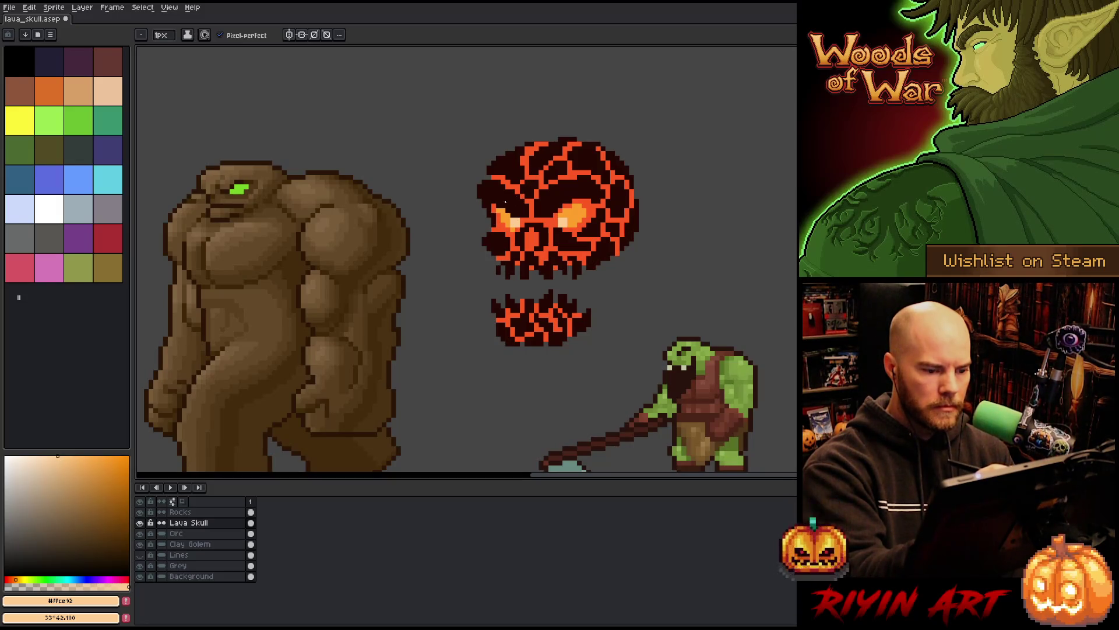
pyautogui.click(210, 512)
pyautogui.keyDown('alt'); pyautogui.click(499, 215); pyautogui.keyUp('alt')
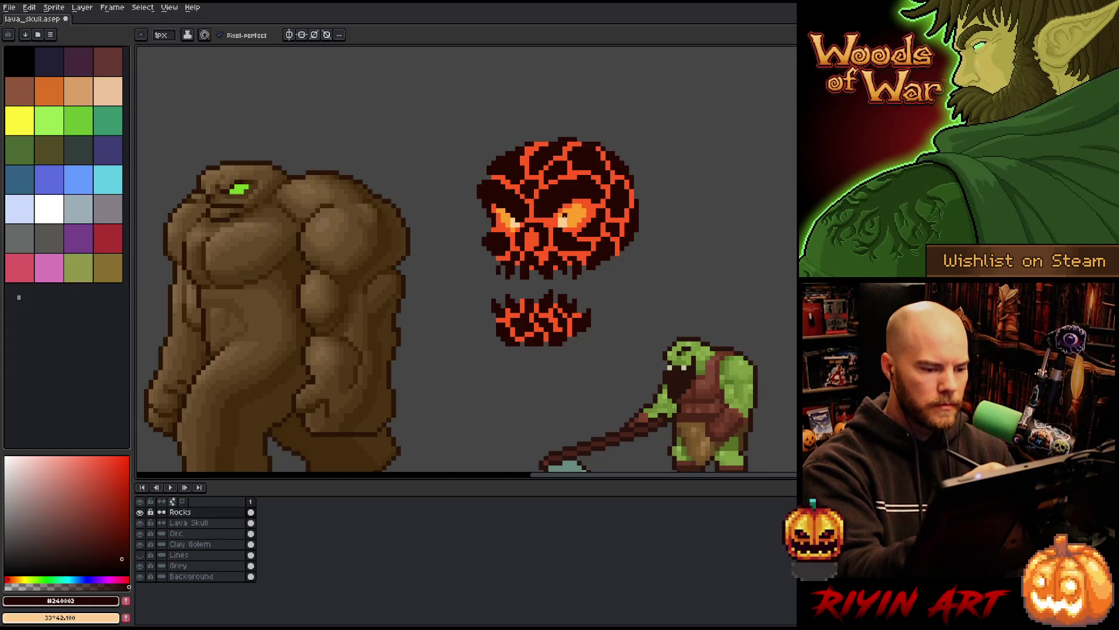
pyautogui.click(214, 522)
pyautogui.press('g')
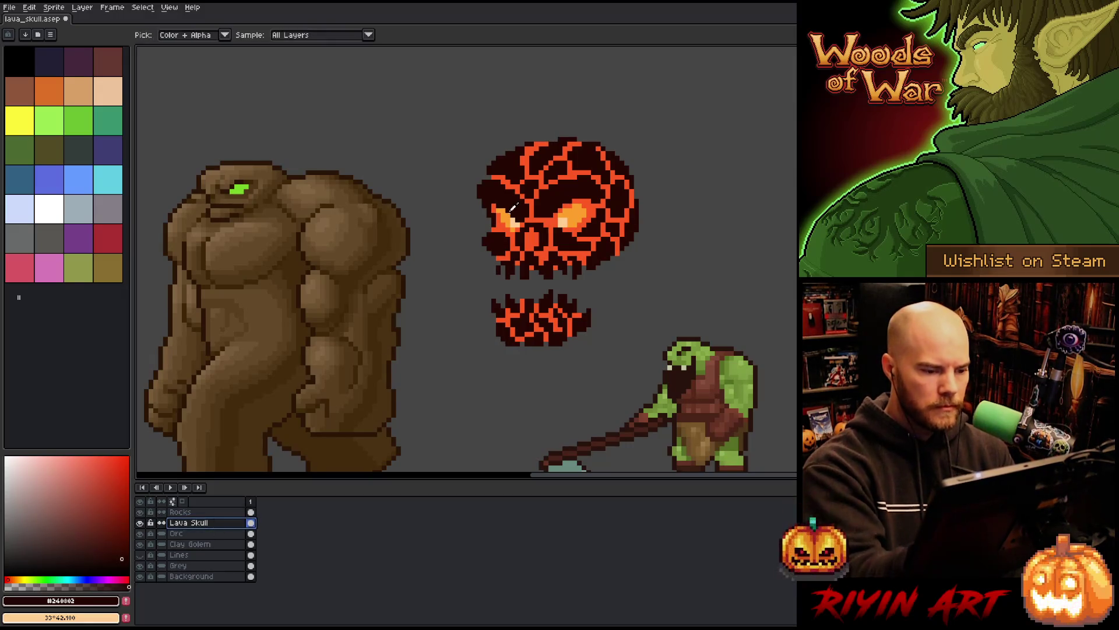
pyautogui.keyDown('alt'); pyautogui.click(515, 222); pyautogui.keyUp('alt')
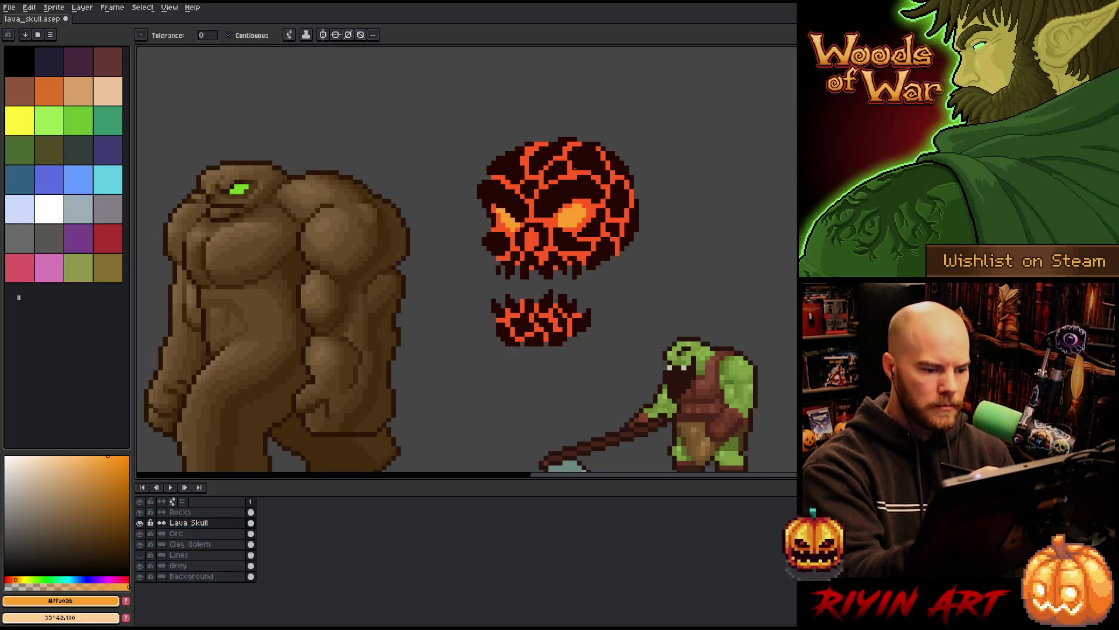
pyautogui.press('b')
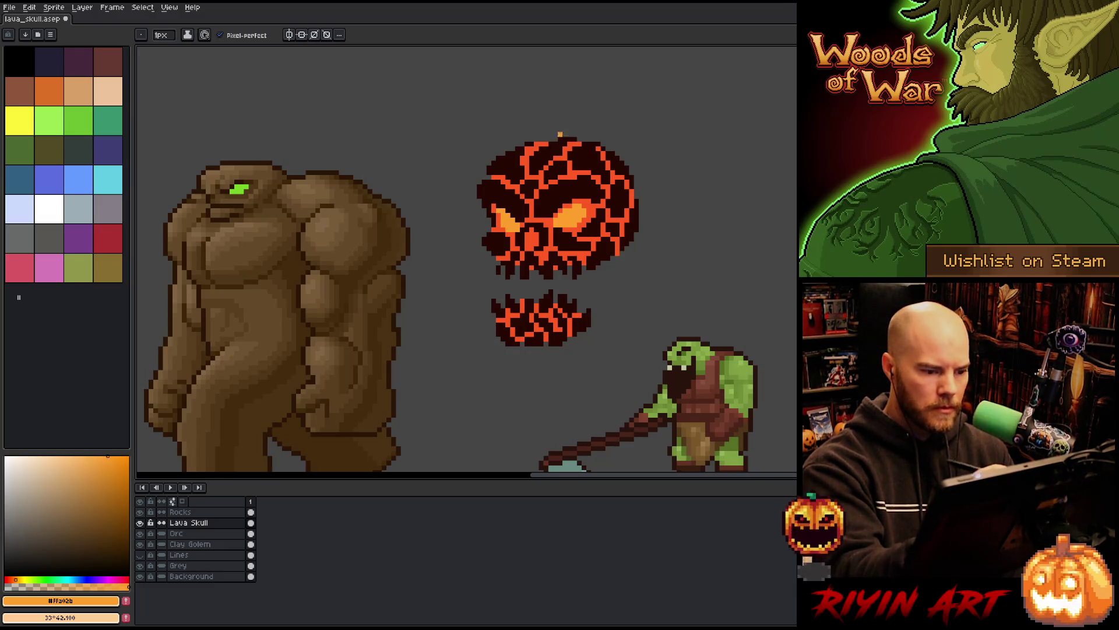
pyautogui.keyDown('alt'); pyautogui.click(594, 196); pyautogui.keyUp('alt')
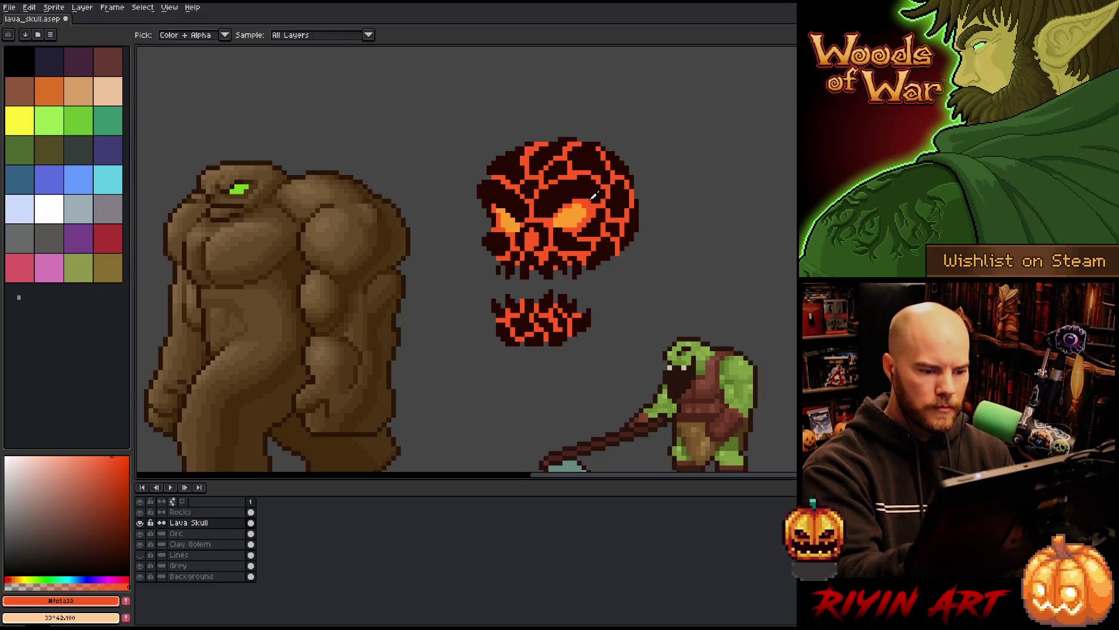
pyautogui.moveTo(574, 205); pyautogui.dragTo(565, 211)
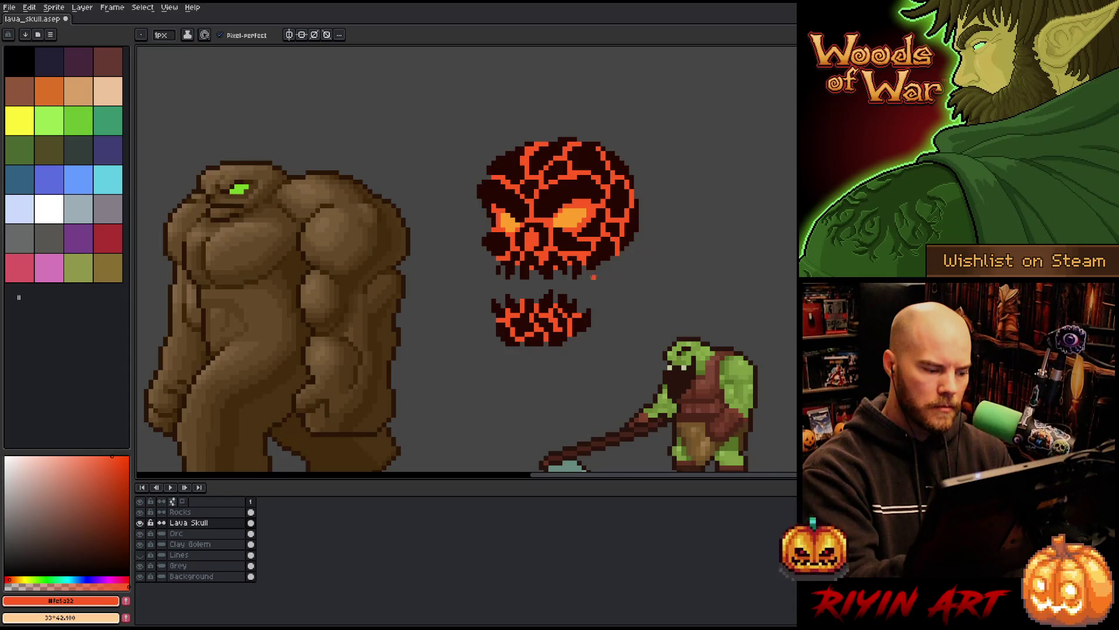
pyautogui.click(180, 512)
# Step: Freehand-select the skull's upper part, reposition it and nudge it down one pixel
pyautogui.press('q')
pyautogui.moveTo(656, 156); pyautogui.dragTo(650, 230)
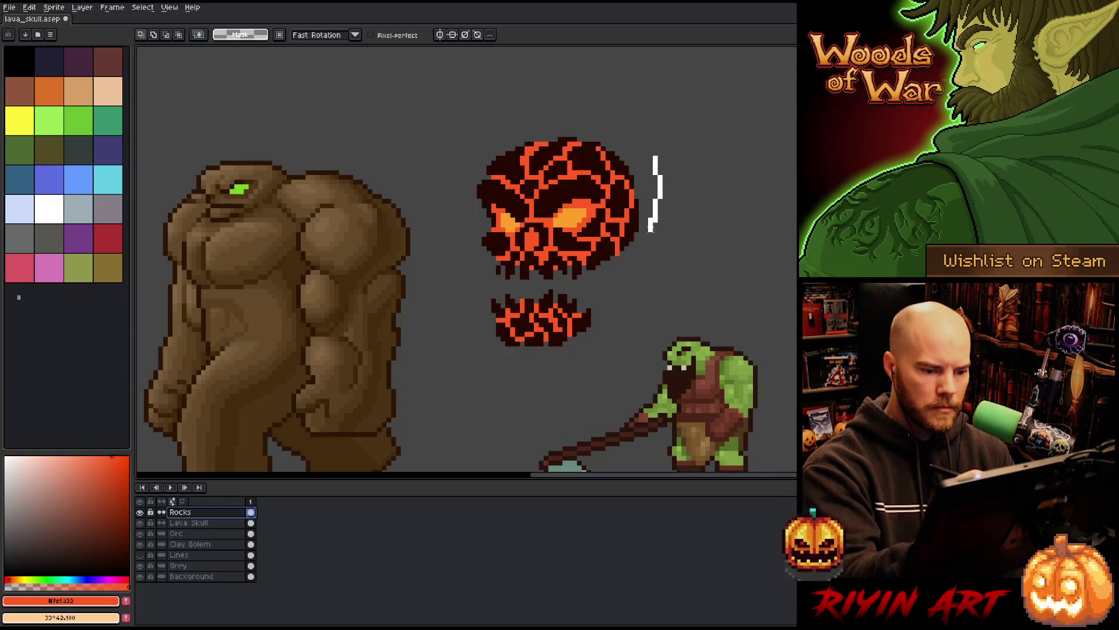
pyautogui.moveTo(642, 133)
pyautogui.mouseDown()
pyautogui.moveTo(641, 192)
pyautogui.moveTo(572, 214)
pyautogui.moveTo(456, 227)
pyautogui.mouseUp()
pyautogui.moveTo(592, 170); pyautogui.dragTo(595, 159)
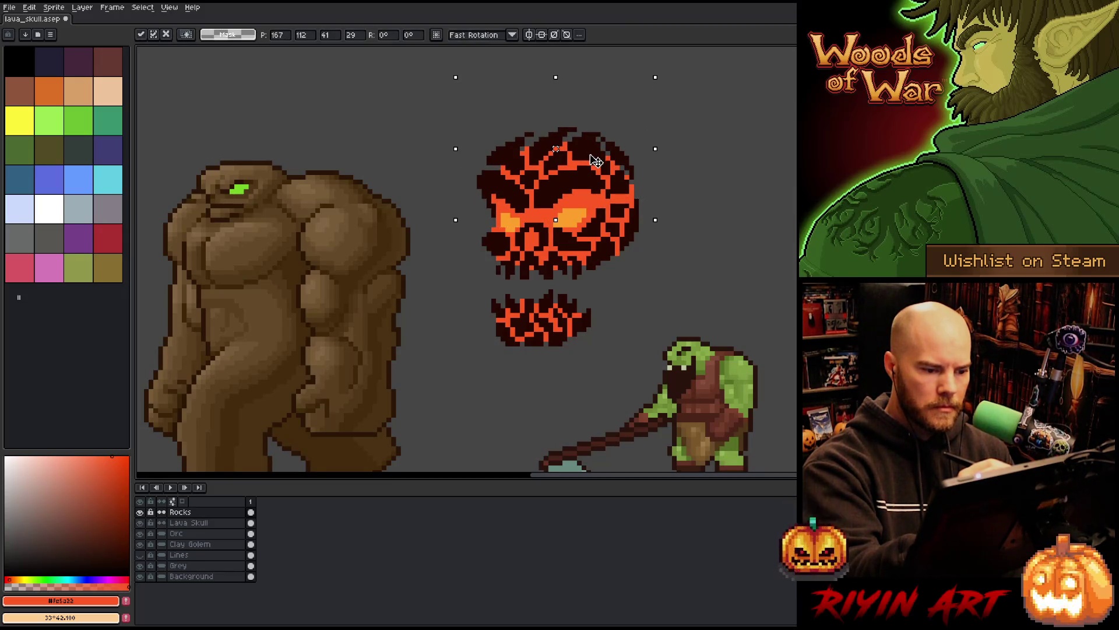
pyautogui.moveTo(596, 162); pyautogui.dragTo(596, 166)
pyautogui.press('Return')
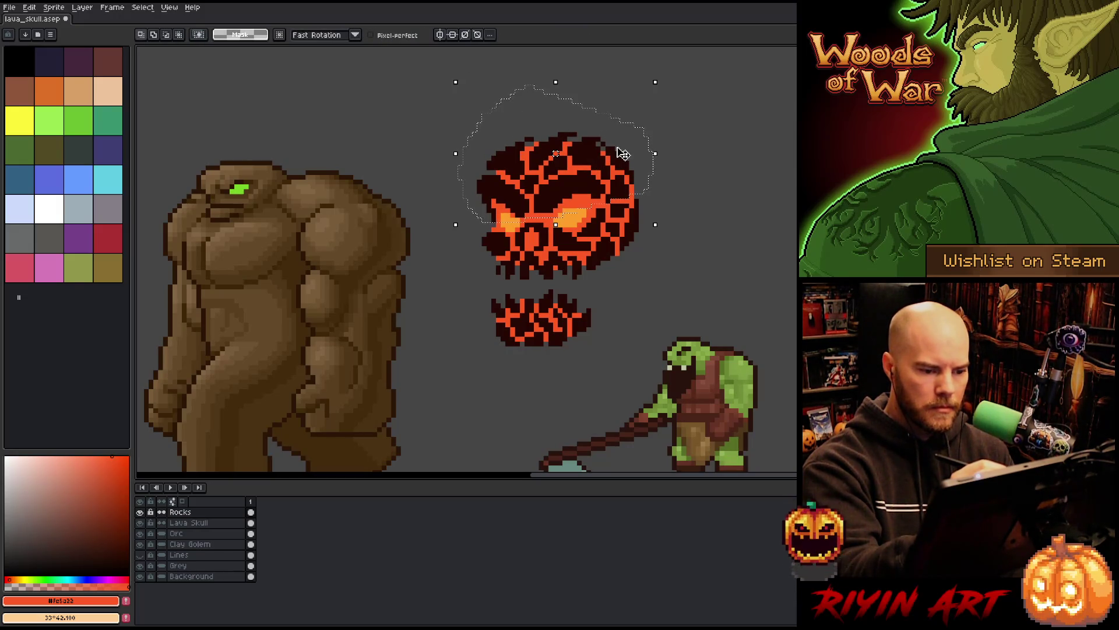
# Step: Drop the selection, pick the dark crack colour and darken pixels in the left eye
pyautogui.hotkey('ctrl', 'd')
pyautogui.press('i')
pyautogui.click(496, 227)
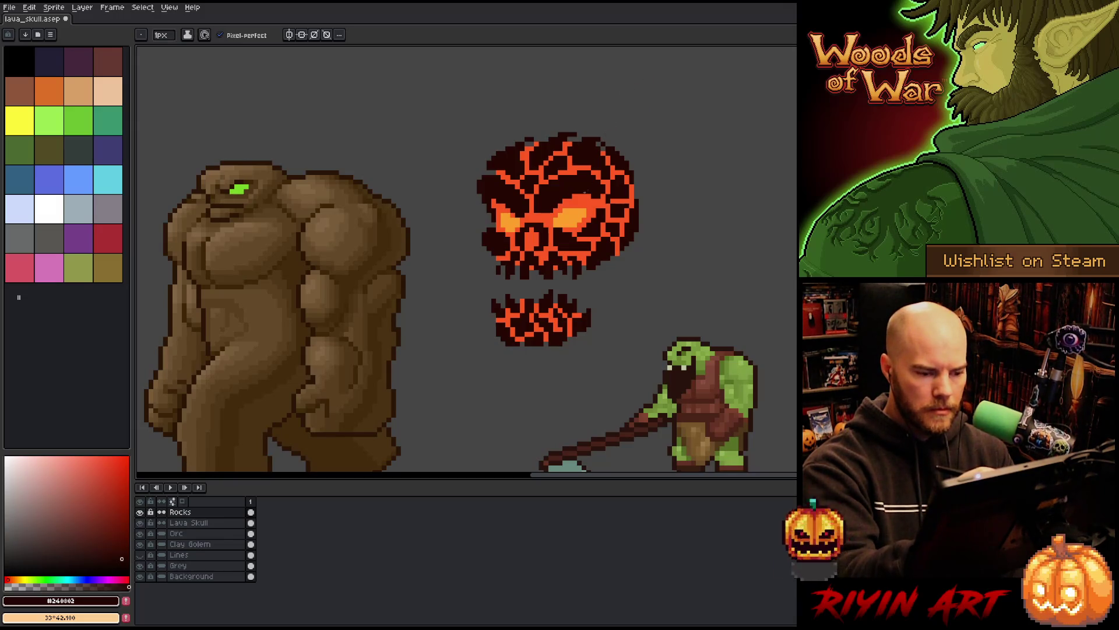
pyautogui.moveTo(550, 224); pyautogui.dragTo(554, 225)
pyautogui.click(551, 220)
# Step: Reshape the skull's left eye with dark pixels, alternating Pencil and Eraser
pyautogui.click(555, 220)
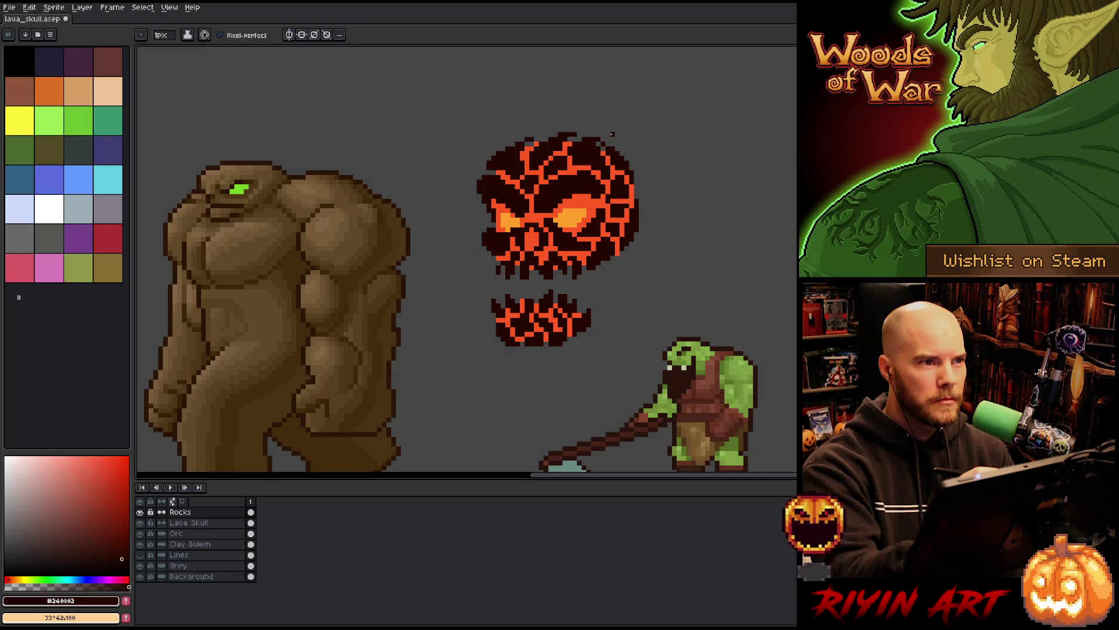
pyautogui.press('b')
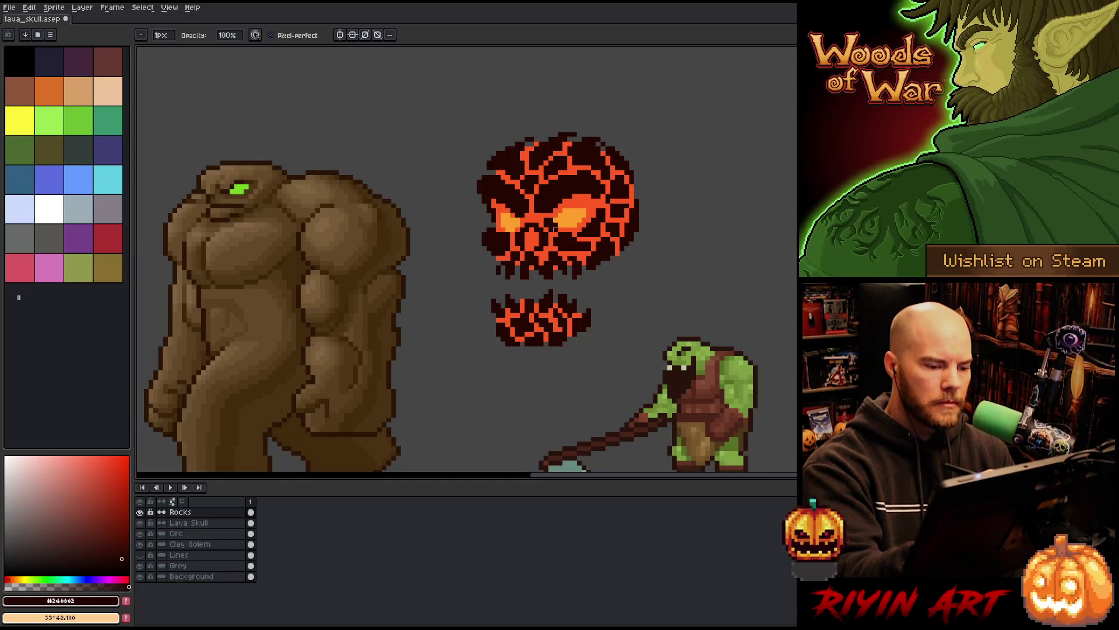
pyautogui.press('e')
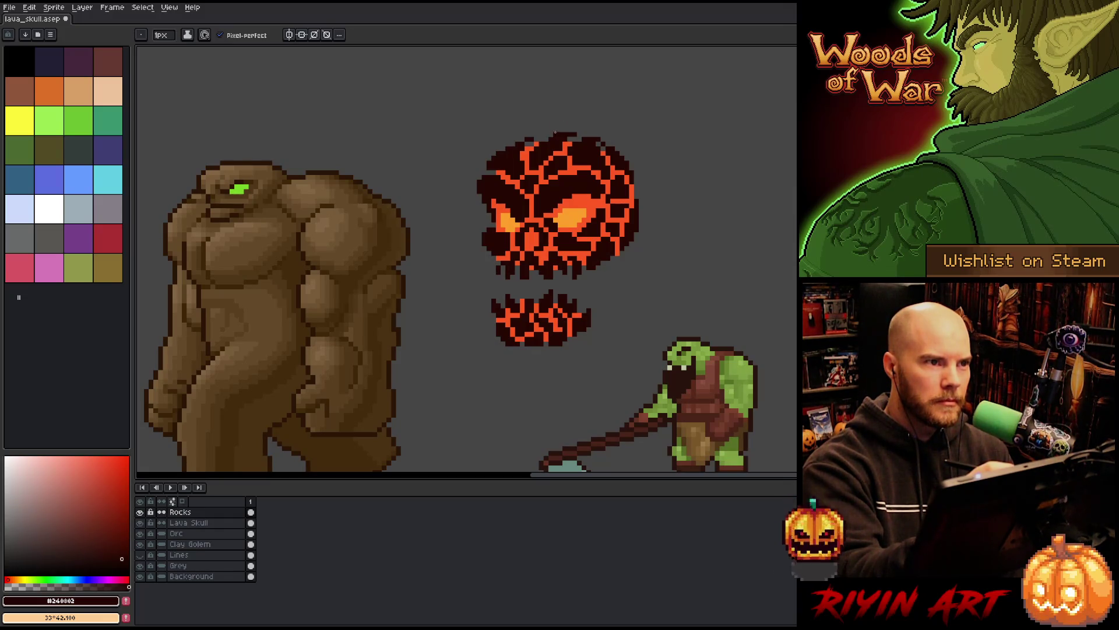
pyautogui.press('b')
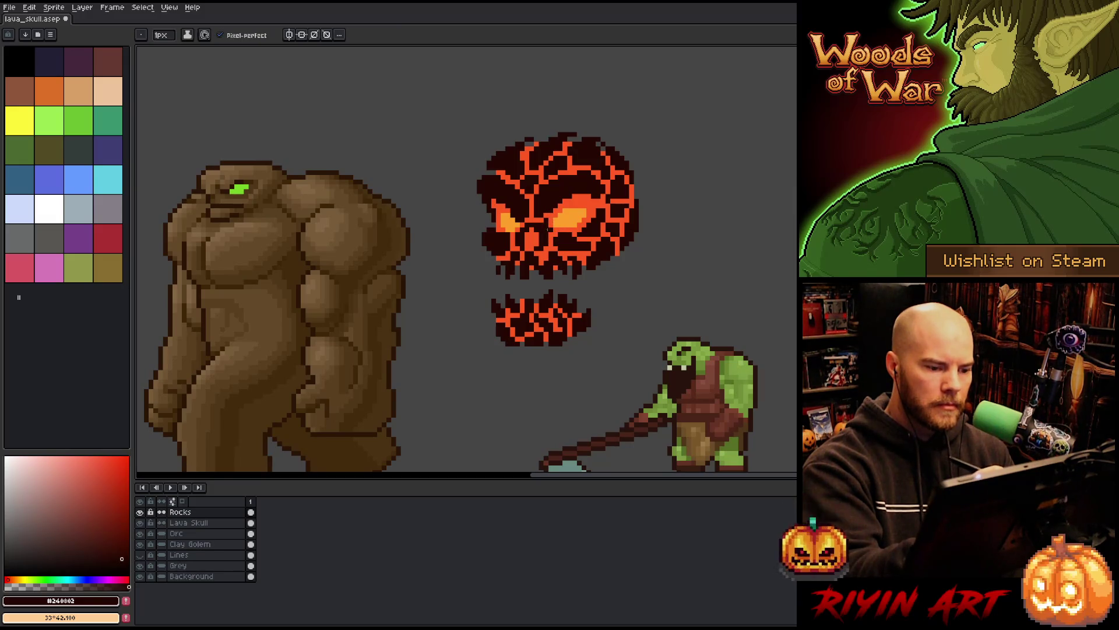
pyautogui.press('e')
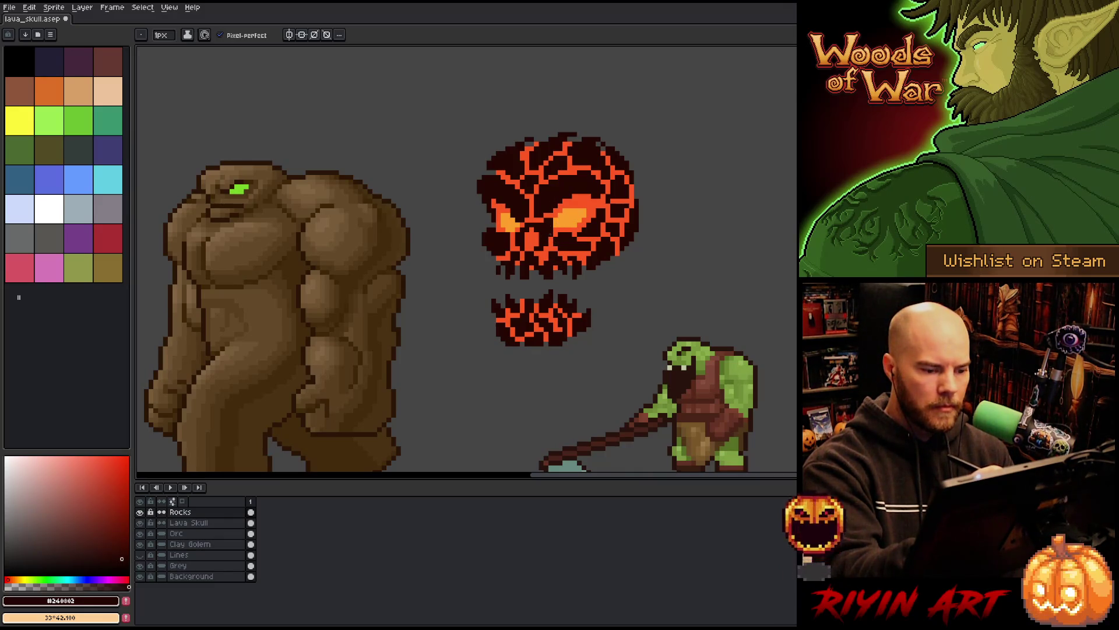
pyautogui.press('b')
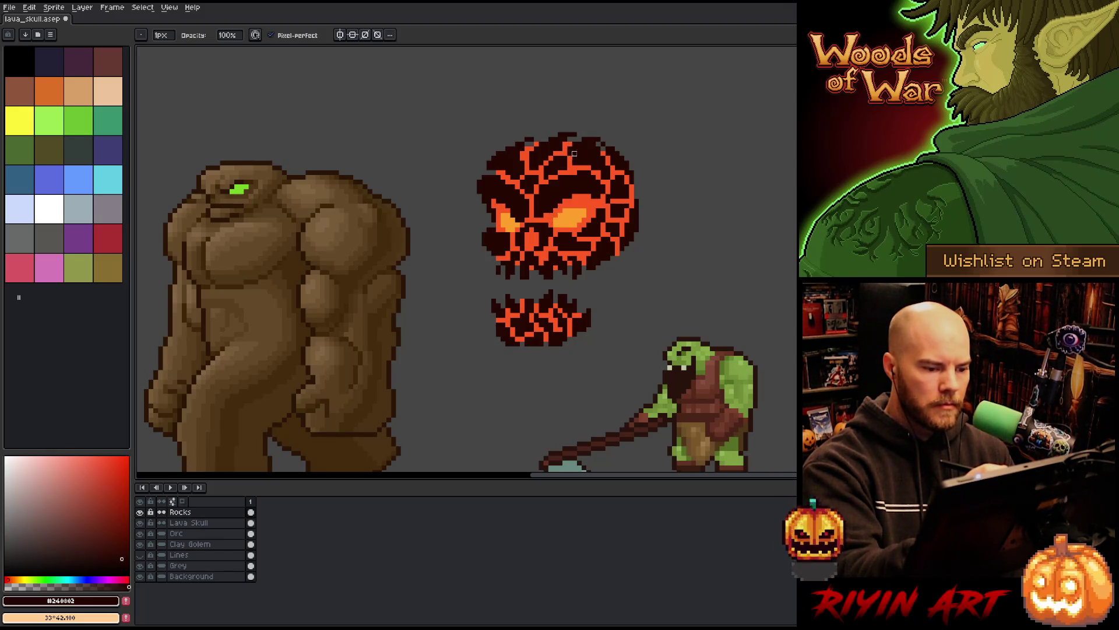
pyautogui.press('e')
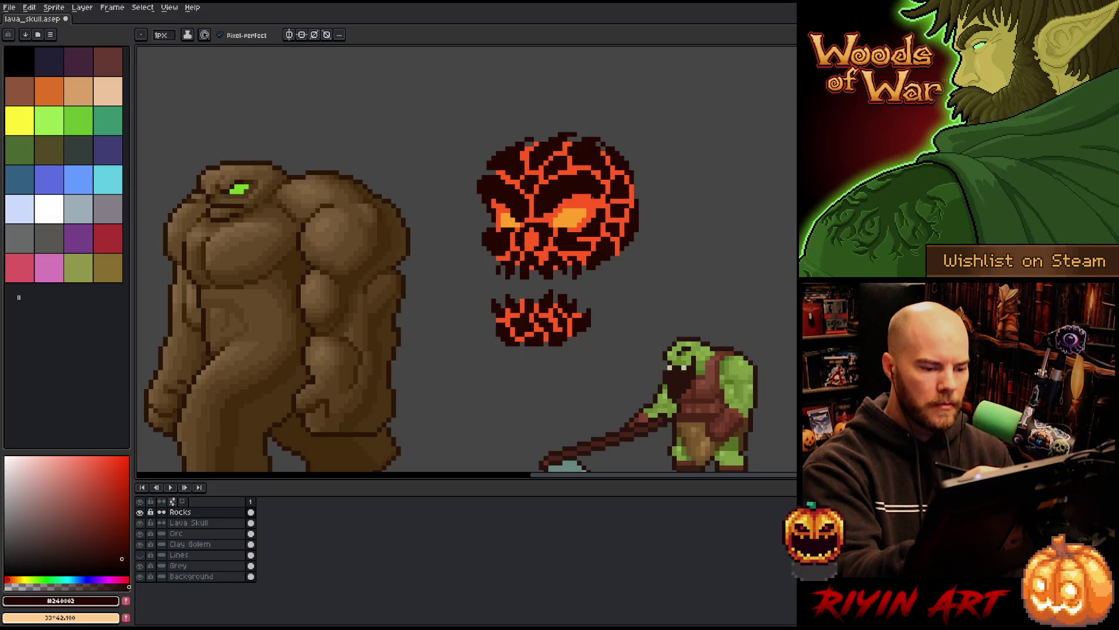
pyautogui.press('b')
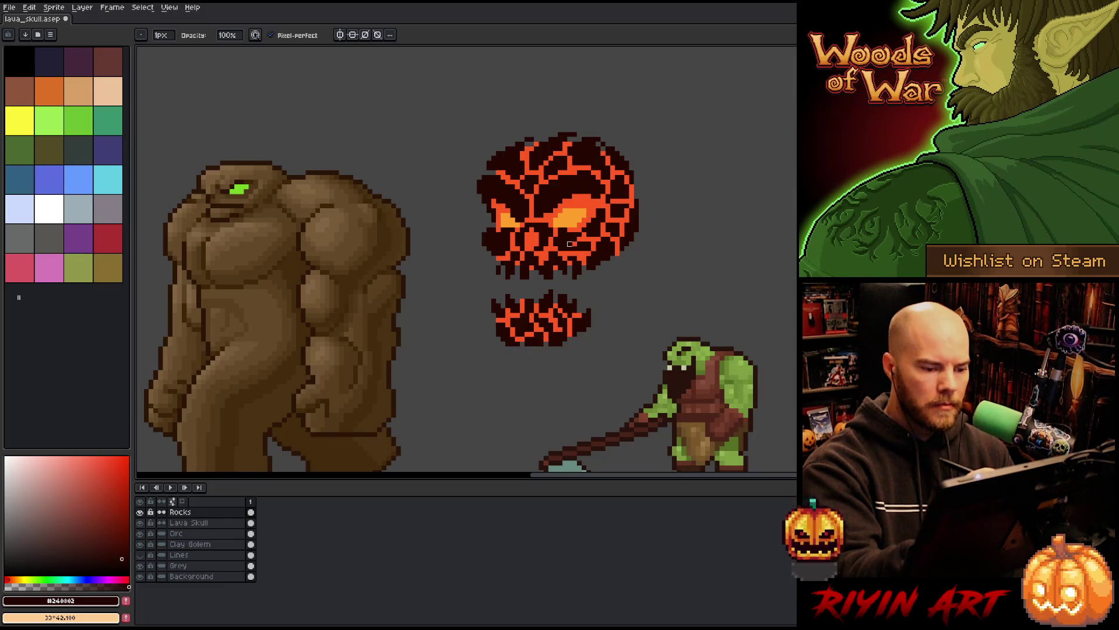
pyautogui.press('e')
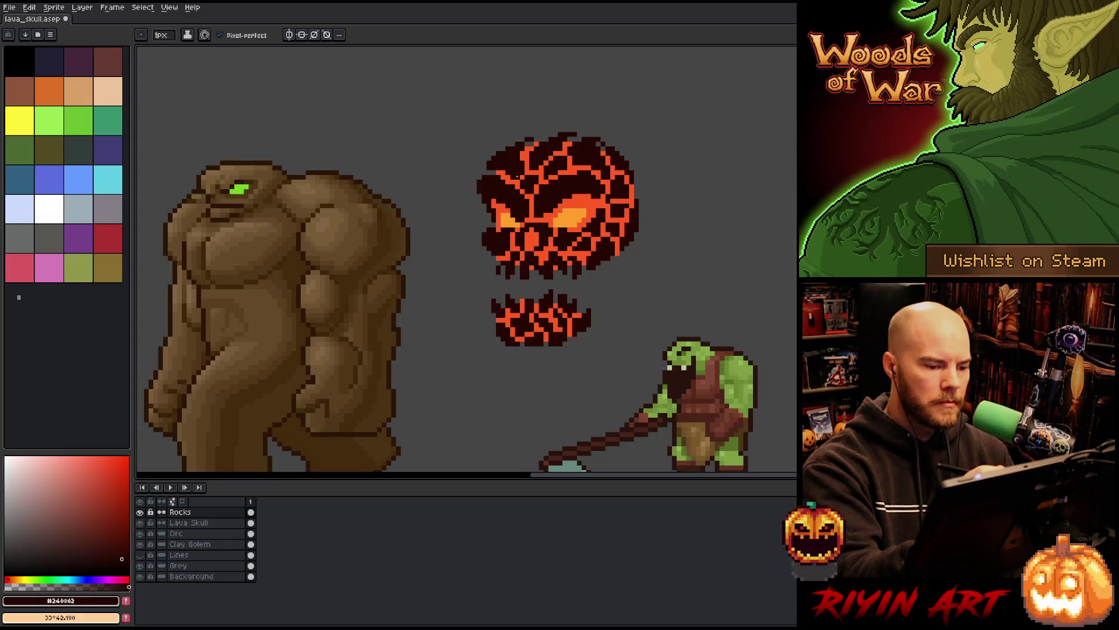
pyautogui.press('b')
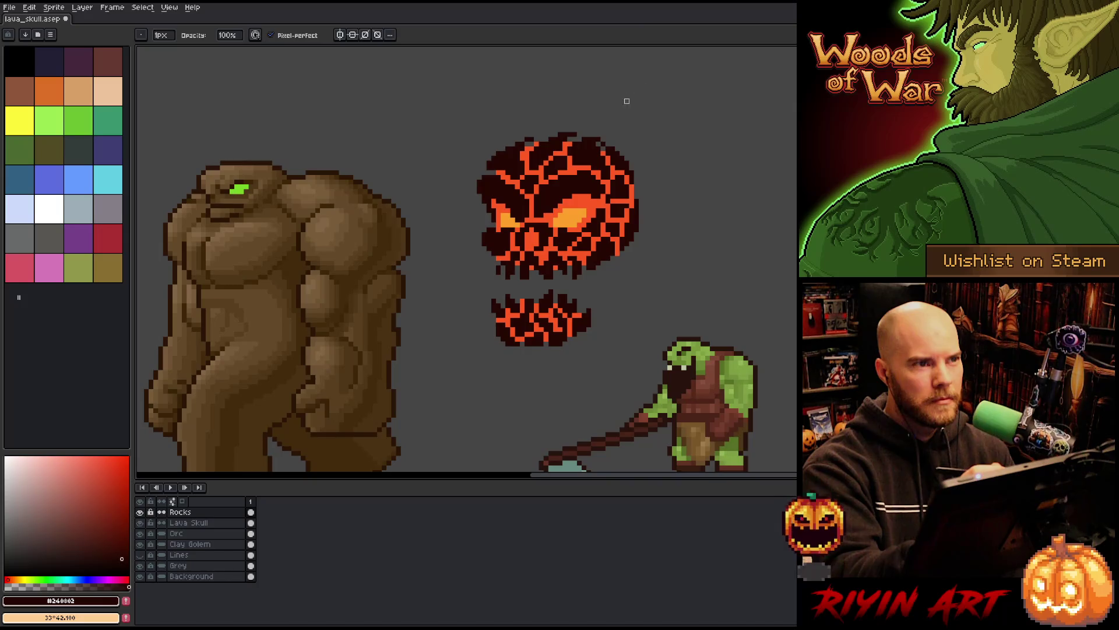
# Step: Sample the bright orange lava colour and select the Lava Skull layer
pyautogui.keyDown('alt'); pyautogui.click(583, 186); pyautogui.keyUp('alt')
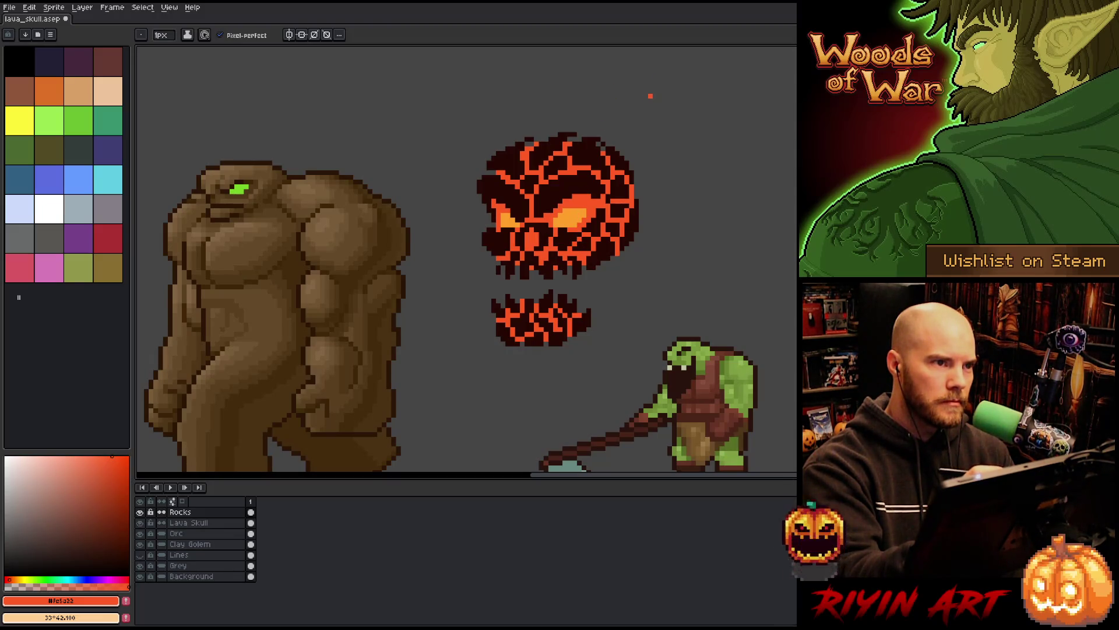
pyautogui.click(210, 523)
pyautogui.press('alt')
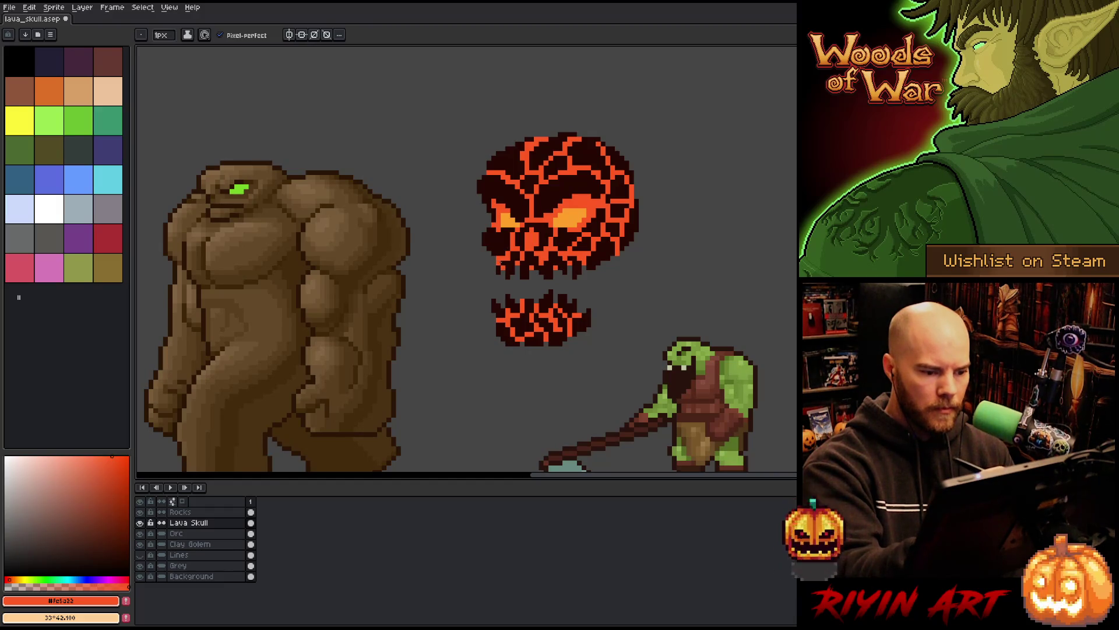
# Step: Touch up the skull's orange cracks, then return to Rocks with the dark rock colour sampled
pyautogui.press('b')
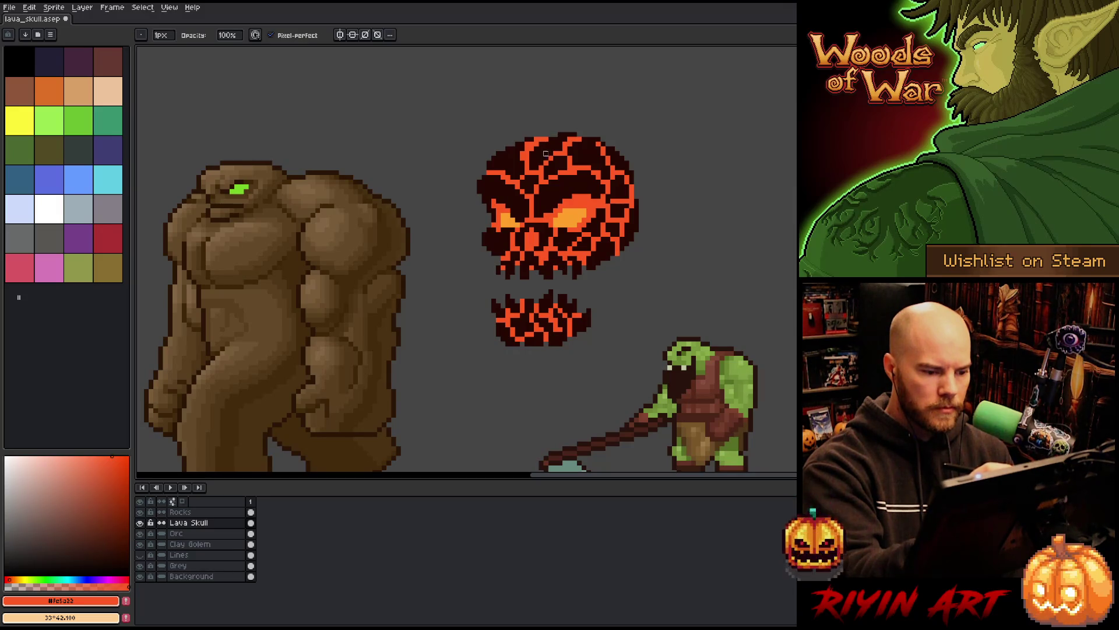
pyautogui.press('e')
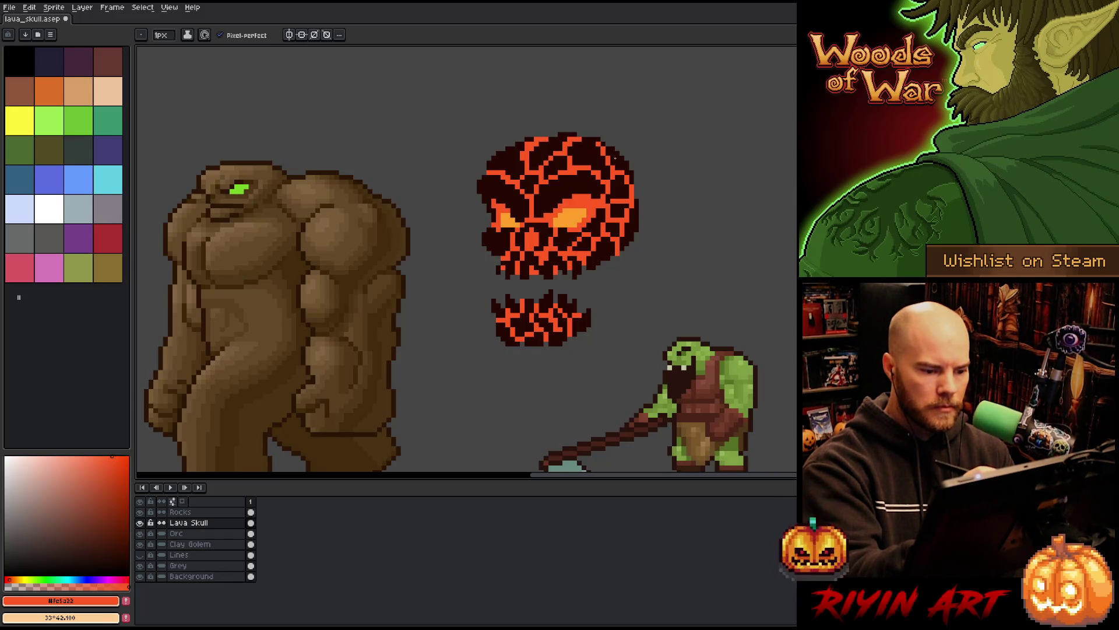
pyautogui.press('b')
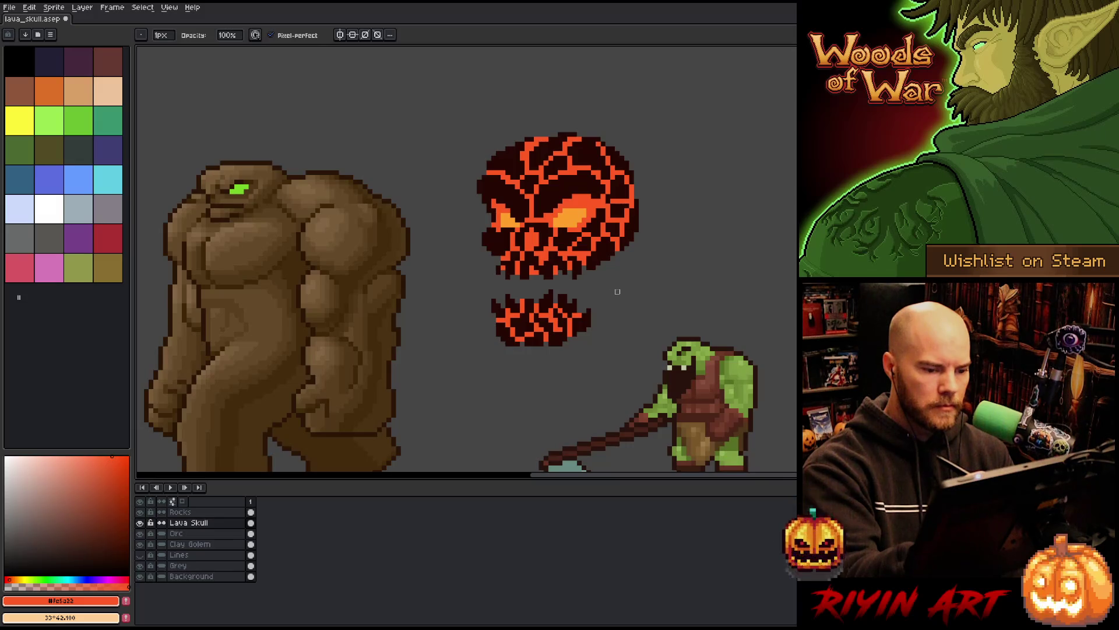
pyautogui.press('e')
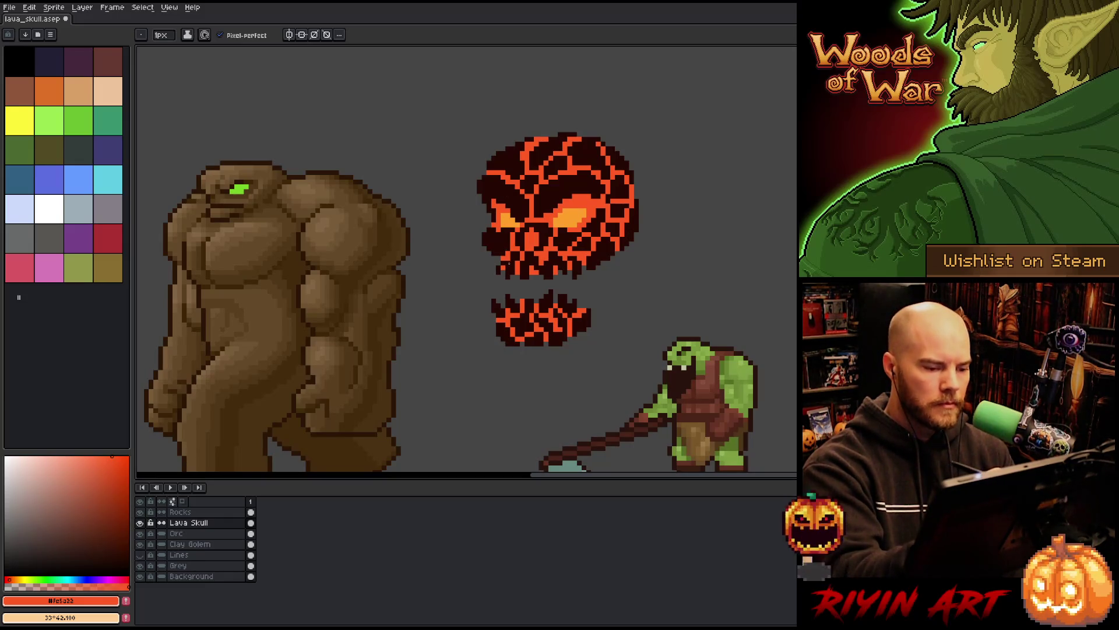
pyautogui.hotkey('alt', 'Up')
pyautogui.keyDown('alt'); pyautogui.click(496, 267); pyautogui.keyUp('alt')
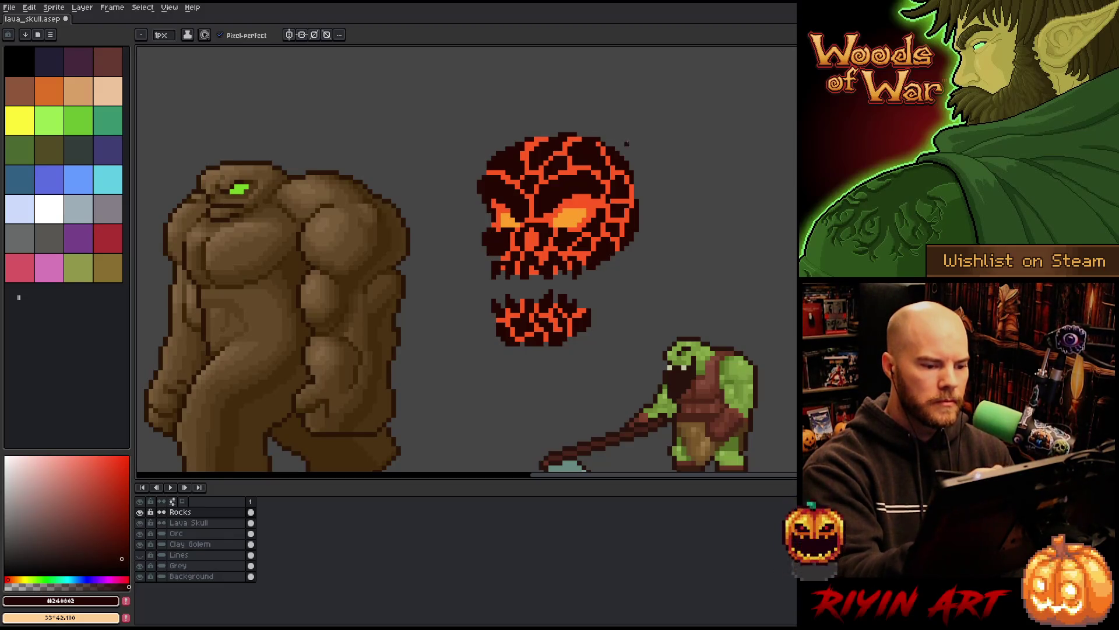
# Step: Sample the dark rock colour on the Rocks layer and add a dark pixel at the skull's upper-right edge
pyautogui.press('e')
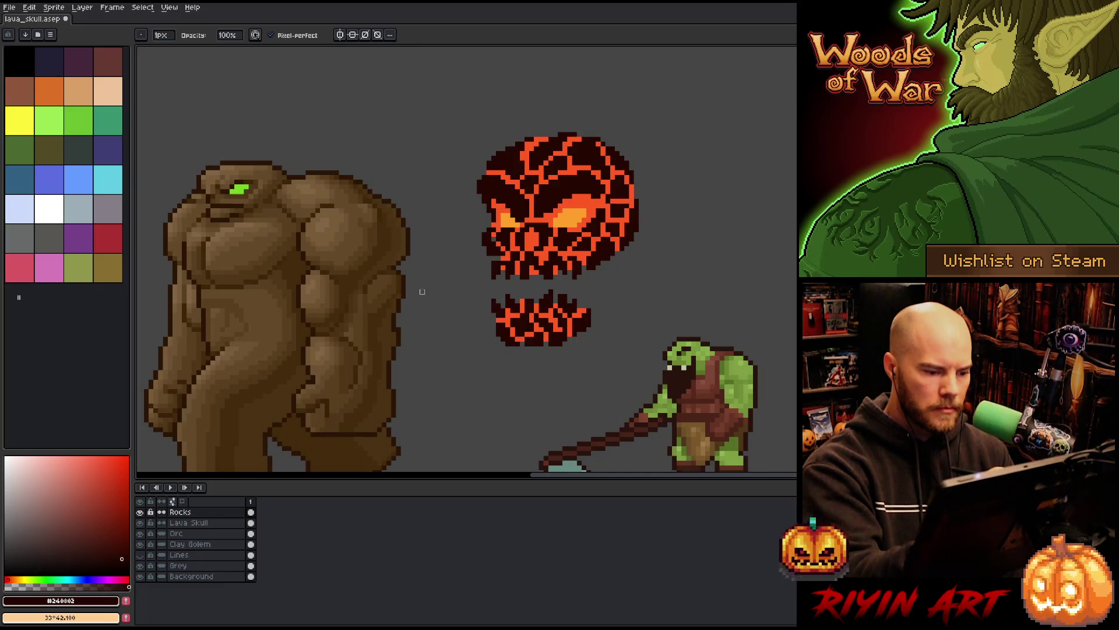
pyautogui.click(193, 522)
pyautogui.keyDown('alt'); pyautogui.click(500, 200); pyautogui.keyUp('alt')
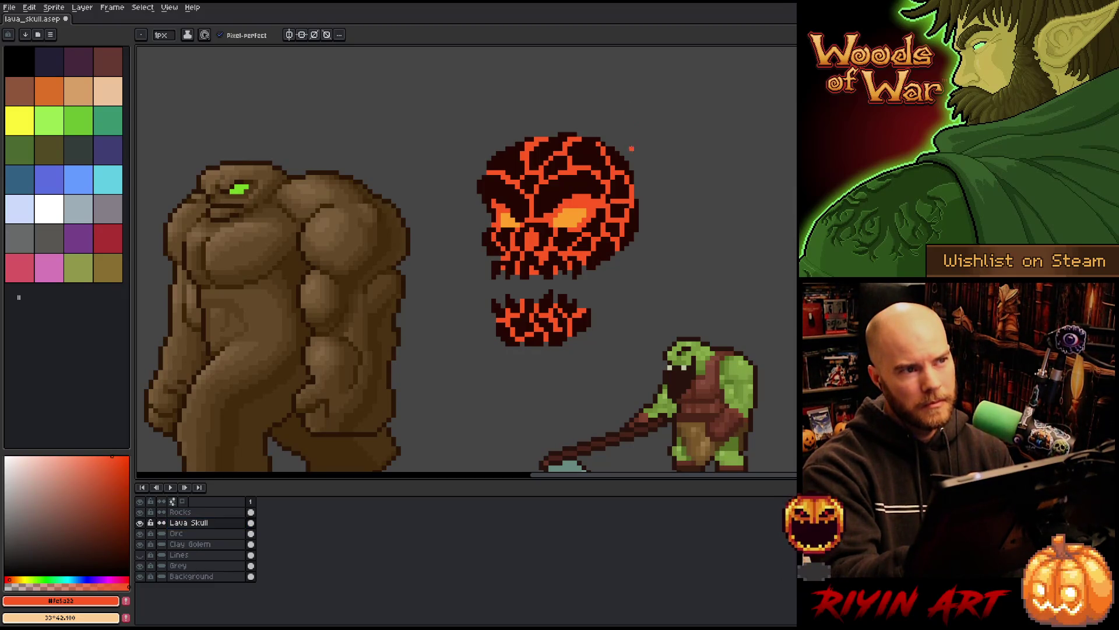
pyautogui.click(217, 512)
pyautogui.keyDown('alt'); pyautogui.click(507, 235); pyautogui.keyUp('alt')
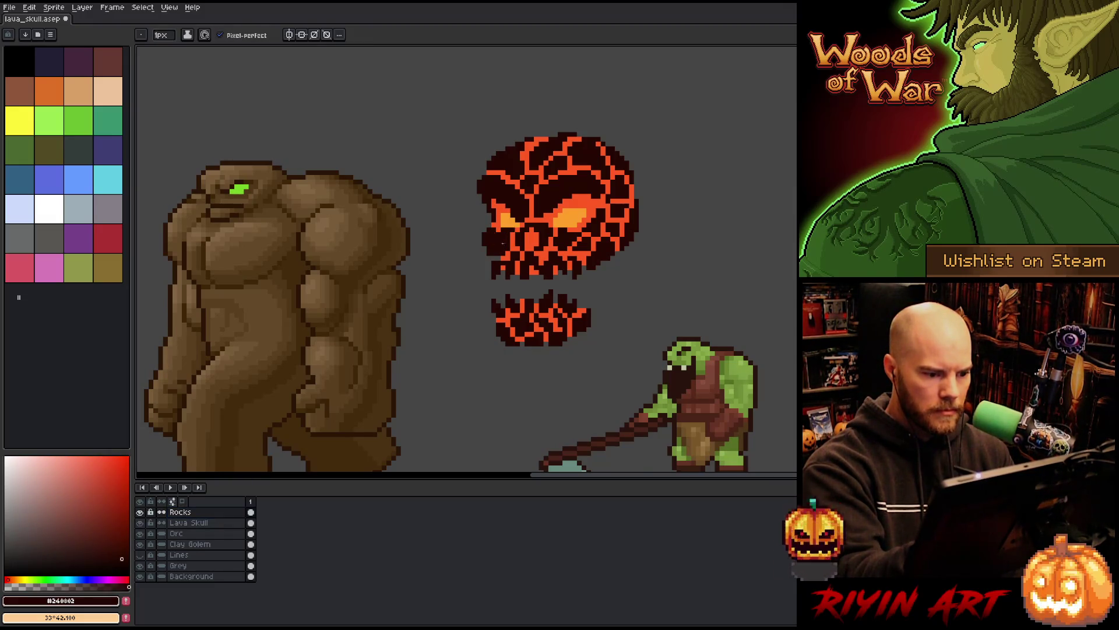
pyautogui.press('b')
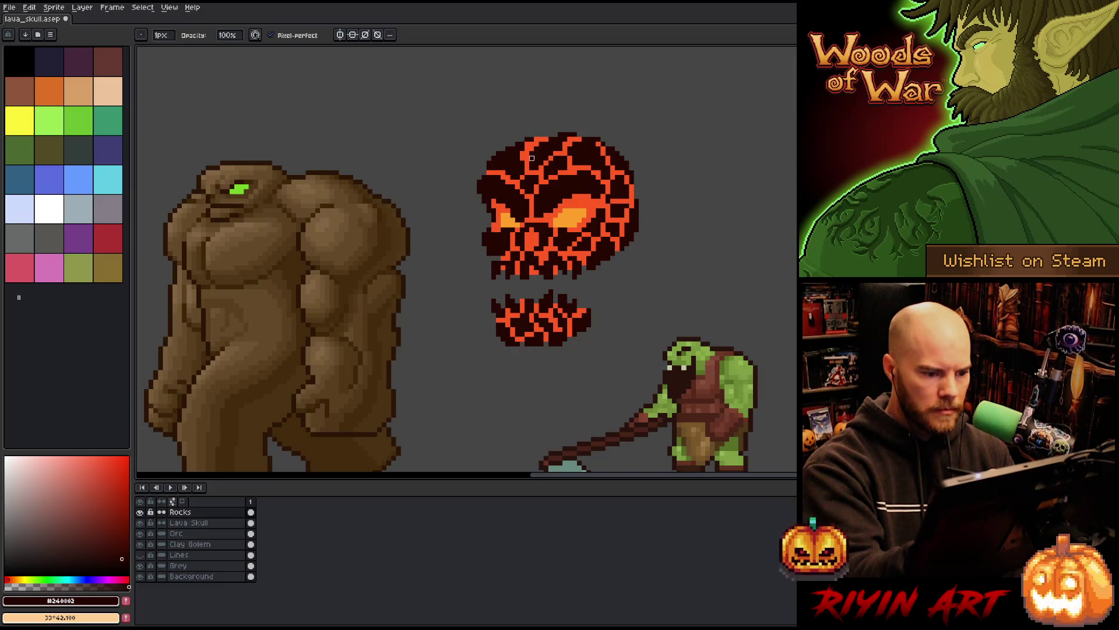
pyautogui.press('e')
pyautogui.press('b')
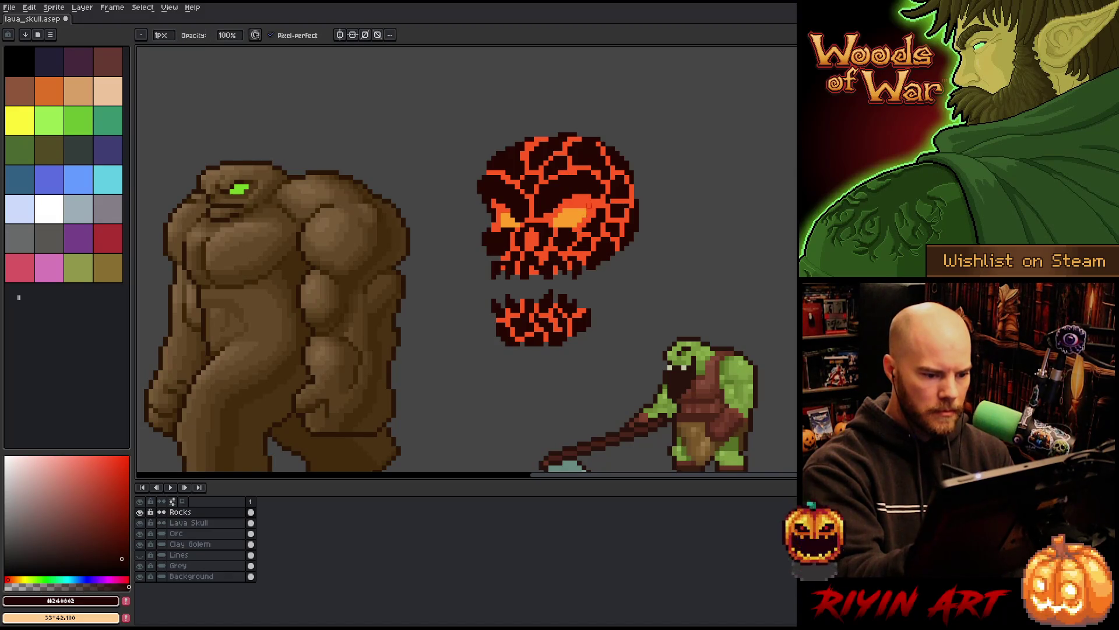
pyautogui.click(618, 162)
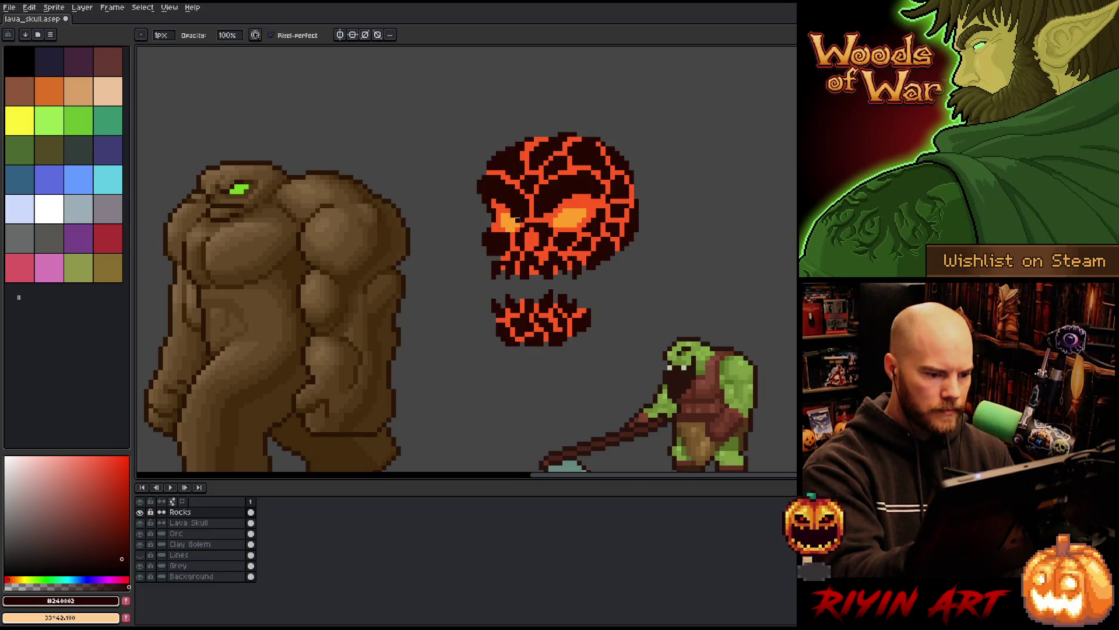
# Step: Save the sprite and recentre the canvas on the skull artwork
pyautogui.press('e')
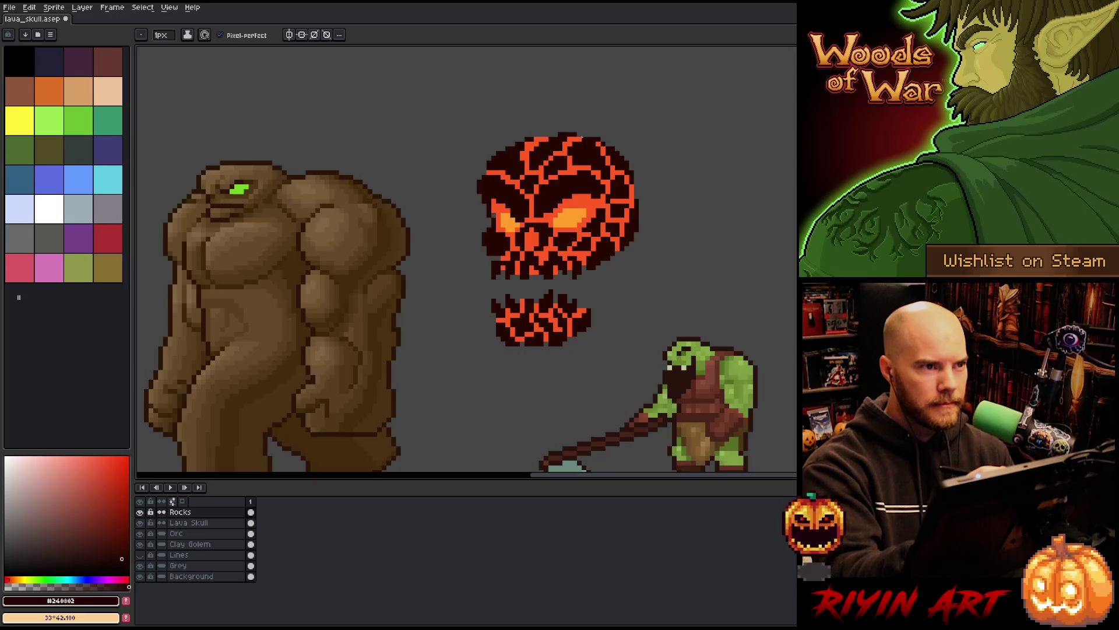
pyautogui.hotkey('ctrl', 's')
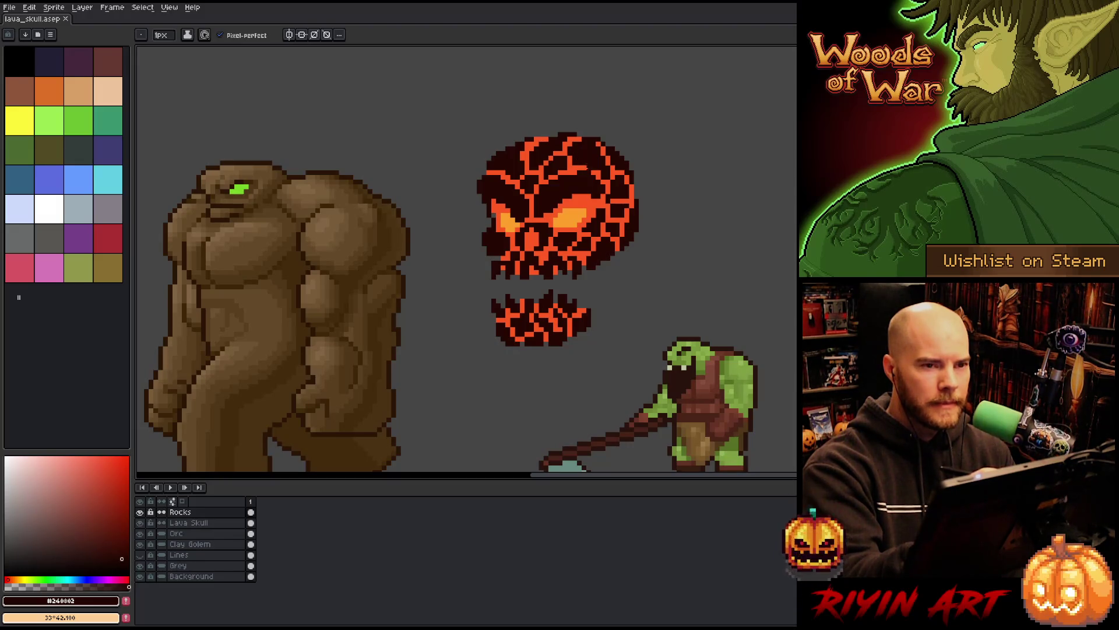
pyautogui.moveTo(664, 261); pyautogui.dragTo(626, 236)
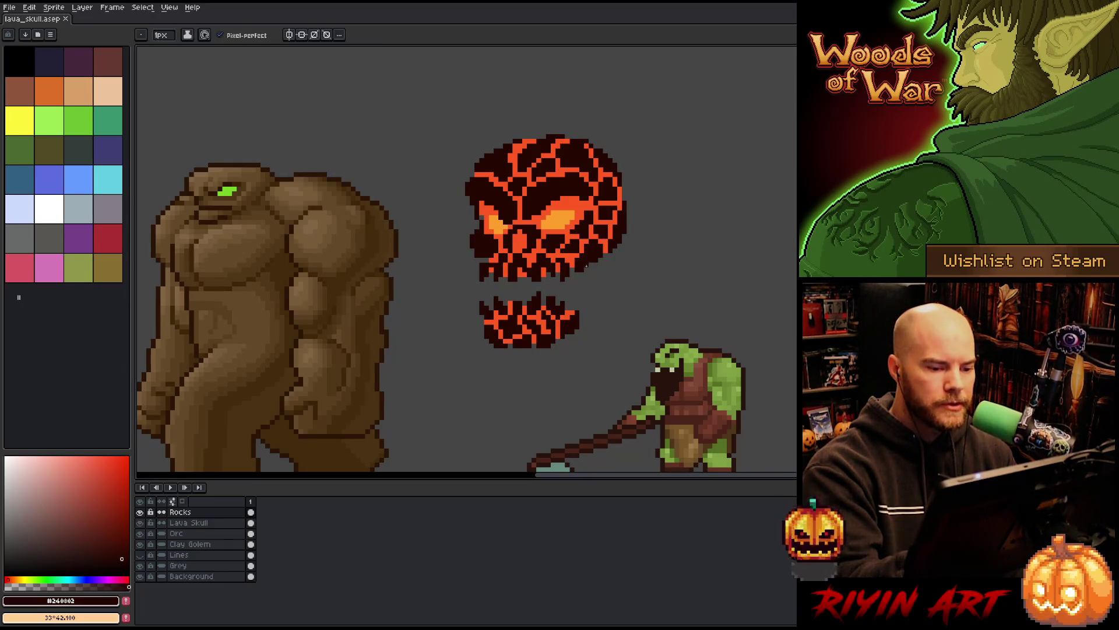
pyautogui.click(604, 255)
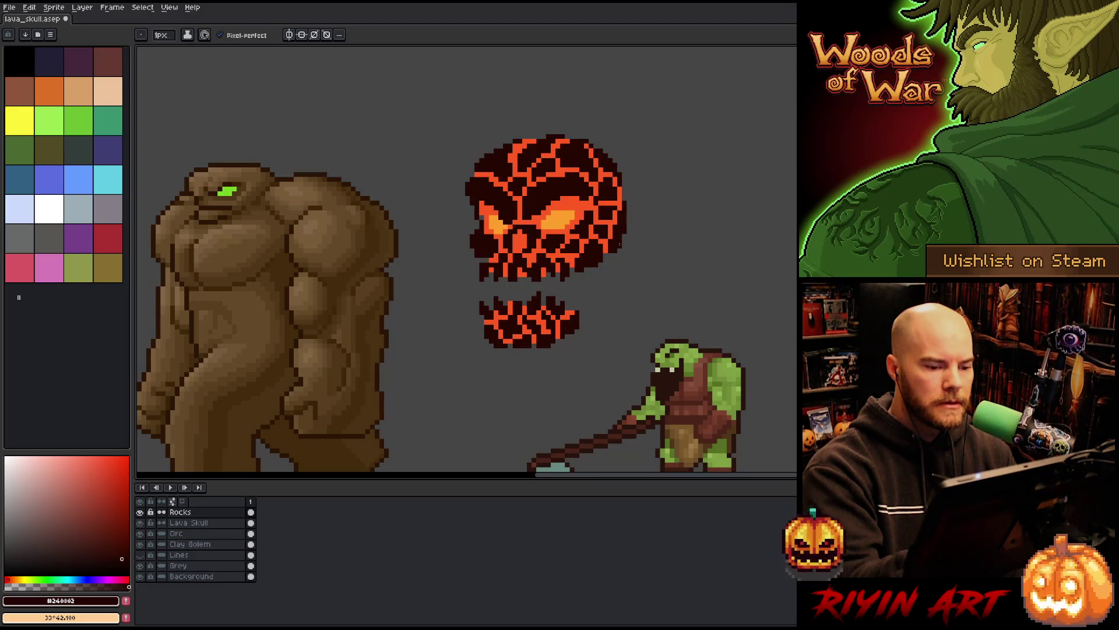
pyautogui.moveTo(645, 173)
pyautogui.mouseDown()
pyautogui.moveTo(672, 208)
pyautogui.moveTo(672, 187)
pyautogui.moveTo(653, 243)
pyautogui.moveTo(657, 229)
pyautogui.mouseUp()
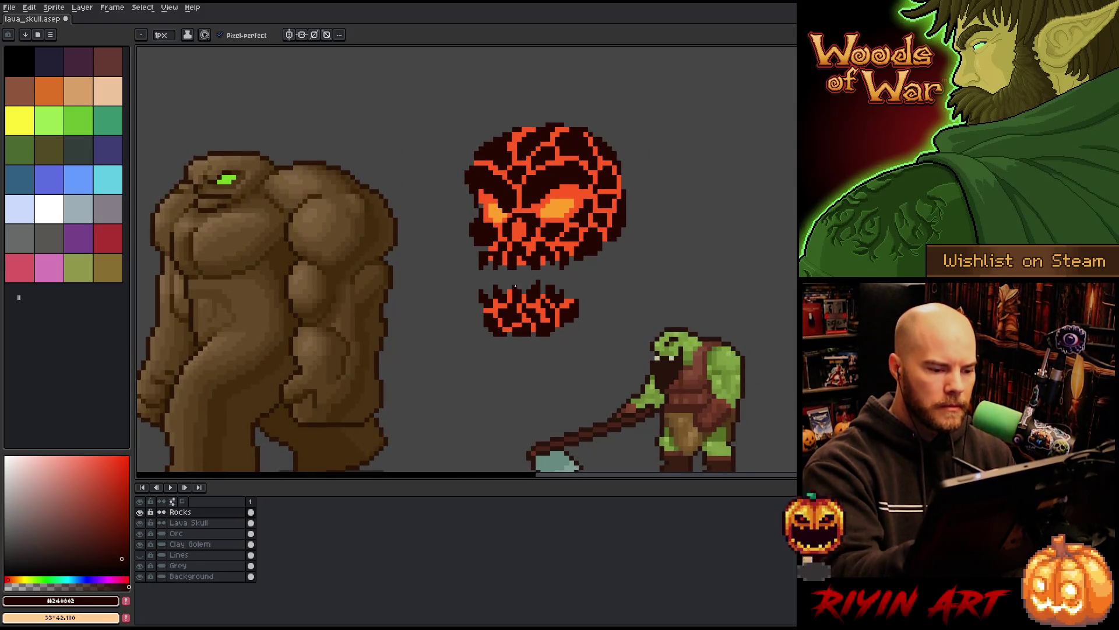
# Step: Add a dark crack pixel at the skull's lower edge on the Rocks layer
pyautogui.click(222, 522)
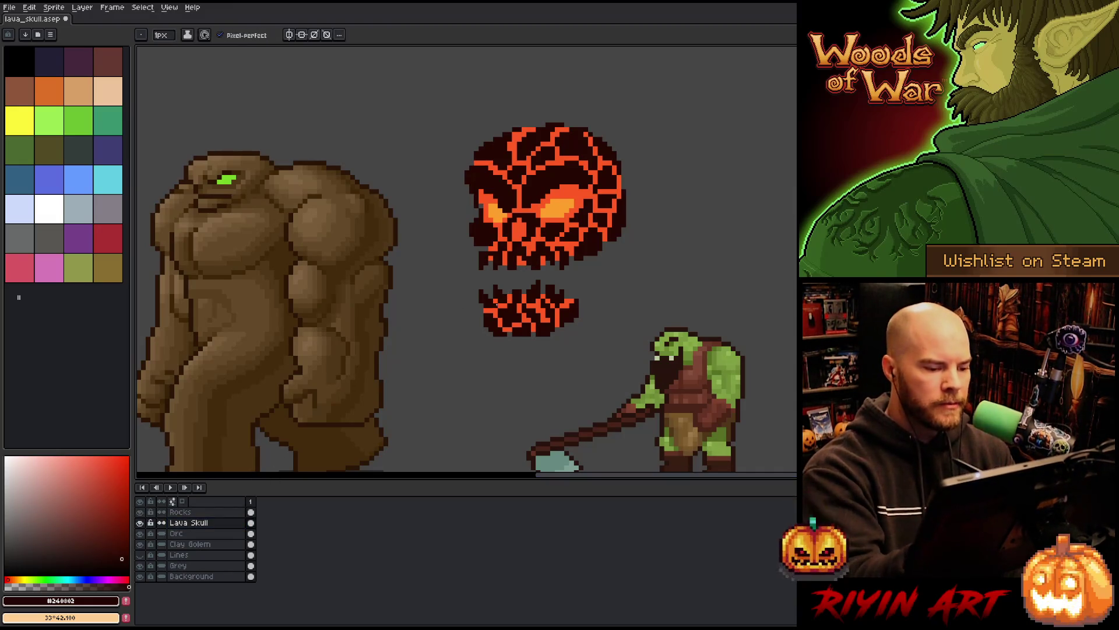
pyautogui.keyDown('alt'); pyautogui.click(509, 292); pyautogui.keyUp('alt')
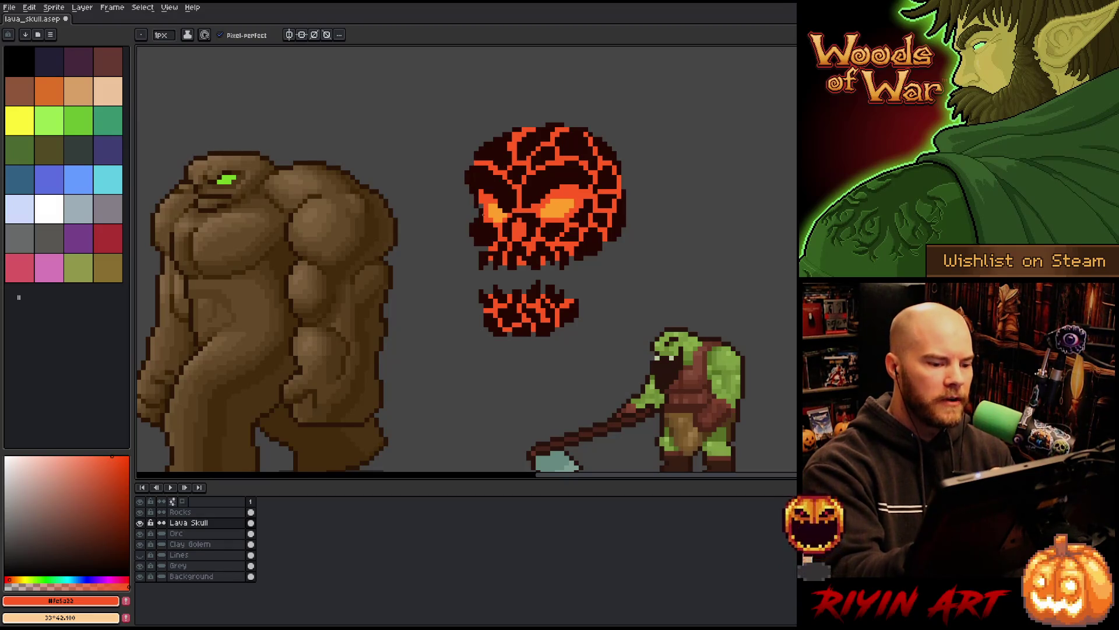
pyautogui.click(213, 512)
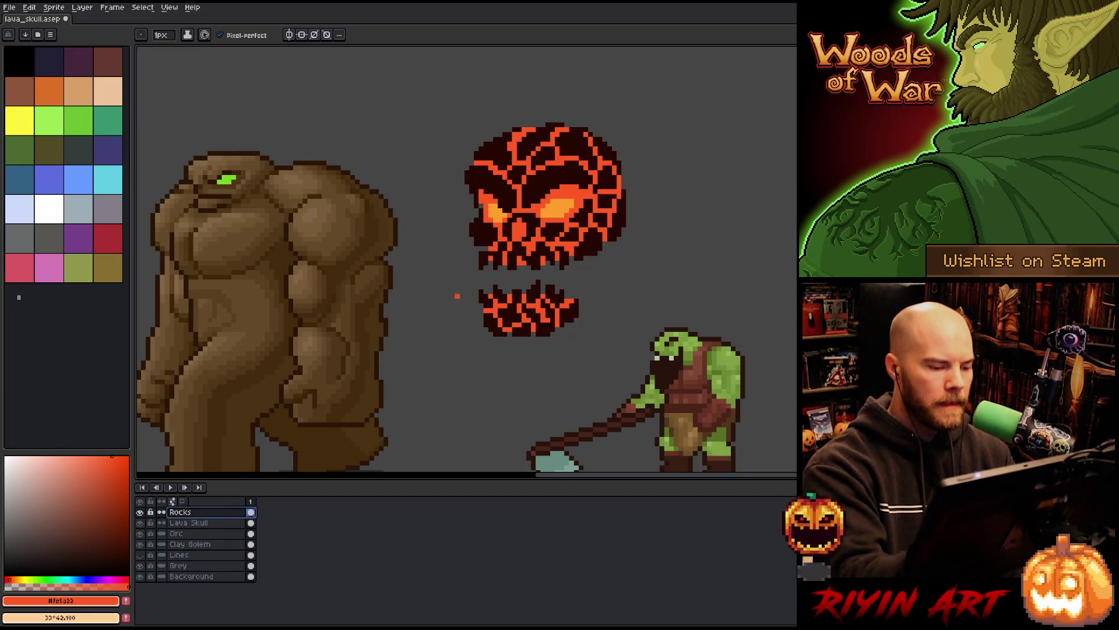
pyautogui.press('e')
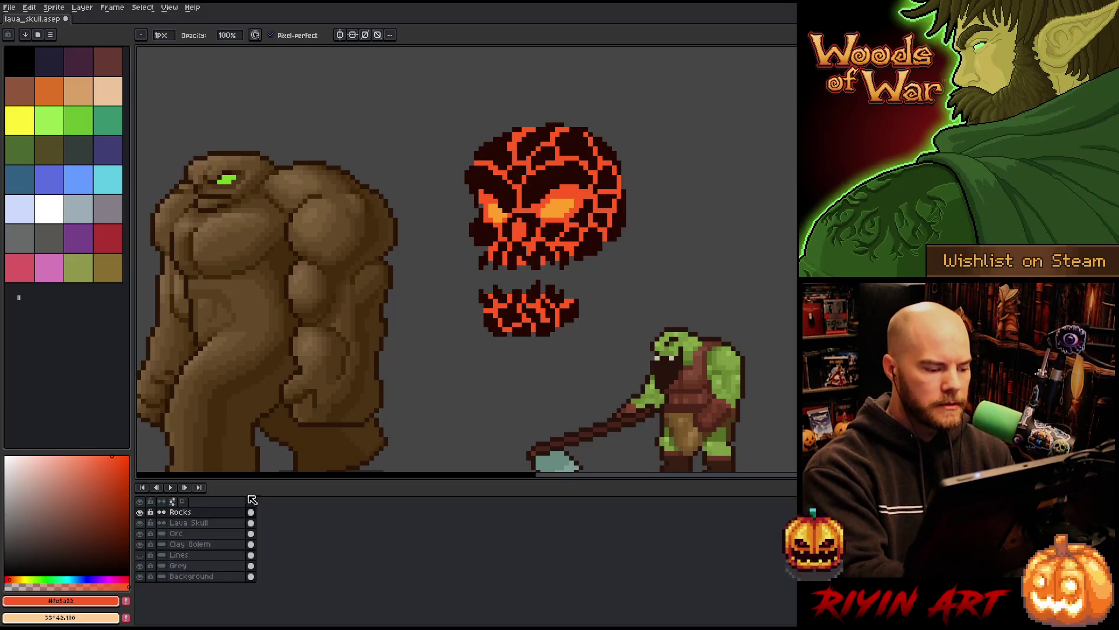
pyautogui.keyDown('alt'); pyautogui.click(495, 250); pyautogui.keyUp('alt')
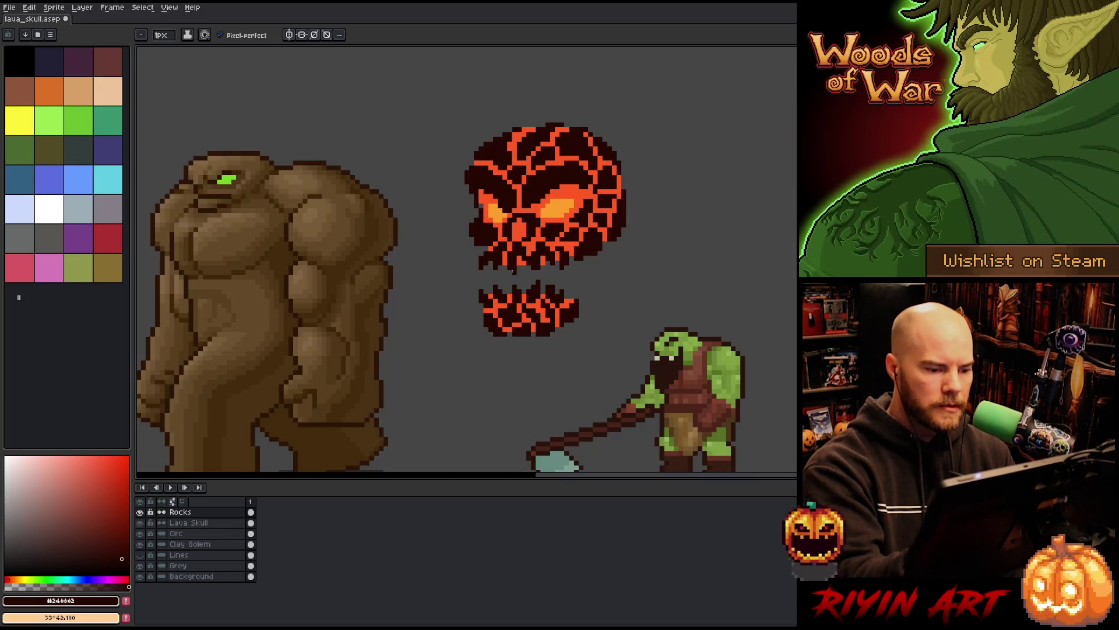
pyautogui.click(511, 271)
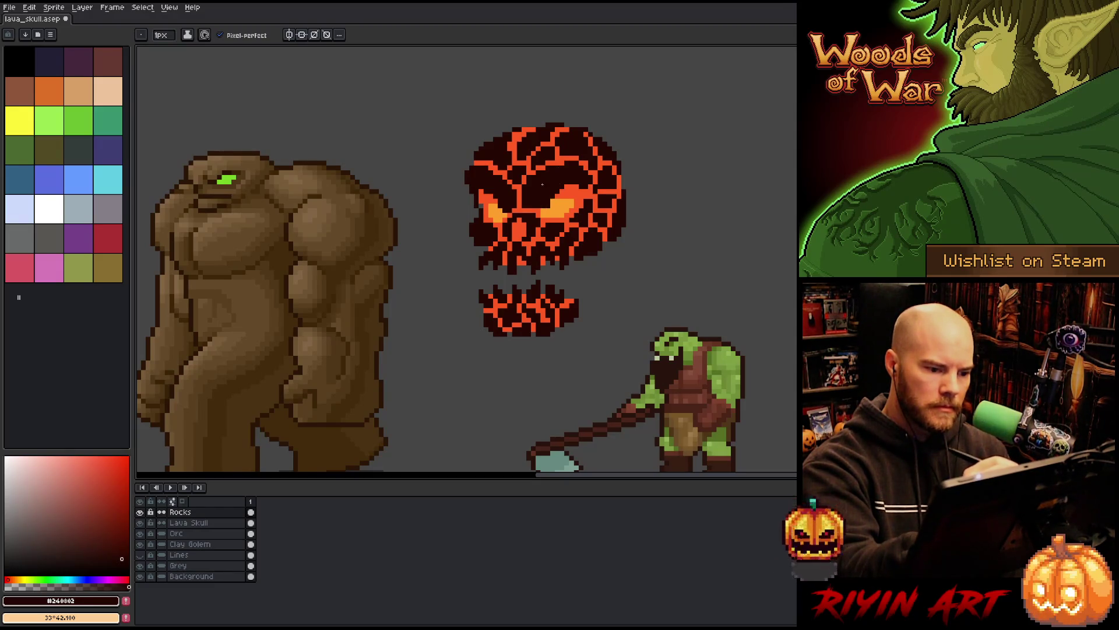
pyautogui.press('b')
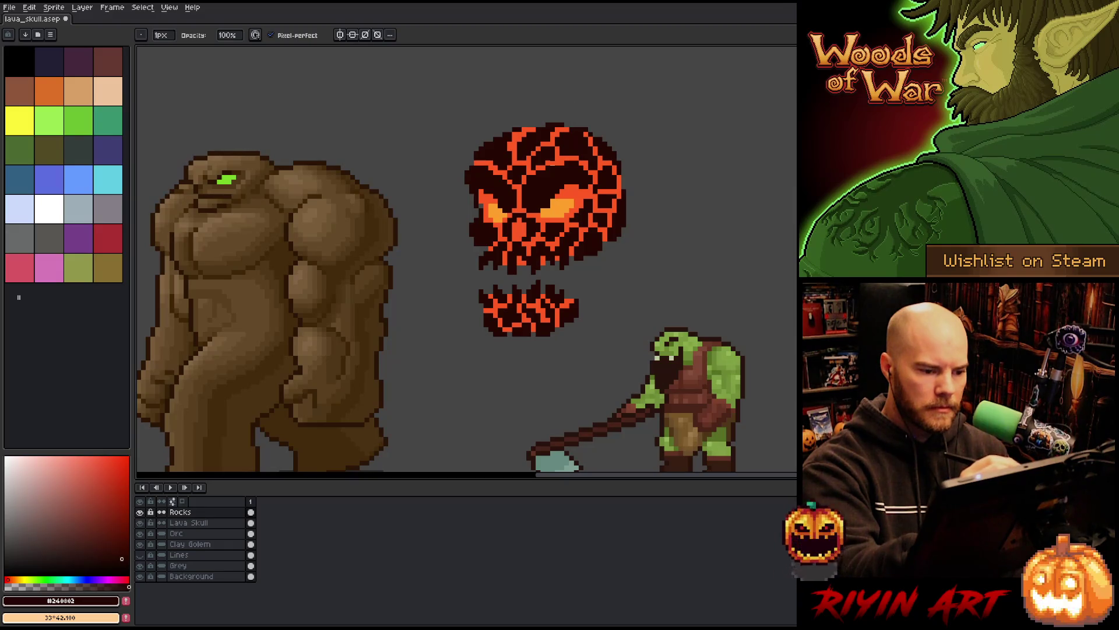
pyautogui.press('e')
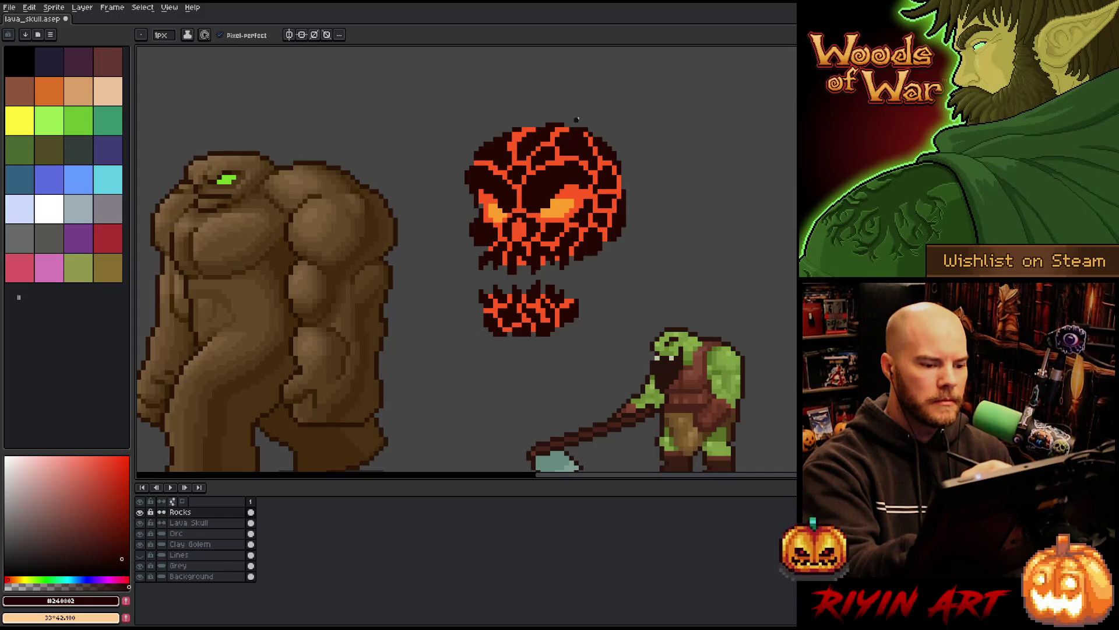
pyautogui.click(188, 522)
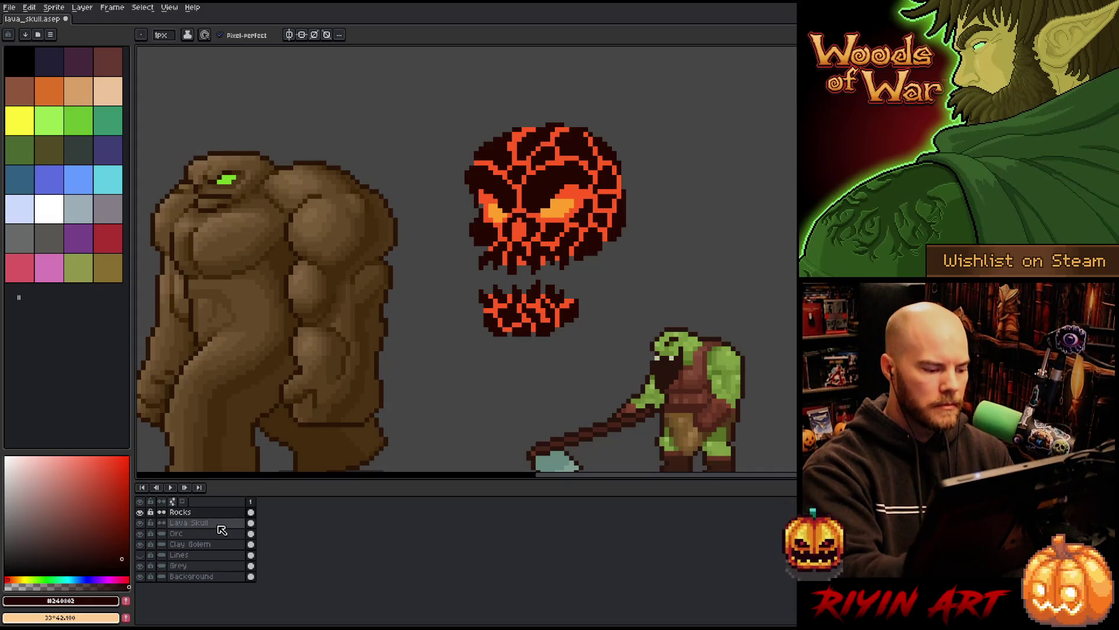
# Step: Within a selection band across the eyes, pencil dark crack pixels on the Rocks layer, then deselect
pyautogui.keyDown('alt'); pyautogui.click(481, 206); pyautogui.keyUp('alt')
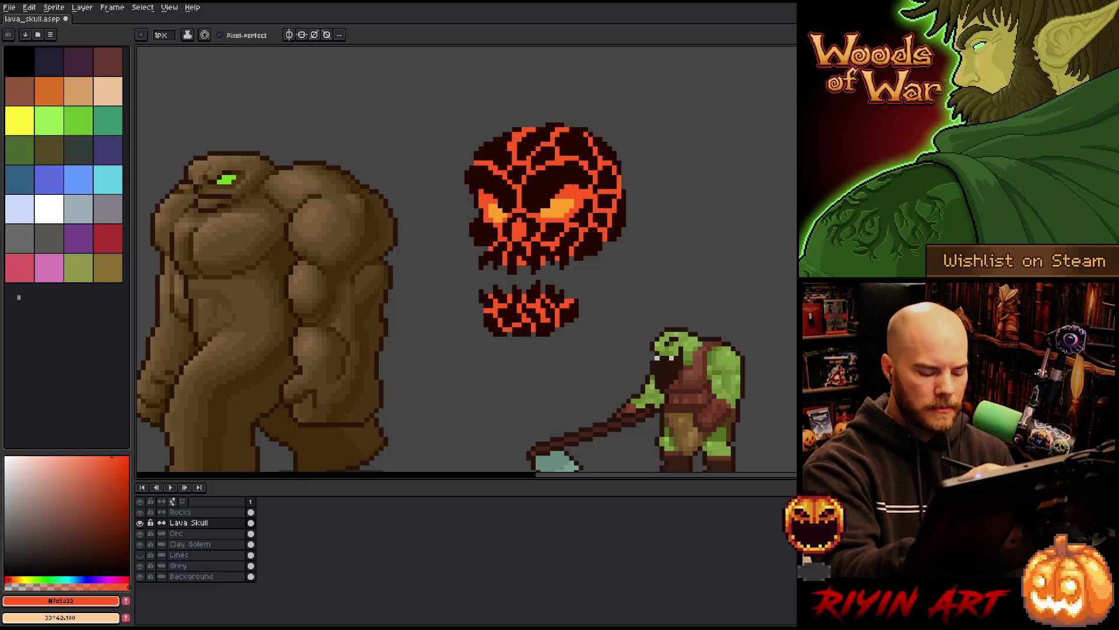
pyautogui.press('m')
pyautogui.moveTo(479, 192)
pyautogui.mouseDown()
pyautogui.moveTo(520, 174)
pyautogui.moveTo(610, 163)
pyautogui.mouseUp()
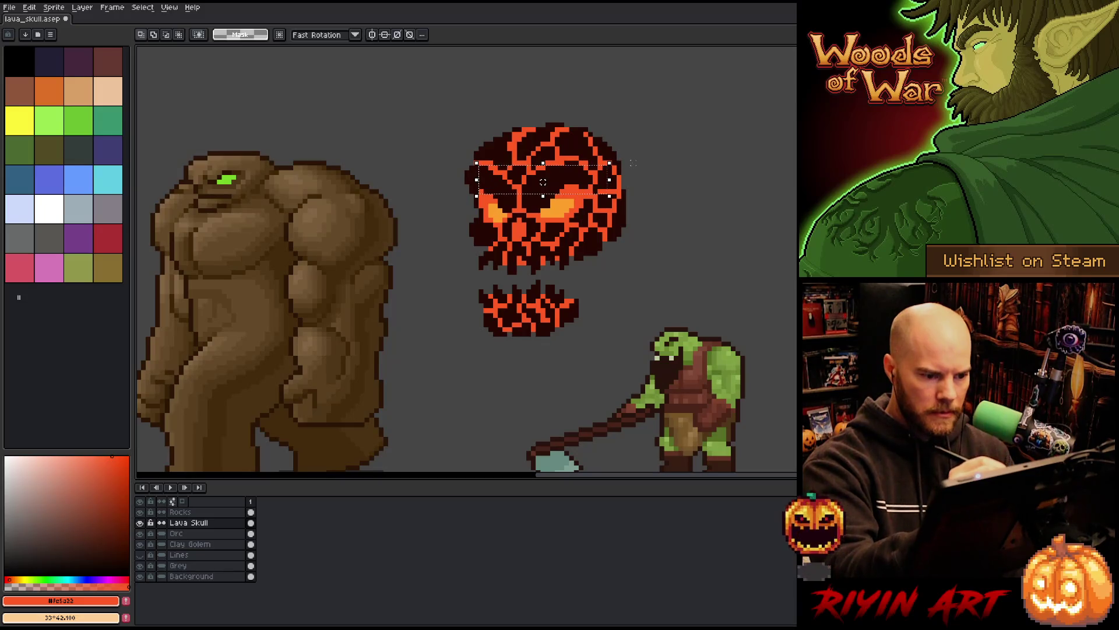
pyautogui.click(193, 533)
pyautogui.click(212, 512)
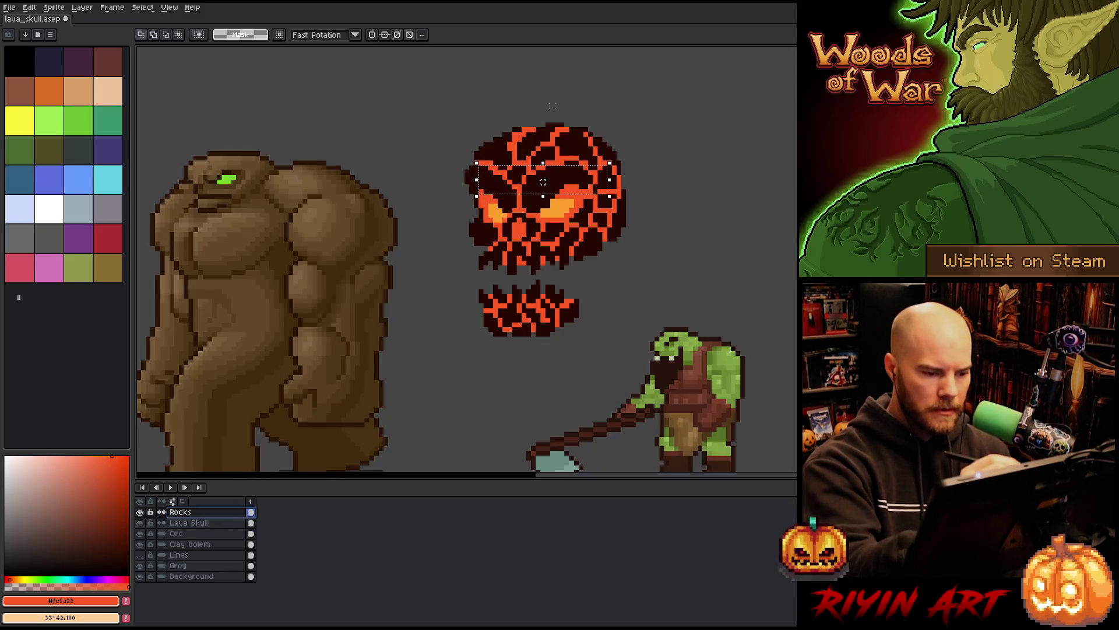
pyautogui.press('b')
pyautogui.keyDown('alt'); pyautogui.click(567, 186); pyautogui.keyUp('alt')
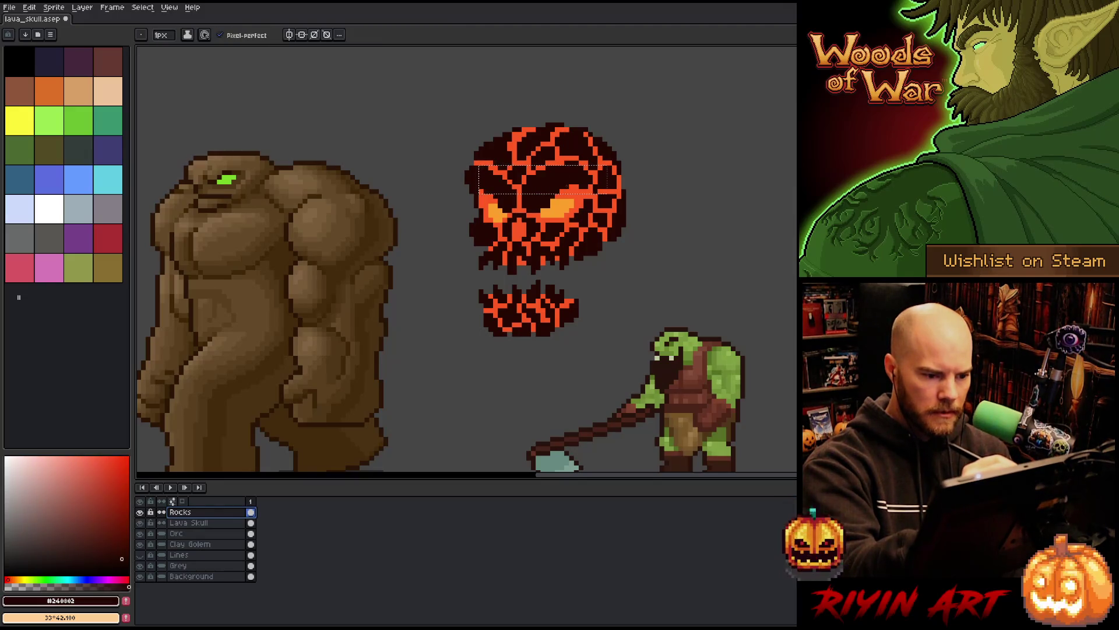
pyautogui.click(574, 186)
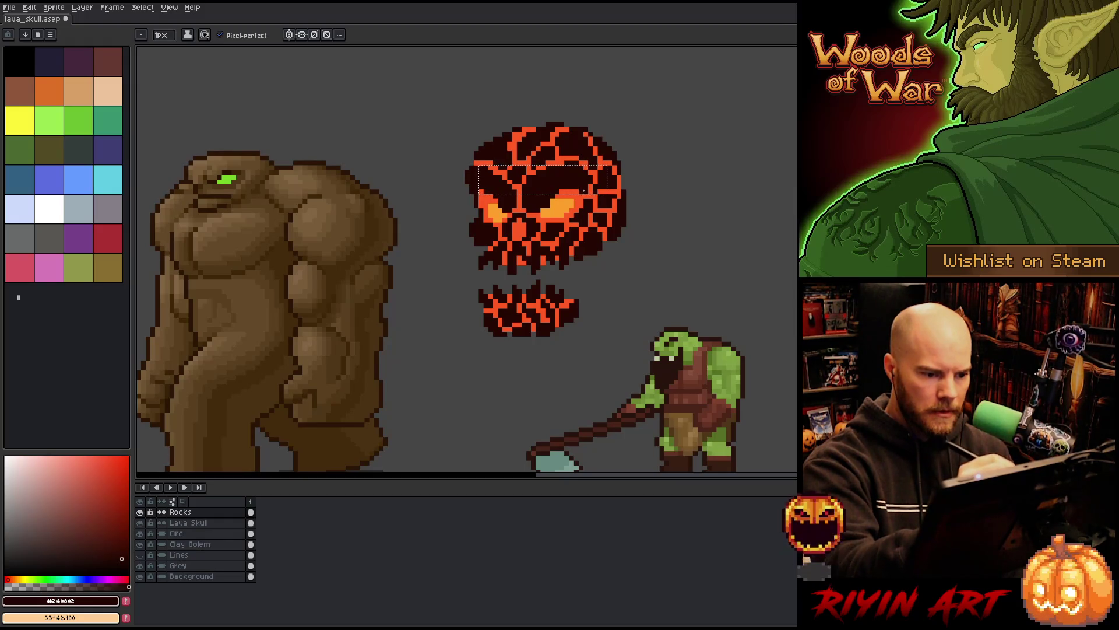
pyautogui.hotkey('ctrl', 'd')
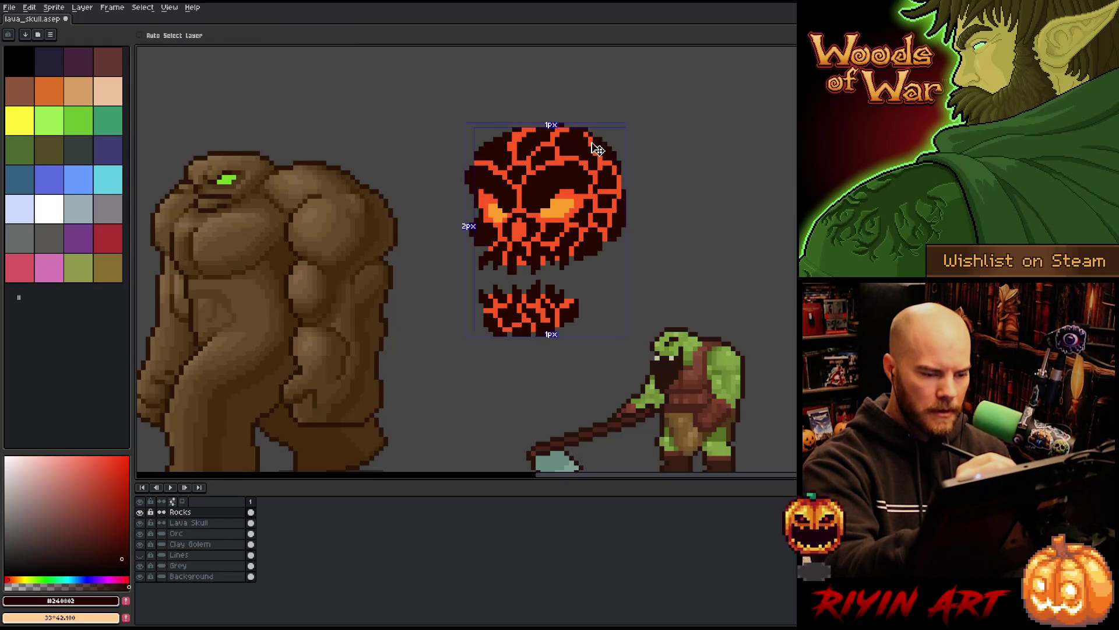
pyautogui.press('e')
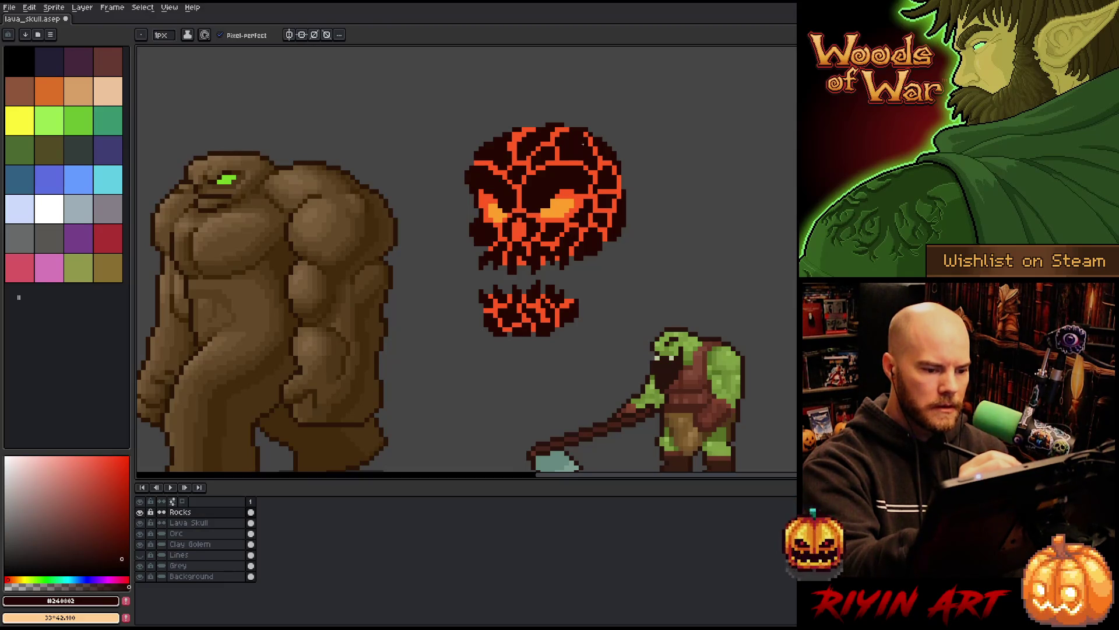
# Step: Retouch crack pixels on the Rocks layer with alternating pencil and eraser, saving the sprite
pyautogui.press('b')
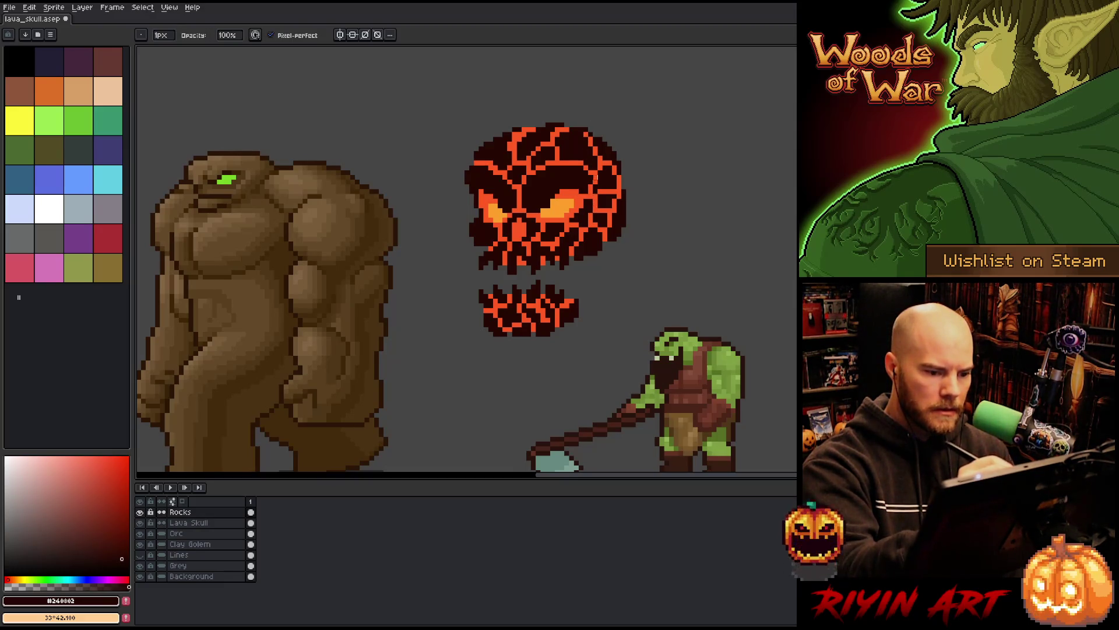
pyautogui.press('e')
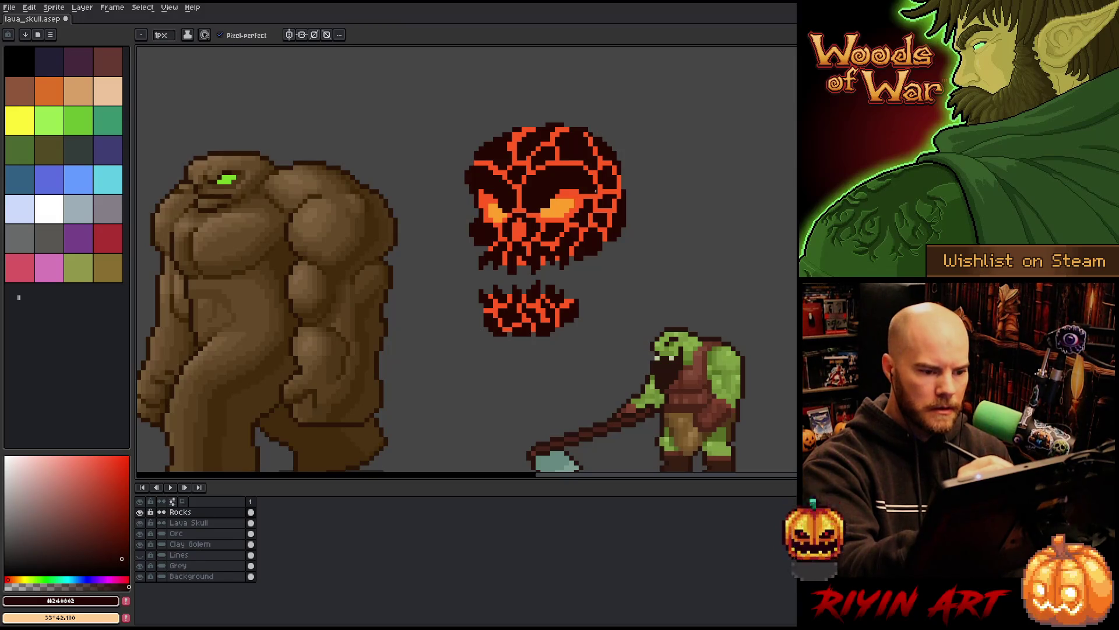
pyautogui.press('b')
pyautogui.press('e')
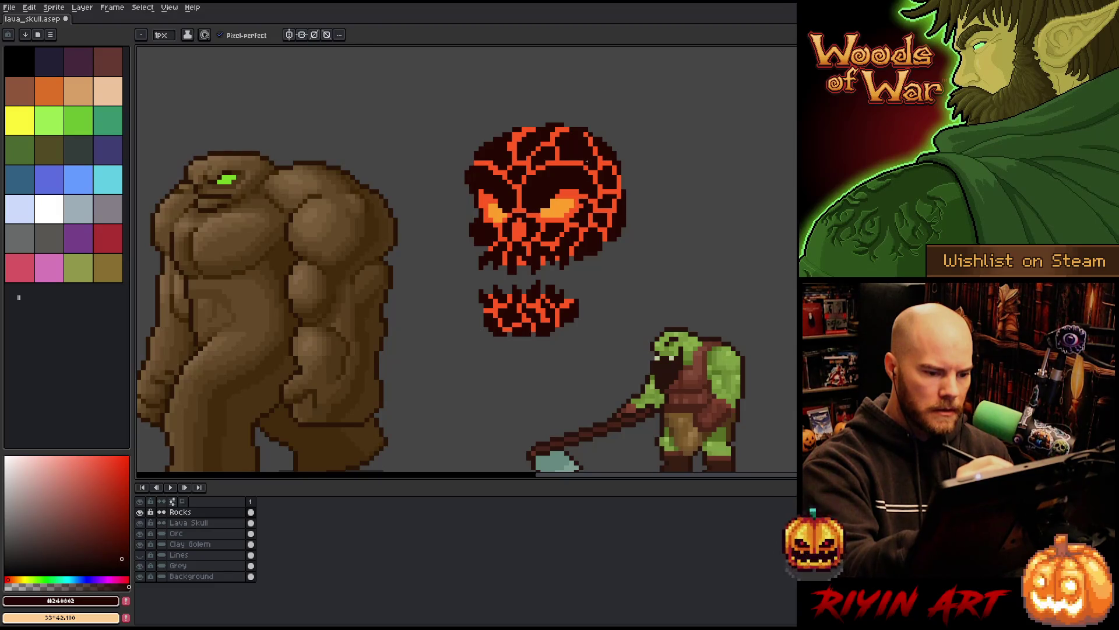
pyautogui.press('b')
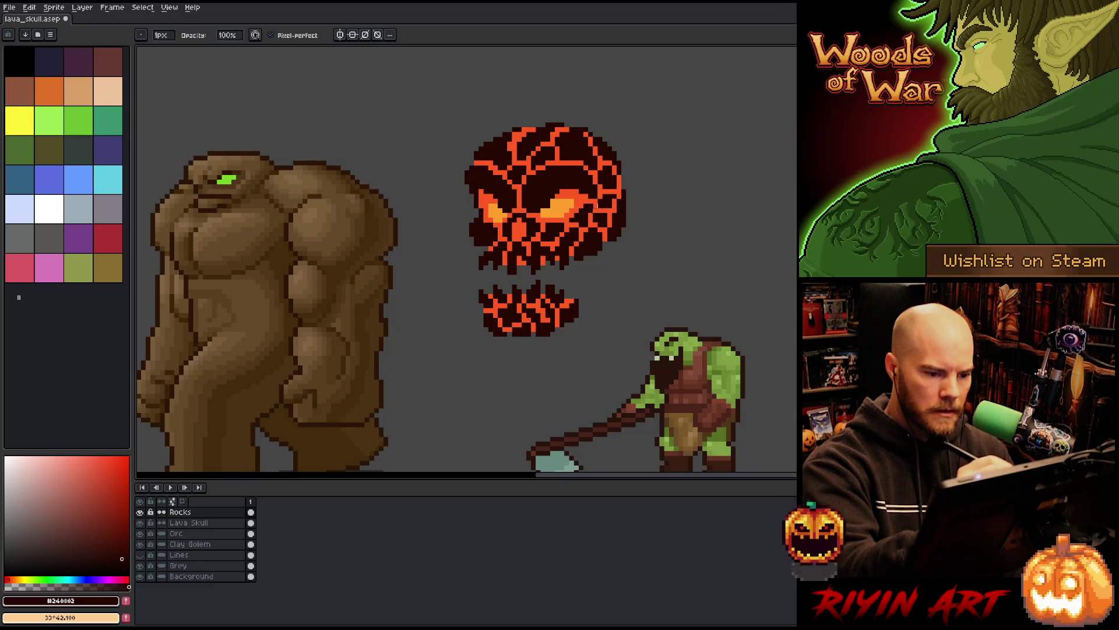
pyautogui.hotkey('ctrl', 's')
pyautogui.press('e')
pyautogui.press('b')
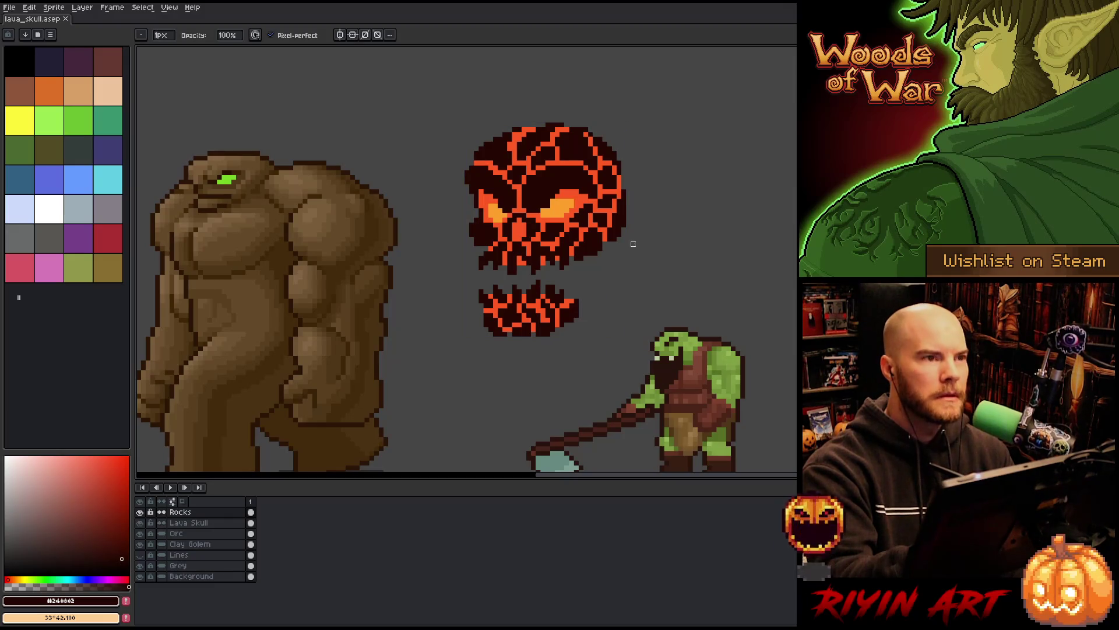
pyautogui.press('e')
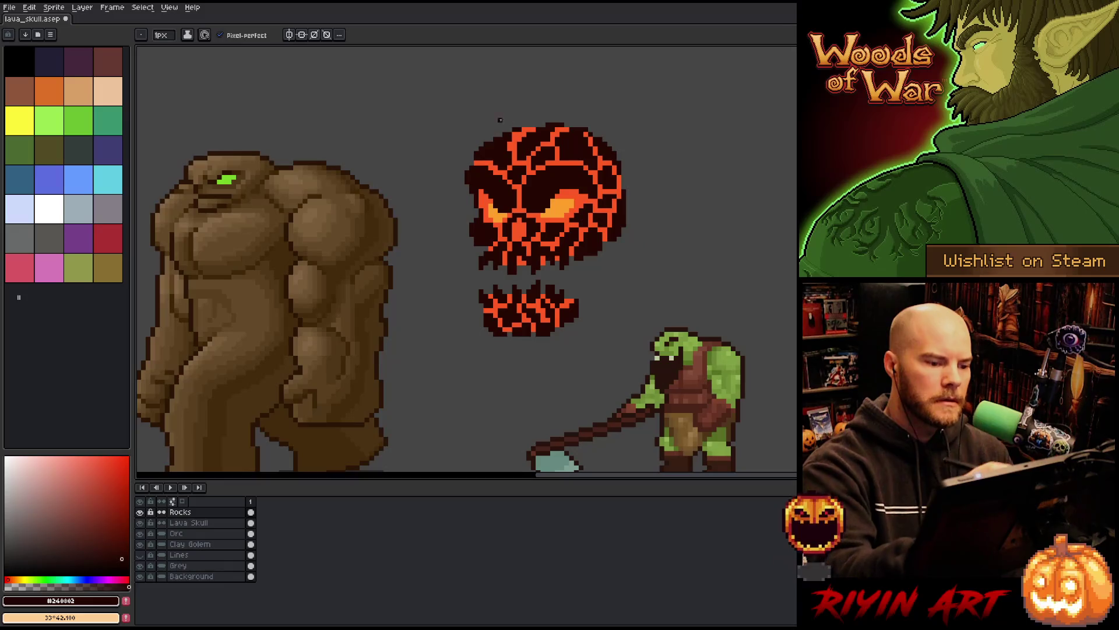
pyautogui.press('b')
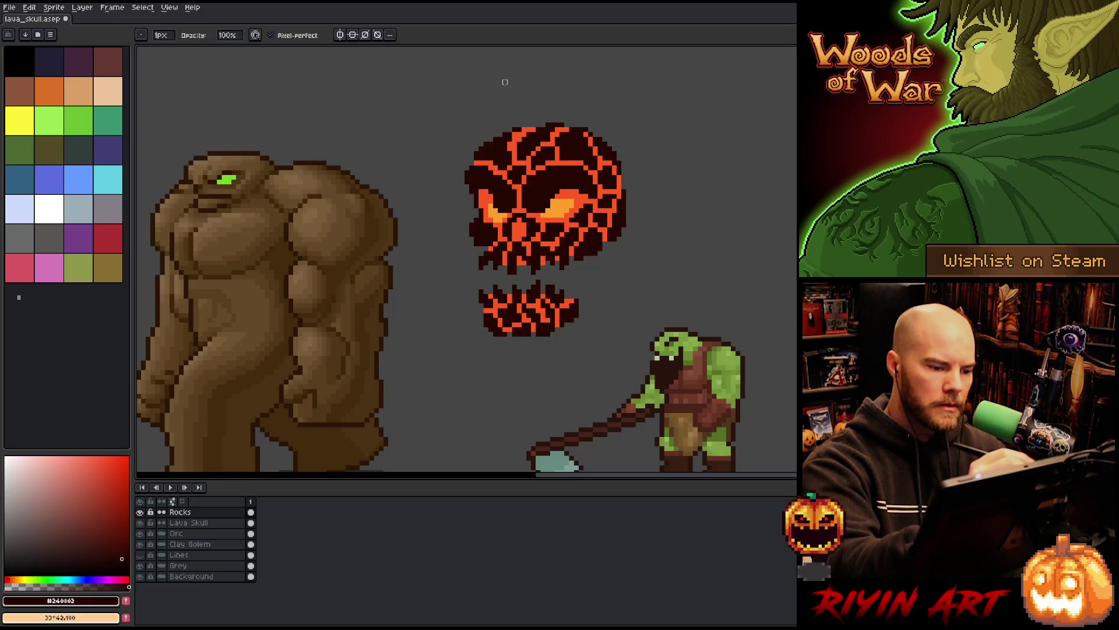
pyautogui.press('e')
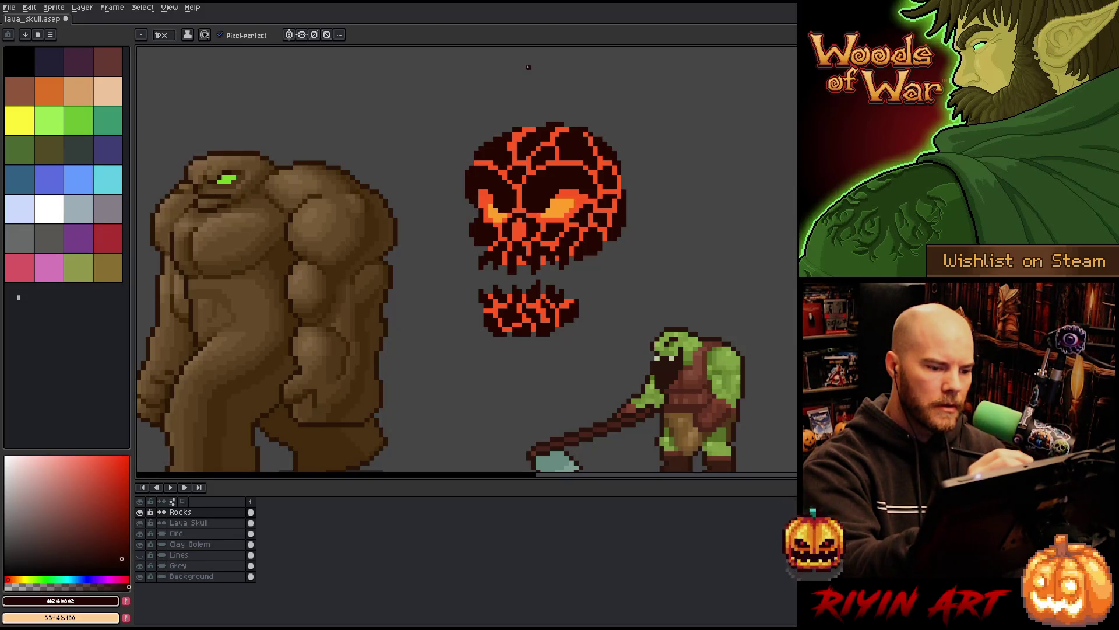
pyautogui.press('b')
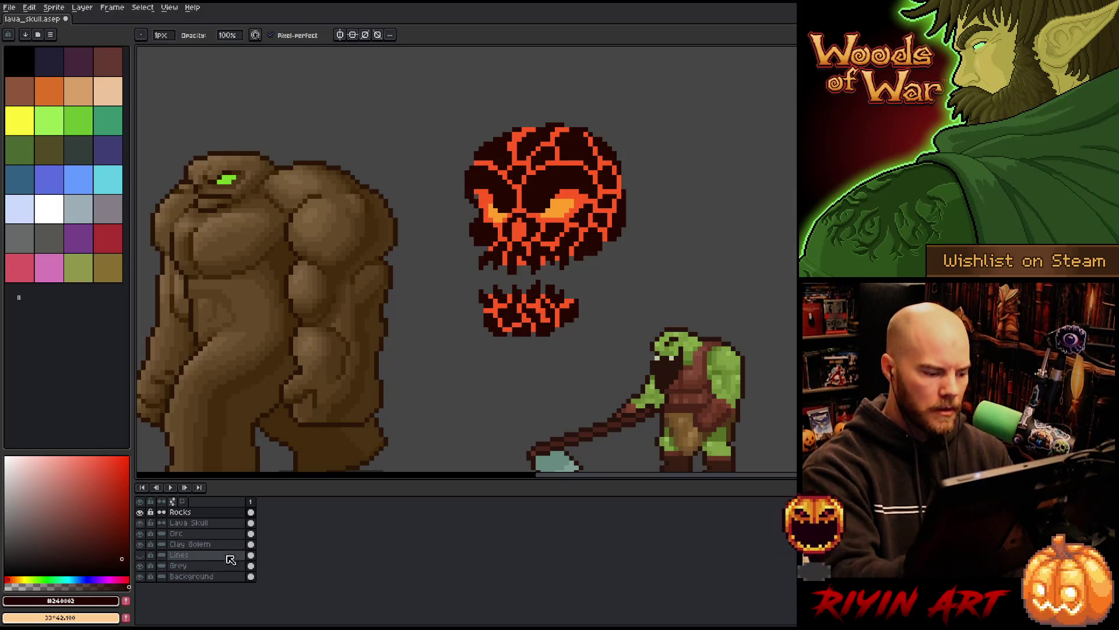
# Step: Eyedrop the lava orange and the dark crack colour from the skull, then save
pyautogui.click(198, 522)
pyautogui.press('i')
pyautogui.click(490, 195)
pyautogui.press('b')
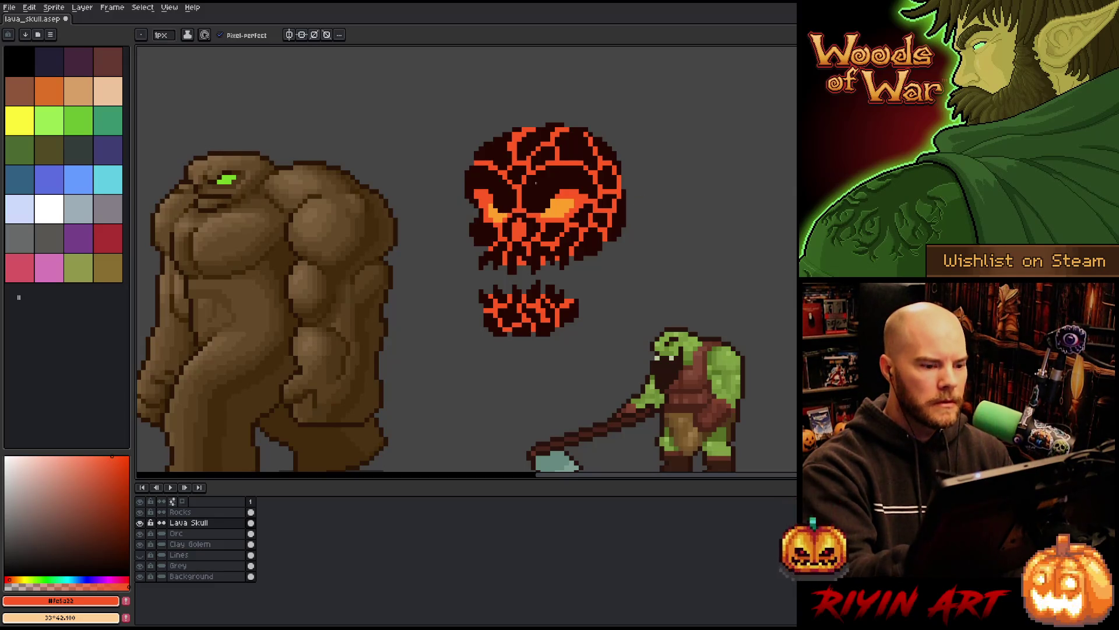
pyautogui.click(193, 512)
pyautogui.press('i')
pyautogui.click(500, 192)
pyautogui.press('b')
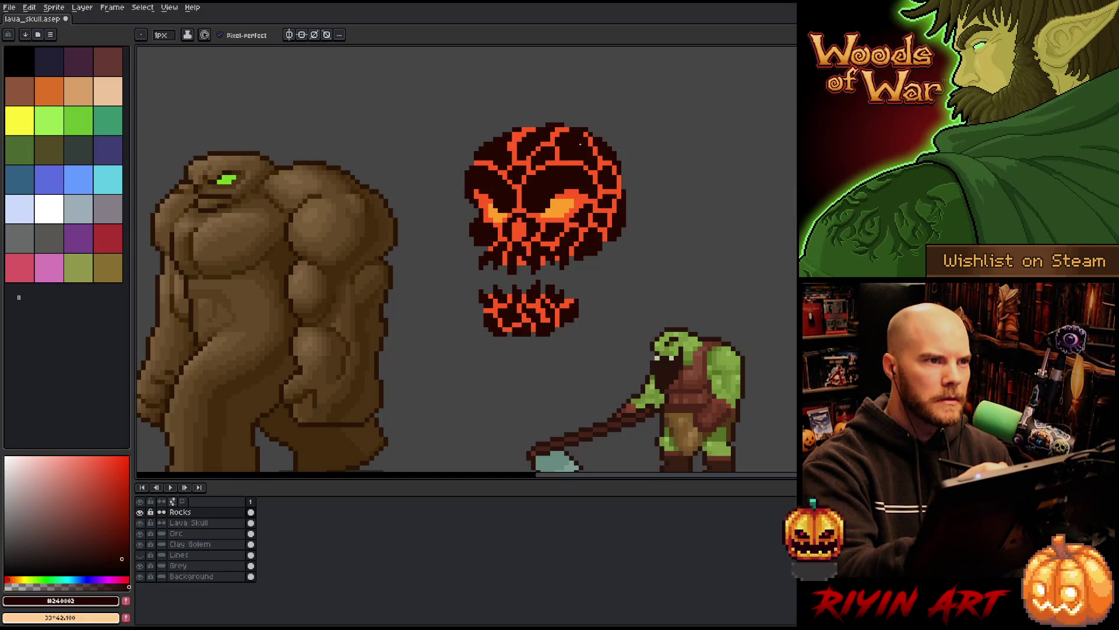
pyautogui.hotkey('ctrl', 's')
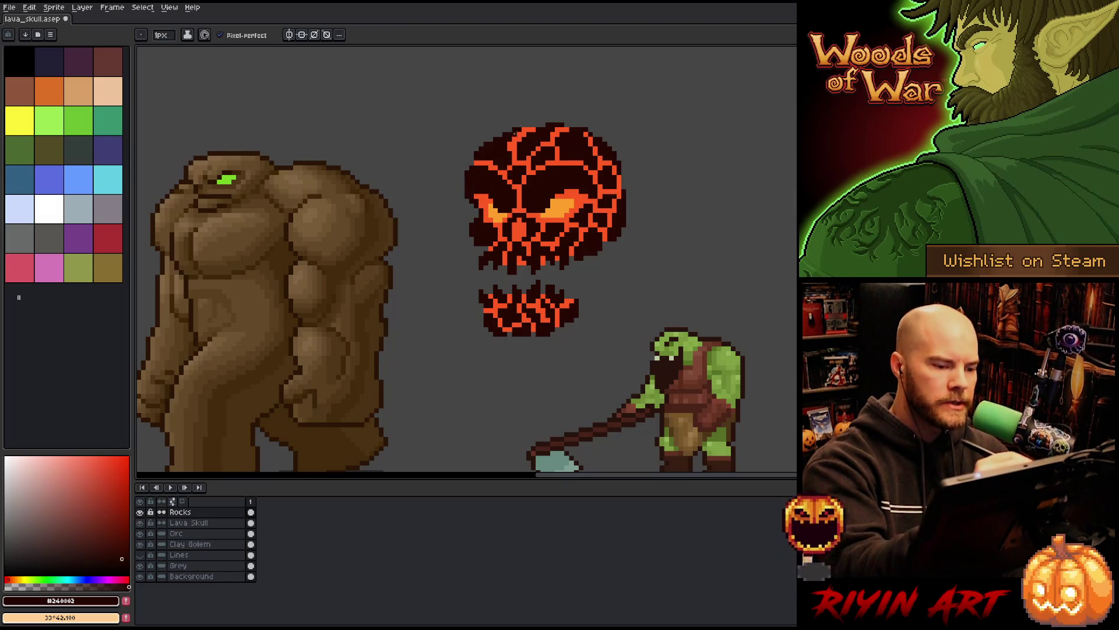
# Step: Add a dark crack pixel on the skull, save, and touch up another skull pixel
pyautogui.click(575, 183)
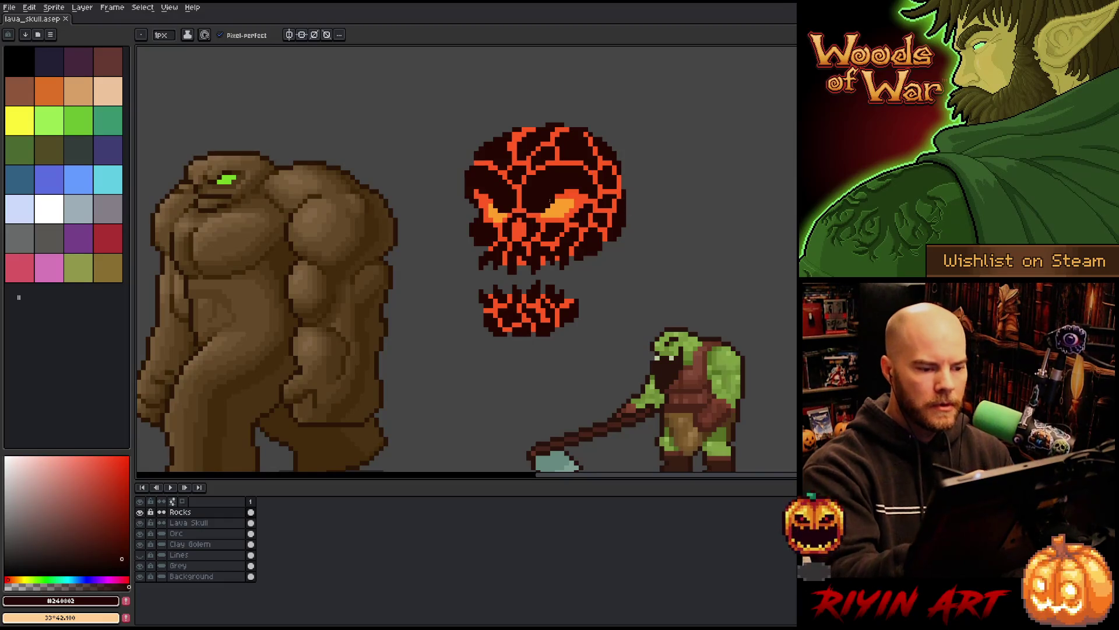
pyautogui.press('e')
pyautogui.hotkey('ctrl', 's')
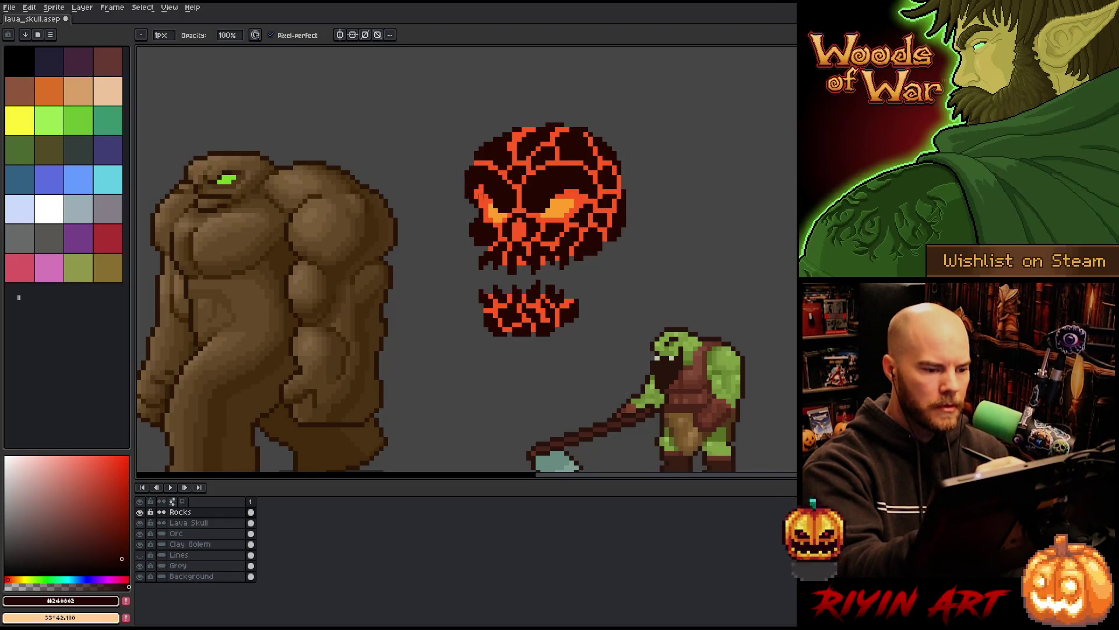
pyautogui.click(714, 201)
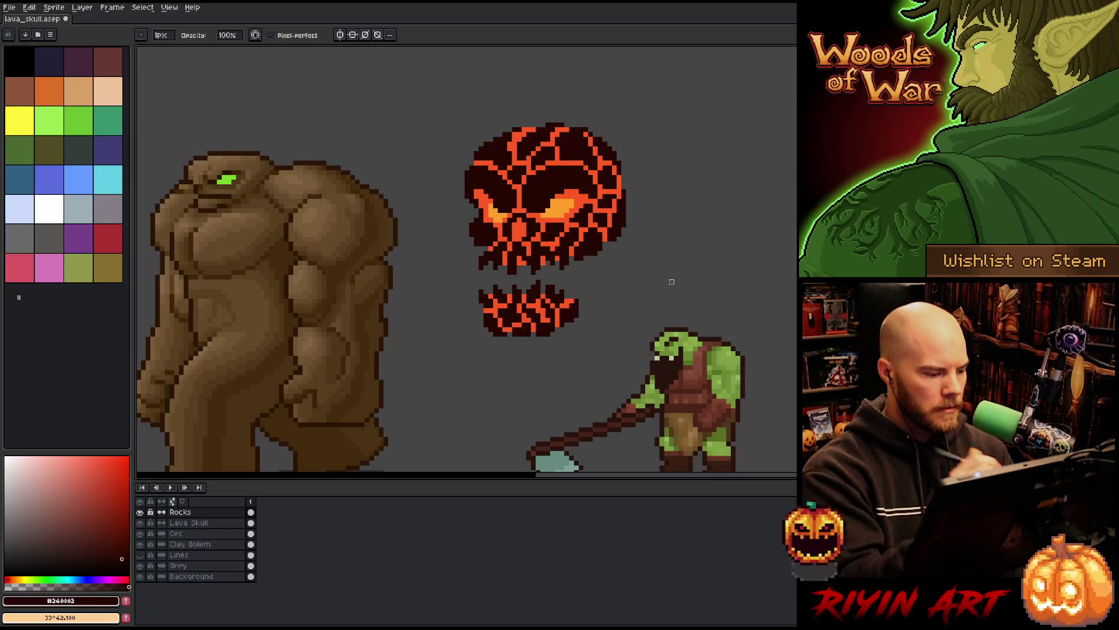
pyautogui.click(193, 523)
pyautogui.keyDown('alt'); pyautogui.click(519, 229); pyautogui.keyUp('alt')
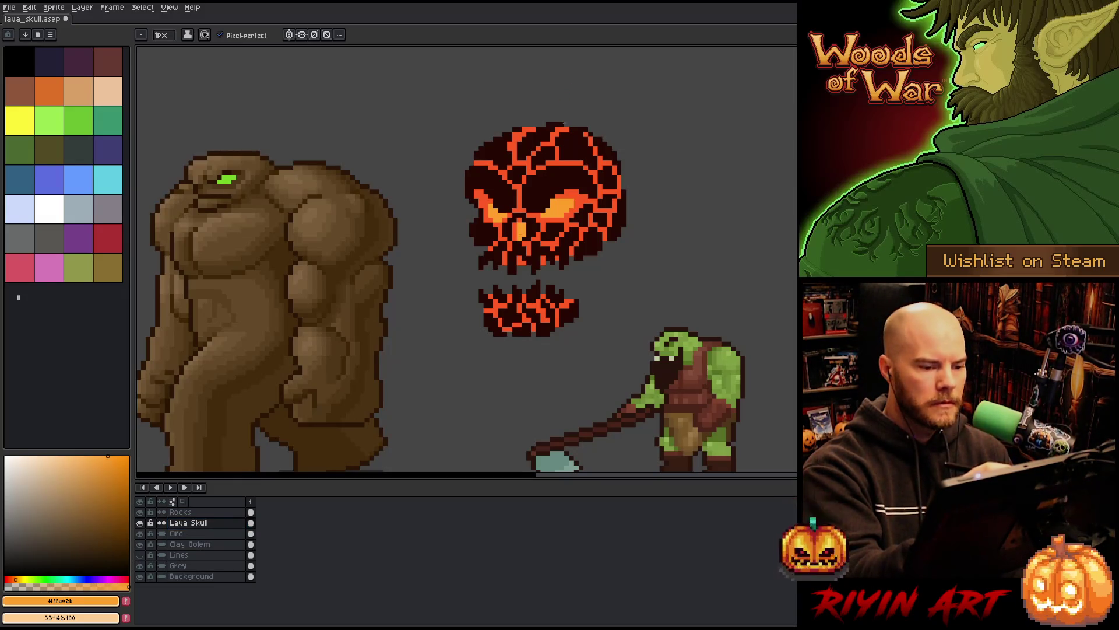
# Step: Repaint the eye glows with bright orange and red-orange, undoing a stray orange pixel
pyautogui.moveTo(579, 201)
pyautogui.mouseDown()
pyautogui.moveTo(569, 217)
pyautogui.moveTo(555, 201)
pyautogui.moveTo(548, 216)
pyautogui.mouseUp()
pyautogui.keyDown('alt'); pyautogui.click(580, 193); pyautogui.keyUp('alt')
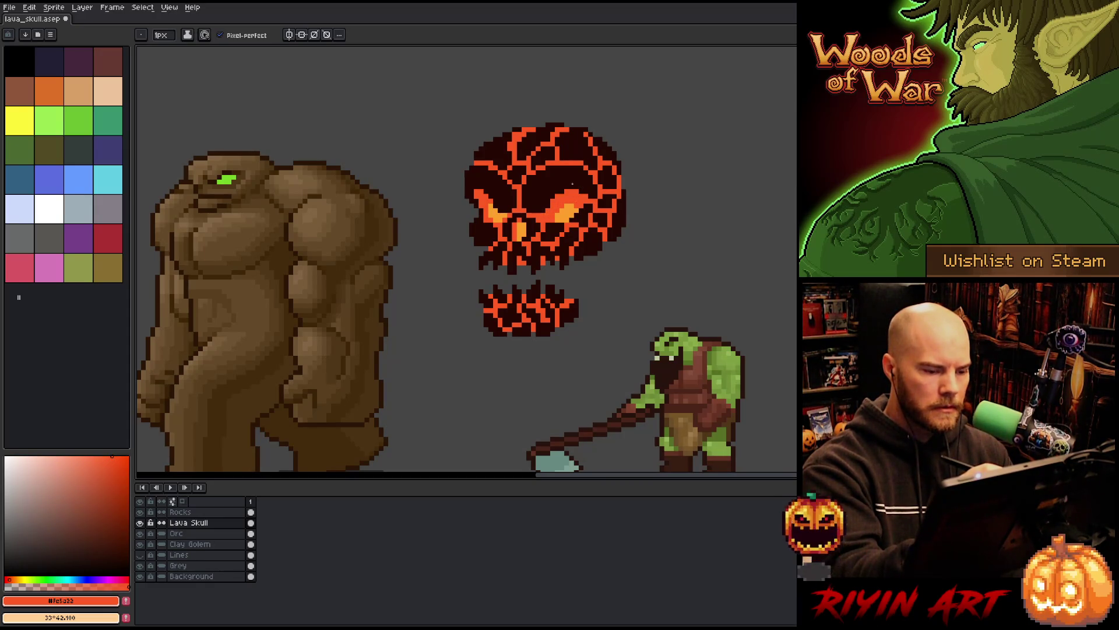
pyautogui.moveTo(501, 221); pyautogui.dragTo(495, 210)
pyautogui.keyDown('alt'); pyautogui.click(524, 228); pyautogui.keyUp('alt')
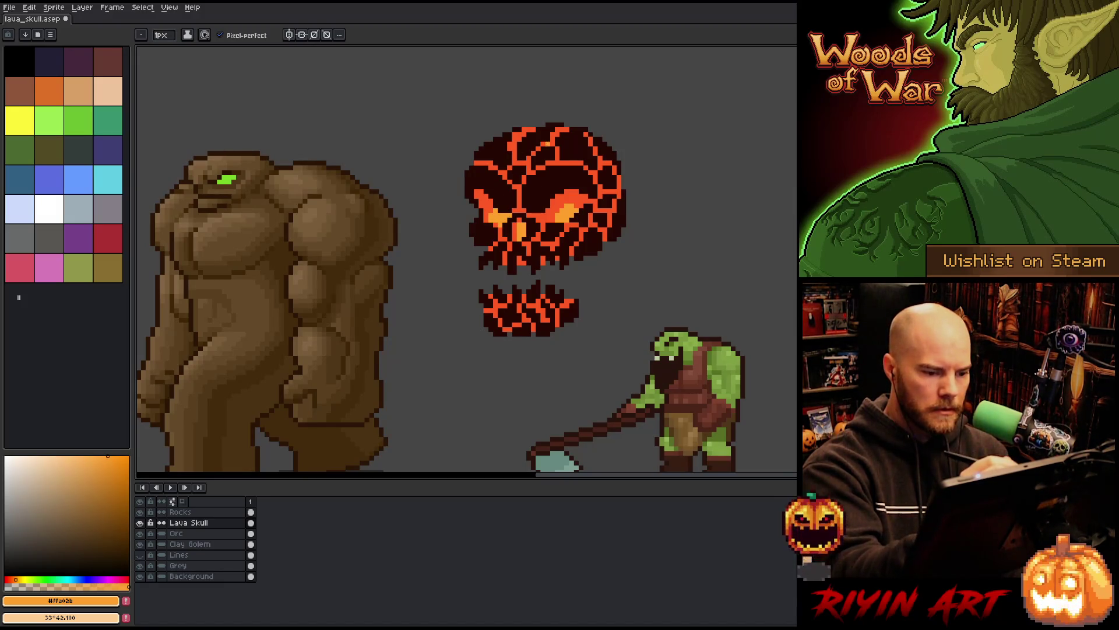
pyautogui.keyDown('alt'); pyautogui.click(496, 208); pyautogui.keyUp('alt')
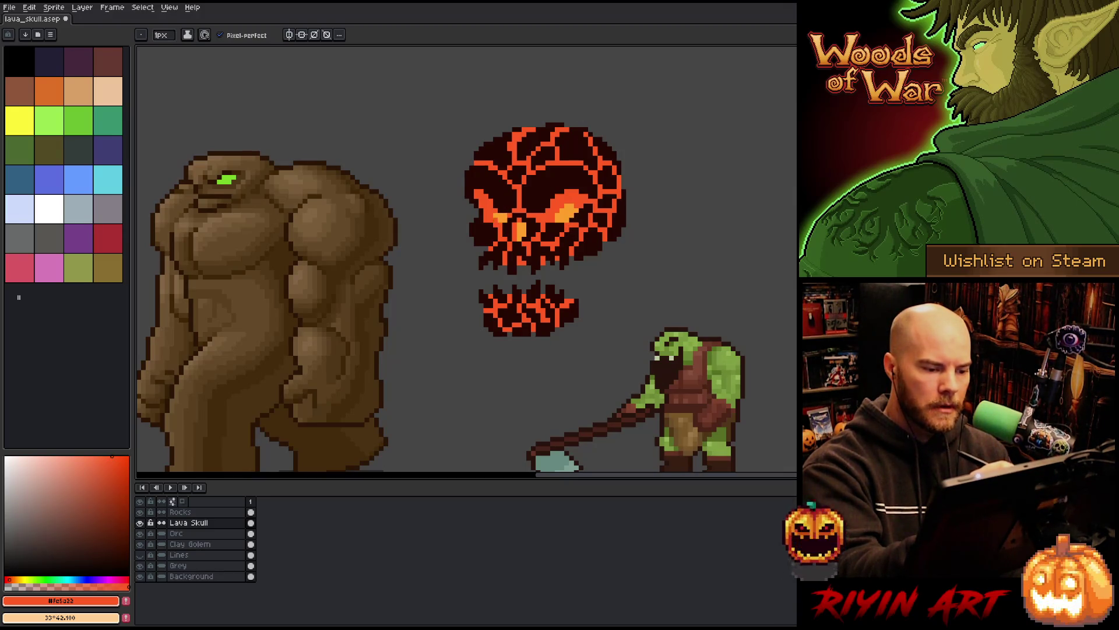
pyautogui.keyDown('alt'); pyautogui.click(519, 169); pyautogui.keyUp('alt')
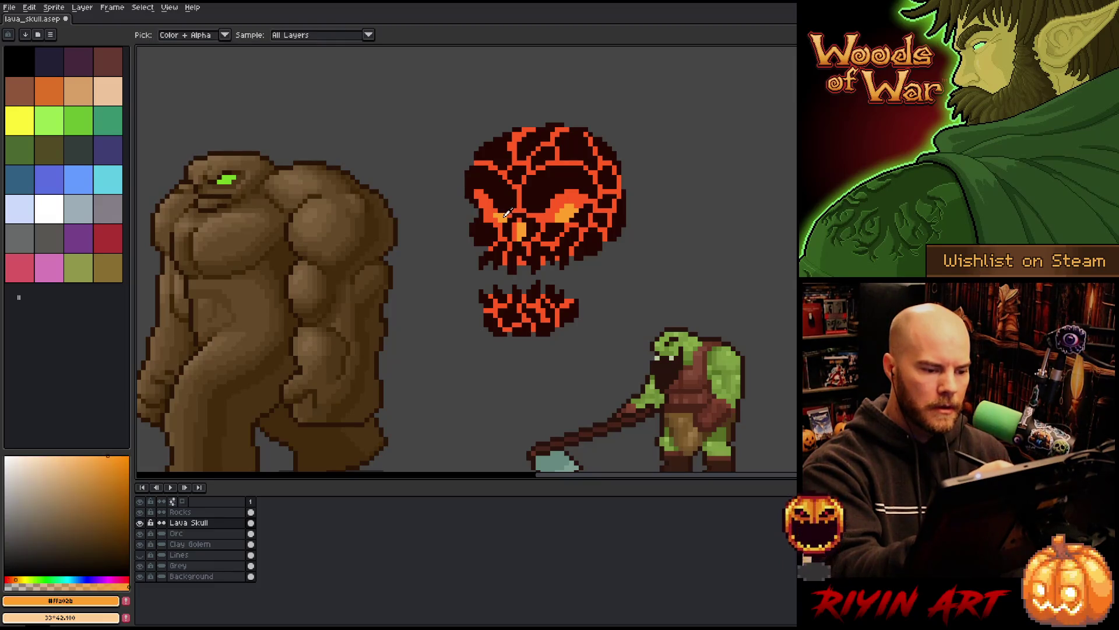
pyautogui.click(557, 149)
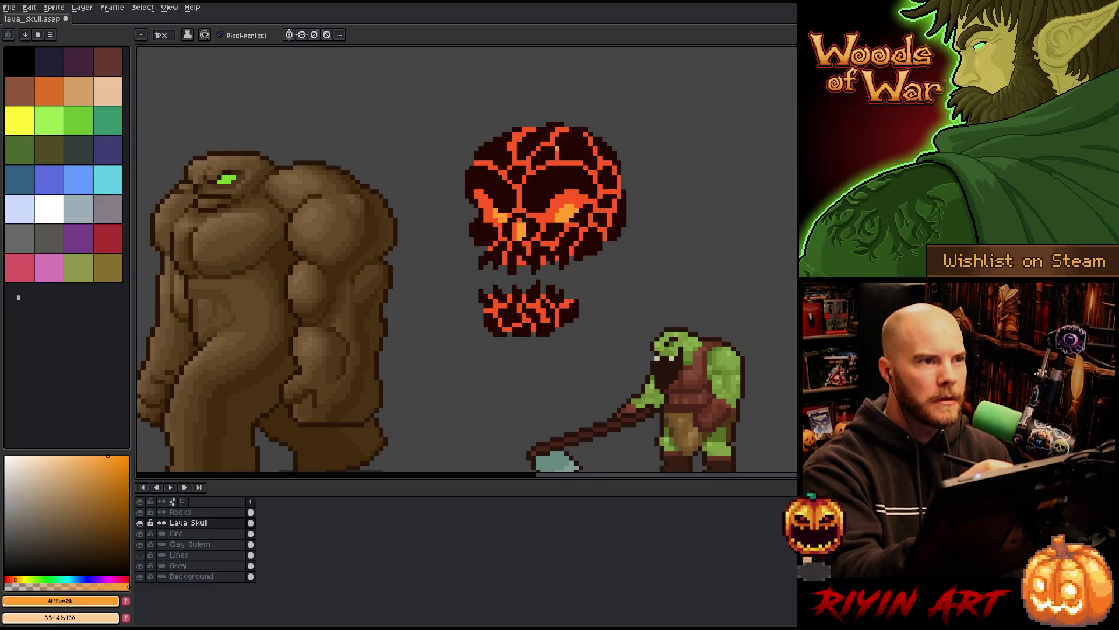
pyautogui.hotkey('ctrl', 'z')
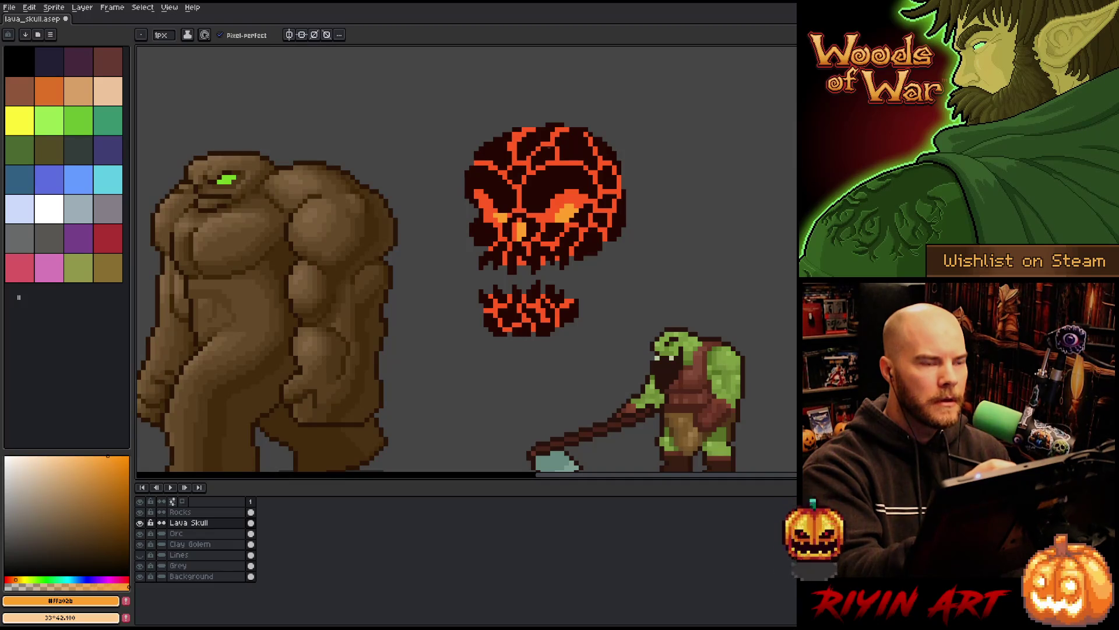
# Step: Shade the right eye with red-orange and a bright orange lower edge, then save
pyautogui.keyDown('alt'); pyautogui.click(567, 190); pyautogui.keyUp('alt')
pyautogui.moveTo(561, 211); pyautogui.dragTo(575, 206)
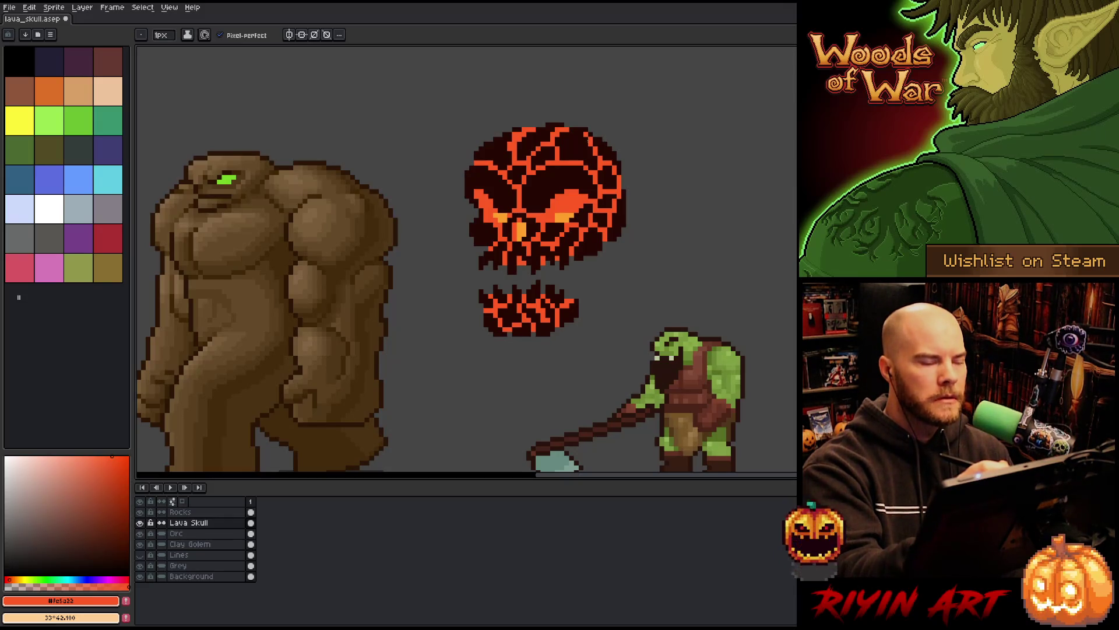
pyautogui.keyDown('alt'); pyautogui.click(563, 214); pyautogui.keyUp('alt')
pyautogui.moveTo(555, 211); pyautogui.dragTo(575, 211)
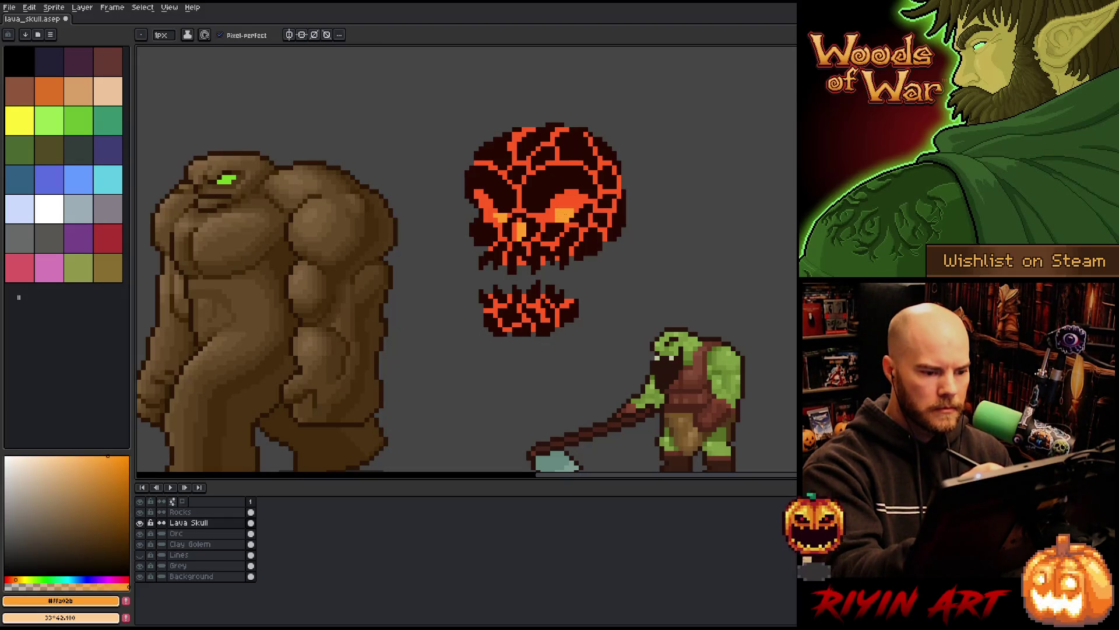
pyautogui.keyDown('alt'); pyautogui.click(577, 190); pyautogui.keyUp('alt')
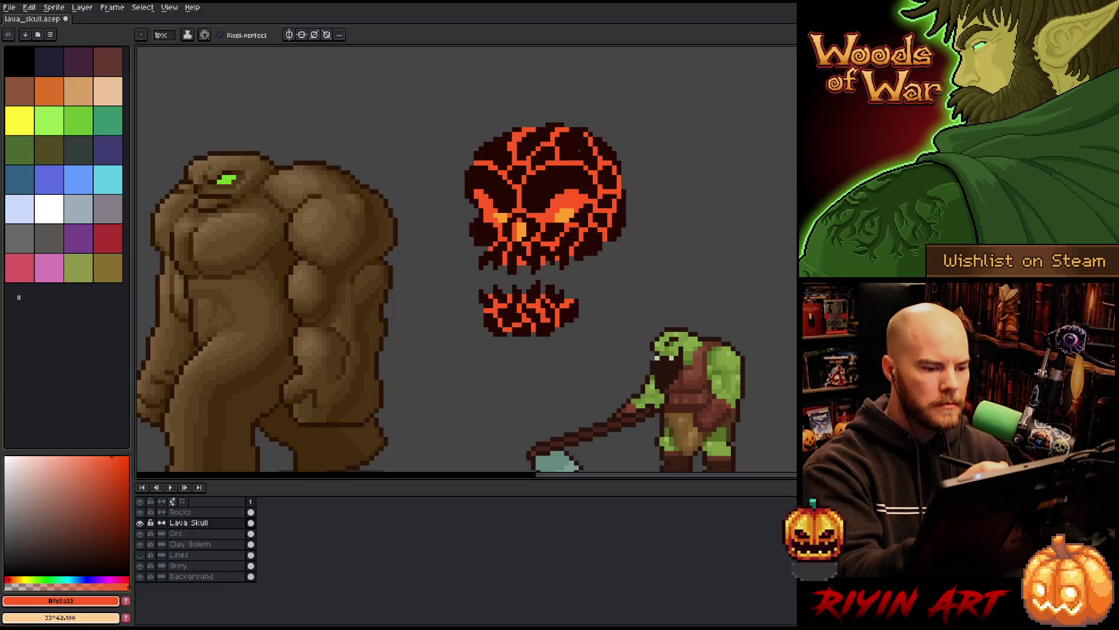
pyautogui.keyDown('alt'); pyautogui.click(563, 214); pyautogui.keyUp('alt')
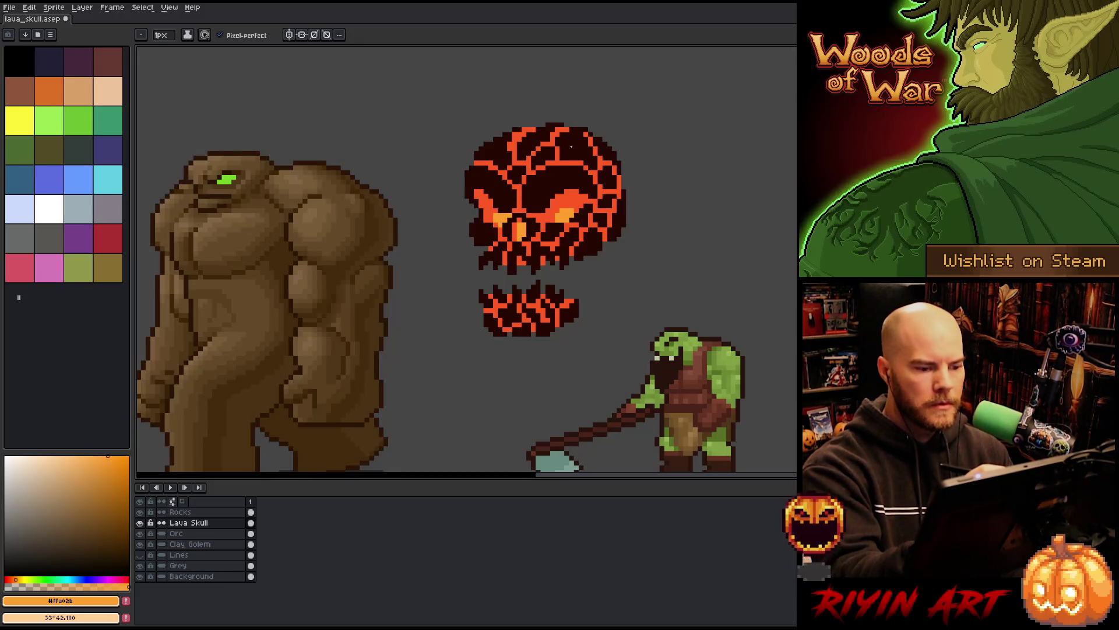
pyautogui.keyDown('alt'); pyautogui.click(522, 203); pyautogui.keyUp('alt')
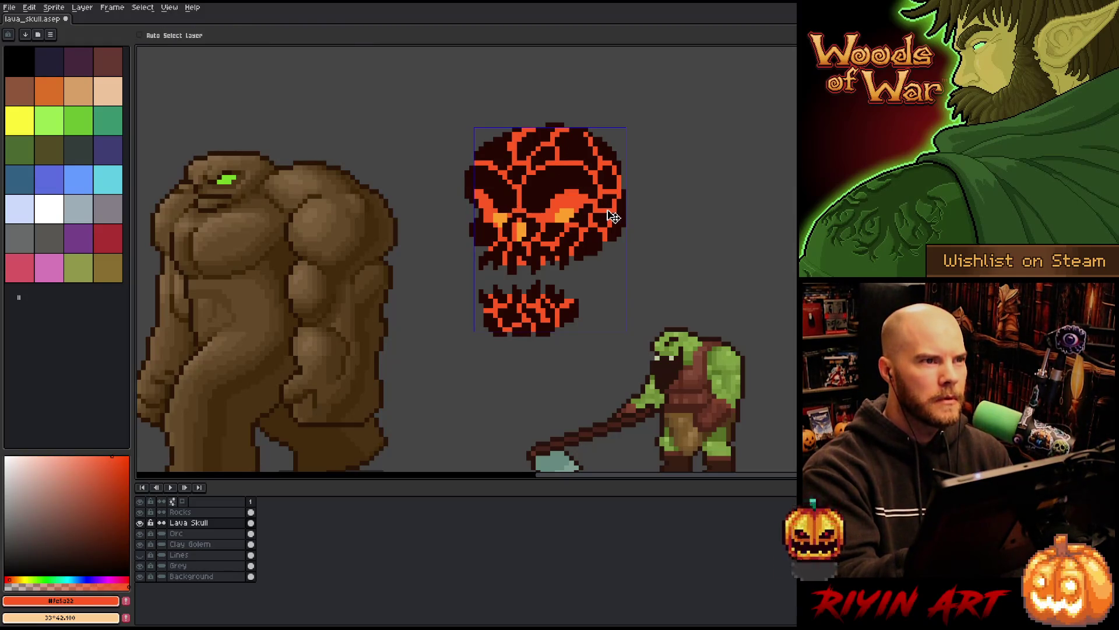
pyautogui.hotkey('ctrl', 's')
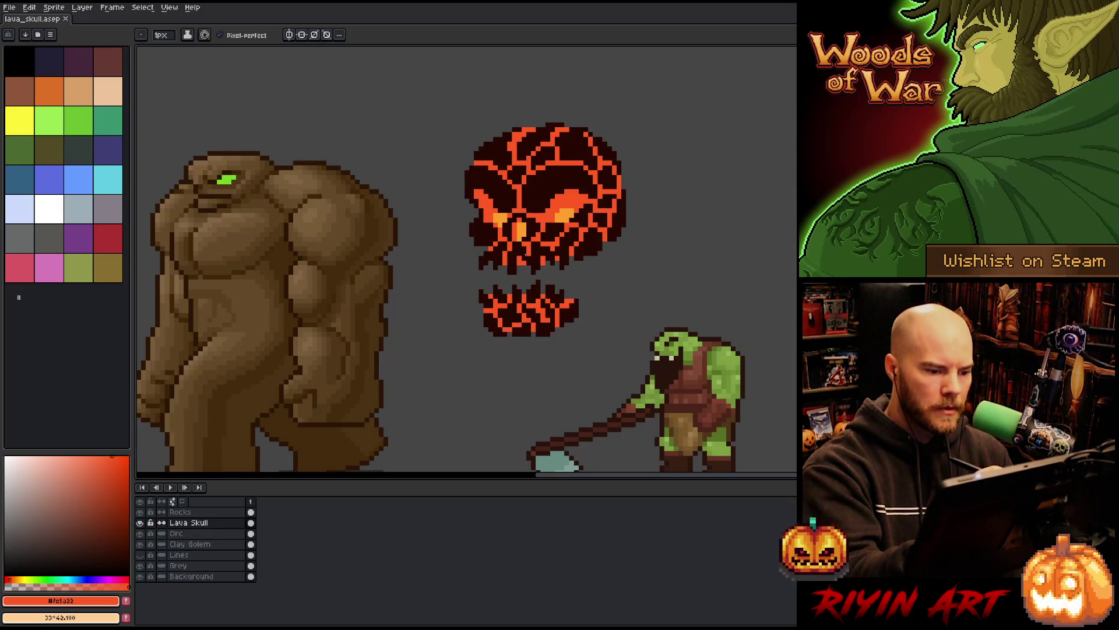
# Step: Darken the bottom of the skull's nose with dark rock pixels on the Rocks layer
pyautogui.click(198, 512)
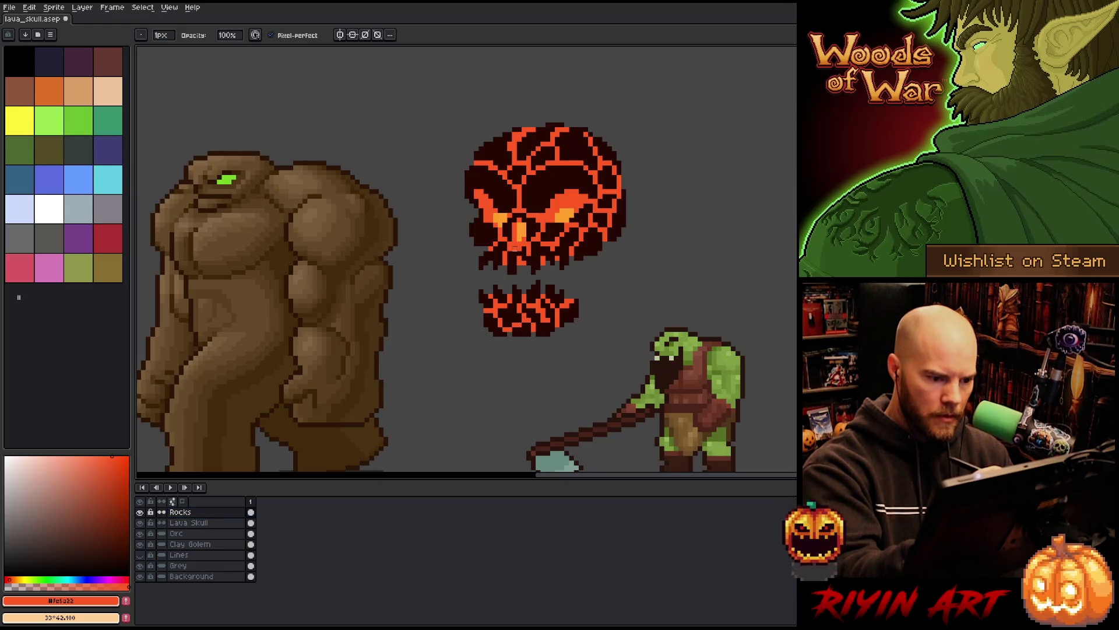
pyautogui.keyDown('alt'); pyautogui.click(516, 247); pyautogui.keyUp('alt')
pyautogui.click(520, 248)
pyautogui.click(525, 249)
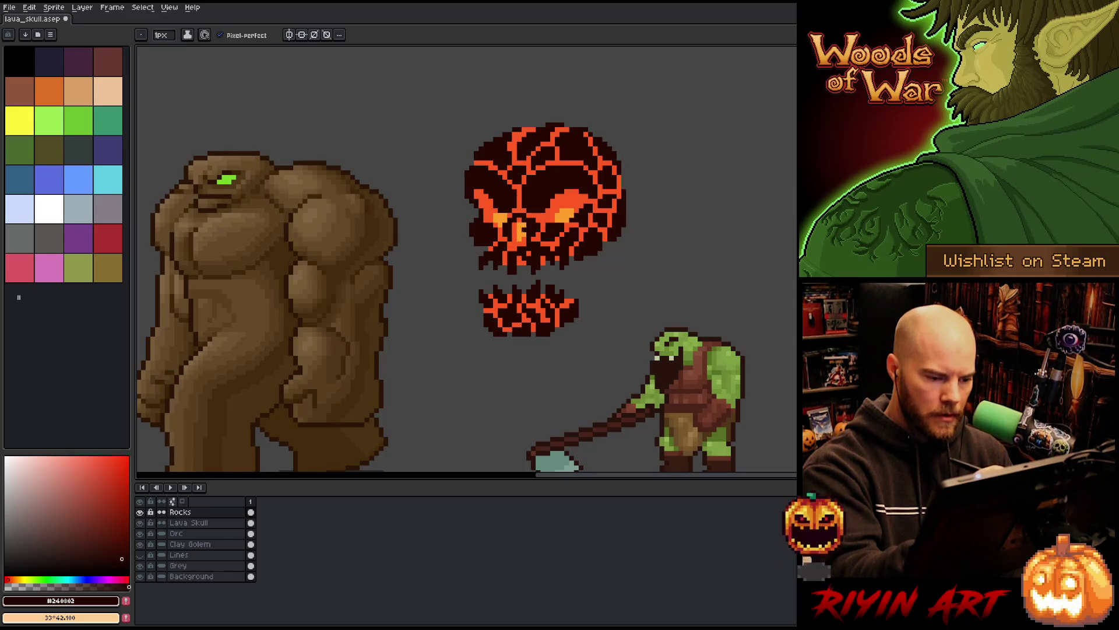
pyautogui.click(207, 522)
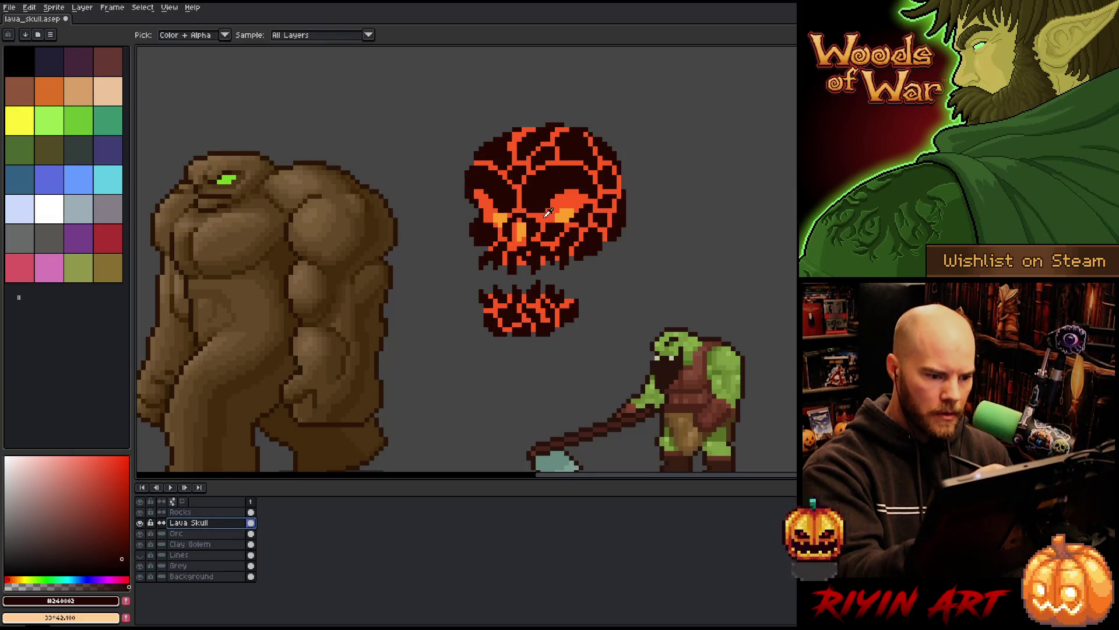
pyautogui.keyDown('alt'); pyautogui.click(516, 175); pyautogui.keyUp('alt')
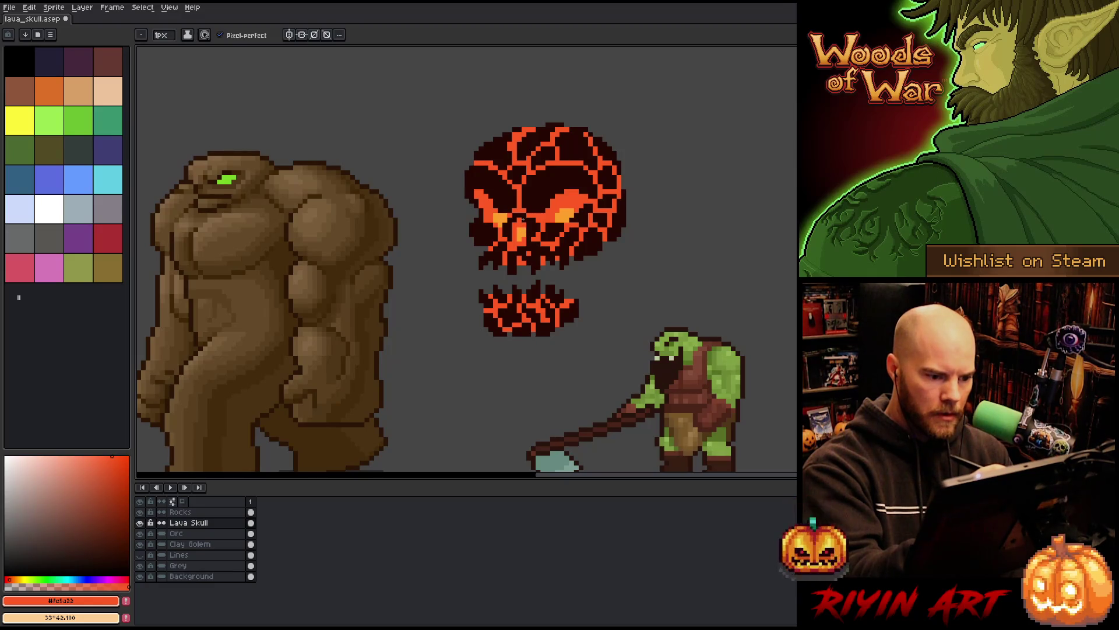
pyautogui.keyDown('alt'); pyautogui.click(522, 237); pyautogui.keyUp('alt')
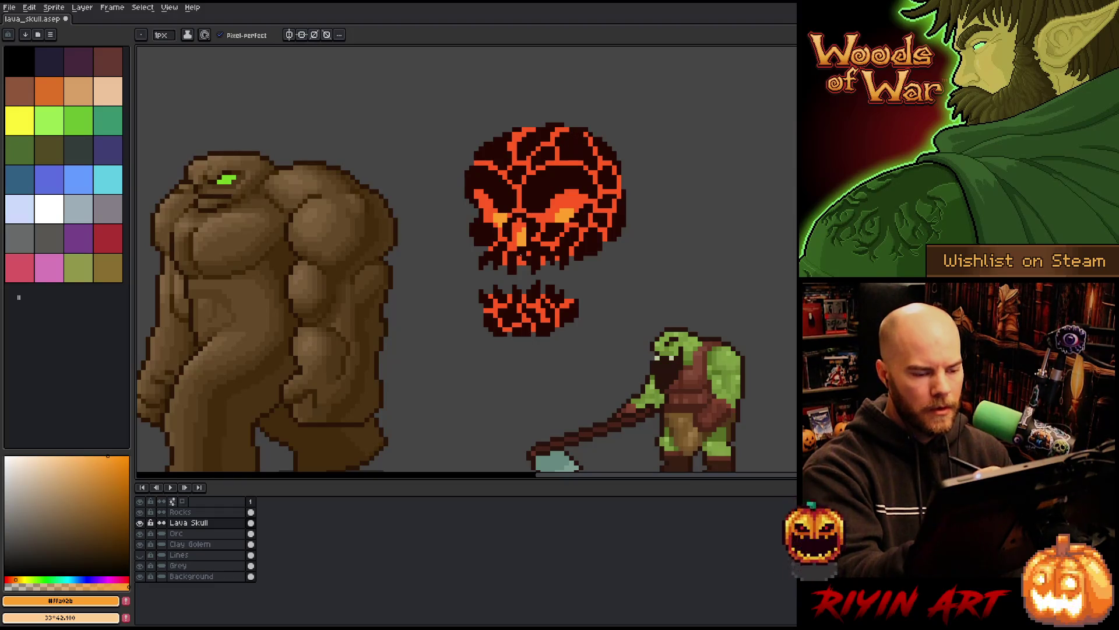
# Step: Sample the dark rock colour on the Rocks layer and retouch with pencil and eraser
pyautogui.click(192, 512)
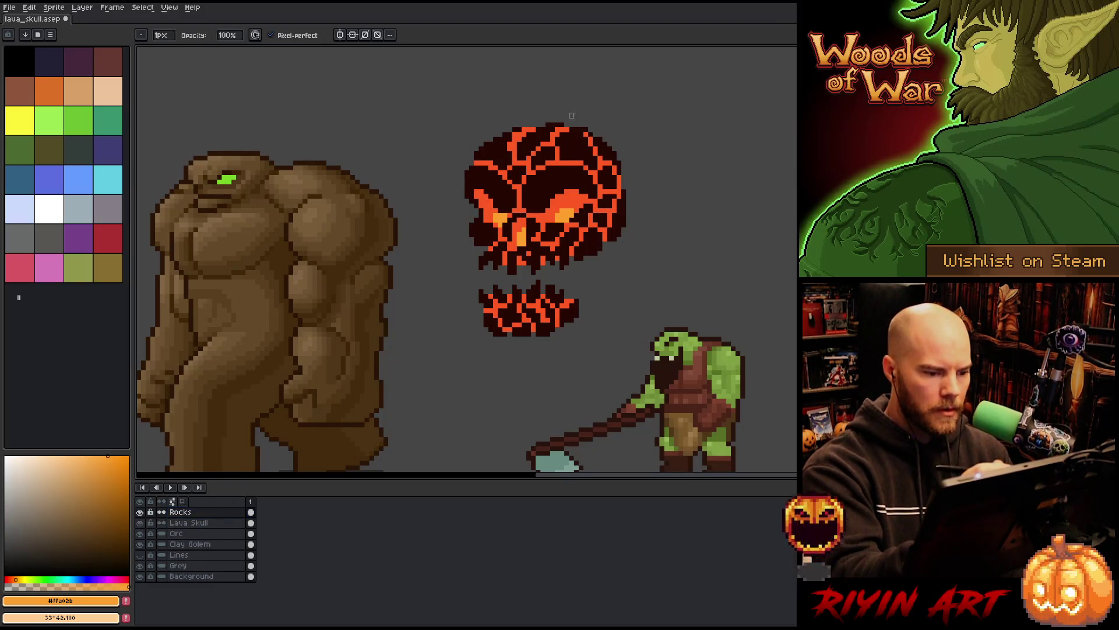
pyautogui.keyDown('alt'); pyautogui.click(533, 230); pyautogui.keyUp('alt')
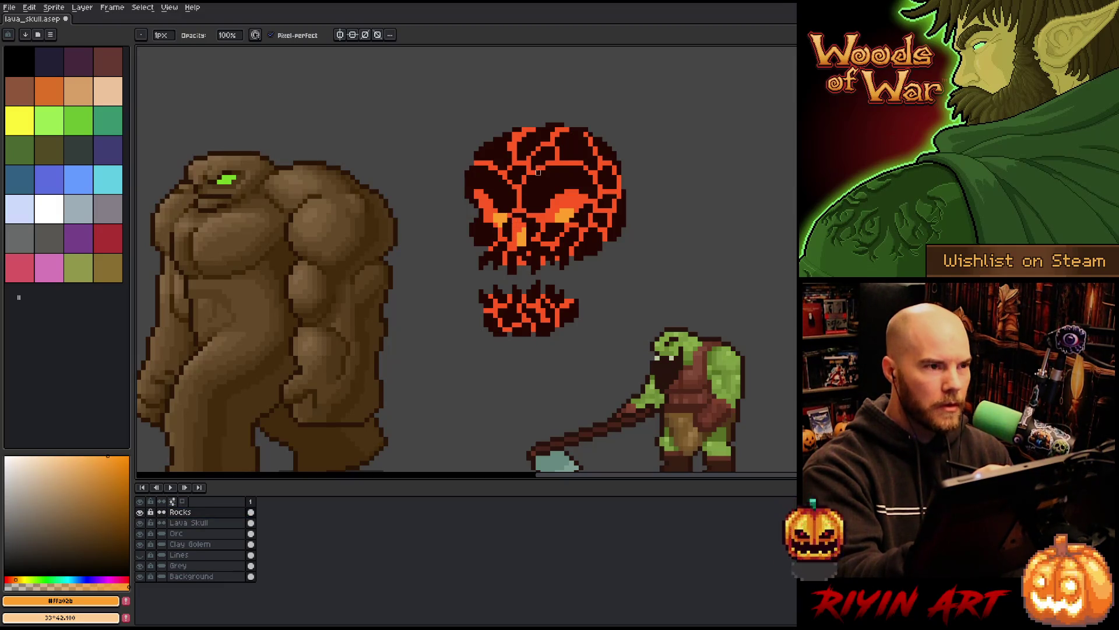
pyautogui.keyDown('alt'); pyautogui.click(535, 220); pyautogui.keyUp('alt')
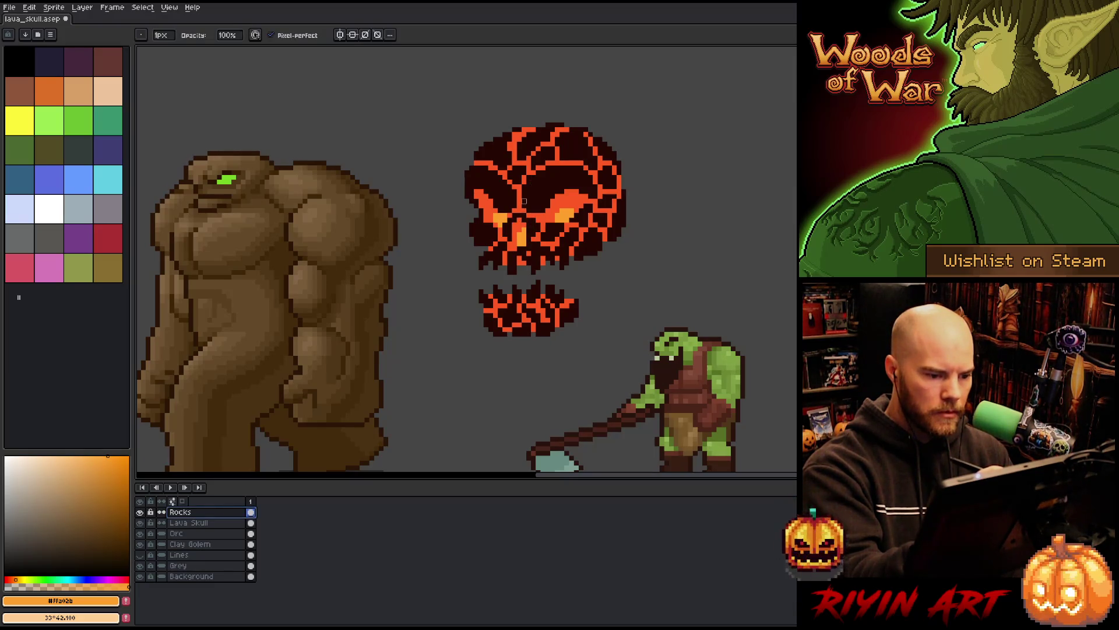
pyautogui.keyDown('alt'); pyautogui.click(519, 230); pyautogui.keyUp('alt')
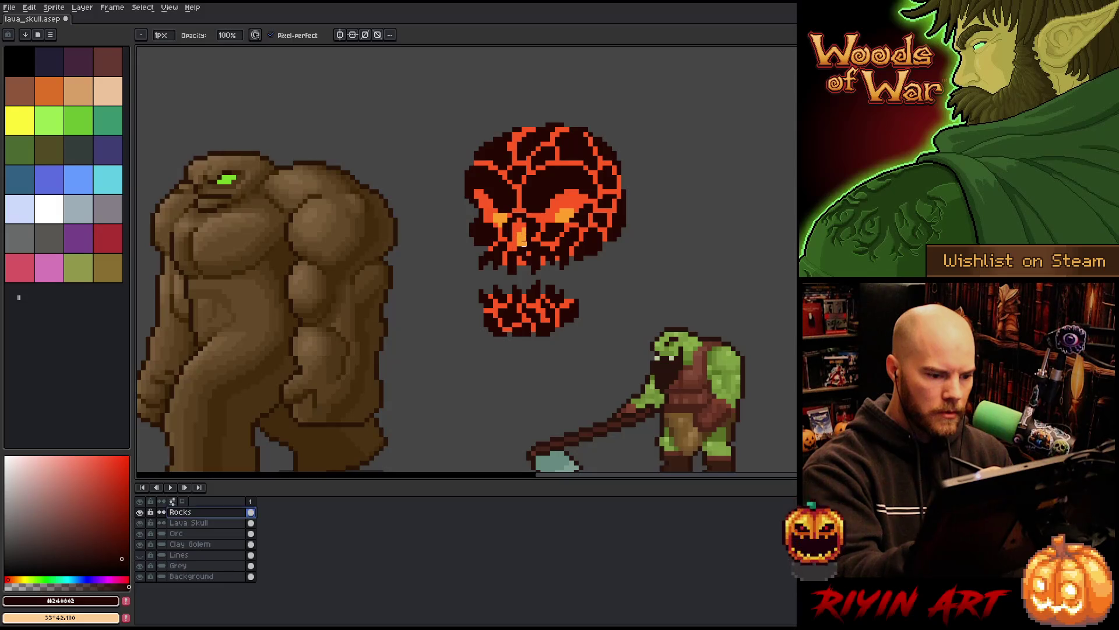
pyautogui.press('e')
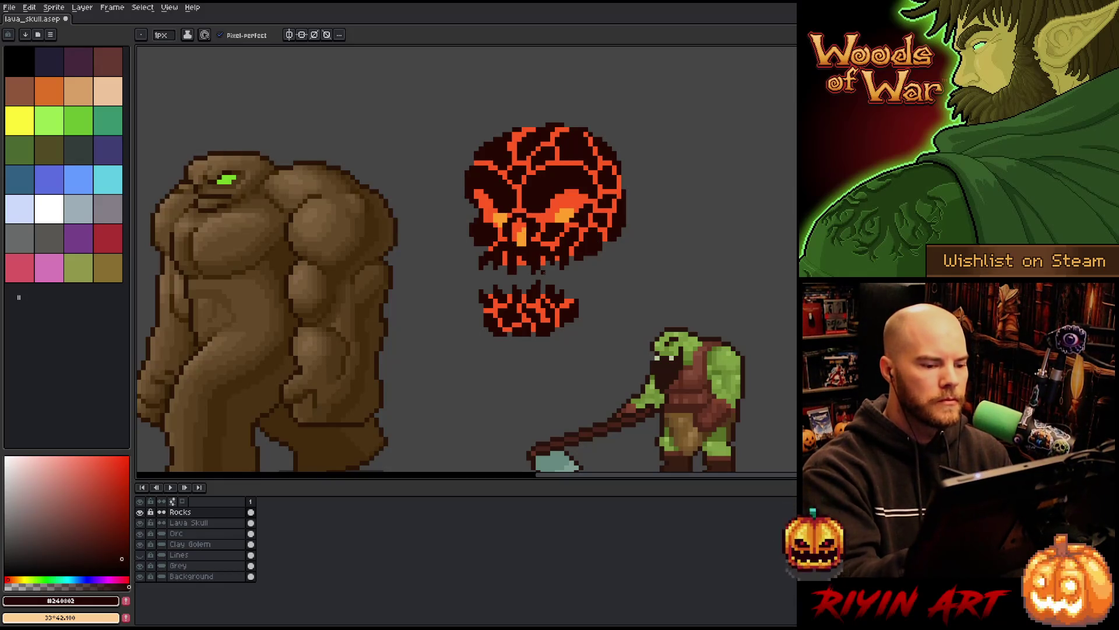
pyautogui.press('b')
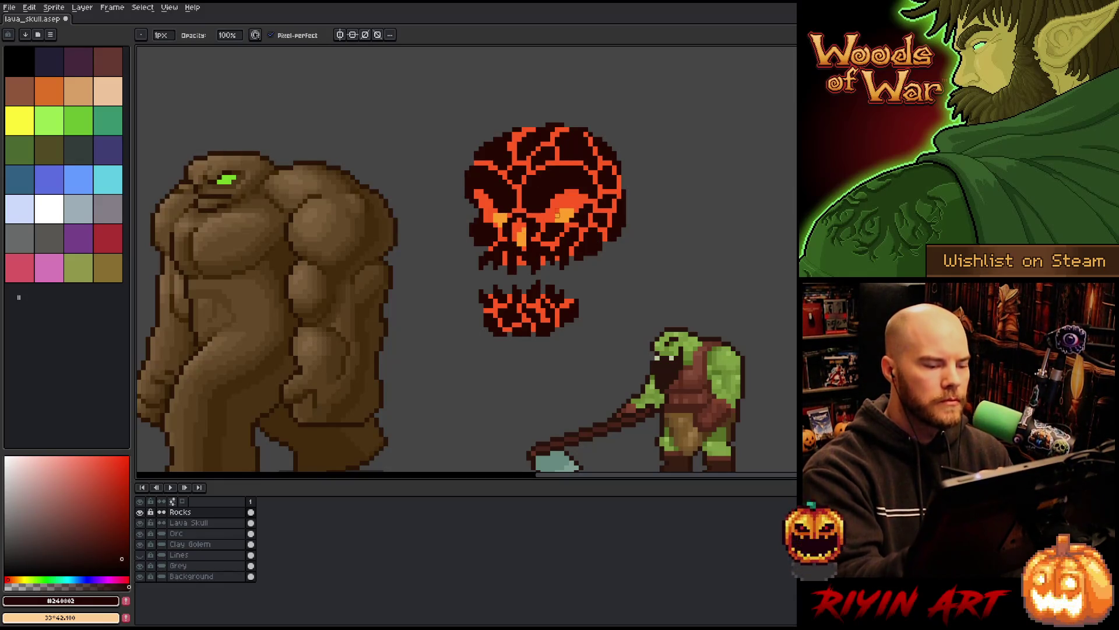
pyautogui.click(188, 522)
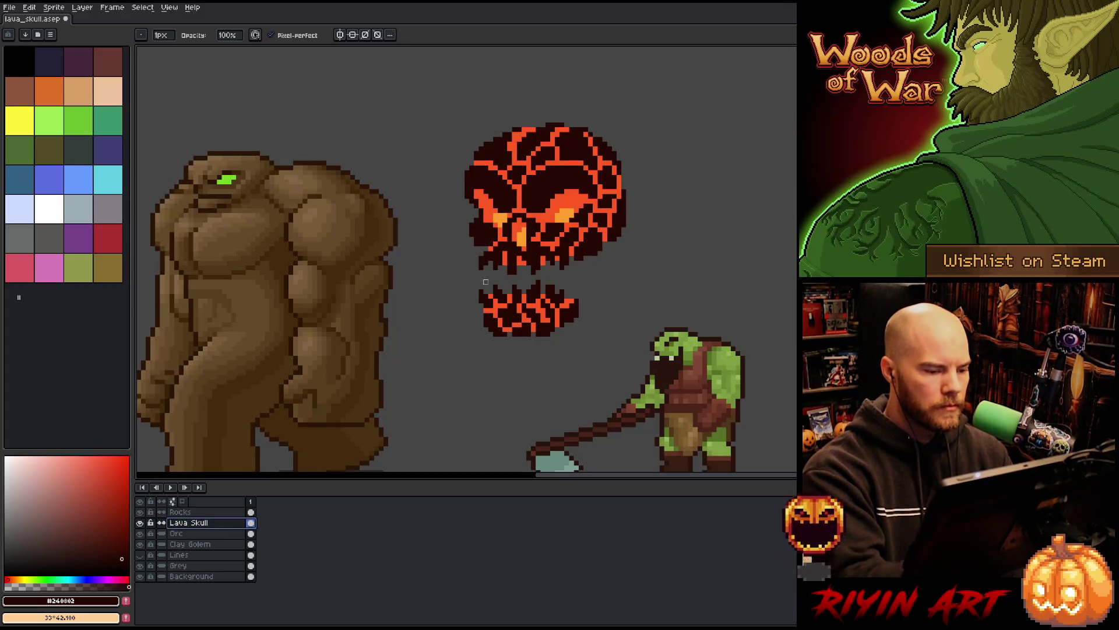
# Step: Tone down both eye highlights with red-orange and add a bright orange pixel to the right eye
pyautogui.keyDown('alt'); pyautogui.click(521, 244); pyautogui.keyUp('alt')
pyautogui.hotkey('ctrl', 's')
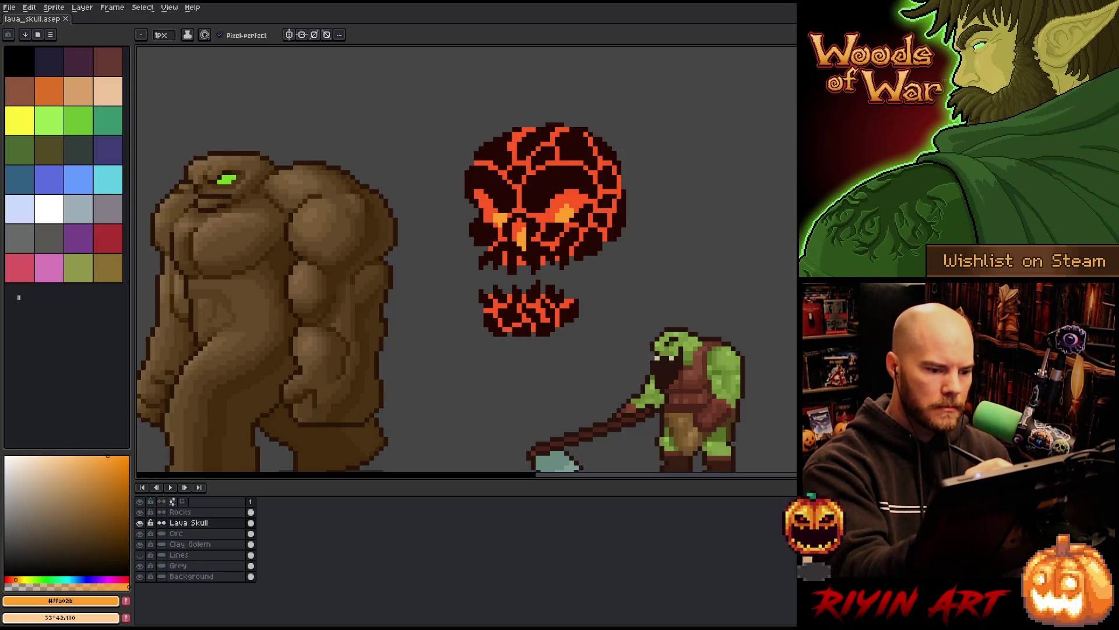
pyautogui.keyDown('alt'); pyautogui.click(567, 205); pyautogui.keyUp('alt')
pyautogui.click(499, 215)
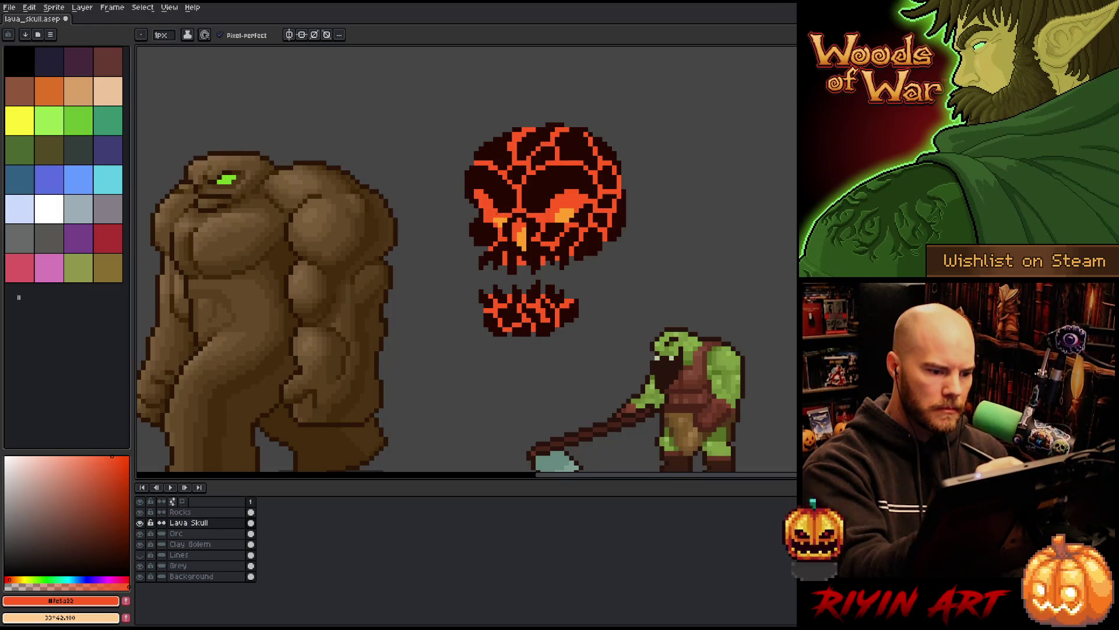
pyautogui.moveTo(561, 210); pyautogui.dragTo(571, 222)
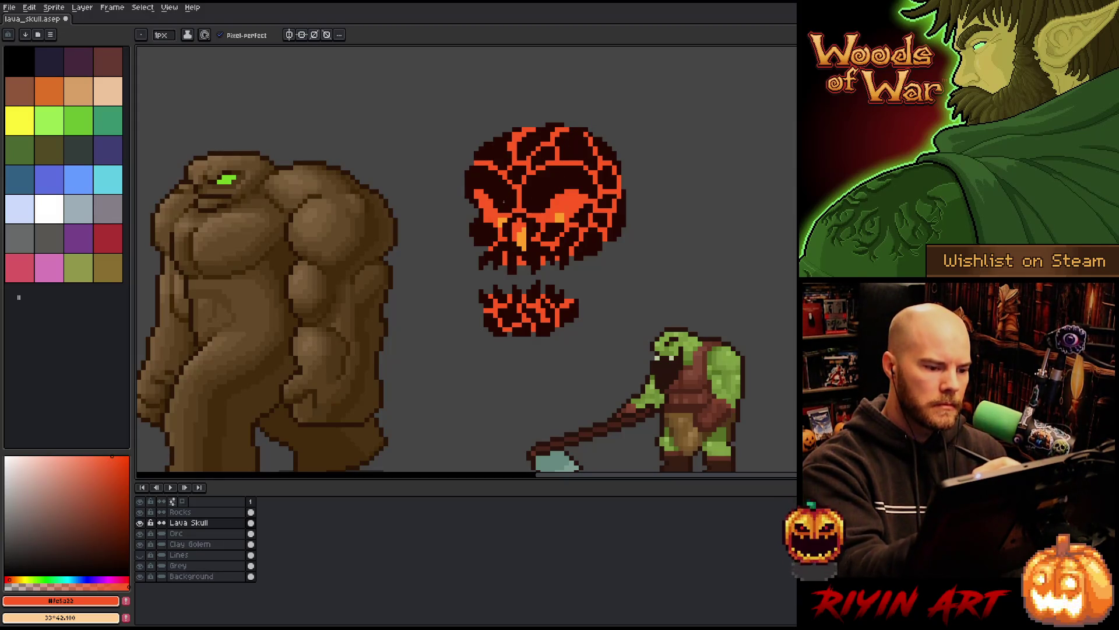
pyautogui.keyDown('alt'); pyautogui.click(500, 221); pyautogui.keyUp('alt')
pyautogui.keyDown('alt'); pyautogui.click(554, 213); pyautogui.keyUp('alt')
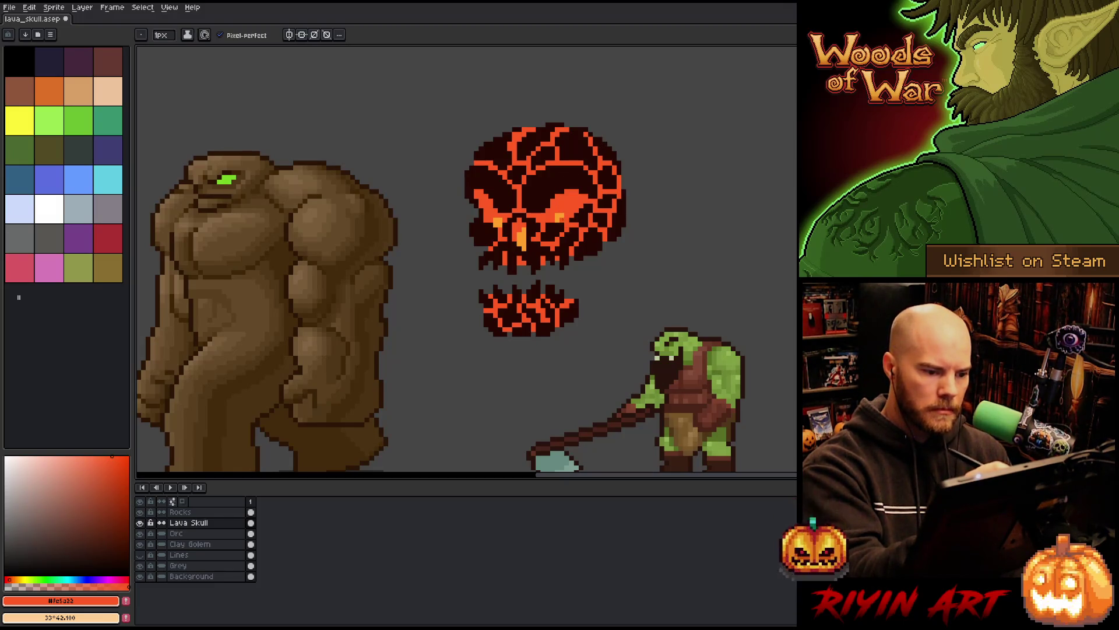
pyautogui.keyDown('alt'); pyautogui.click(560, 217); pyautogui.keyUp('alt')
pyautogui.click(566, 204)
# Step: Paint bright and light-orange highlights along the skull's left-side cracks, darkening nearby pixels
pyautogui.keyDown('alt'); pyautogui.click(568, 175); pyautogui.keyUp('alt')
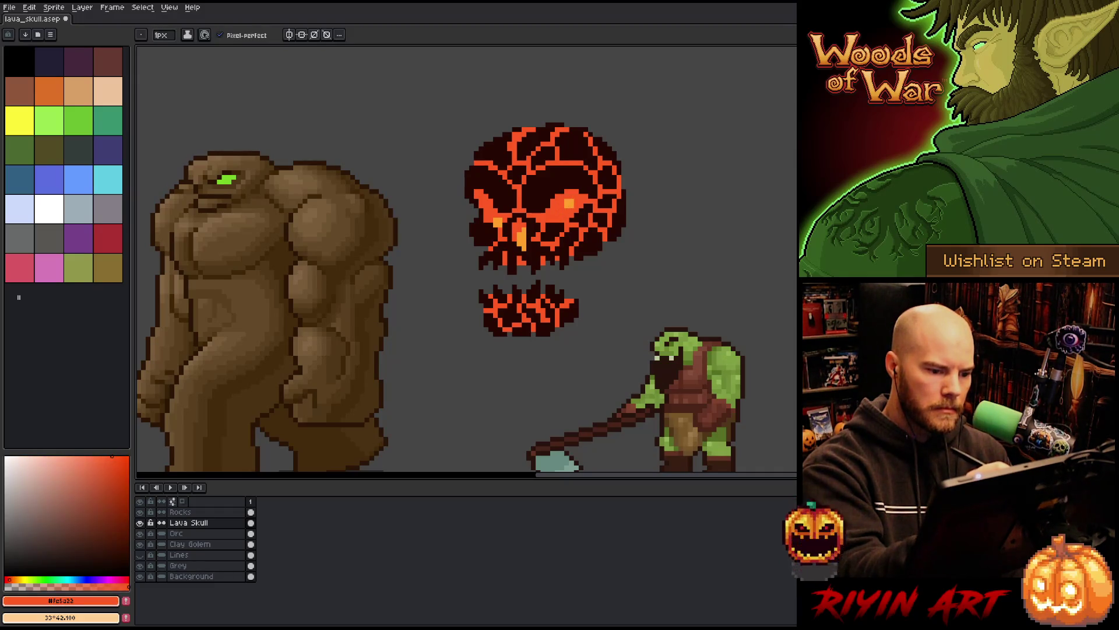
pyautogui.keyDown('alt'); pyautogui.click(569, 203); pyautogui.keyUp('alt')
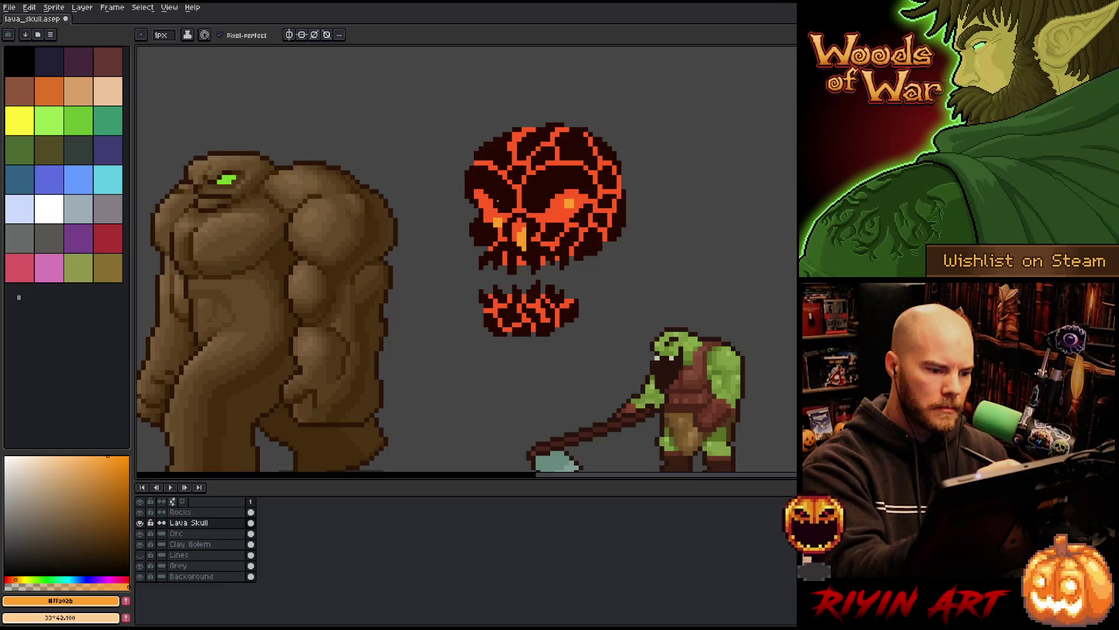
pyautogui.click(487, 220)
pyautogui.click(495, 208)
pyautogui.keyDown('alt'); pyautogui.click(497, 206); pyautogui.keyUp('alt')
pyautogui.click(496, 224)
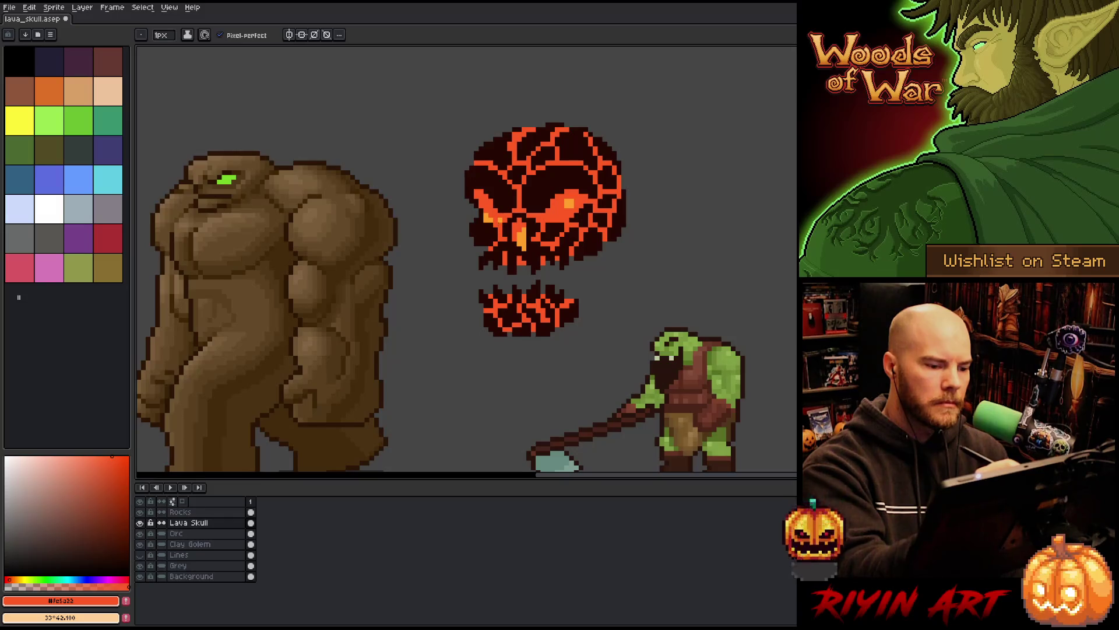
pyautogui.keyDown('alt'); pyautogui.click(492, 217); pyautogui.keyUp('alt')
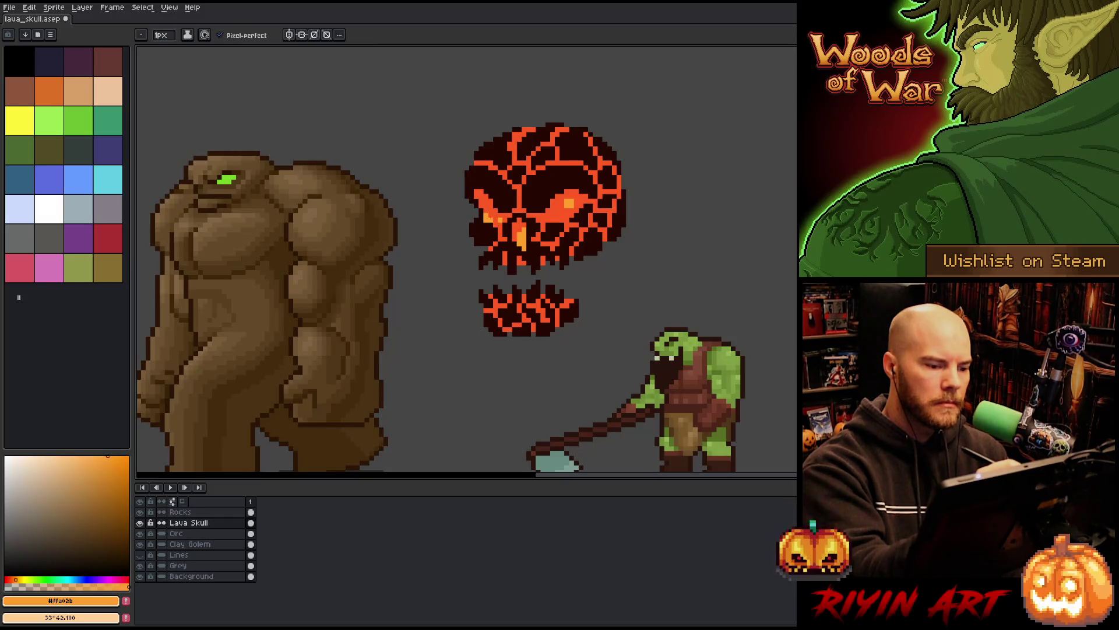
pyautogui.keyDown('alt'); pyautogui.click(516, 173); pyautogui.keyUp('alt')
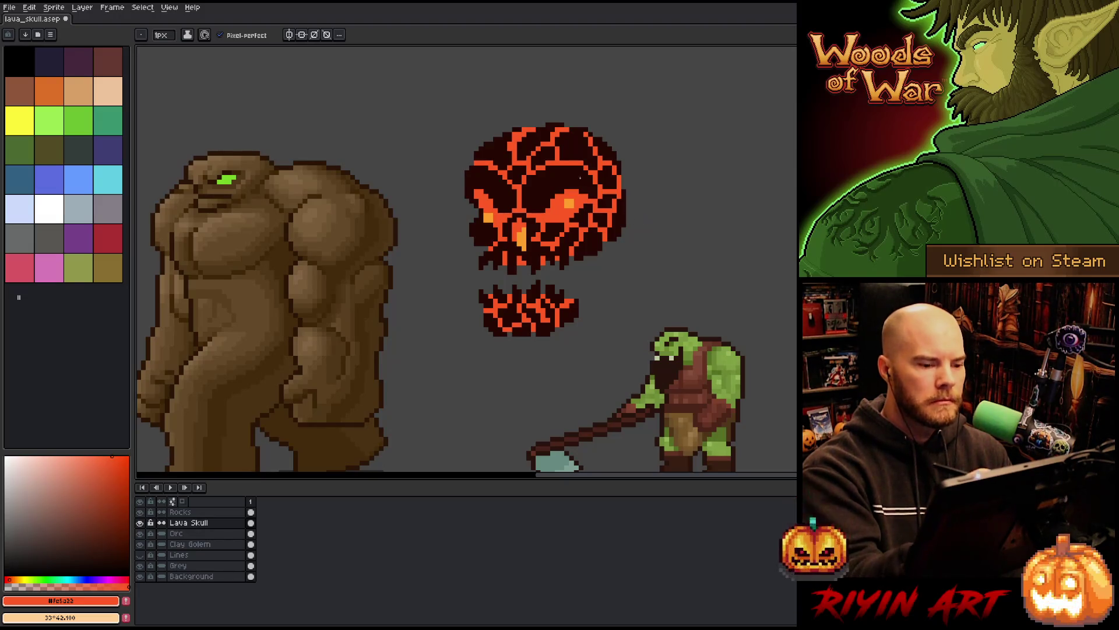
pyautogui.keyDown('alt'); pyautogui.click(563, 204); pyautogui.keyUp('alt')
# Step: Darken six pixels in the skull's glowing right eye
pyautogui.click(567, 214)
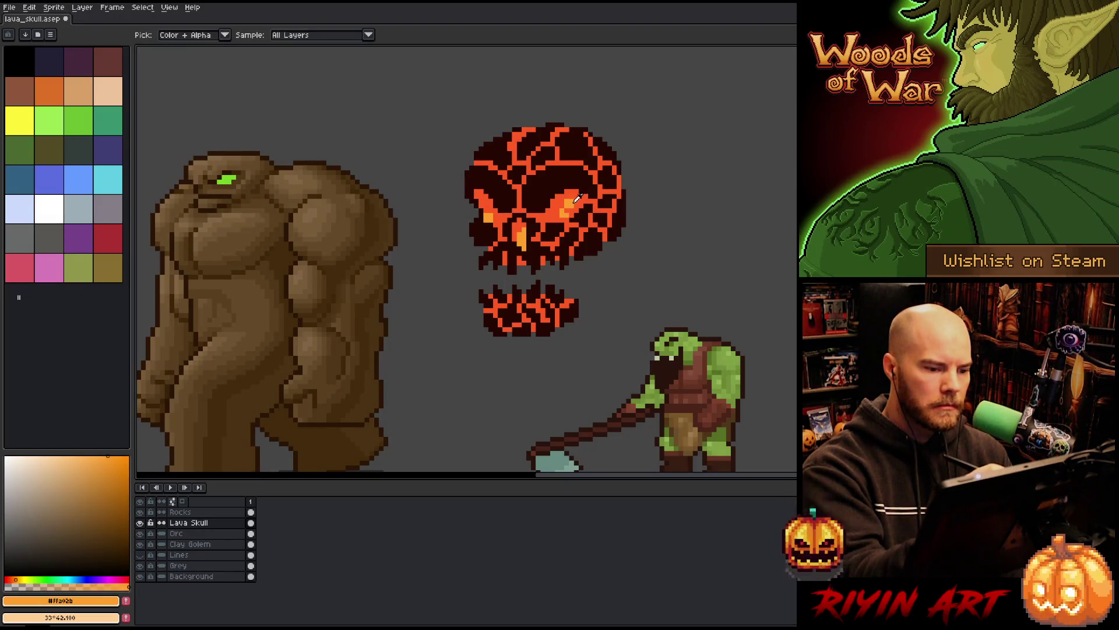
pyautogui.keyDown('alt'); pyautogui.click(574, 210); pyautogui.keyUp('alt')
pyautogui.click(569, 203)
pyautogui.click(566, 201)
pyautogui.keyDown('alt'); pyautogui.click(563, 214); pyautogui.keyUp('alt')
pyautogui.click(572, 201)
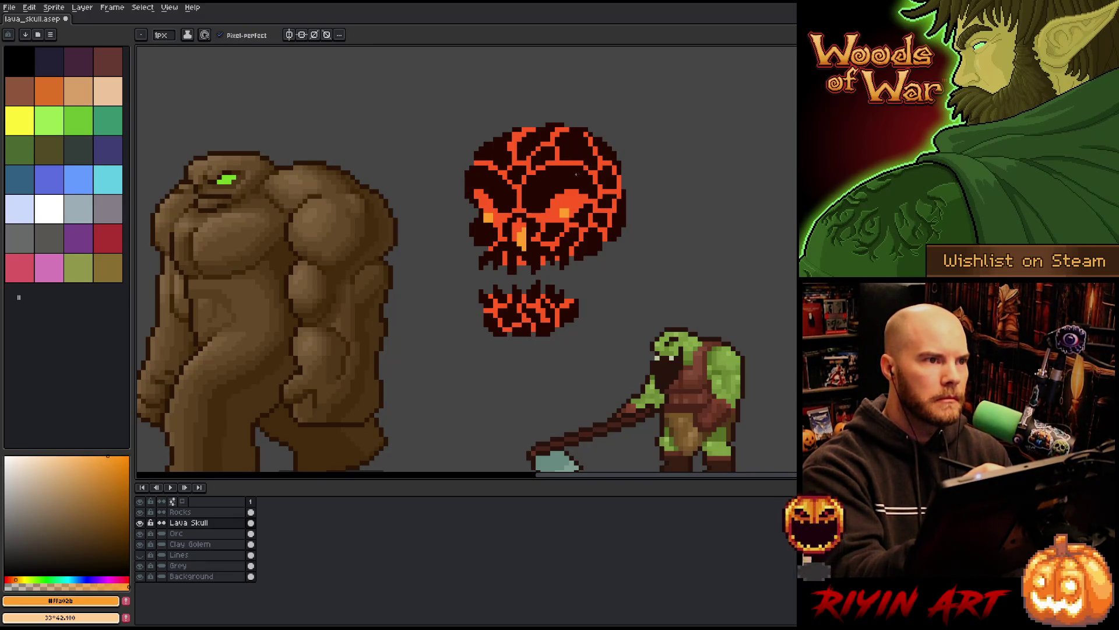
# Step: Extend the bright orange streak up and down the central crack and save
pyautogui.keyDown('alt'); pyautogui.click(532, 249); pyautogui.keyUp('alt')
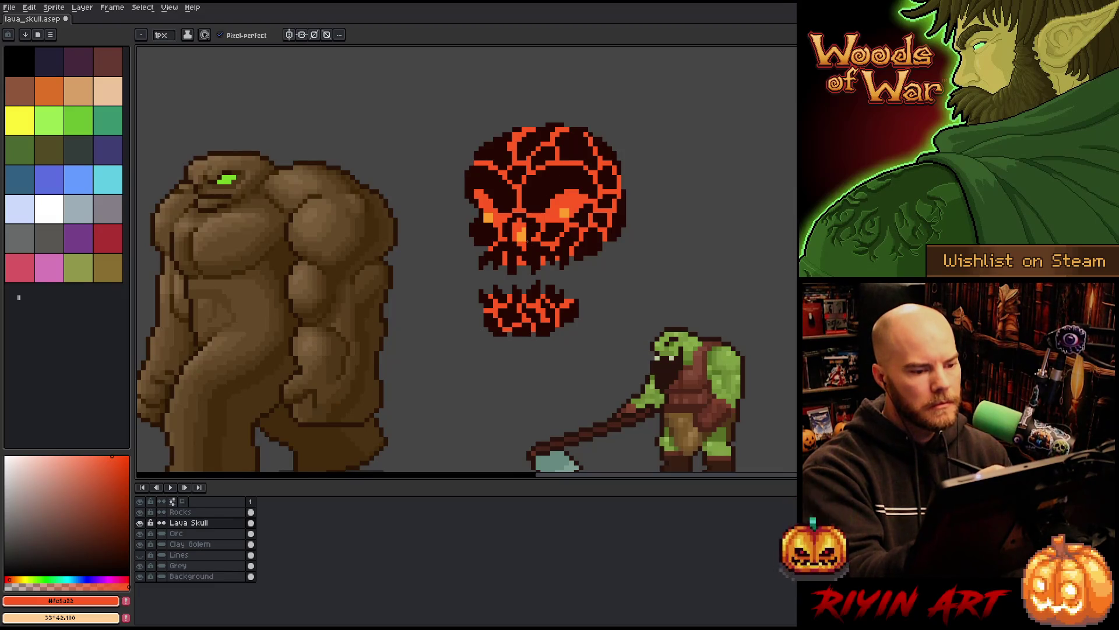
pyautogui.keyDown('alt'); pyautogui.click(523, 237); pyautogui.keyUp('alt')
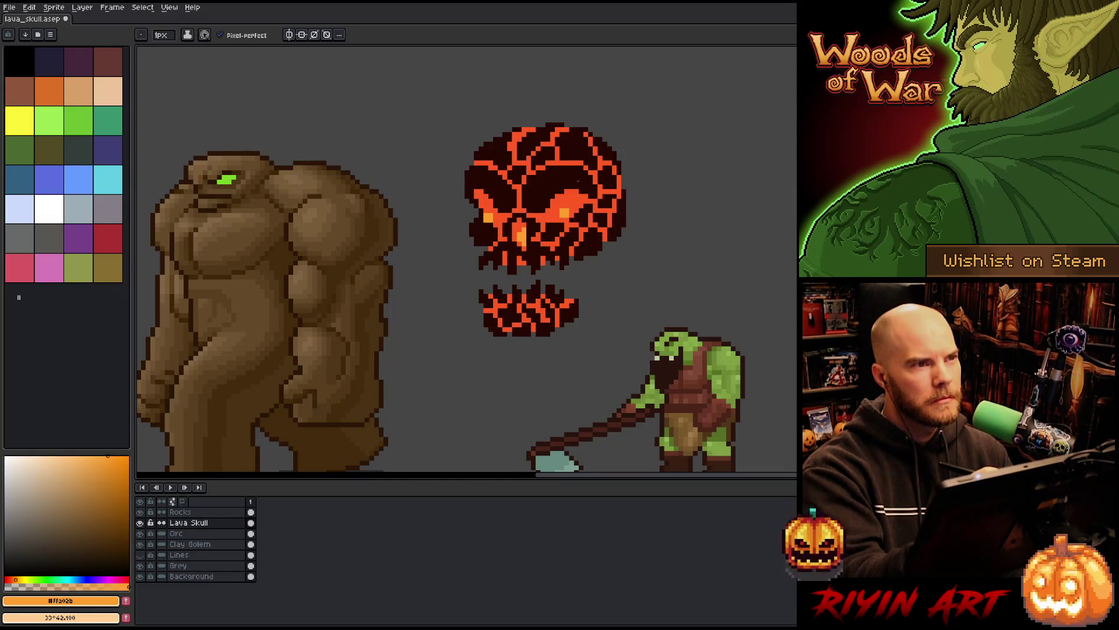
pyautogui.click(519, 229)
pyautogui.click(519, 225)
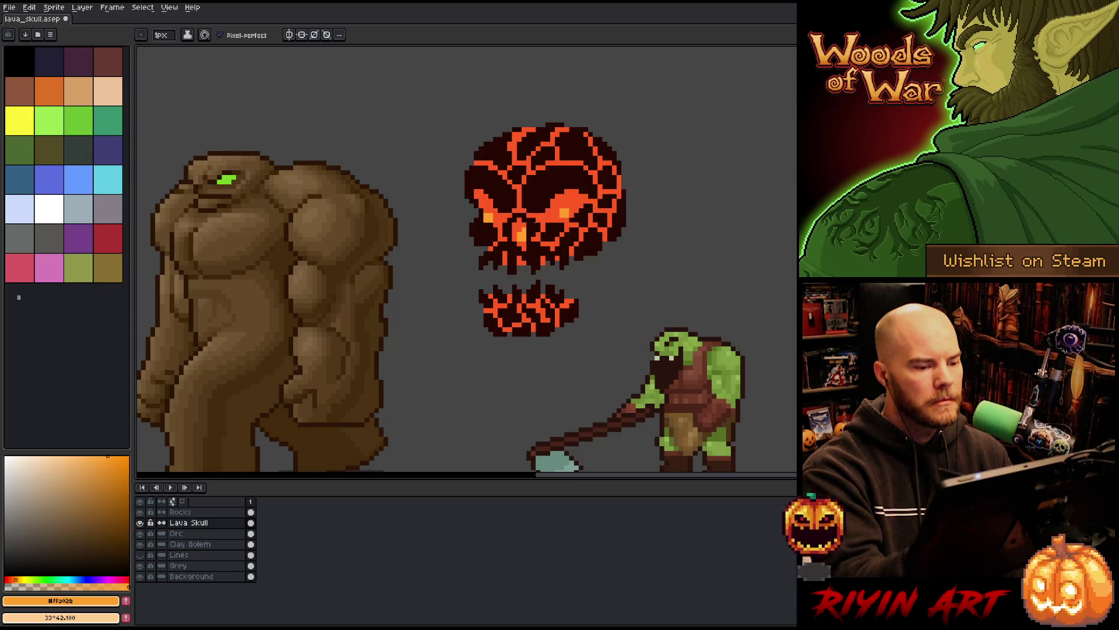
pyautogui.click(524, 247)
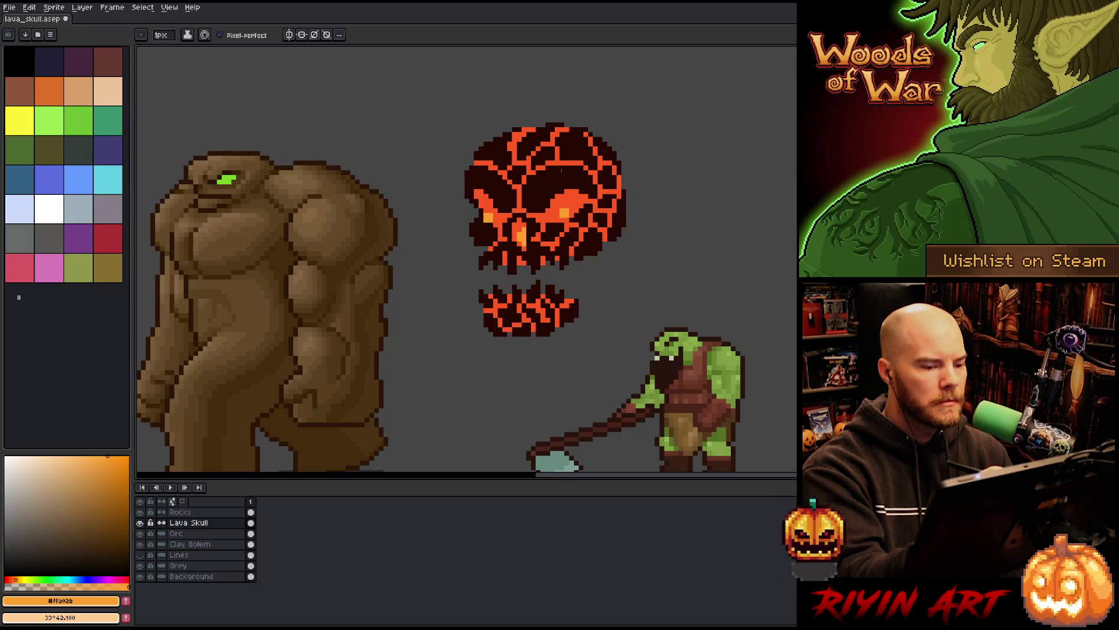
pyautogui.hotkey('ctrl', 's')
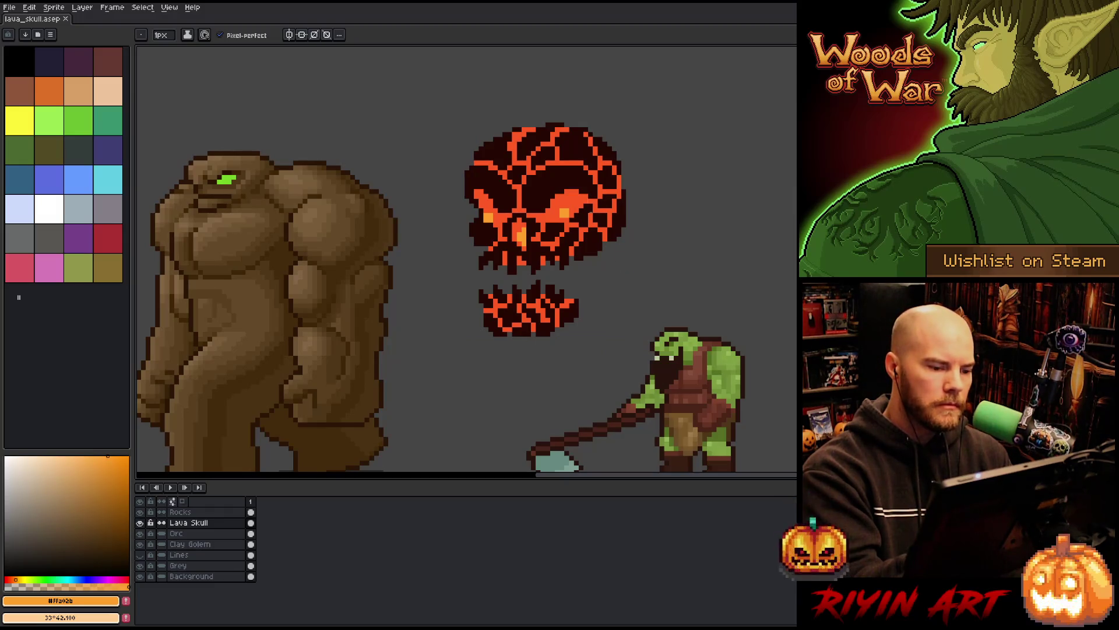
# Step: Brighten a left eye-socket pixel and pick up the dark rock colour on the Rocks layer
pyautogui.click(495, 215)
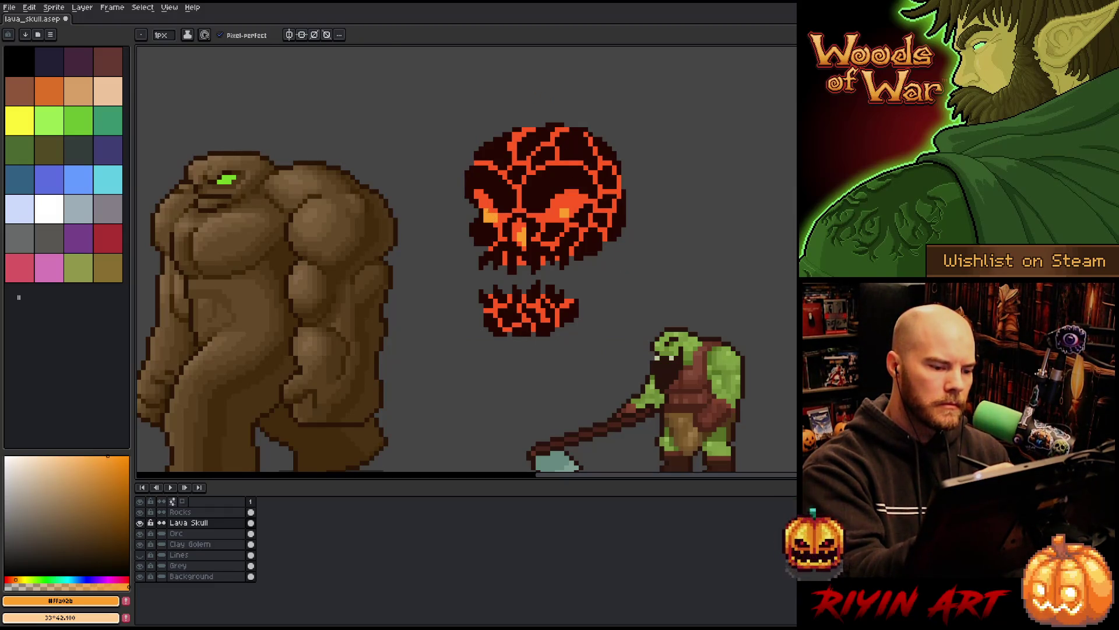
pyautogui.keyDown('alt'); pyautogui.click(487, 211); pyautogui.keyUp('alt')
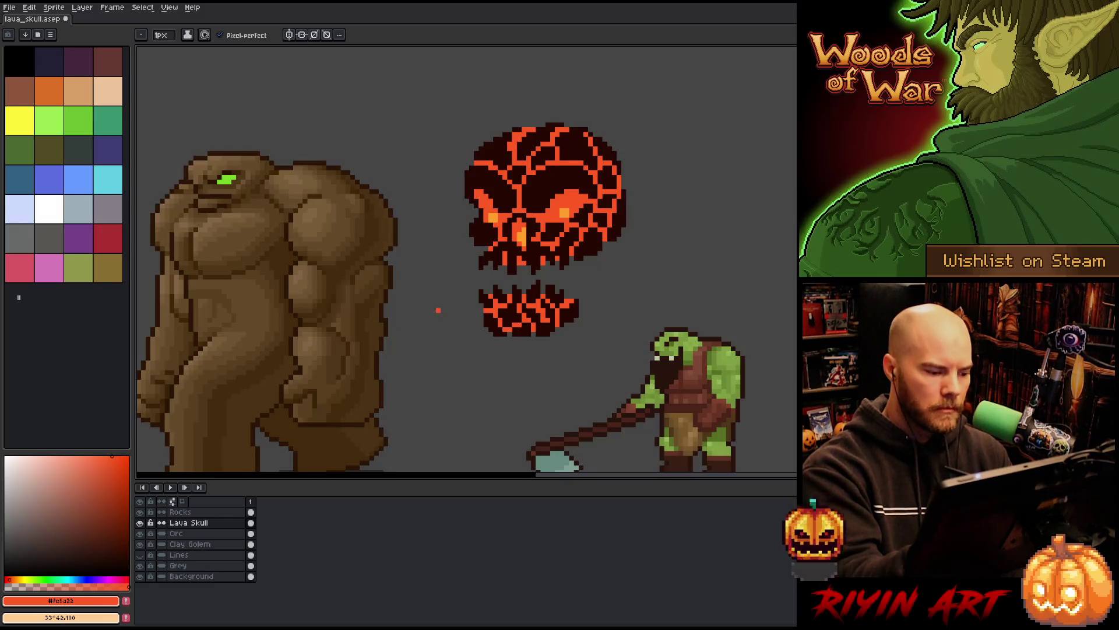
pyautogui.press('Up')
pyautogui.keyDown('alt'); pyautogui.click(584, 239); pyautogui.keyUp('alt')
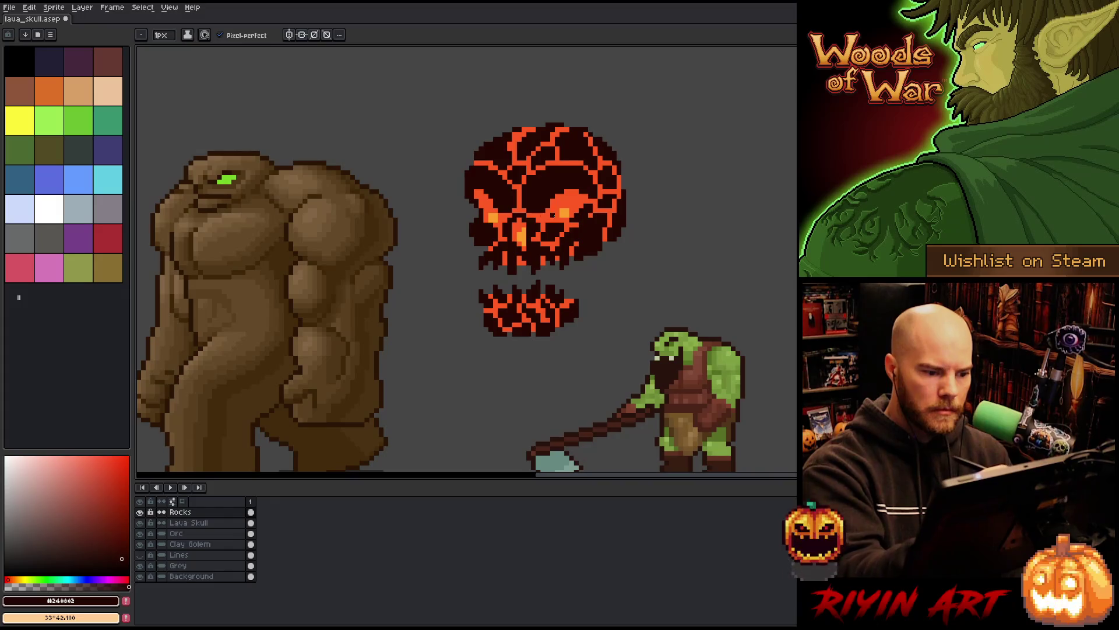
# Step: Switch between pencil and eraser without changing the skull, and save the file
pyautogui.press('b')
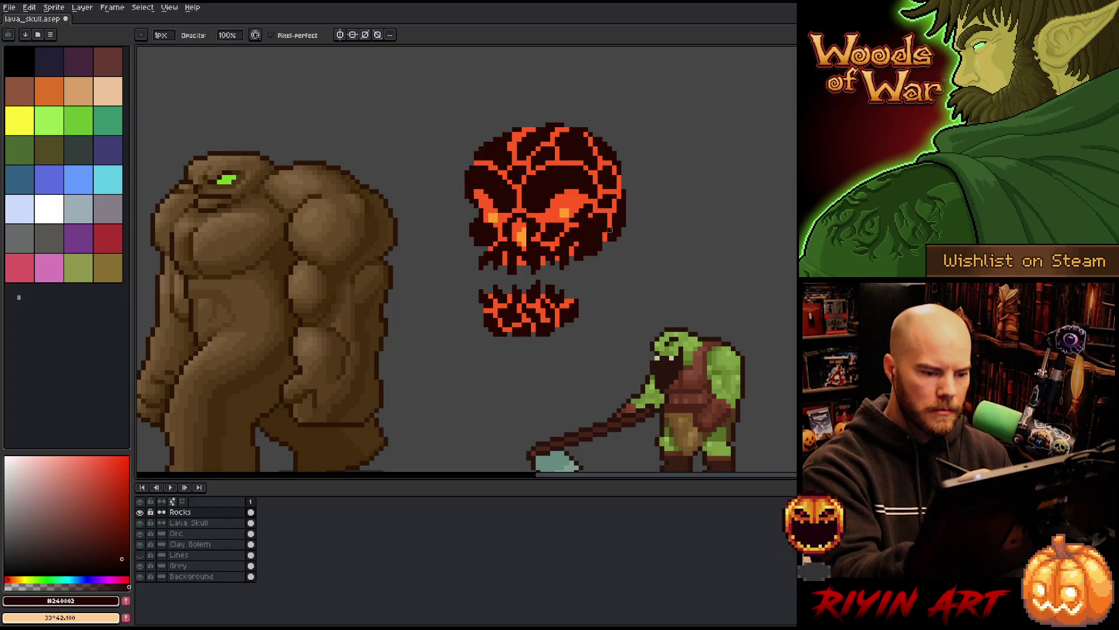
pyautogui.press('e')
pyautogui.press('b')
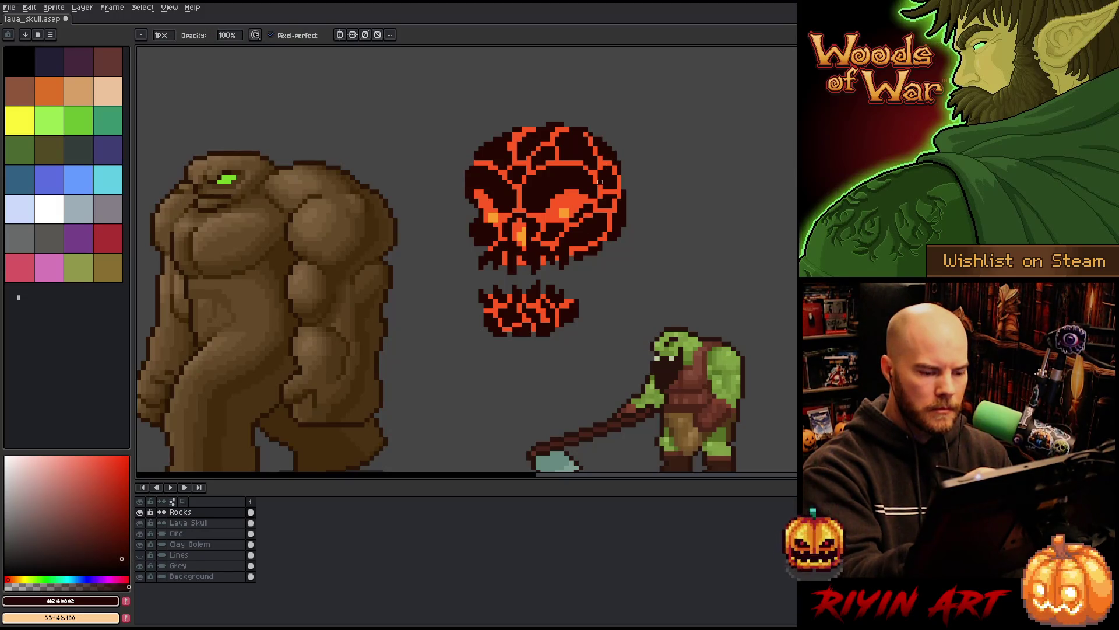
pyautogui.press('e')
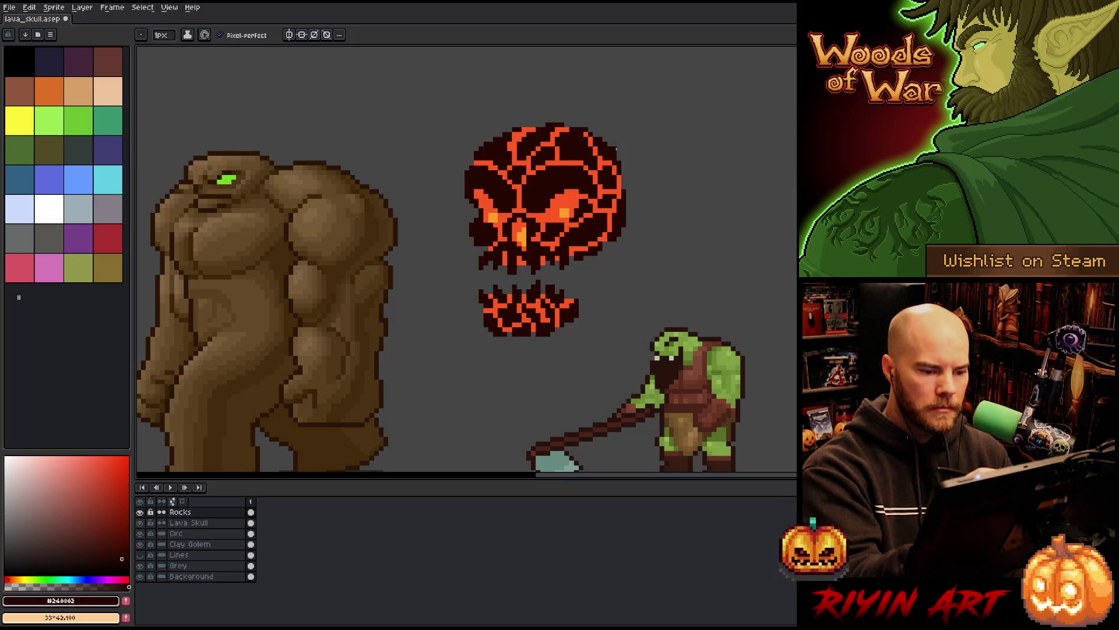
pyautogui.press('e')
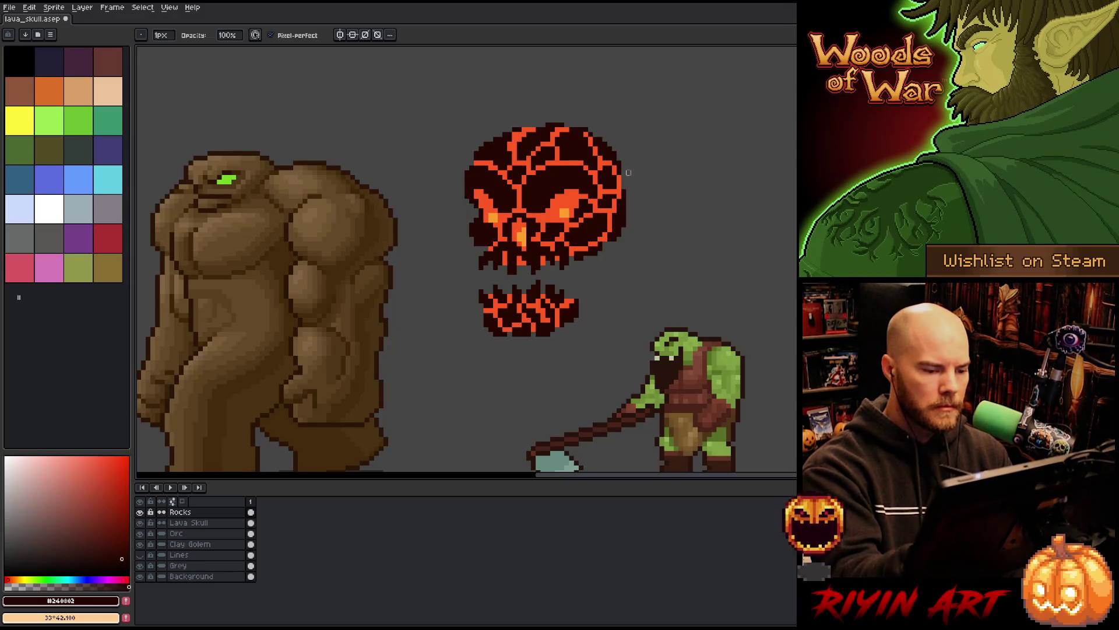
pyautogui.hotkey('ctrl', 's')
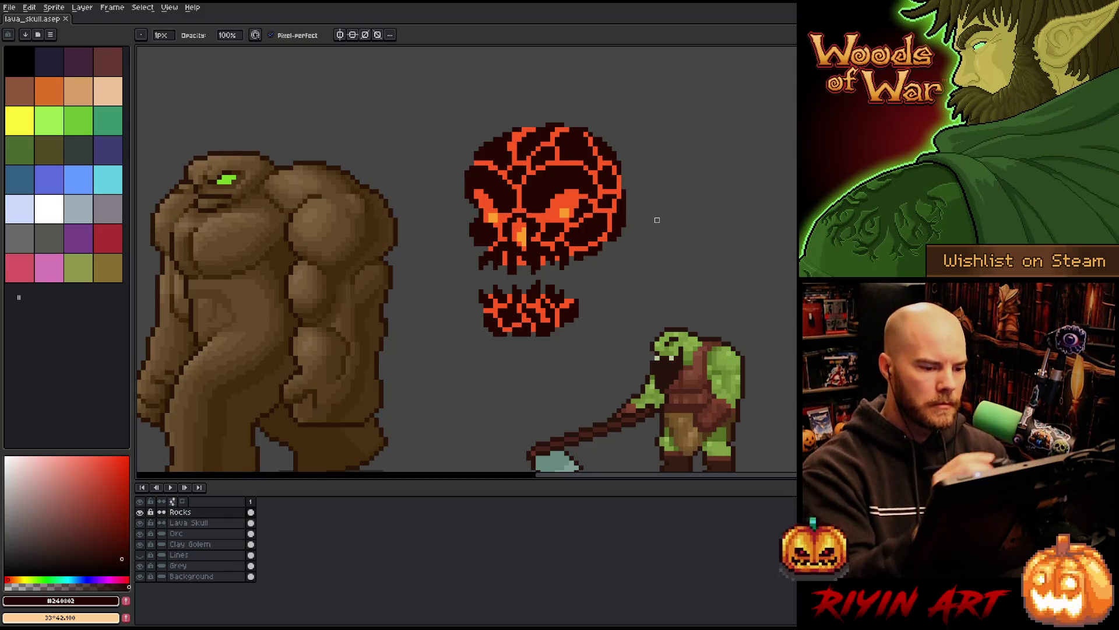
pyautogui.press('e')
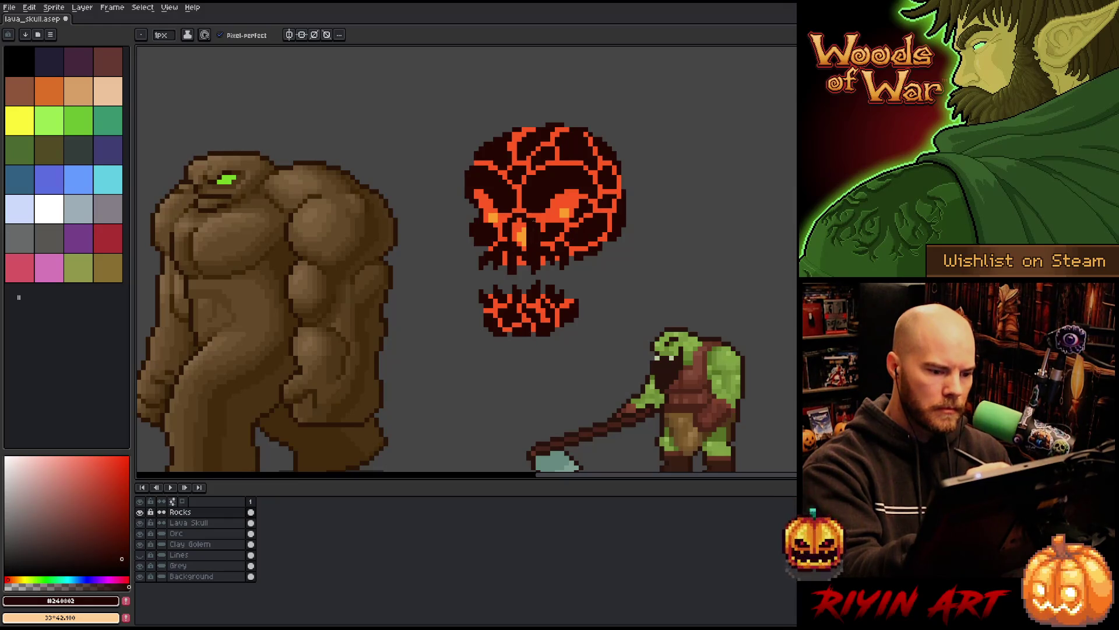
pyautogui.press('b')
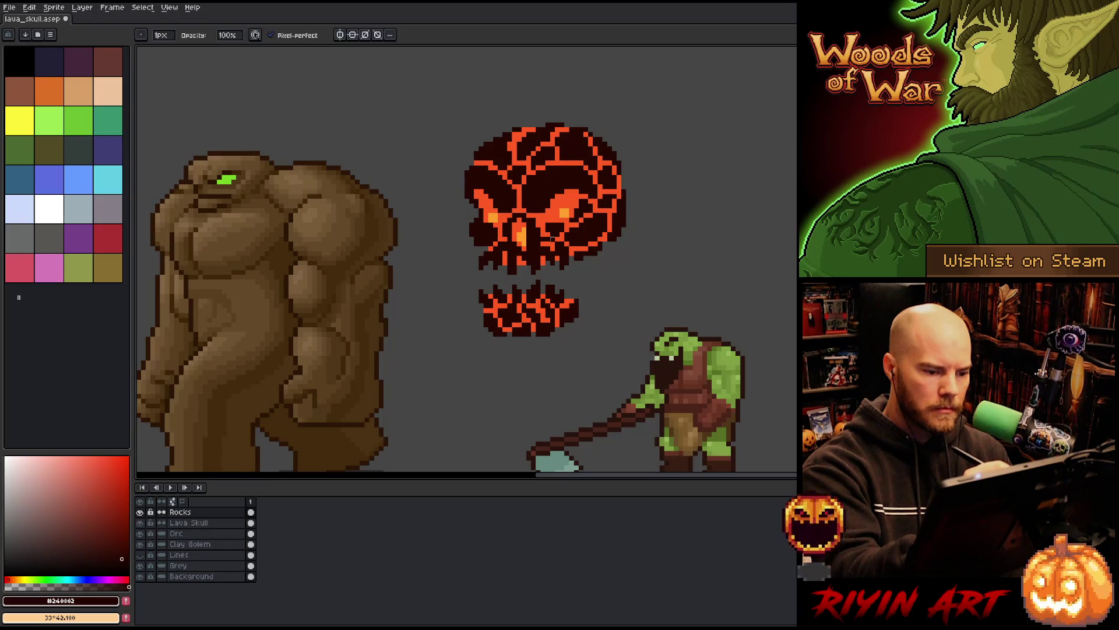
pyautogui.press('e')
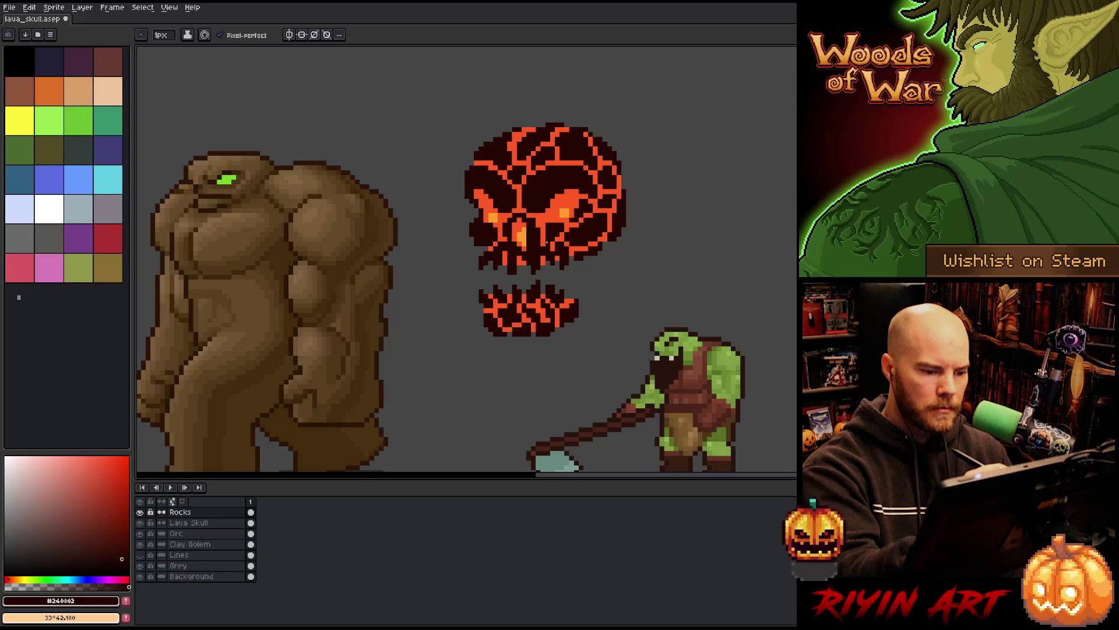
pyautogui.press('b')
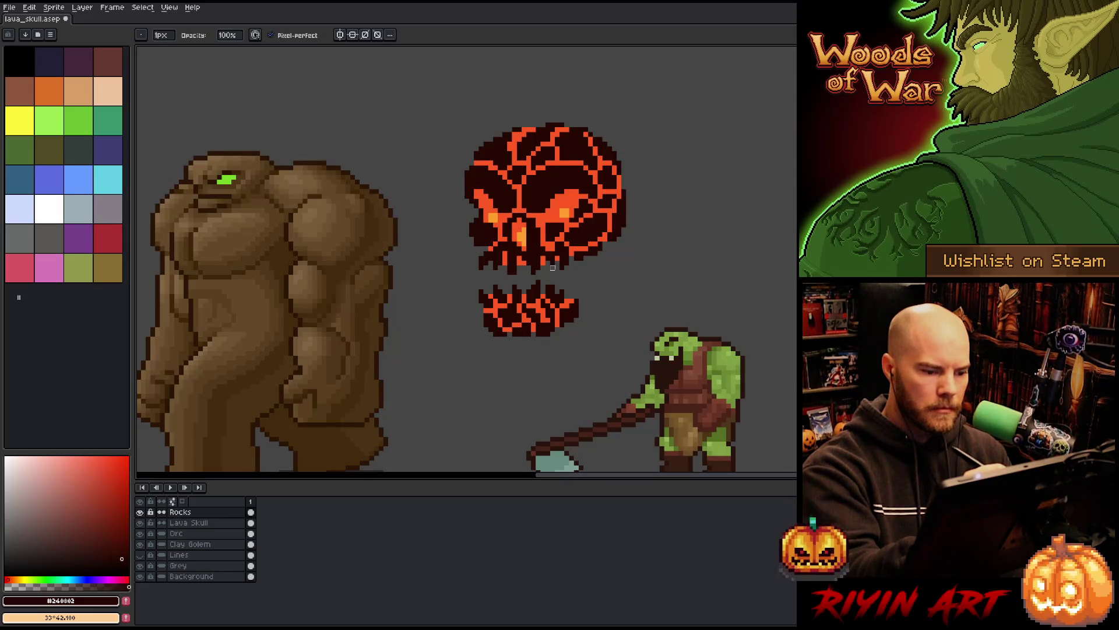
pyautogui.press('e')
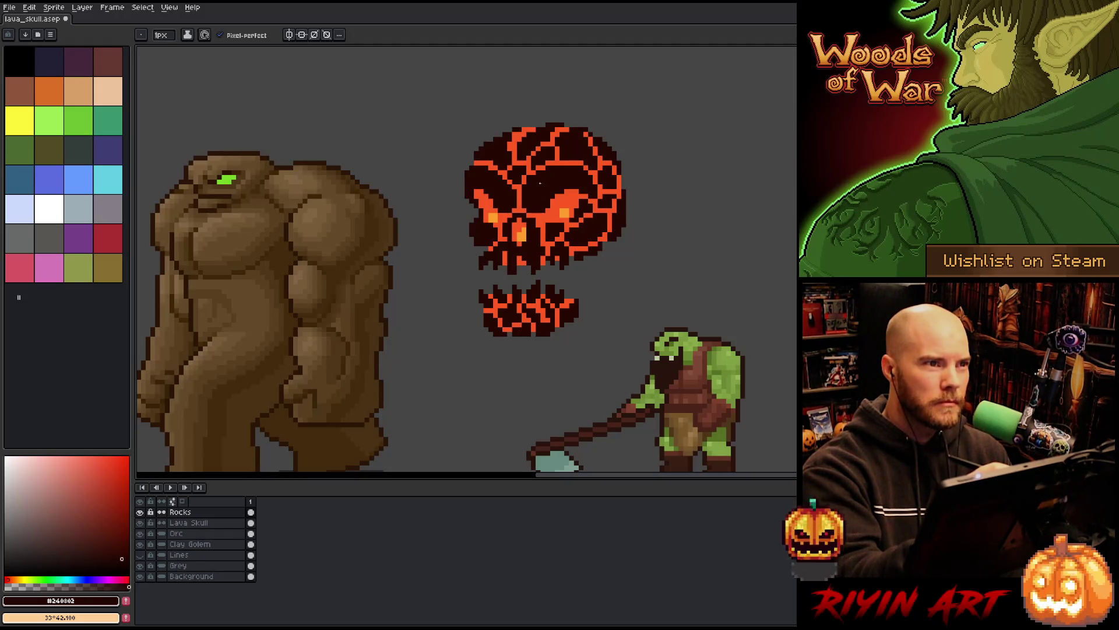
pyautogui.press('b')
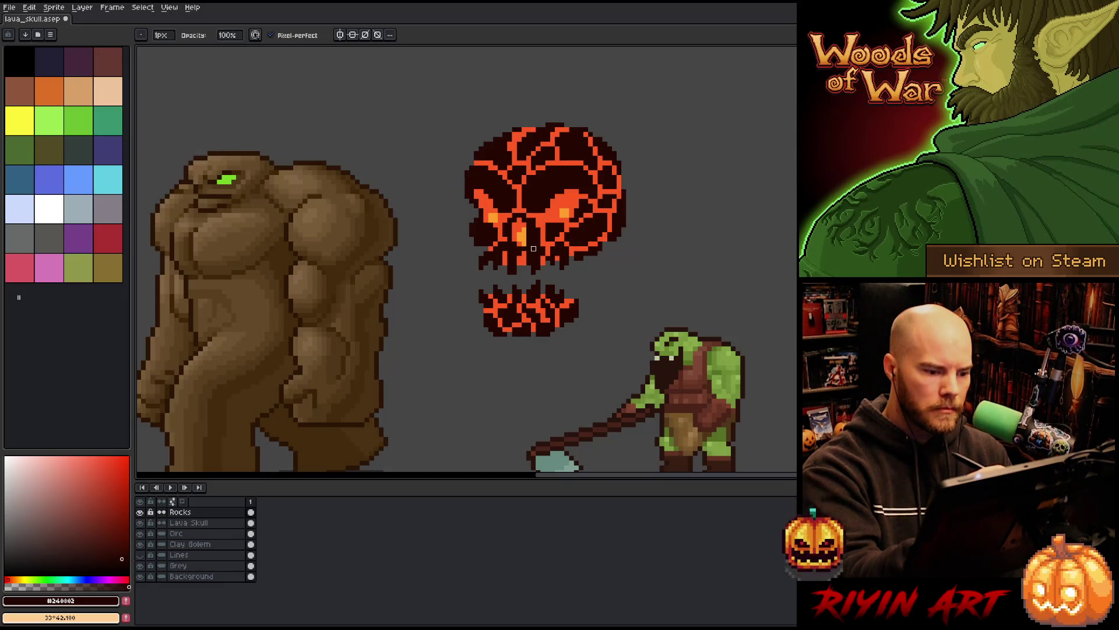
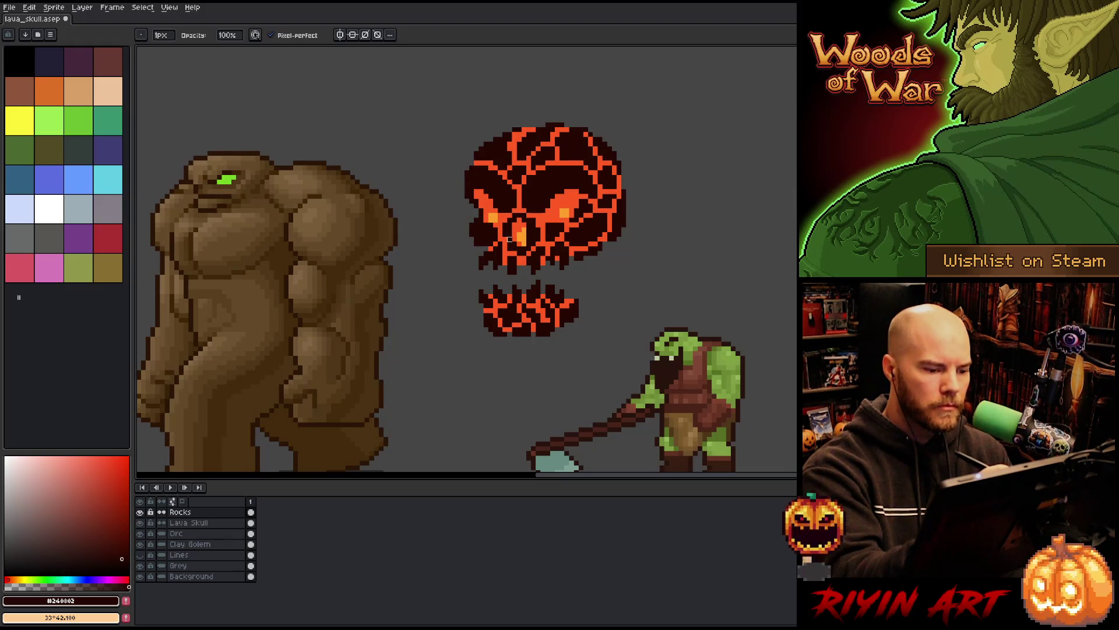
# Step: Darken a small spot near the skull's eyes with pencil and eraser, then save the sprite
pyautogui.press('e')
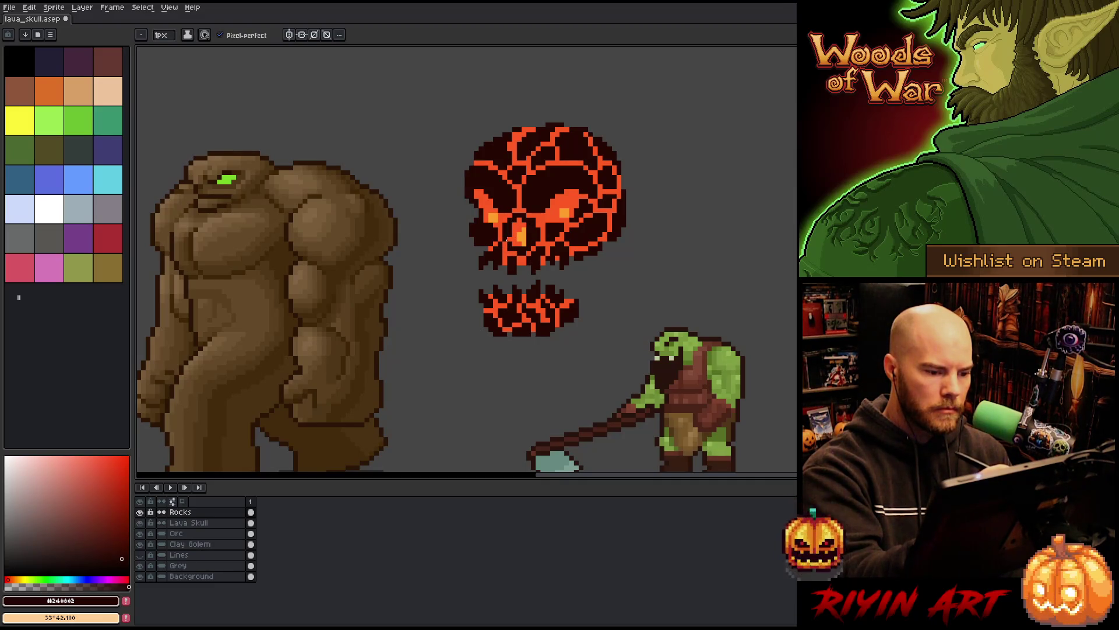
pyautogui.press('b')
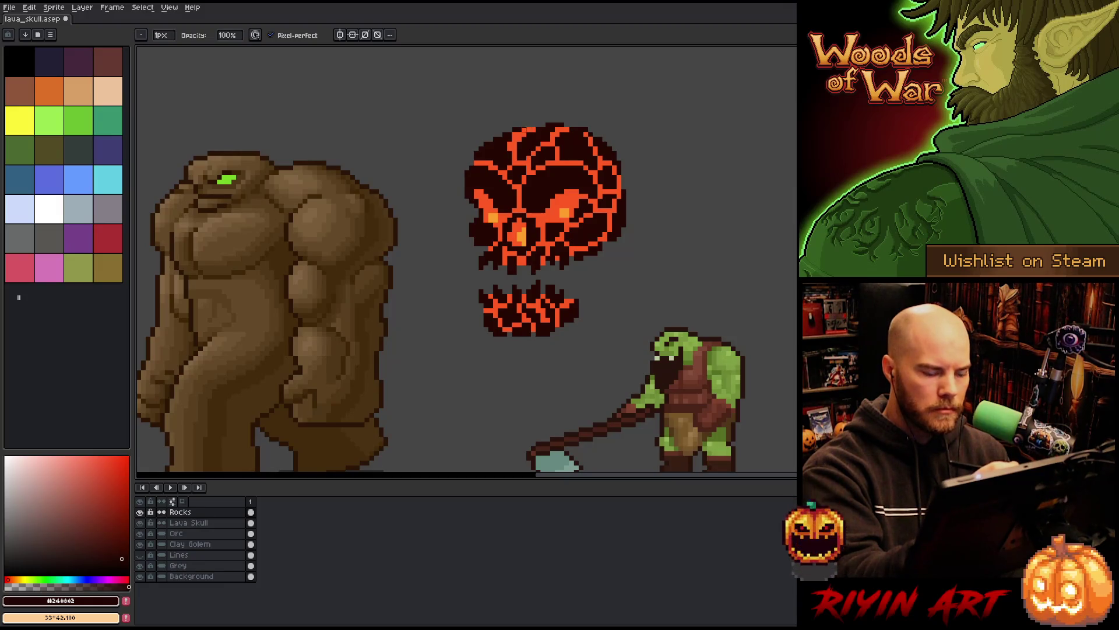
pyautogui.press('e')
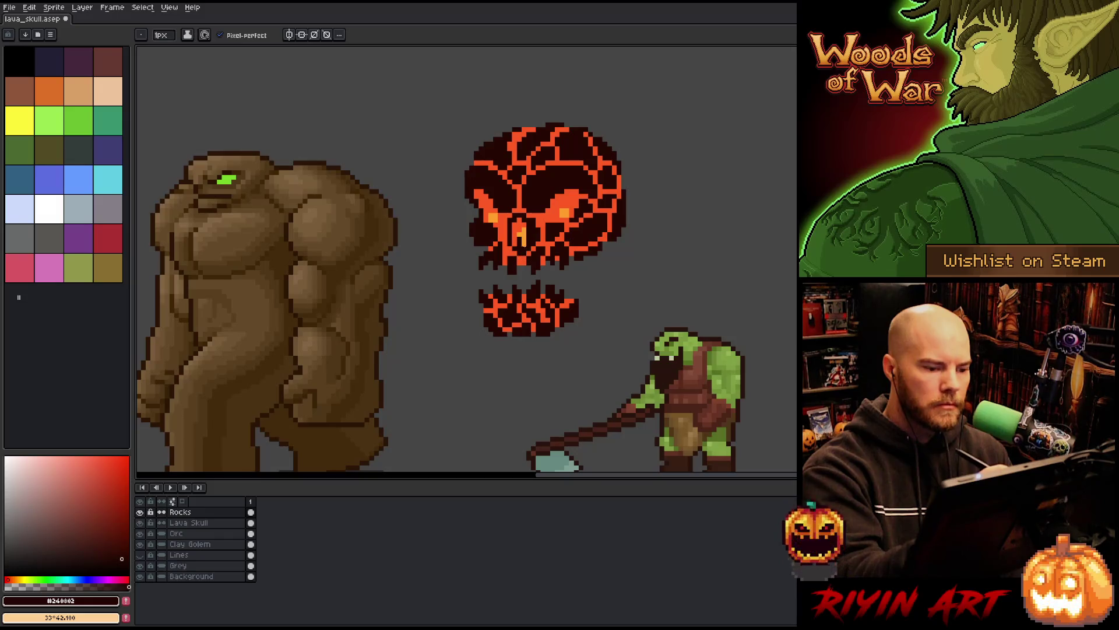
pyautogui.press('e')
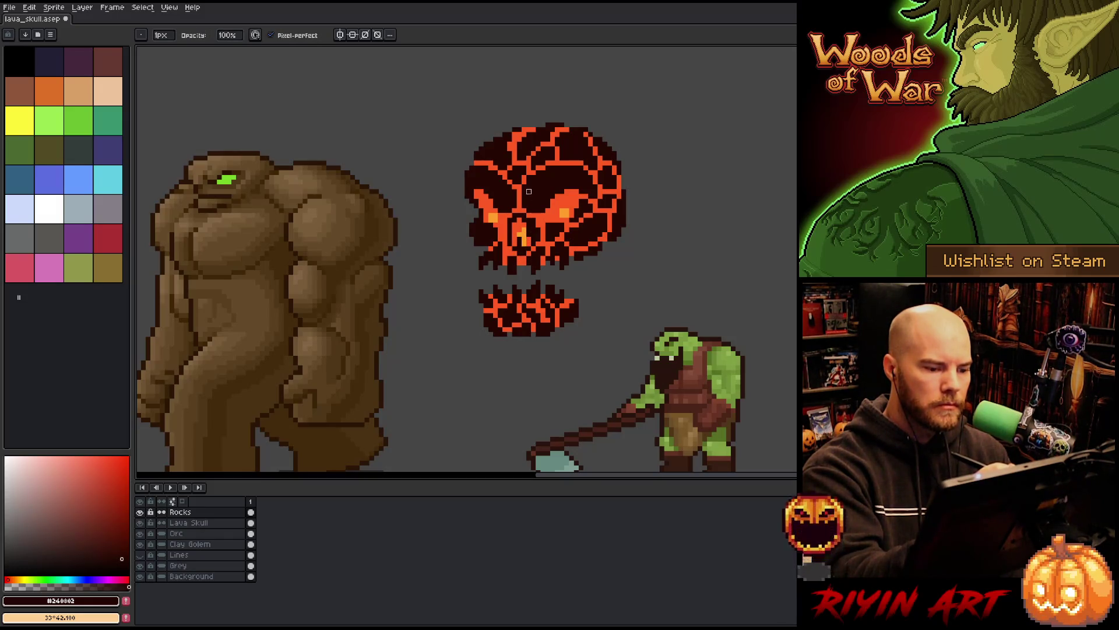
pyautogui.press('b')
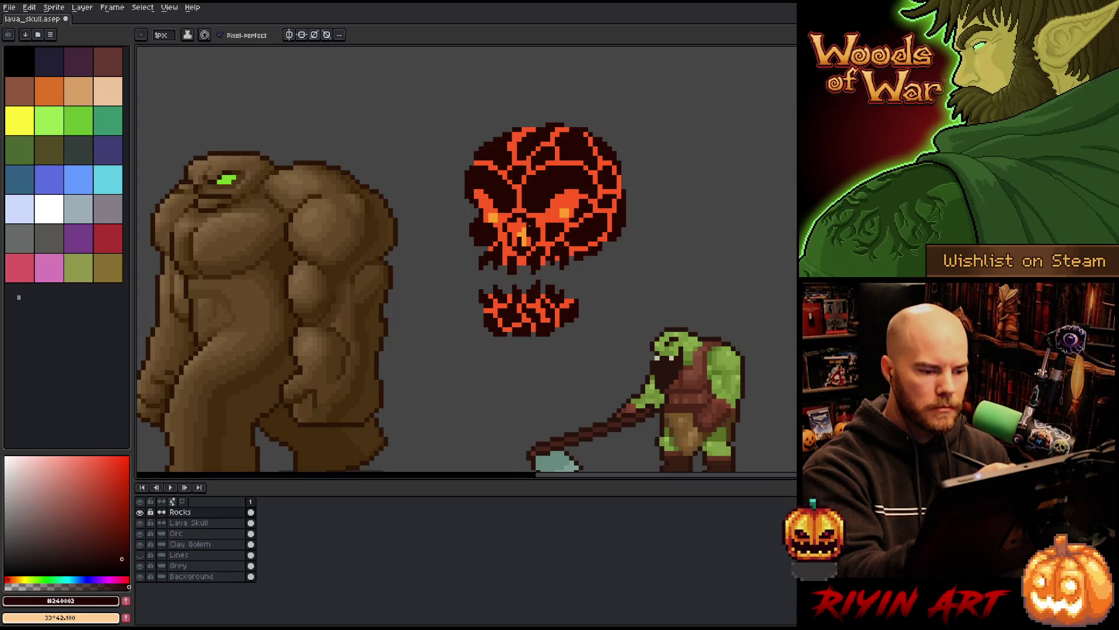
pyautogui.press('e')
pyautogui.press('b')
pyautogui.click(507, 219)
pyautogui.press('e')
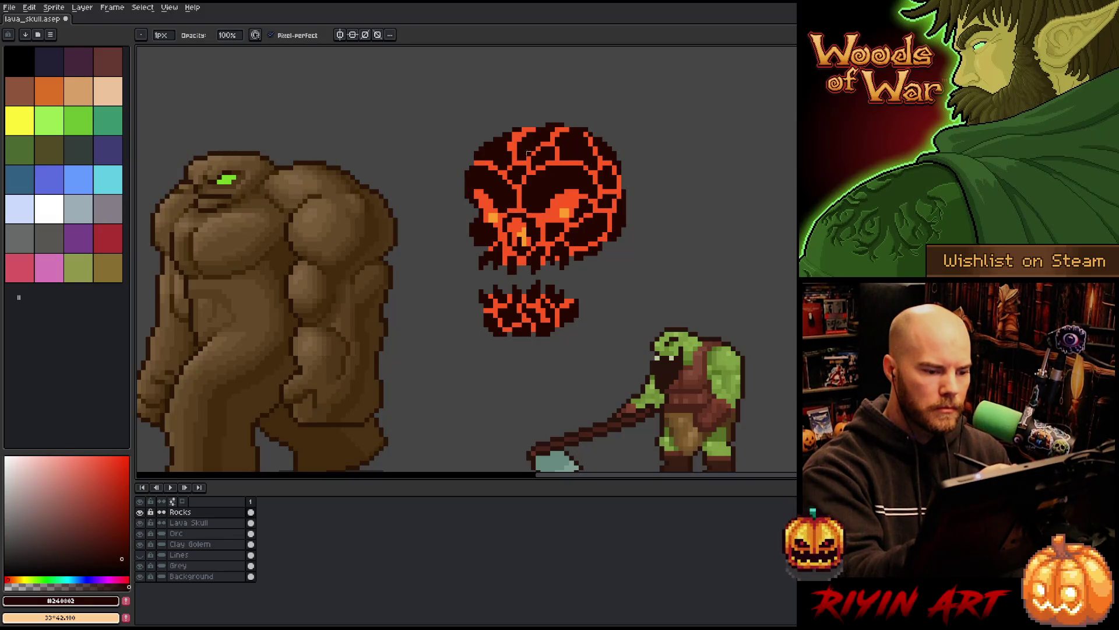
pyautogui.press('b')
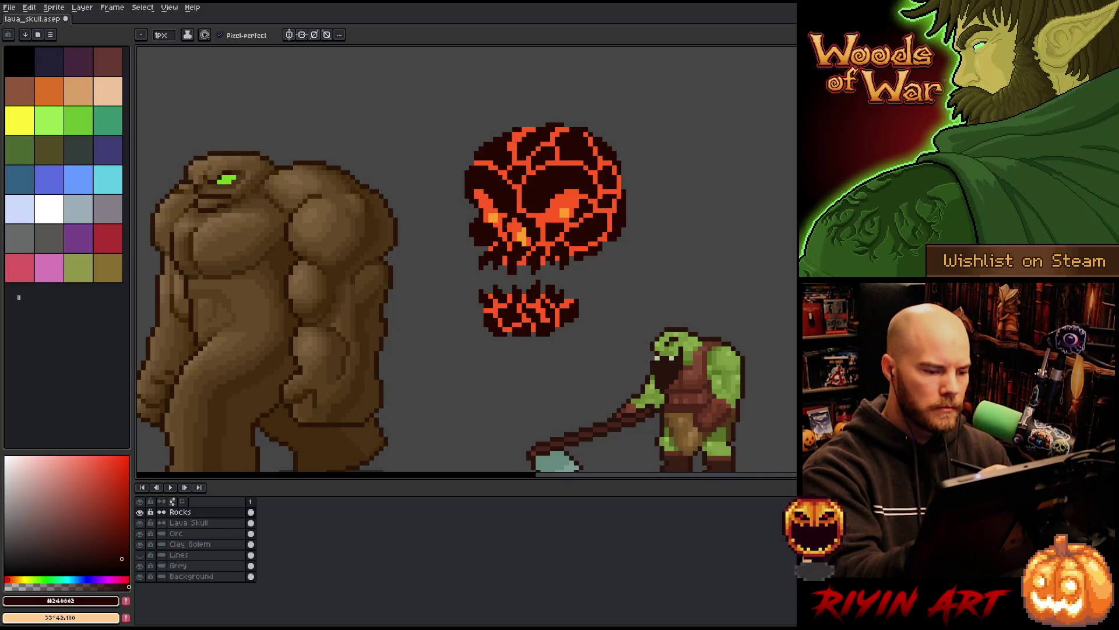
pyautogui.press('b')
pyautogui.press('e')
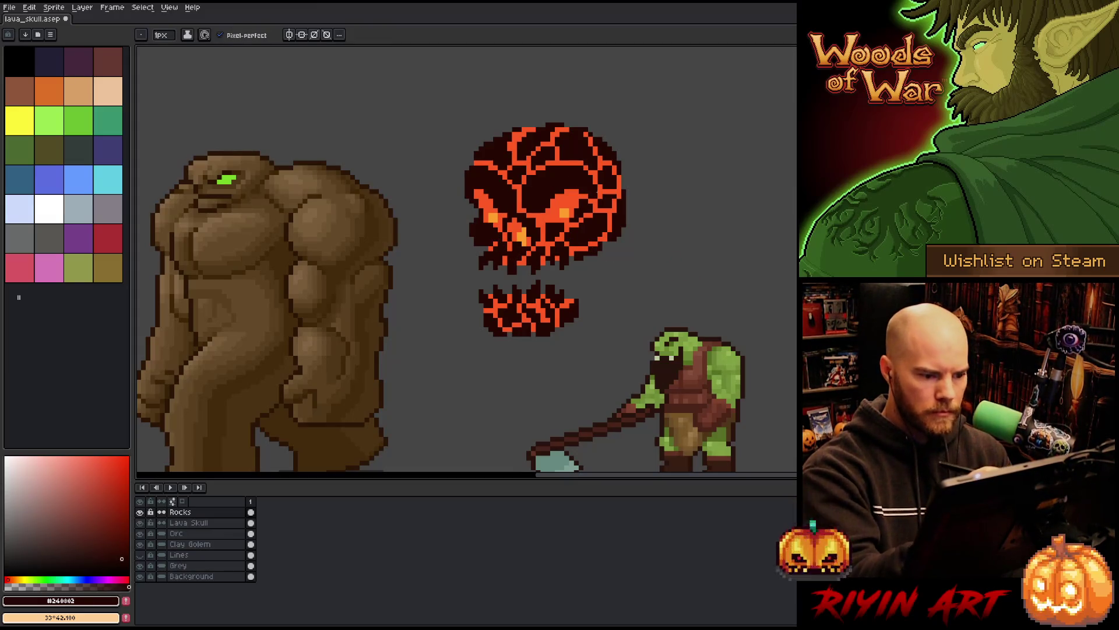
pyautogui.hotkey('ctrl', 's')
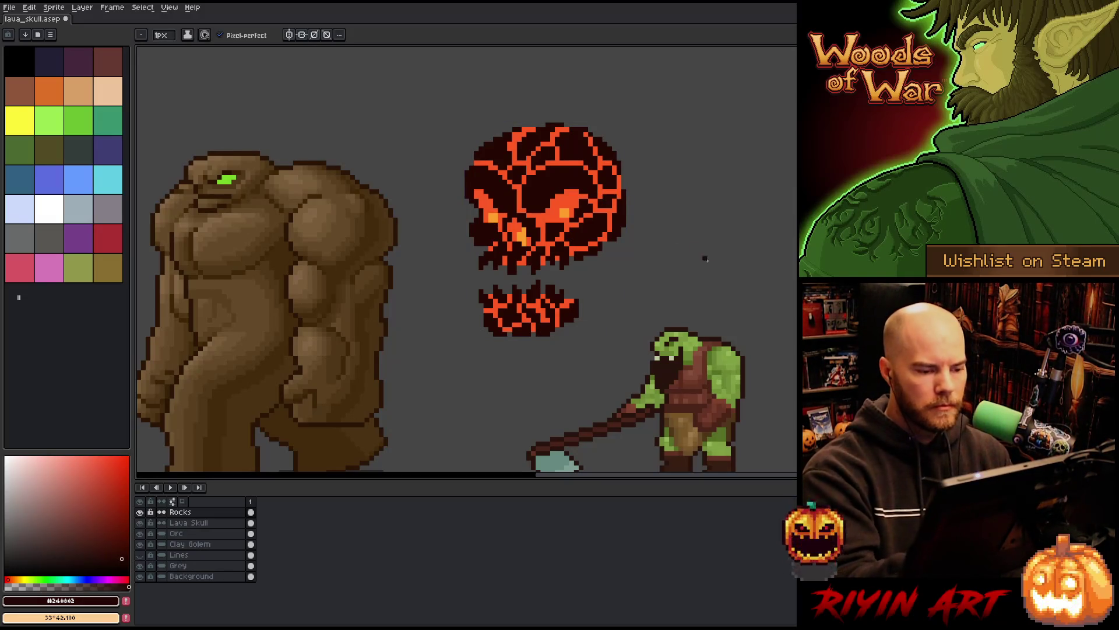
# Step: Touch up one more skull pixel, check the layer bounds, and make Lava Skull active
pyautogui.press('b')
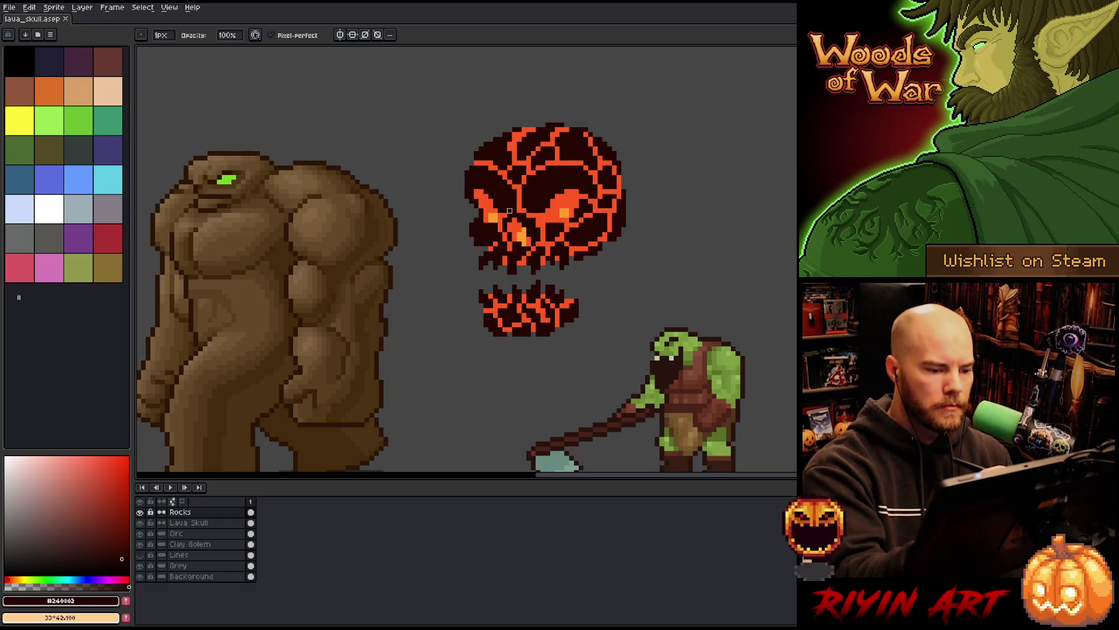
pyautogui.click(512, 208)
pyautogui.press('e')
pyautogui.press('b')
pyautogui.press('e')
pyautogui.press('v')
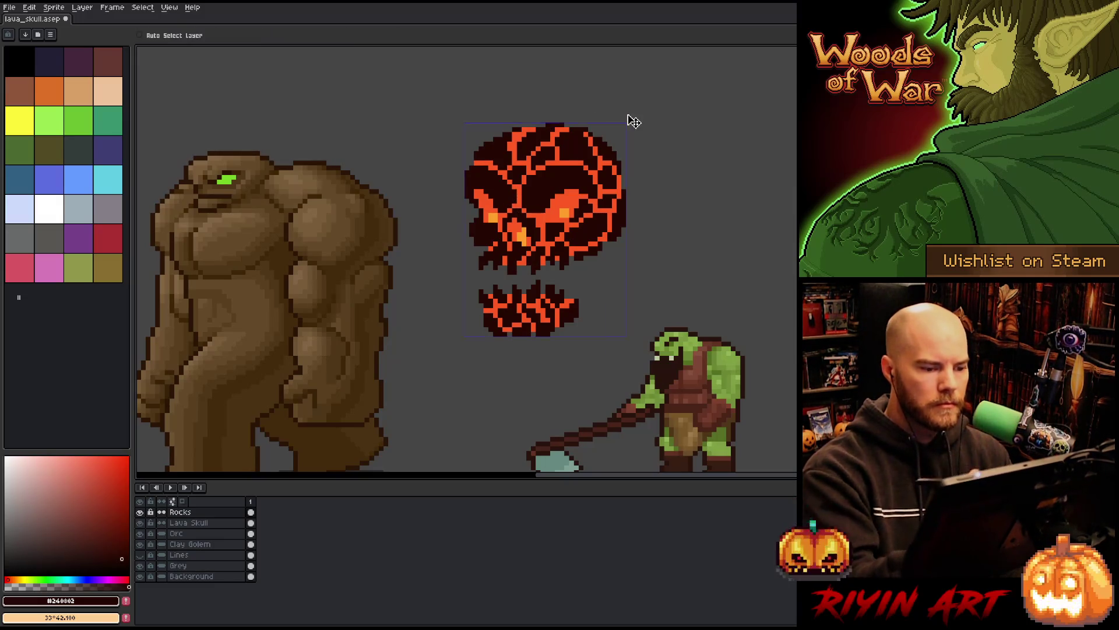
pyautogui.press('b')
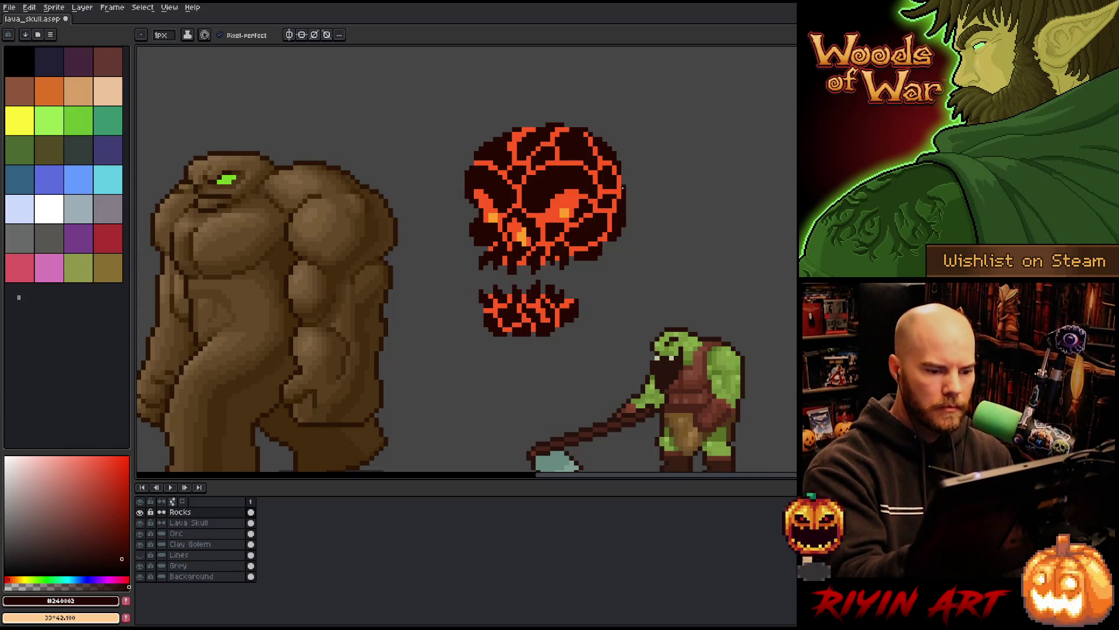
pyautogui.hotkey('alt', 'Down')
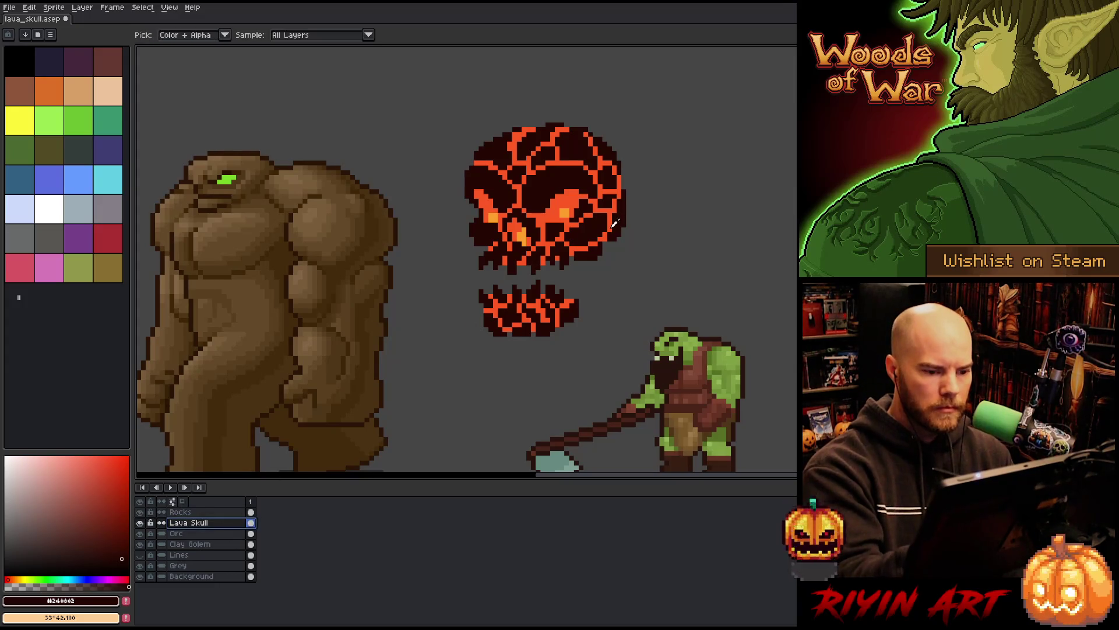
# Step: Pick the skull's dark colour and erase stray dark pixels at its lower-left edge
pyautogui.keyDown('alt'); pyautogui.click(616, 213); pyautogui.keyUp('alt')
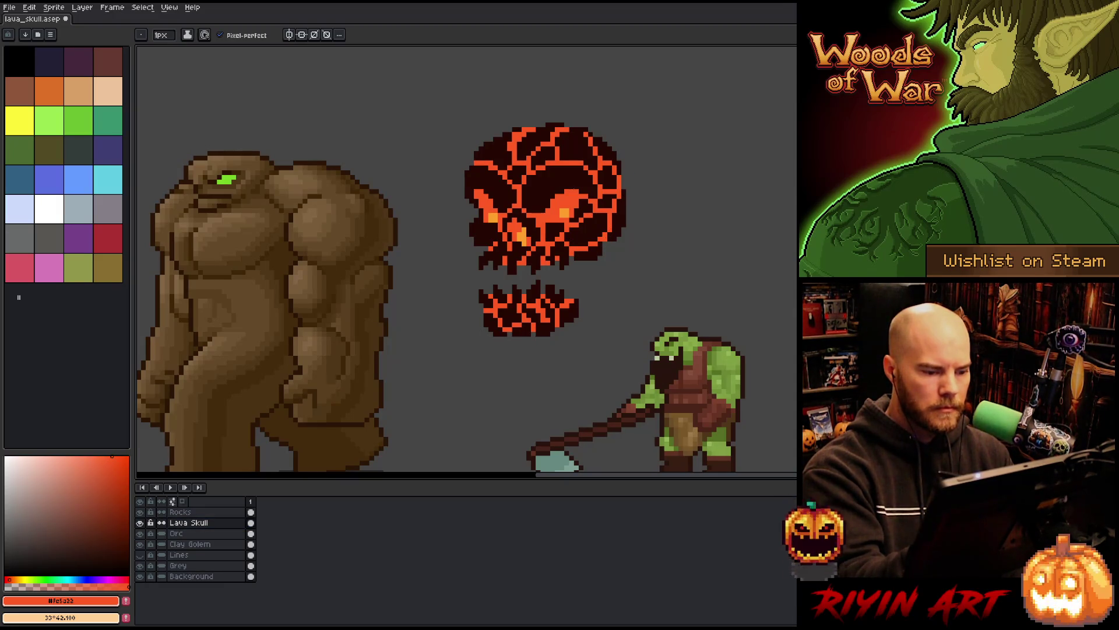
pyautogui.click(180, 512)
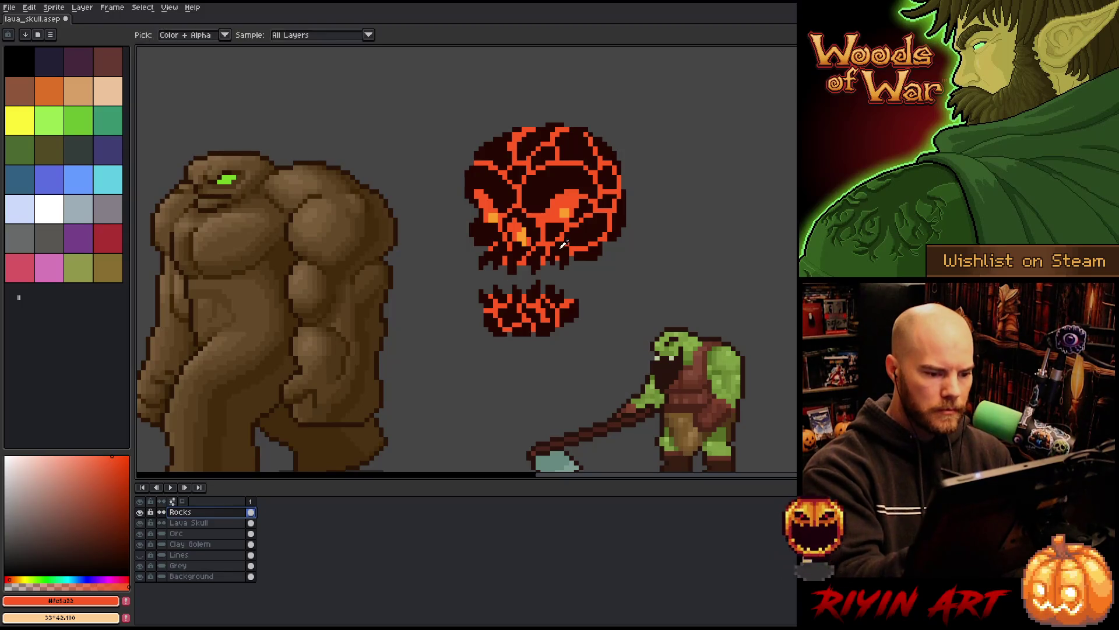
pyautogui.keyDown('alt'); pyautogui.click(549, 261); pyautogui.keyUp('alt')
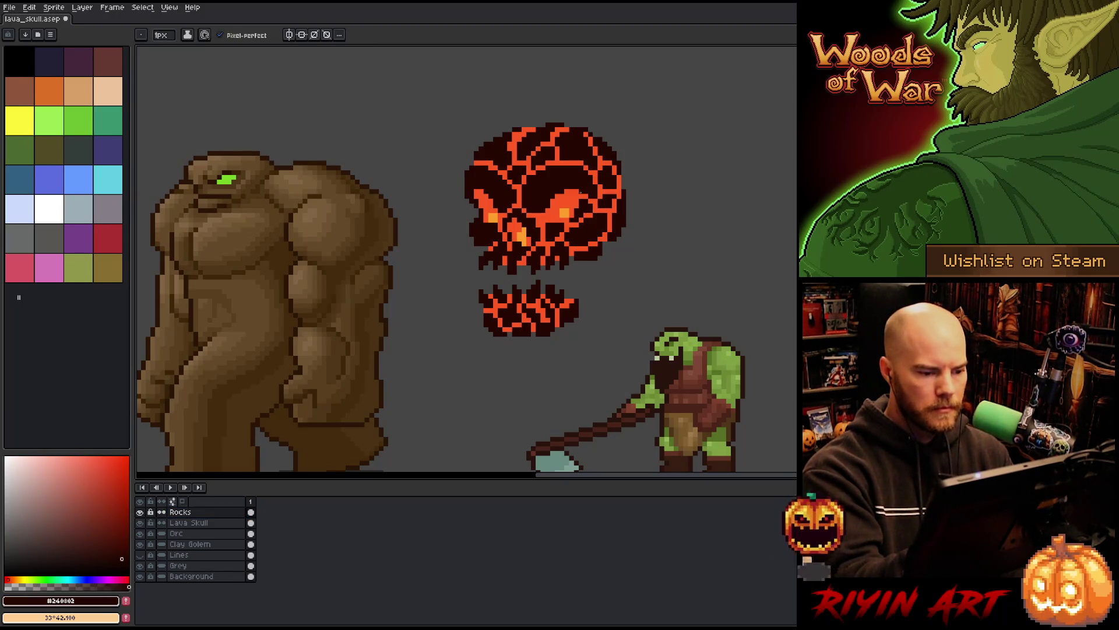
pyautogui.press('e')
pyautogui.moveTo(489, 256); pyautogui.dragTo(481, 265)
pyautogui.press('b')
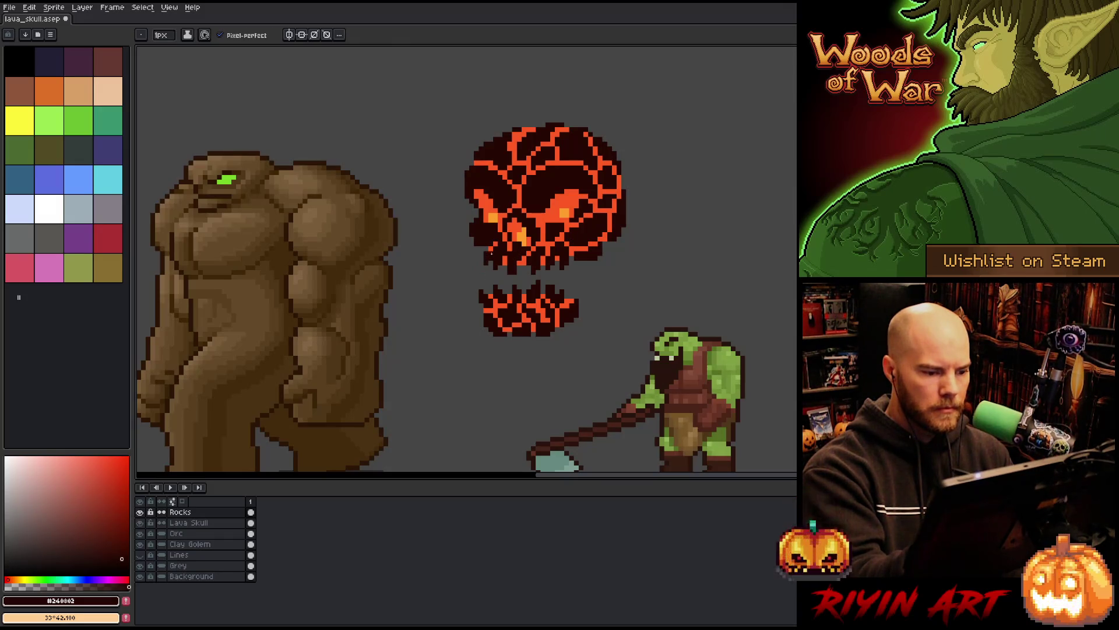
pyautogui.press('e')
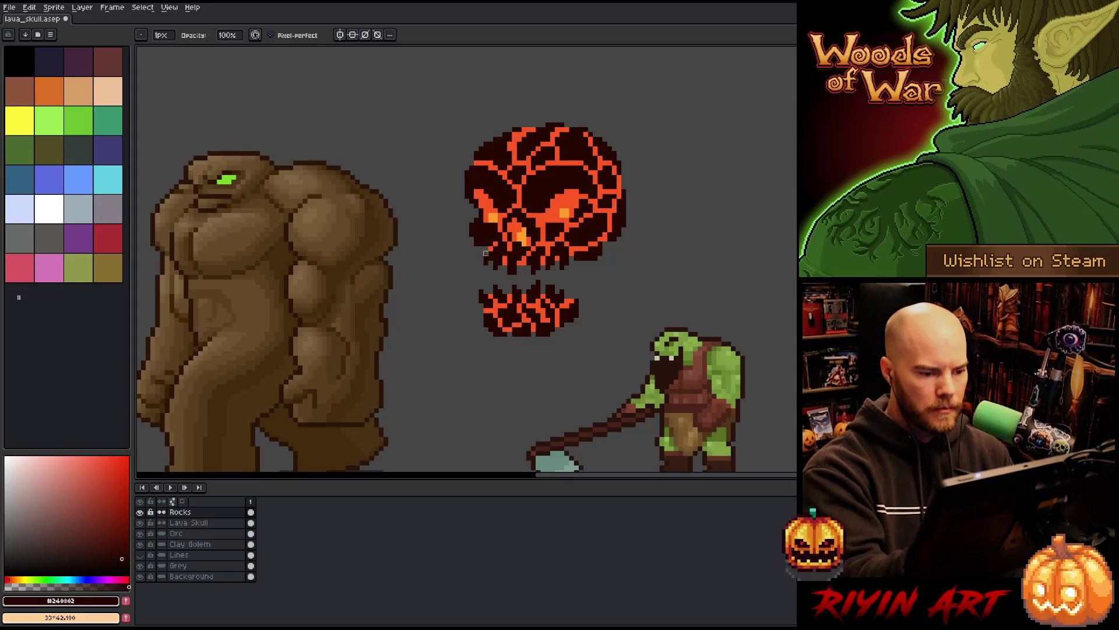
# Step: Try orange pixels on the skull's lower-left edge, then undo them
pyautogui.click(188, 523)
pyautogui.press('b')
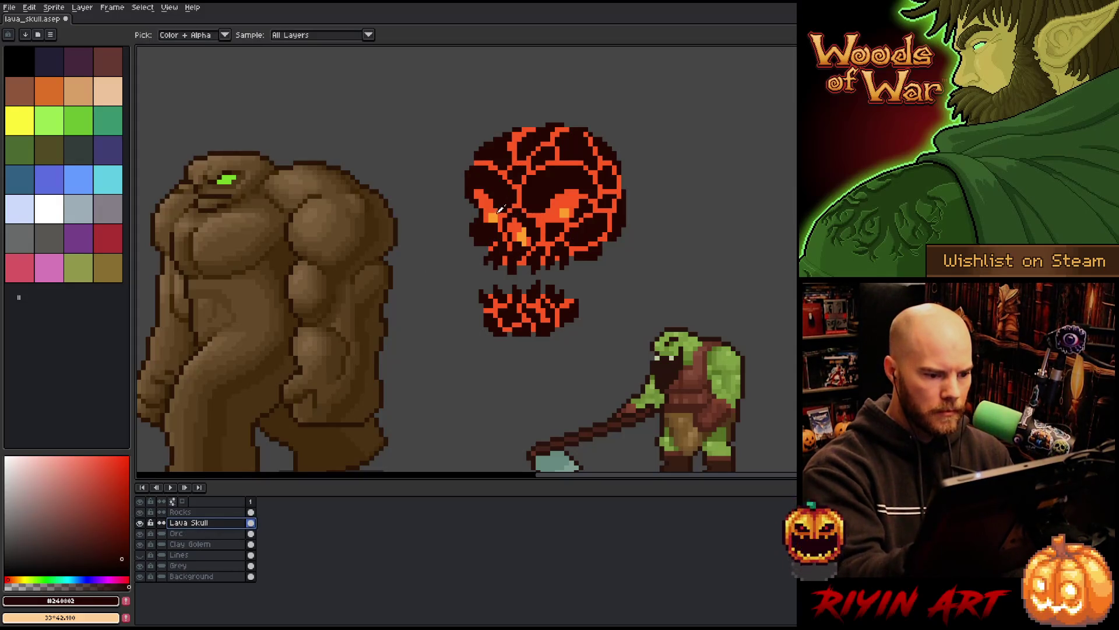
pyautogui.keyDown('alt'); pyautogui.click(493, 198); pyautogui.keyUp('alt')
pyautogui.click(486, 248)
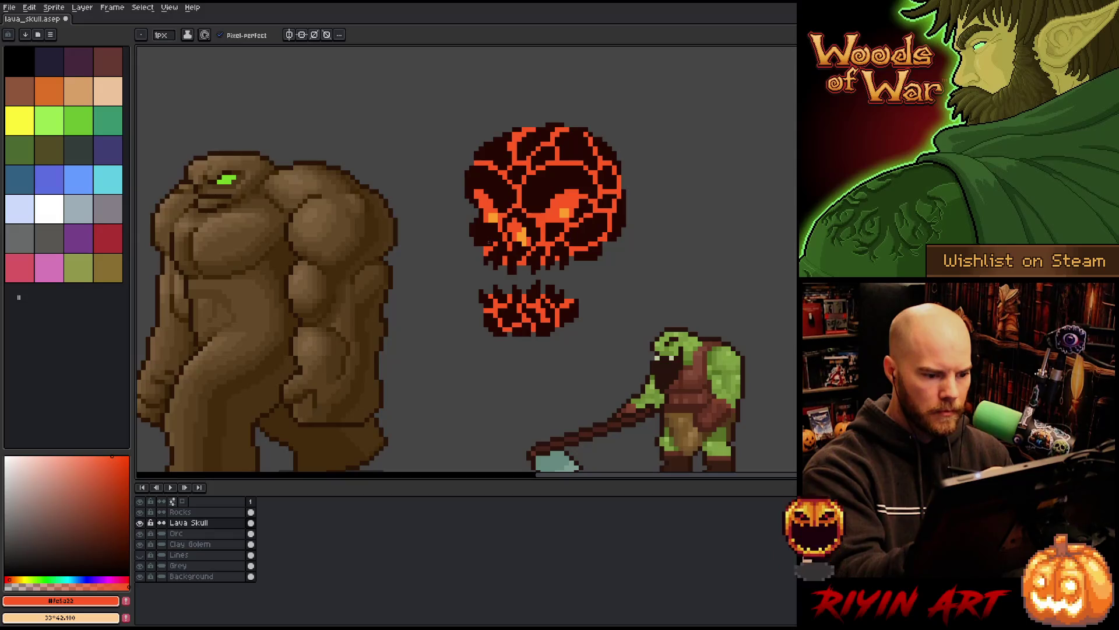
pyautogui.hotkey('ctrl', 'z')
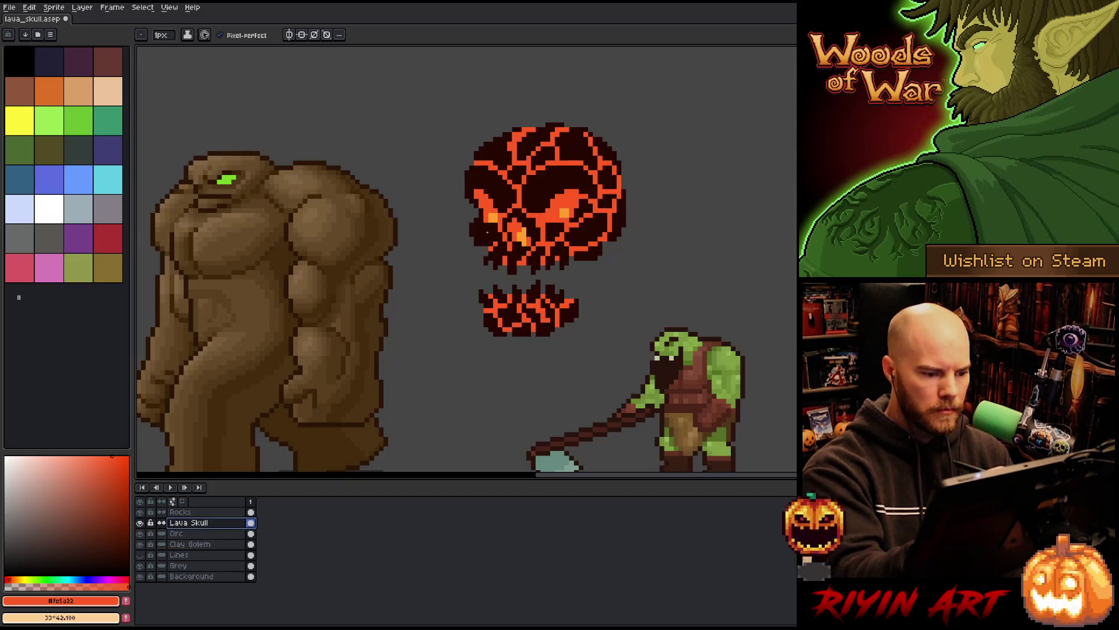
pyautogui.click(493, 243)
pyautogui.hotkey('ctrl', 'z')
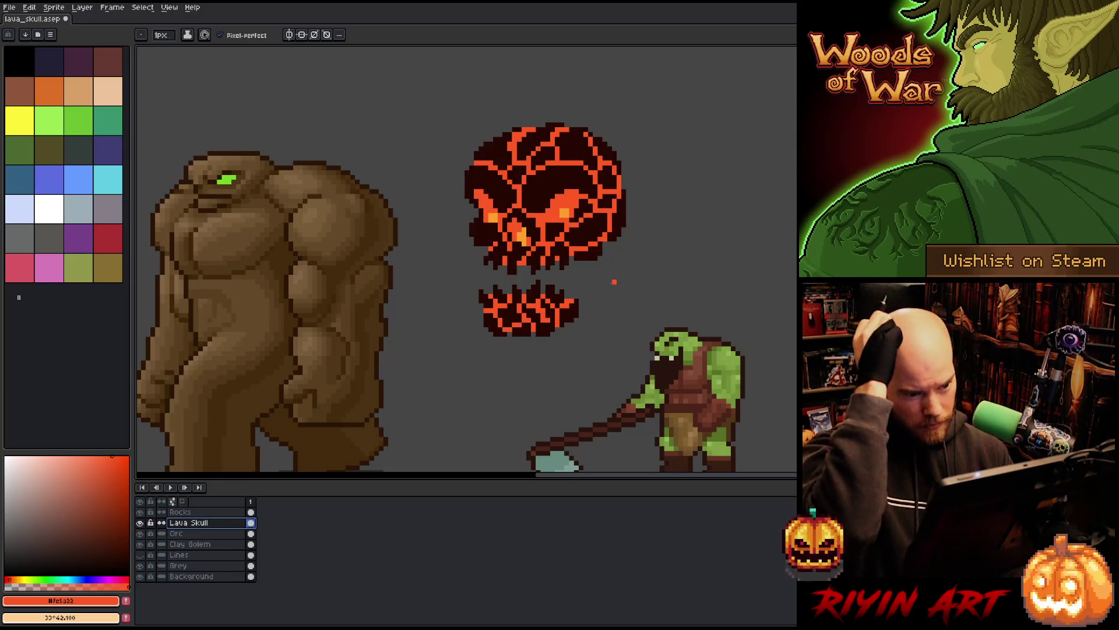
# Step: Sample the dark rock colour and draw a rock fragment beside the jaw's right end
pyautogui.click(180, 512)
pyautogui.press('alt')
pyautogui.click(575, 312)
pyautogui.moveTo(577, 291); pyautogui.dragTo(587, 291)
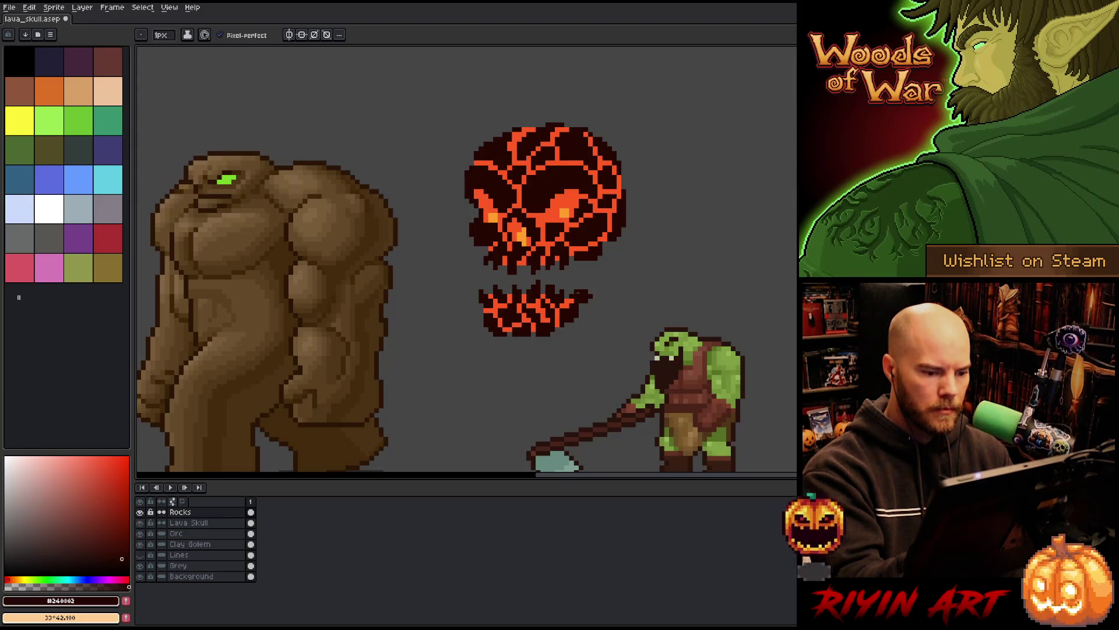
pyautogui.moveTo(583, 307)
pyautogui.mouseDown()
pyautogui.moveTo(591, 276)
pyautogui.moveTo(589, 296)
pyautogui.mouseUp()
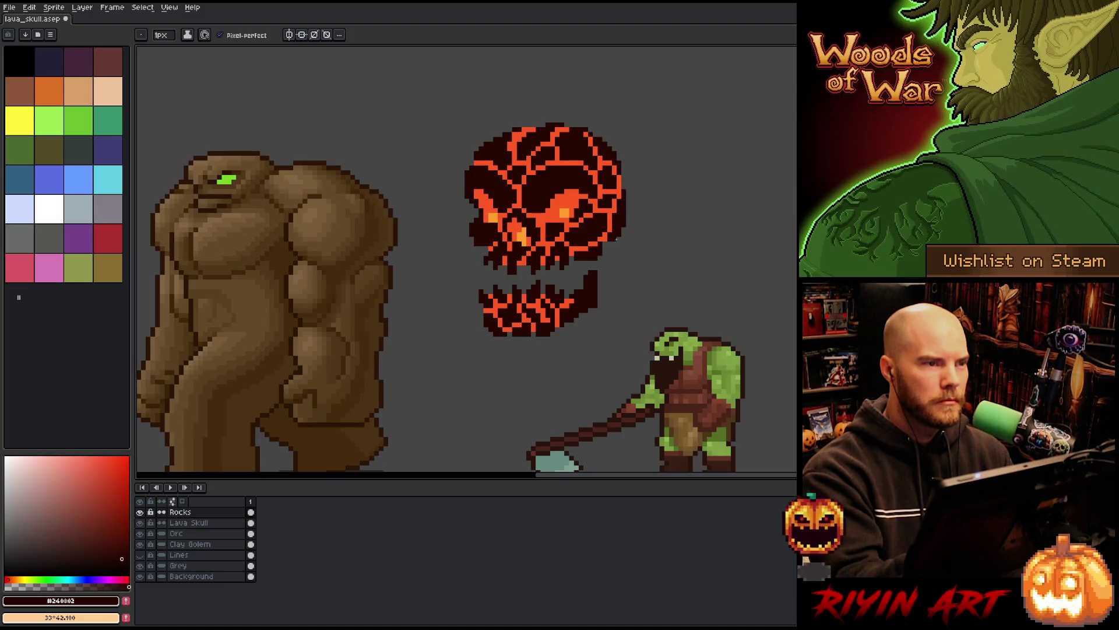
# Step: Sample the skull's orange, then choose a dark red-brown colour
pyautogui.press('alt')
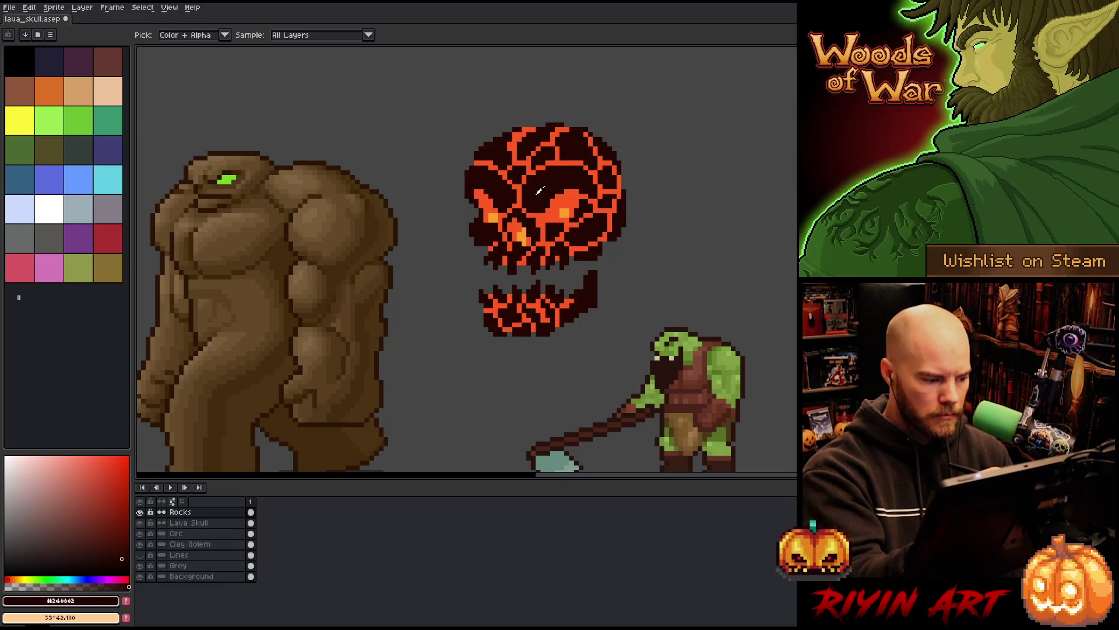
pyautogui.click(553, 208)
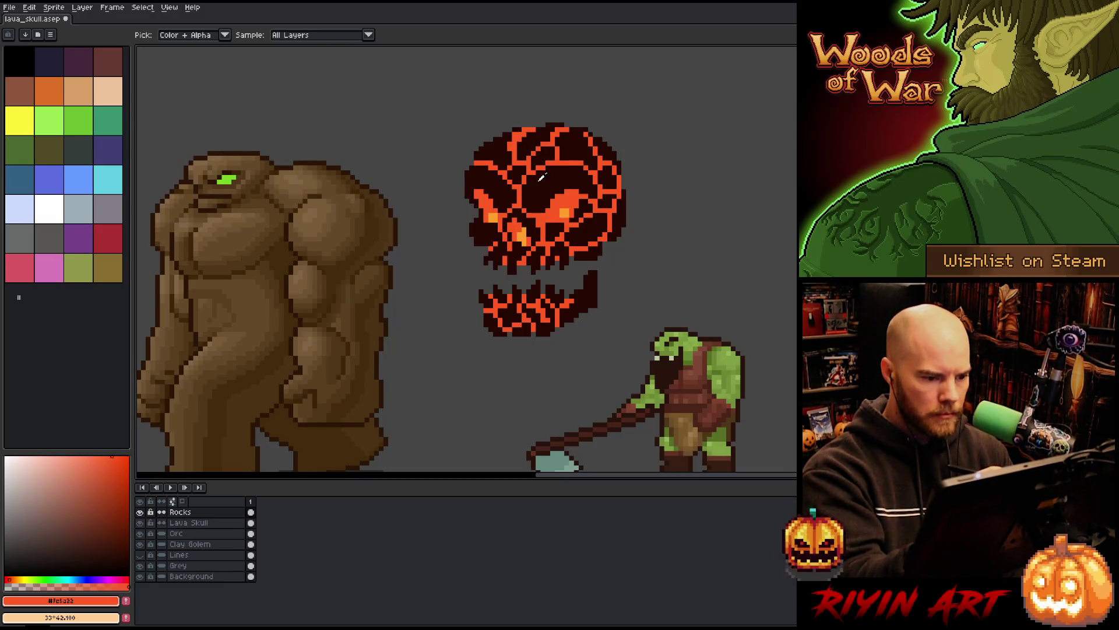
pyautogui.click(104, 532)
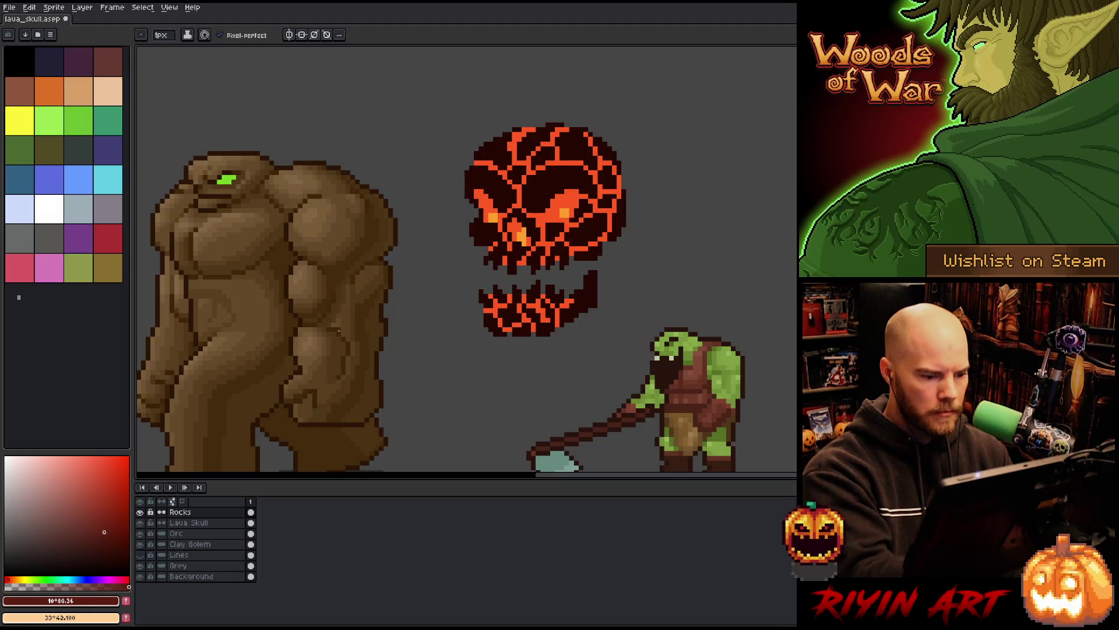
# Step: Add a new layer above Orc and draw a dark red stroke linking skull and jaw
pyautogui.click(192, 533)
pyautogui.hotkey('shift', 'n')
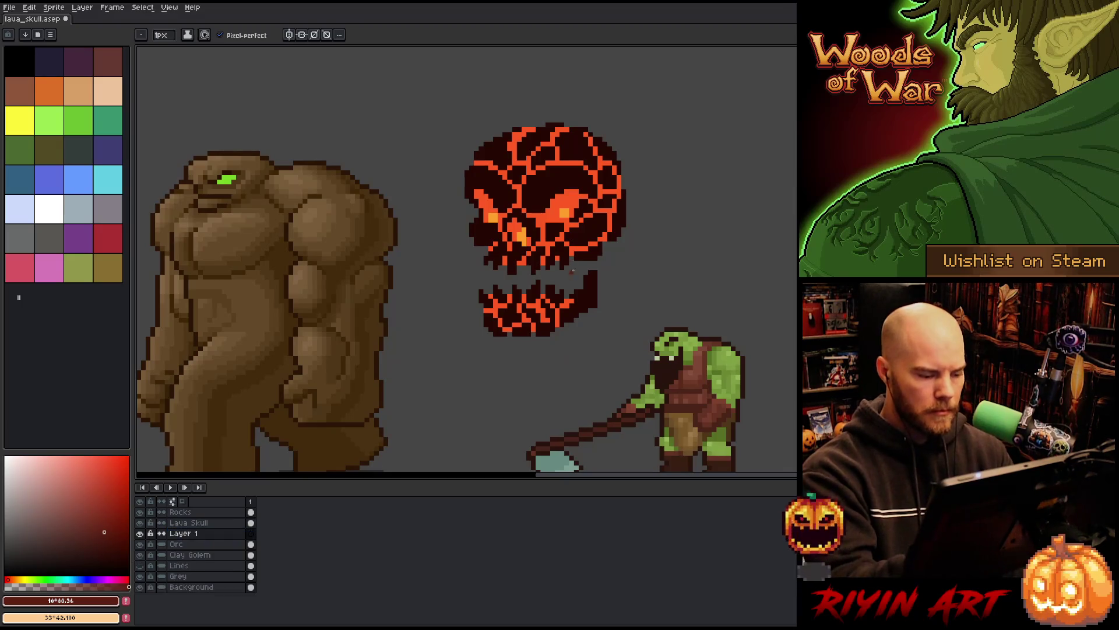
pyautogui.click(562, 178)
pyautogui.hotkey('ctrl', 'z')
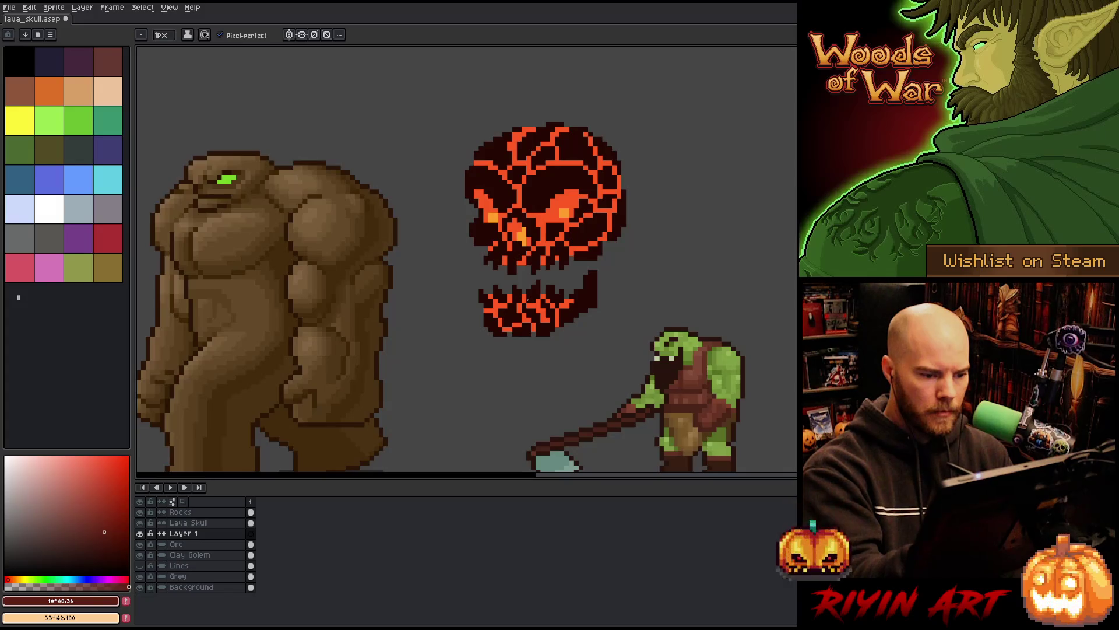
pyautogui.moveTo(528, 291); pyautogui.dragTo(530, 271)
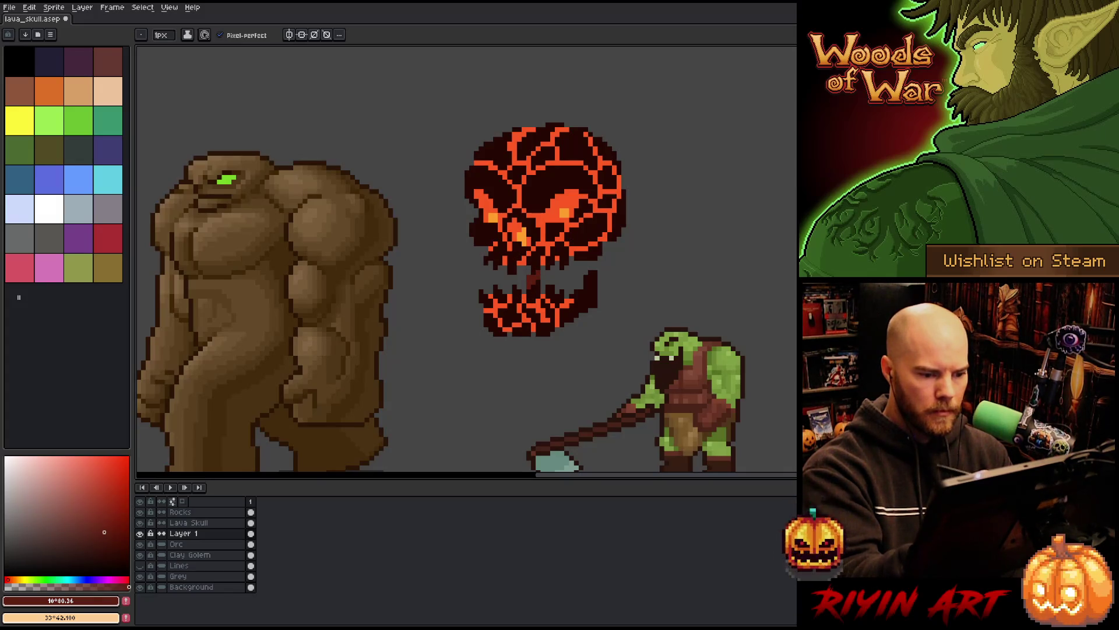
pyautogui.press('b')
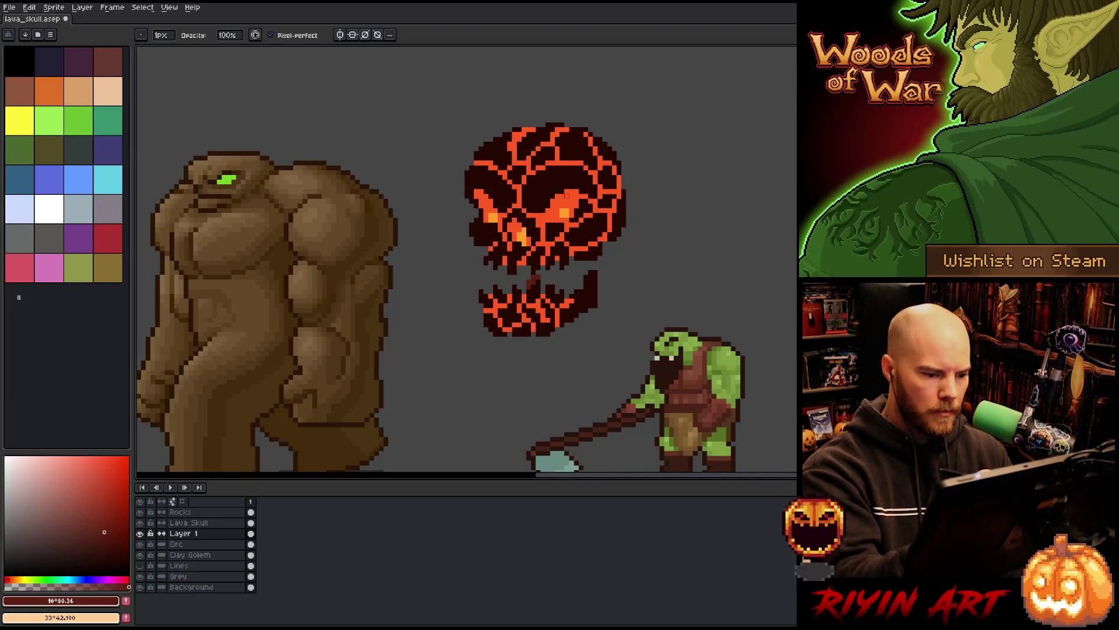
pyautogui.press('e')
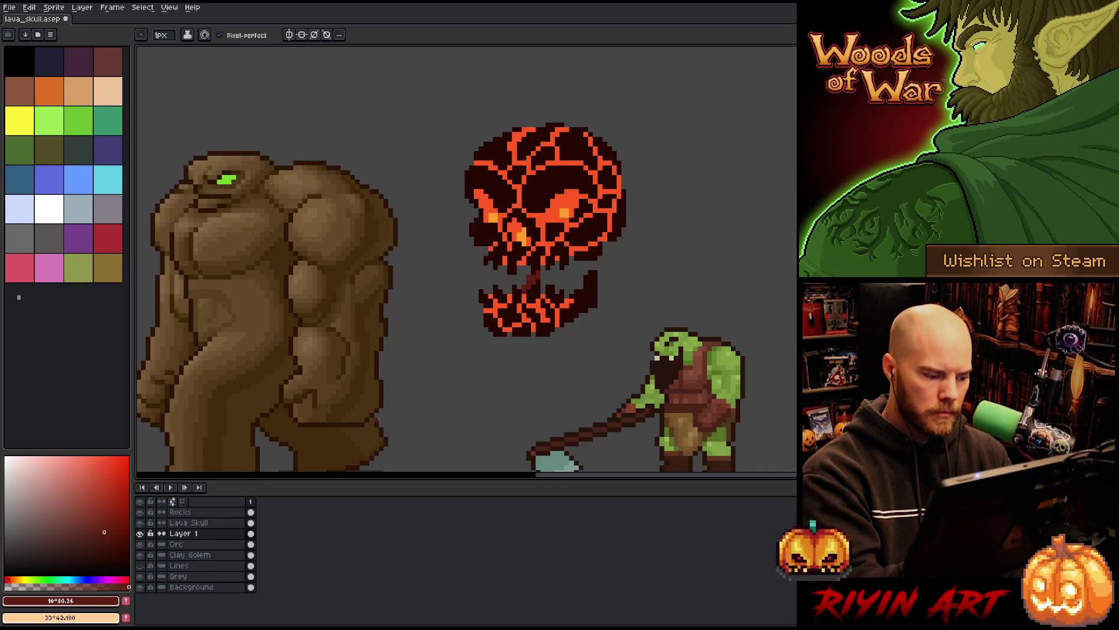
# Step: On the Lava Skull layer, eyedrop the orange and draw crack pixels across the jaw
pyautogui.click(189, 523)
pyautogui.press('i')
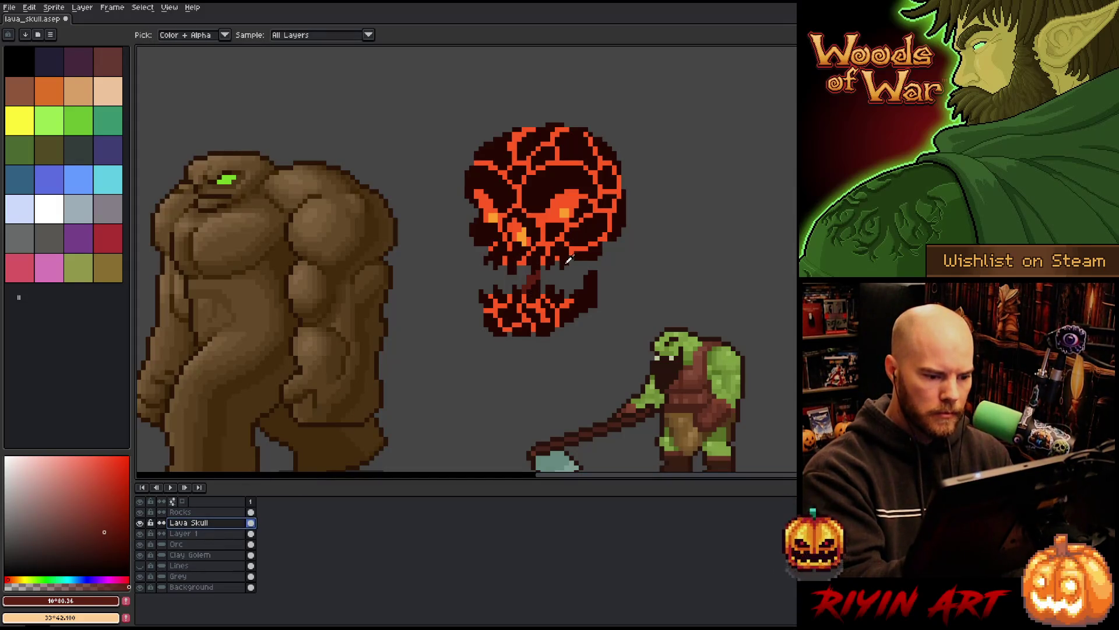
pyautogui.click(535, 305)
pyautogui.press('b')
pyautogui.moveTo(542, 287)
pyautogui.mouseDown()
pyautogui.moveTo(576, 291)
pyautogui.moveTo(562, 291)
pyautogui.mouseUp()
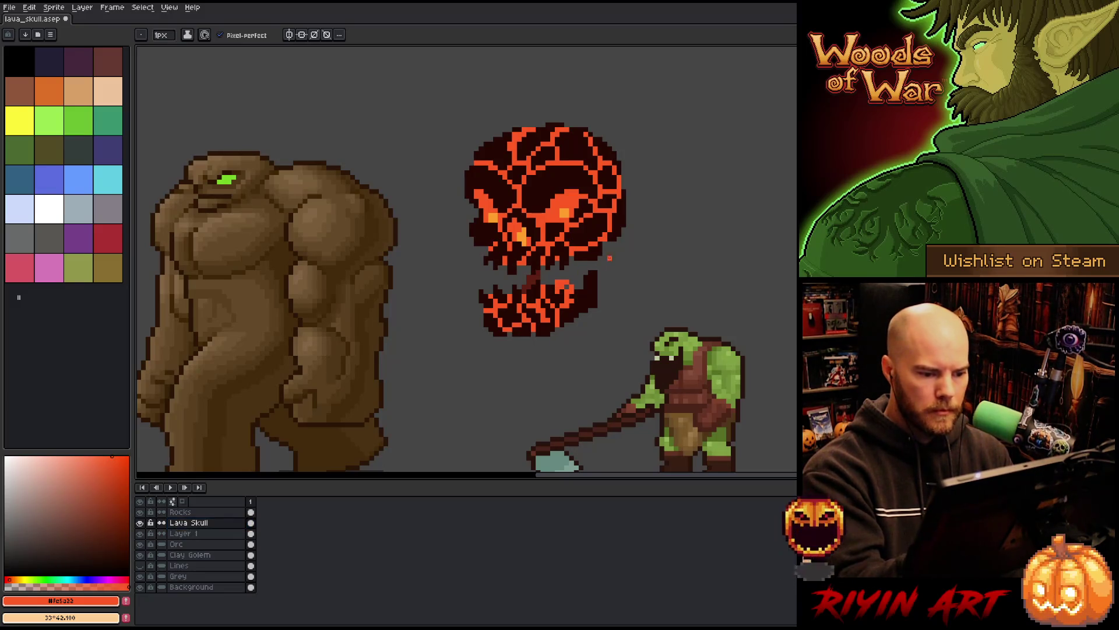
pyautogui.press('e')
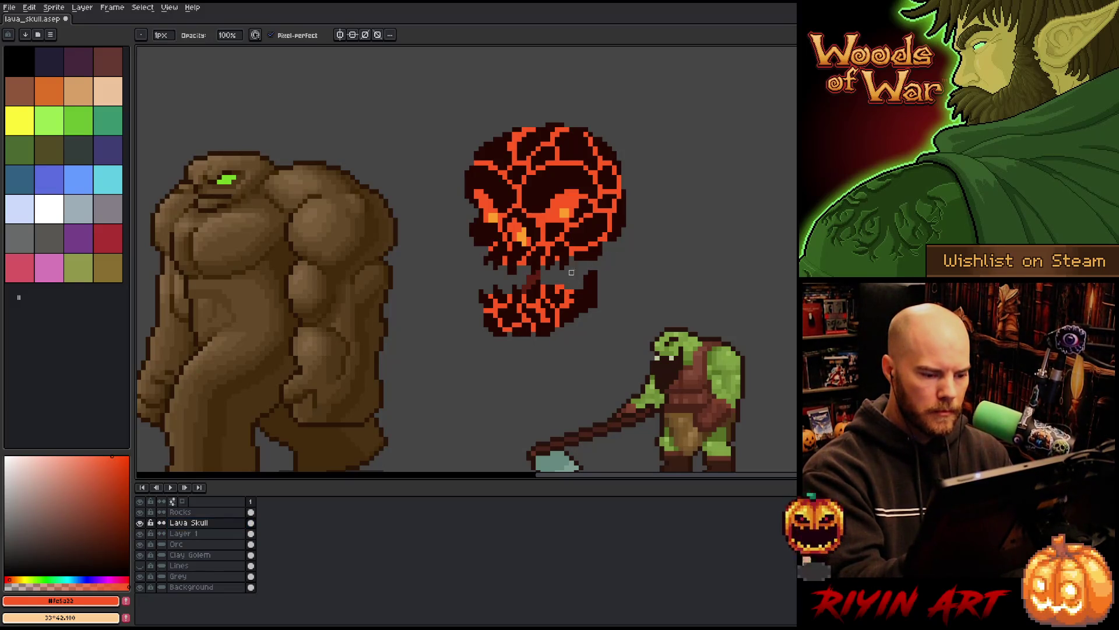
pyautogui.press('b')
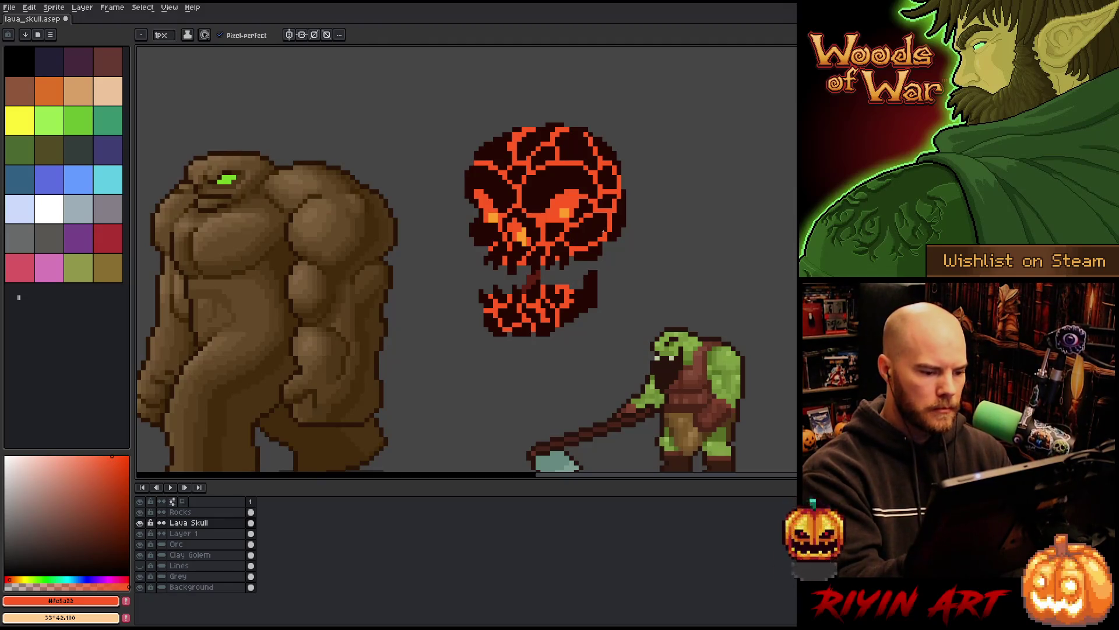
# Step: On the Rocks layer, sample the dark outline colour and start selecting the lower jaw
pyautogui.click(186, 511)
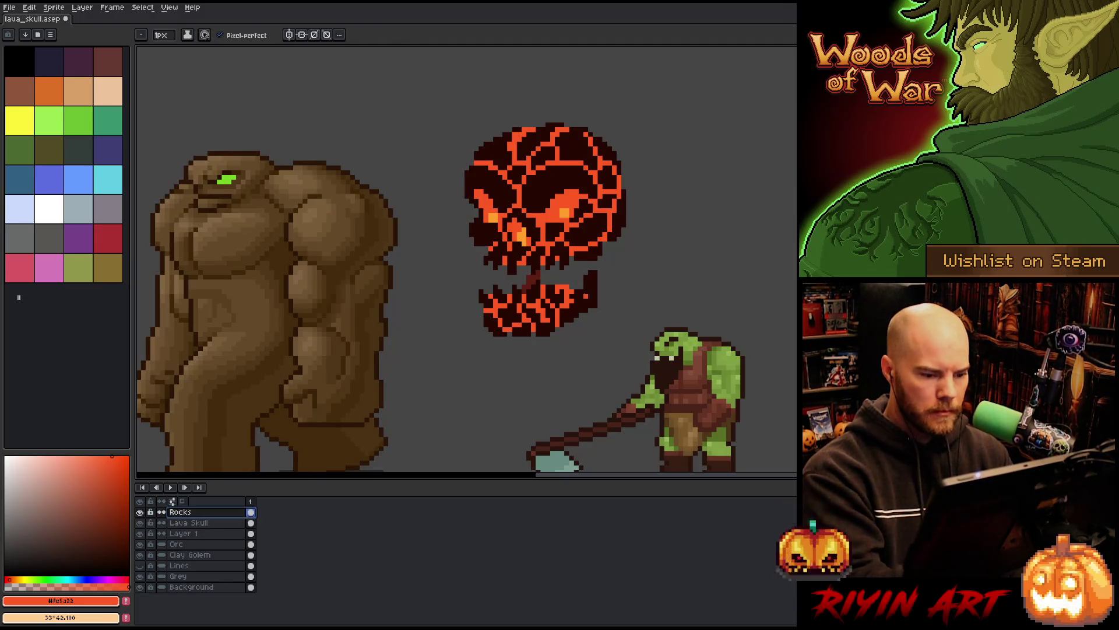
pyautogui.keyDown('alt'); pyautogui.click(571, 299); pyautogui.keyUp('alt')
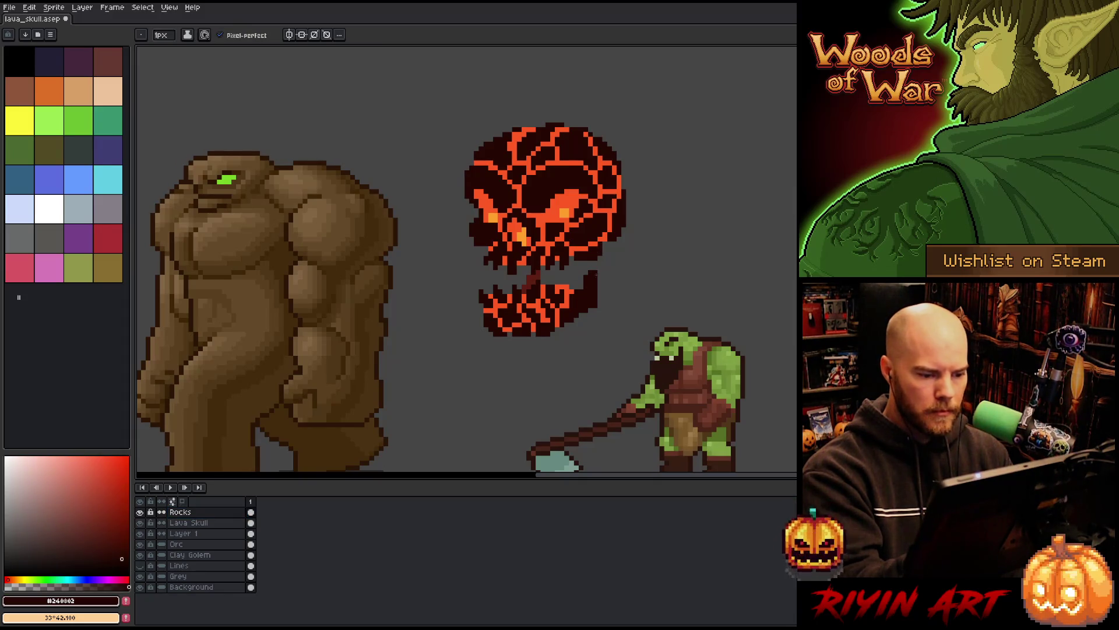
pyautogui.press('e')
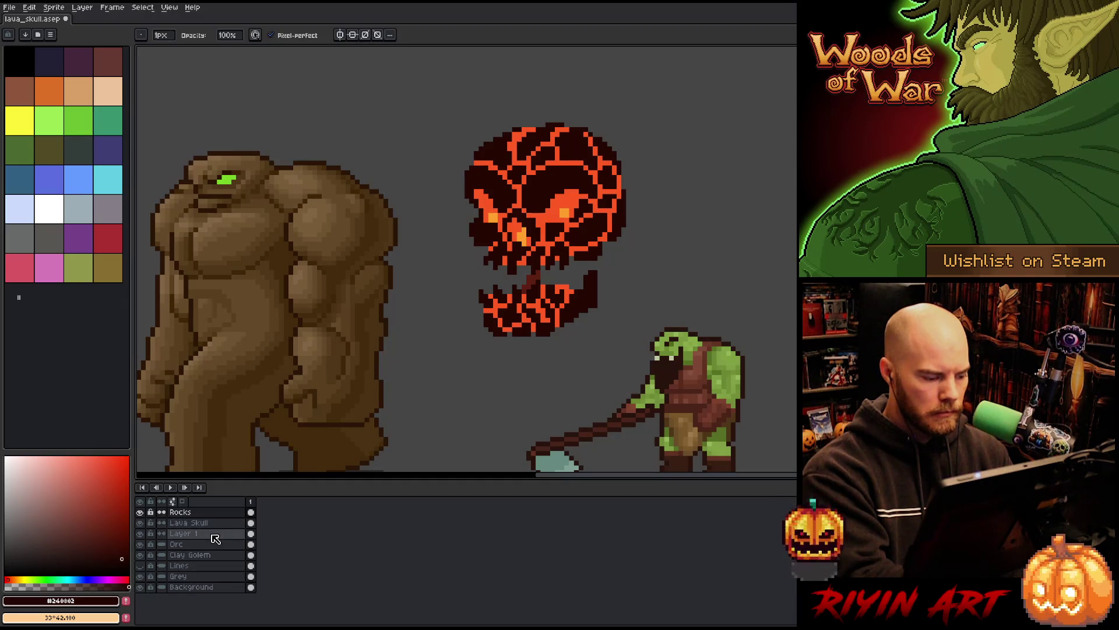
pyautogui.press('m')
pyautogui.moveTo(598, 262)
pyautogui.mouseDown()
pyautogui.moveTo(496, 285)
pyautogui.moveTo(600, 317)
pyautogui.moveTo(582, 319)
pyautogui.moveTo(607, 310)
pyautogui.mouseUp()
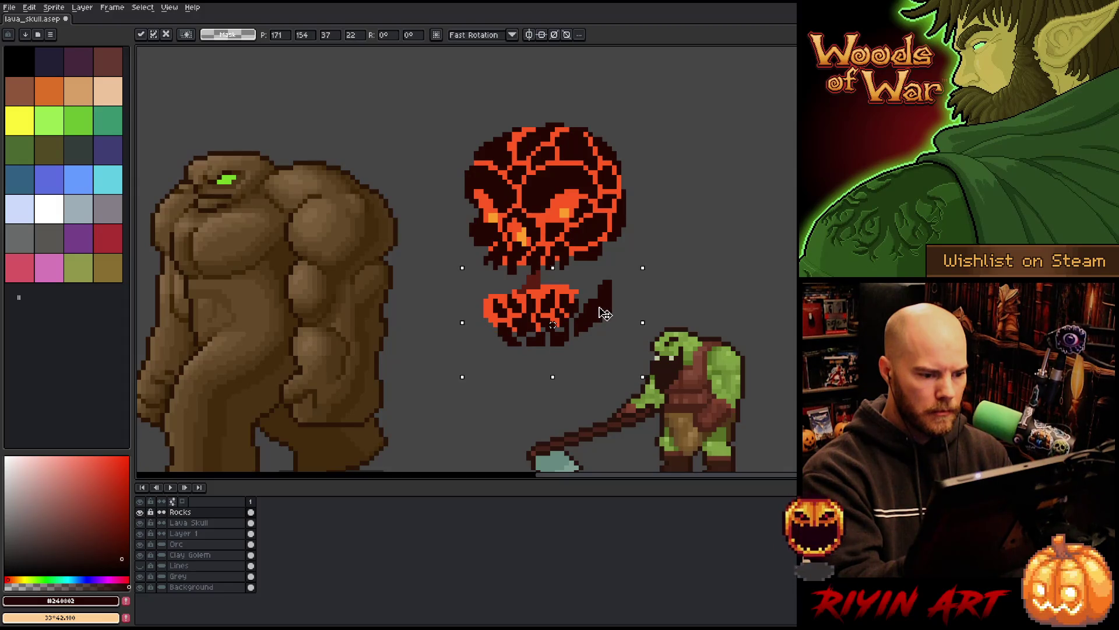
# Step: Lasso the lower jaw and move it down and to the right
pyautogui.click(229, 525)
pyautogui.hotkey('ctrl', 'd')
pyautogui.moveTo(545, 386)
pyautogui.mouseDown()
pyautogui.moveTo(653, 309)
pyautogui.moveTo(551, 272)
pyautogui.moveTo(467, 344)
pyautogui.moveTo(542, 379)
pyautogui.mouseUp()
pyautogui.moveTo(570, 292); pyautogui.dragTo(598, 306)
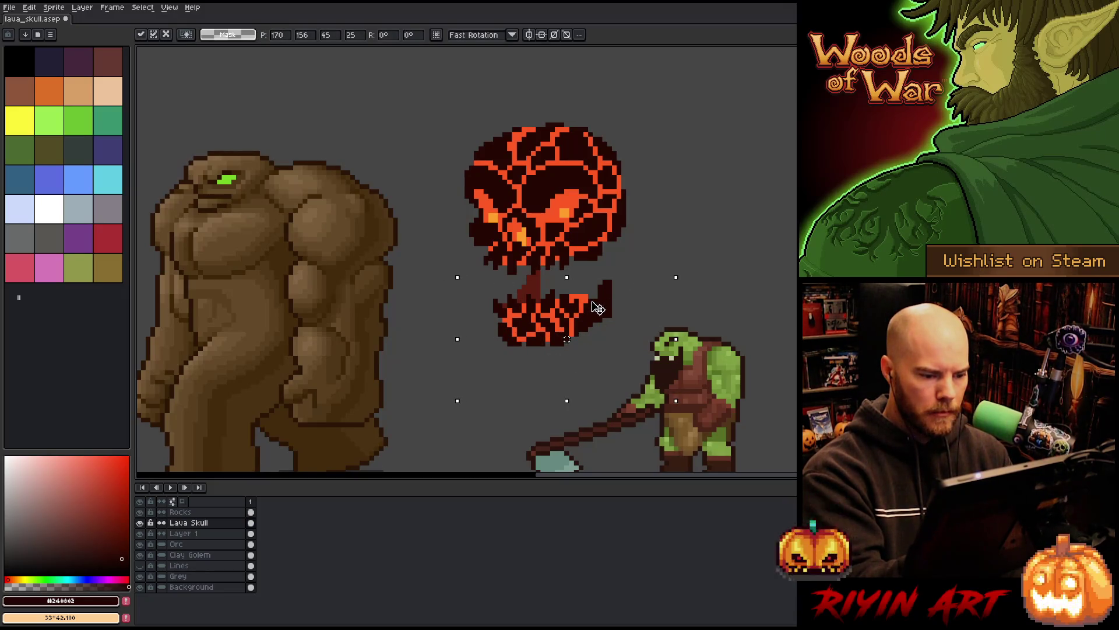
pyautogui.hotkey('ctrl', 'd')
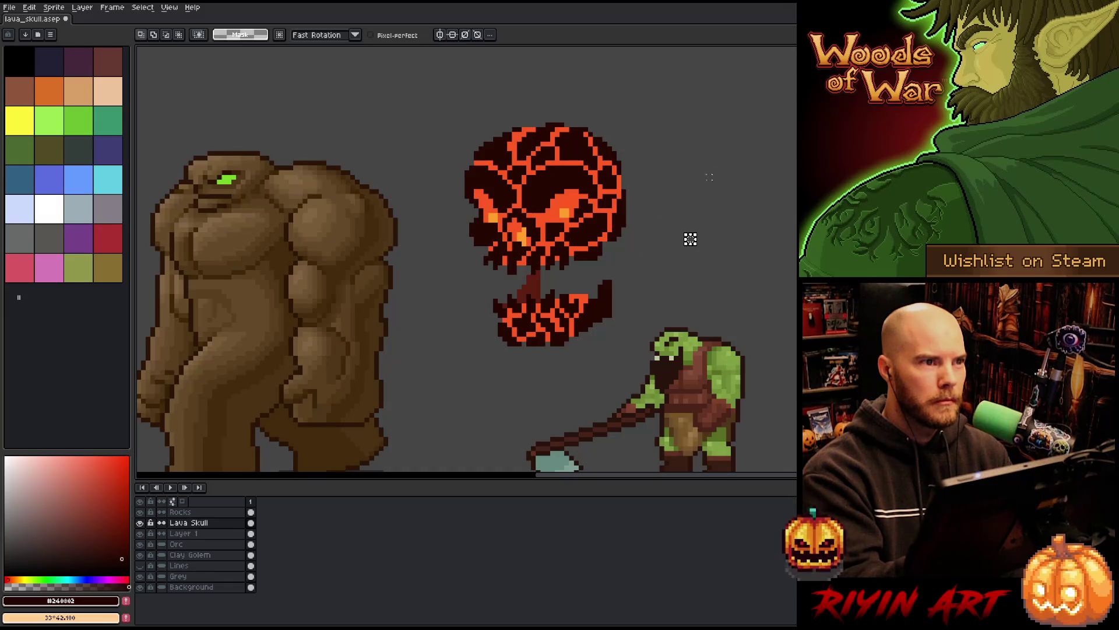
# Step: Reselect the jaw, nudge it left a couple of pixels, commit, and deselect
pyautogui.moveTo(601, 343)
pyautogui.mouseDown()
pyautogui.moveTo(561, 362)
pyautogui.moveTo(467, 327)
pyautogui.moveTo(561, 362)
pyautogui.mouseUp()
pyautogui.click(611, 311)
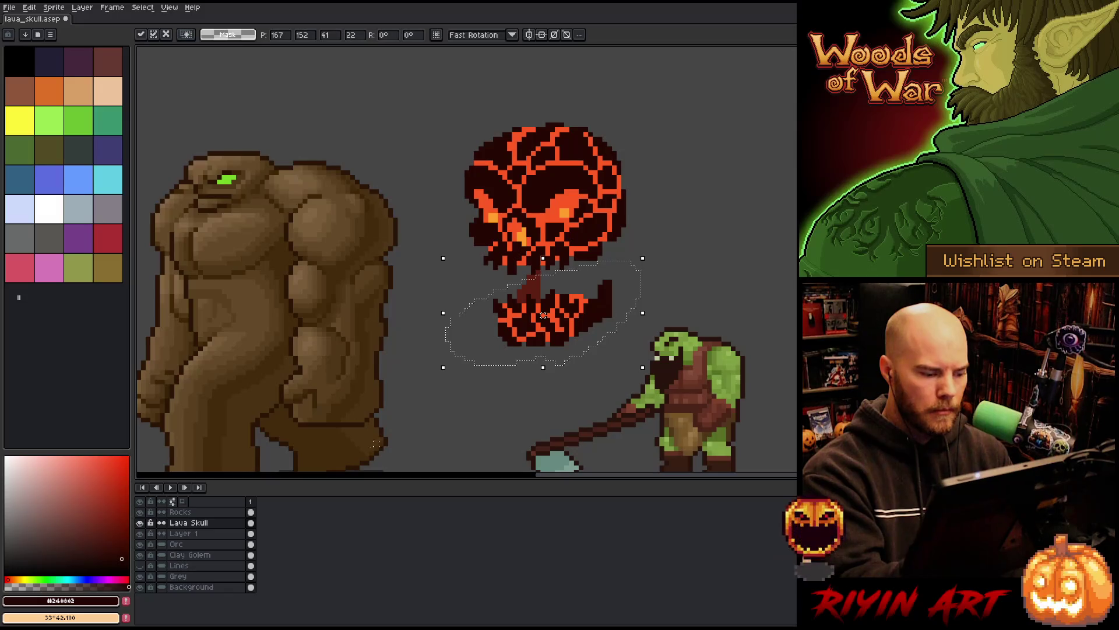
pyautogui.click(211, 514)
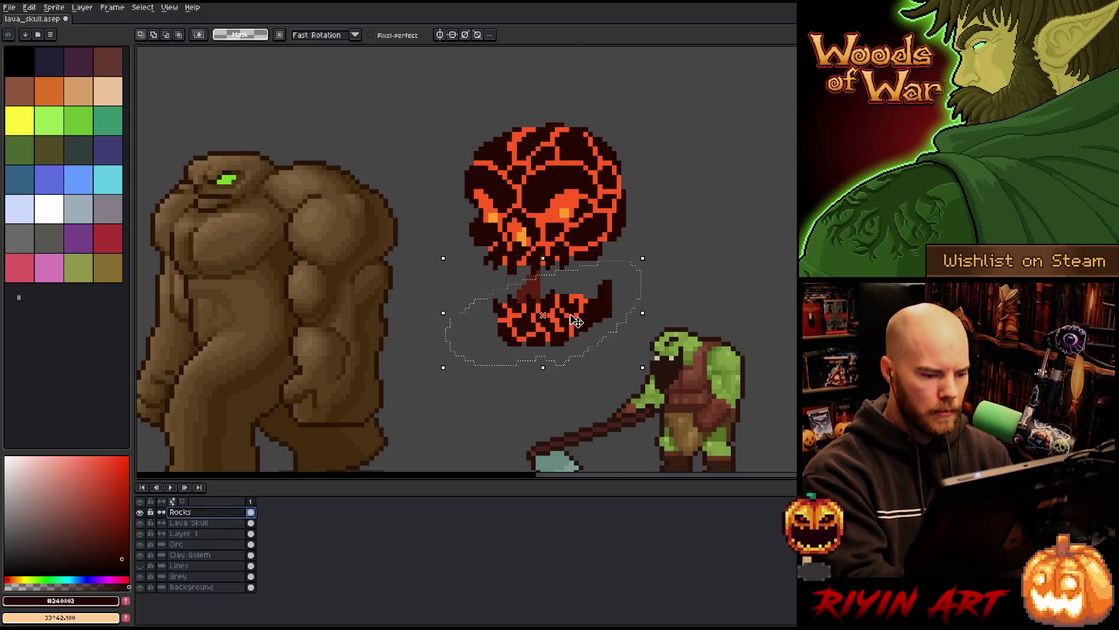
pyautogui.press('Left')
pyautogui.moveTo(607, 308); pyautogui.dragTo(595, 304)
pyautogui.click(695, 229)
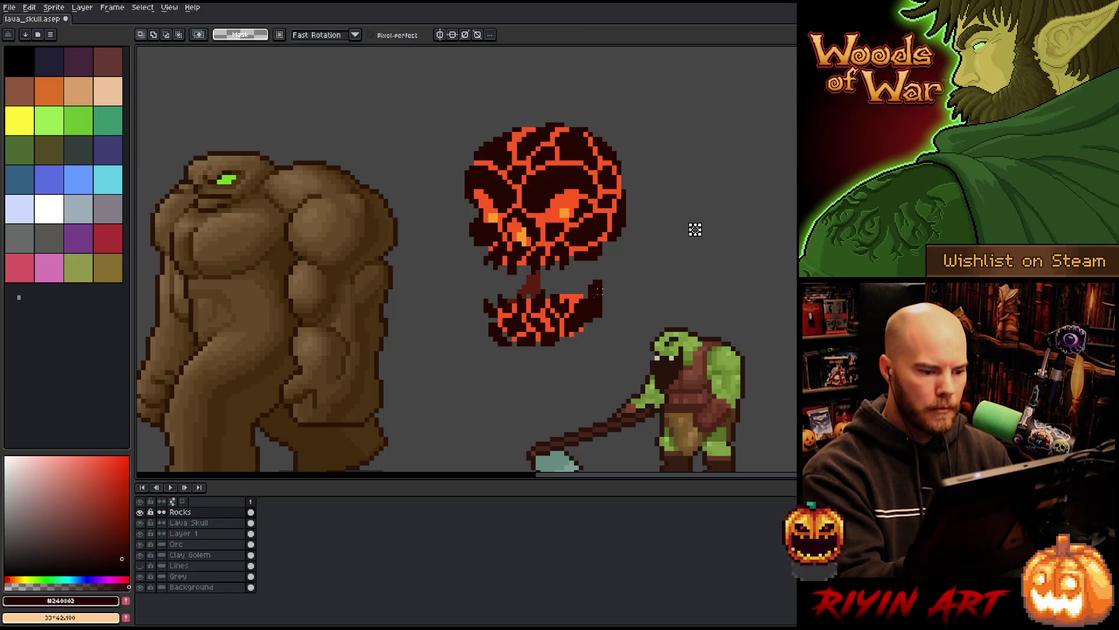
pyautogui.moveTo(479, 281)
pyautogui.mouseDown()
pyautogui.moveTo(501, 316)
pyautogui.moveTo(460, 268)
pyautogui.mouseUp()
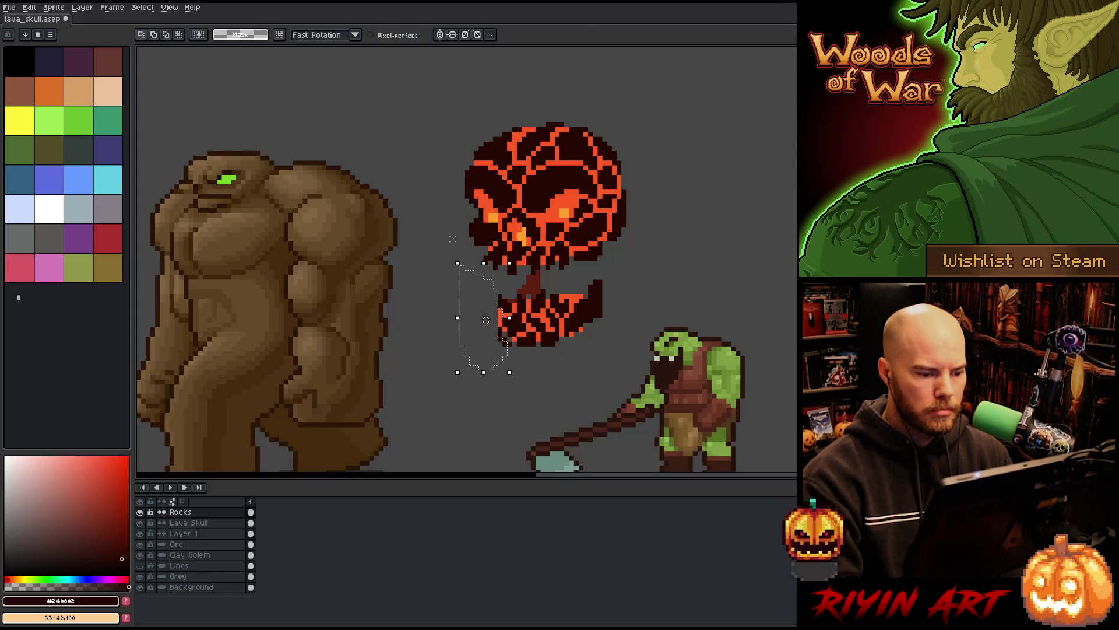
pyautogui.hotkey('ctrl', 'd')
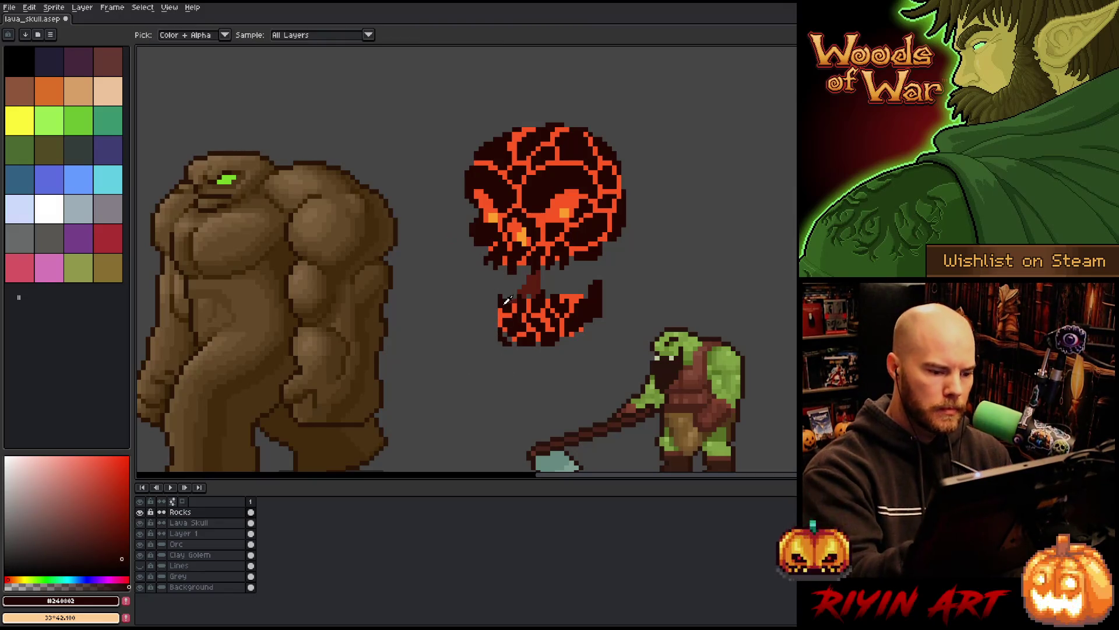
# Step: Sample the skull's orange and dark colours while switching between pencil and eraser
pyautogui.press('b')
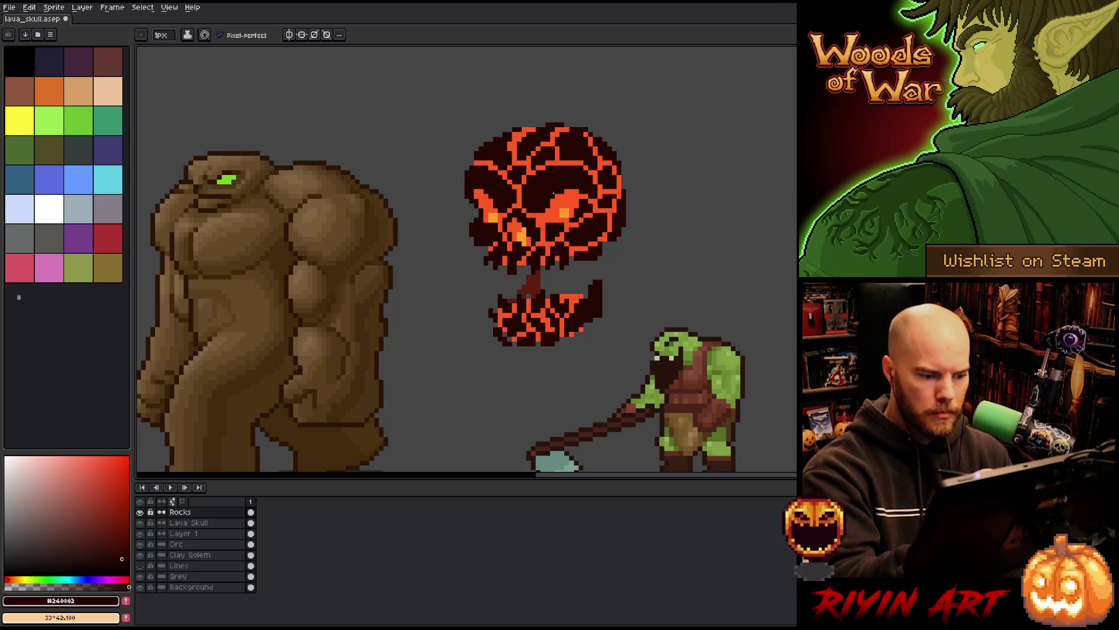
pyautogui.keyDown('ctrl'); pyautogui.click(516, 324); pyautogui.keyUp('ctrl')
pyautogui.keyDown('alt'); pyautogui.click(516, 324); pyautogui.keyUp('alt')
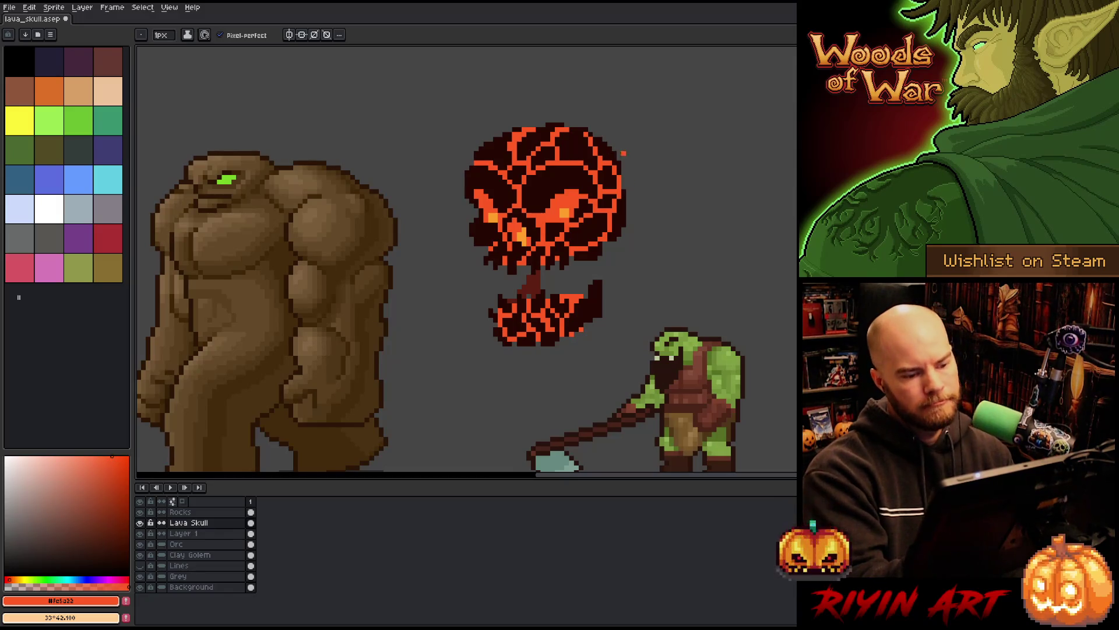
pyautogui.press('b')
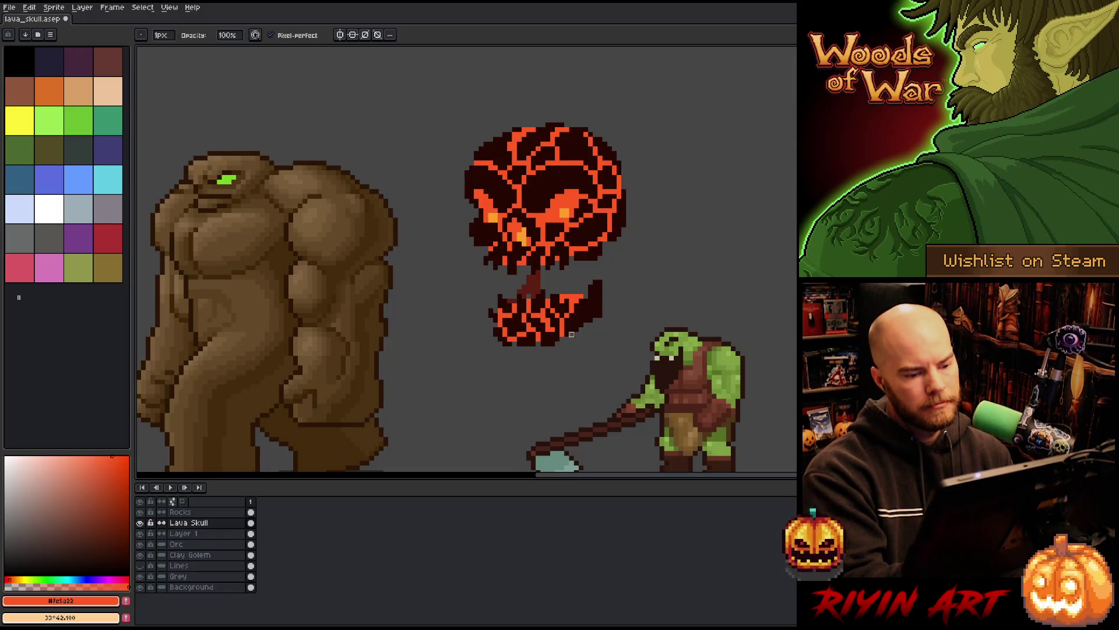
pyautogui.click(213, 515)
pyautogui.press('e')
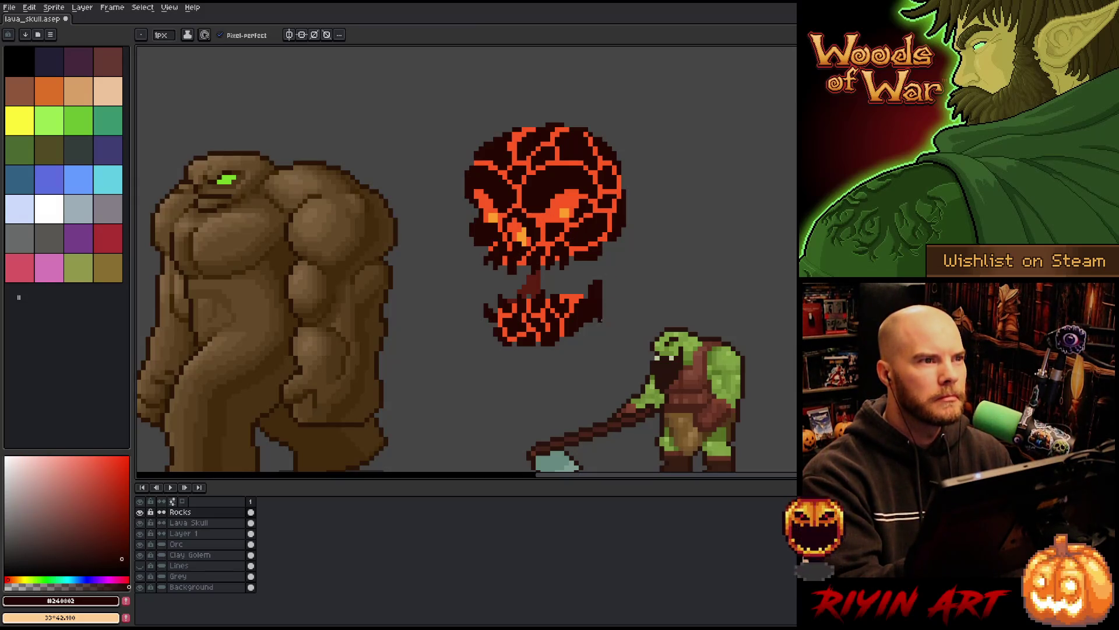
# Step: On the Lava Skull layer, lasso the lower jaw and delete its orange pixels
pyautogui.click(216, 533)
pyautogui.press('v')
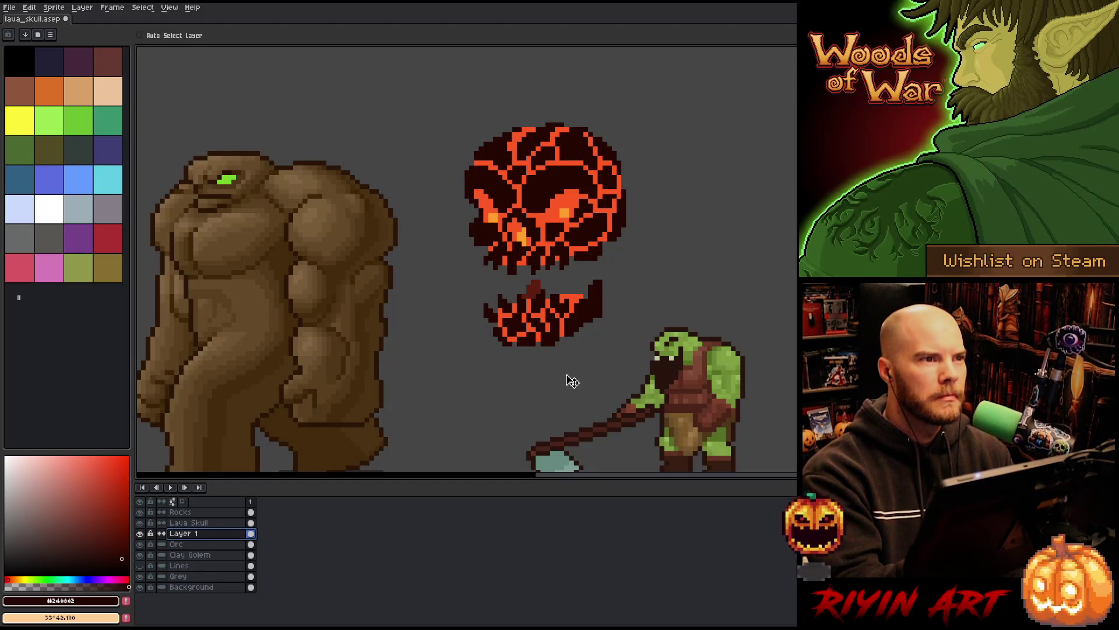
pyautogui.click(222, 524)
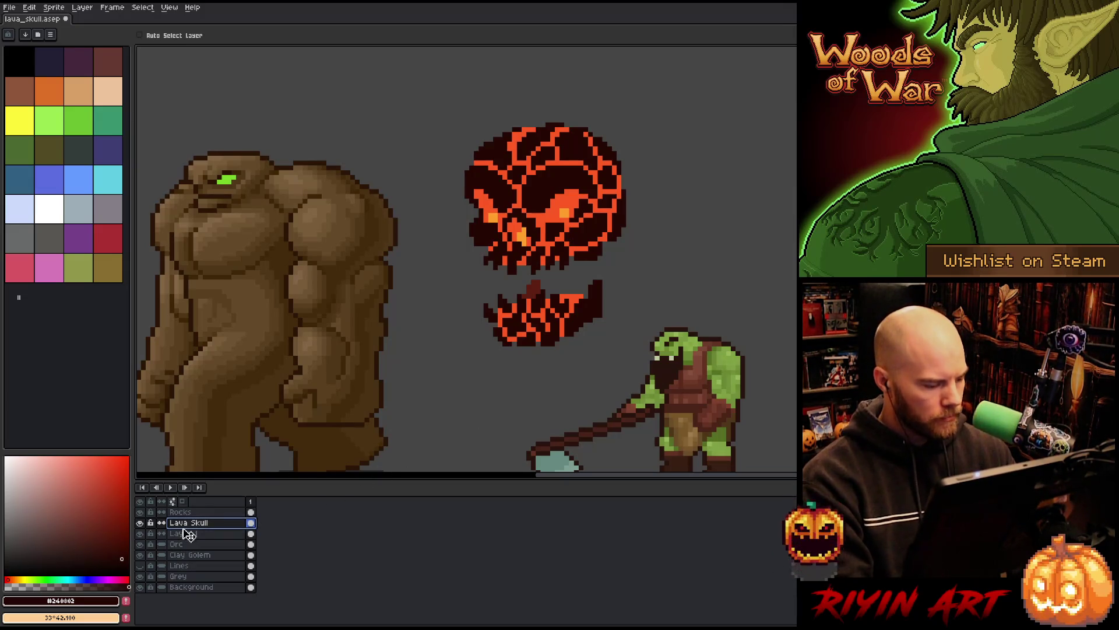
pyautogui.press('q')
pyautogui.moveTo(536, 372)
pyautogui.mouseDown()
pyautogui.moveTo(565, 364)
pyautogui.moveTo(574, 272)
pyautogui.moveTo(542, 373)
pyautogui.mouseUp()
pyautogui.press('Delete')
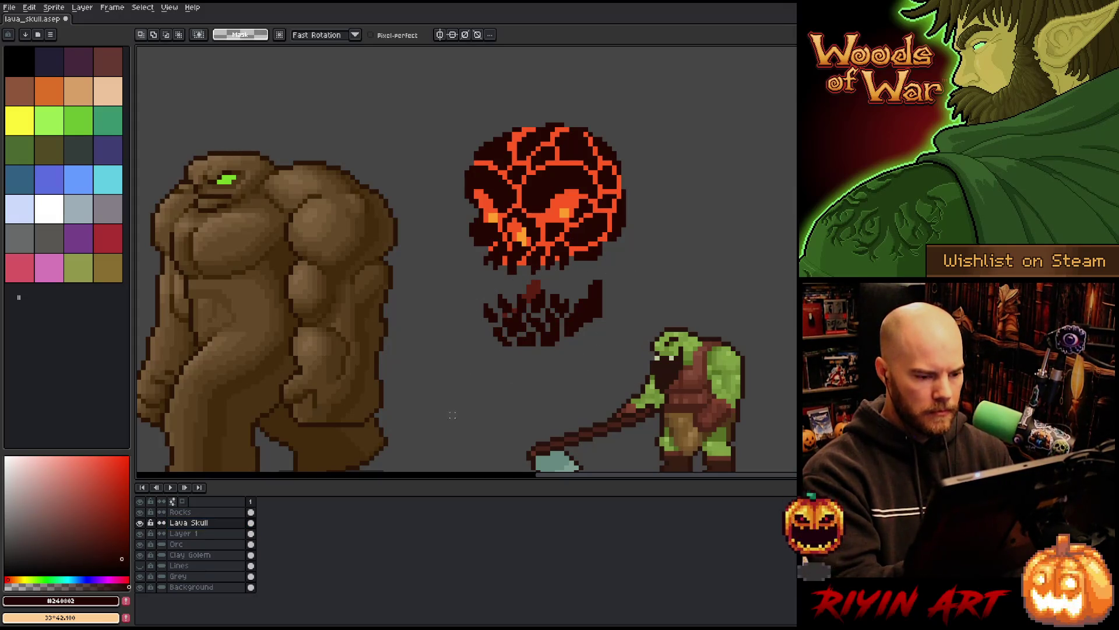
# Step: Rename Layer 1 to 'back jaw'
pyautogui.click(186, 533)
pyautogui.doubleClick(201, 533)
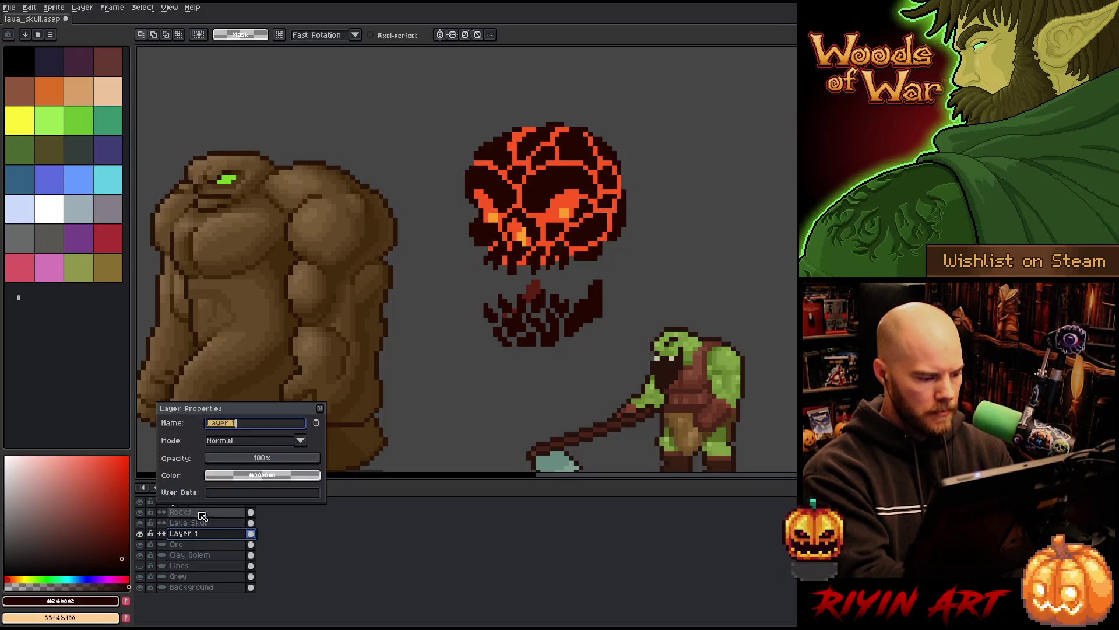
pyautogui.write('back jaw')
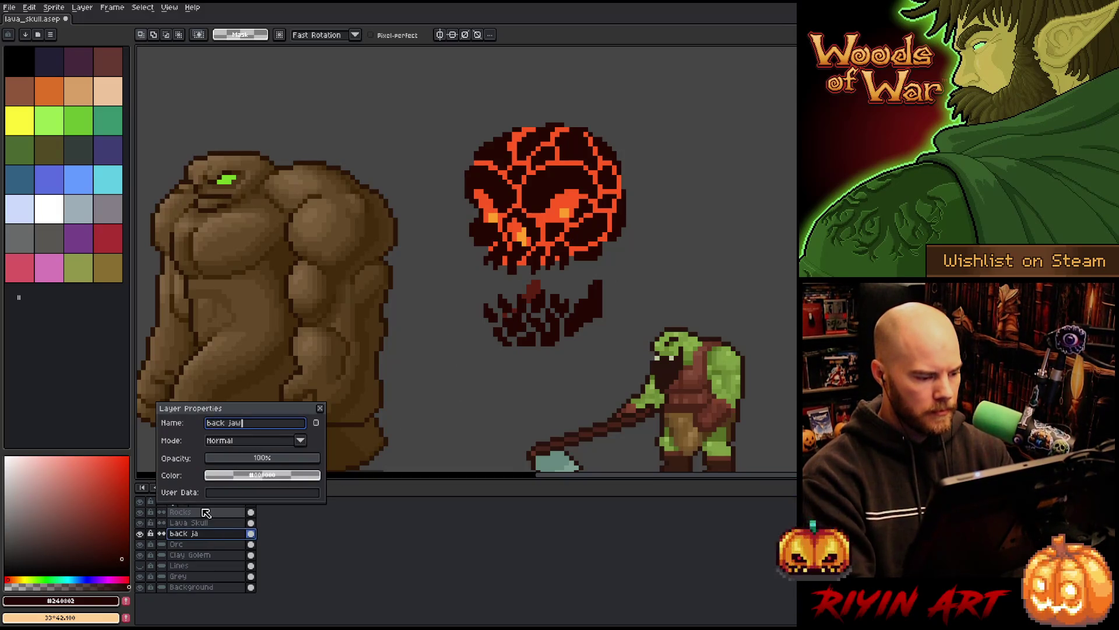
pyautogui.press('Return')
# Step: Paste the orange jaw onto a new layer named 'jaw lava'
pyautogui.hotkey('ctrl', 'shift', 'n')
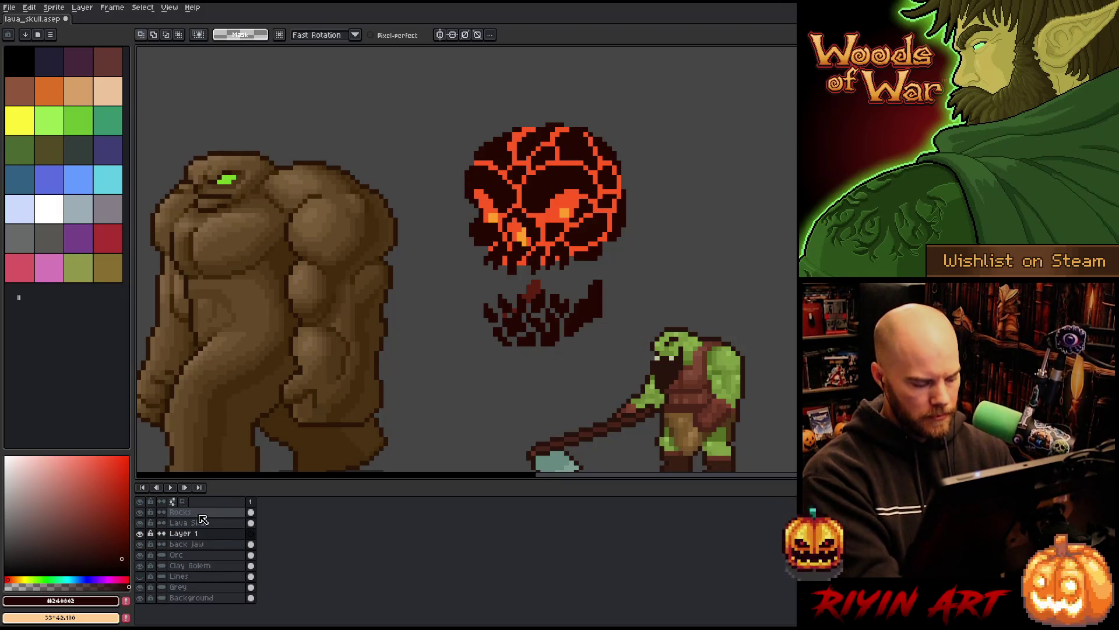
pyautogui.hotkey('ctrl', 'v')
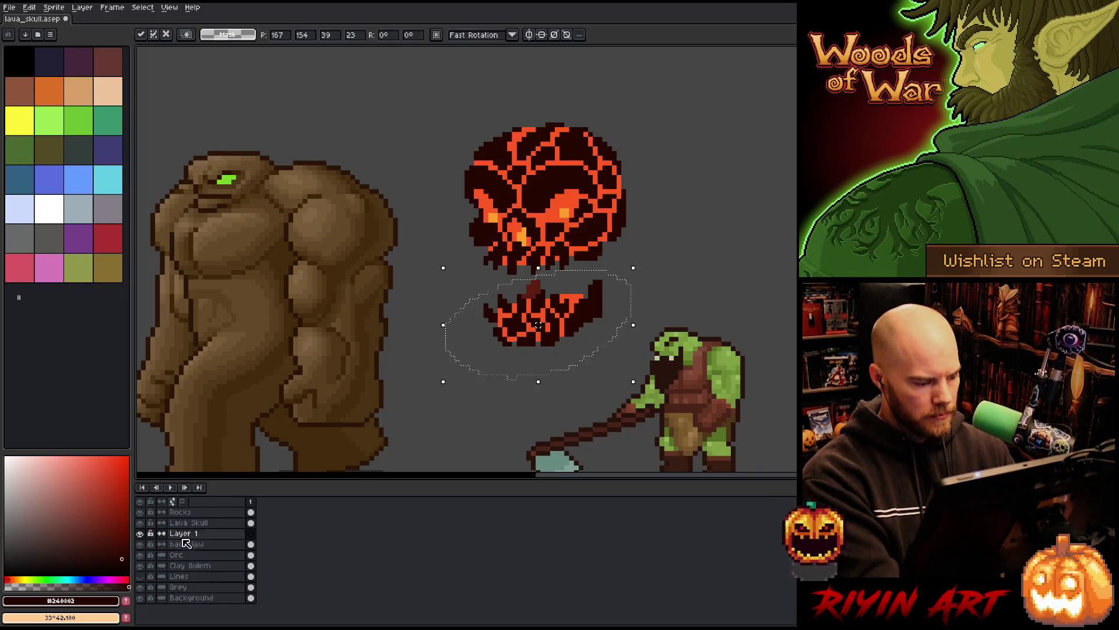
pyautogui.doubleClick(186, 532)
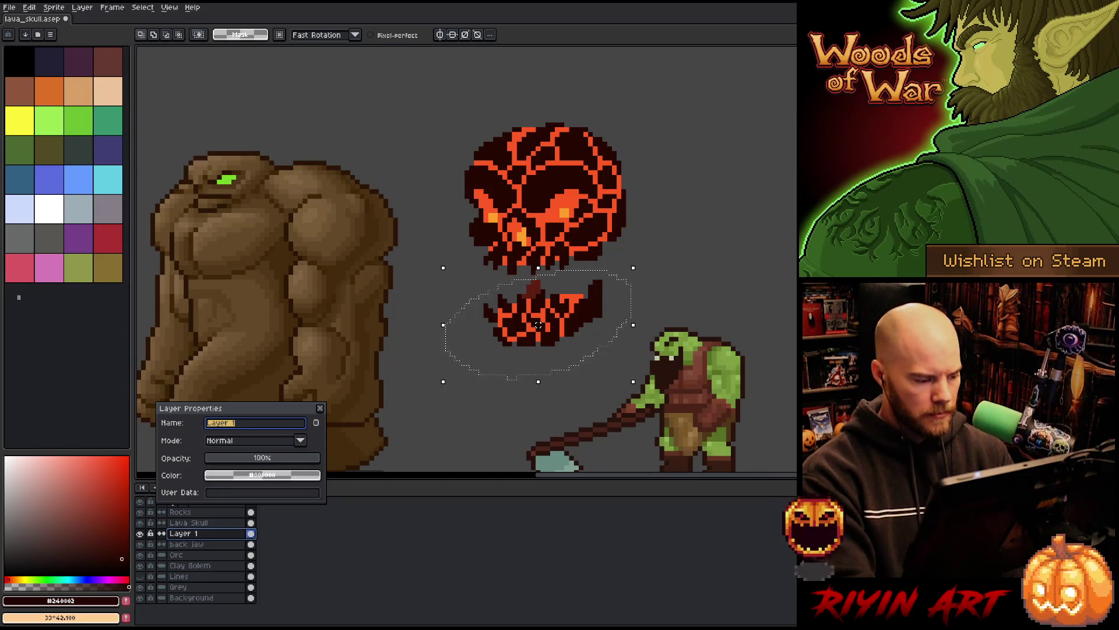
pyautogui.write('jaw lava')
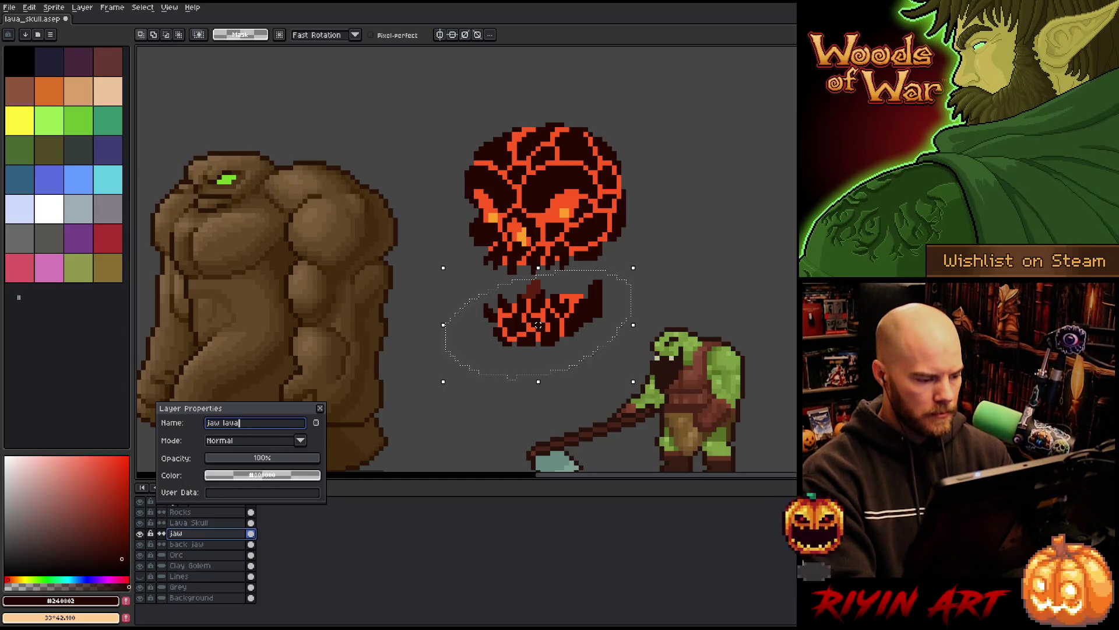
pyautogui.press('Return')
# Step: Add an empty layer above 'jaw lava', deselect, and pick an orange pencil colour
pyautogui.hotkey('shift', 'n')
pyautogui.hotkey('ctrl', 'd')
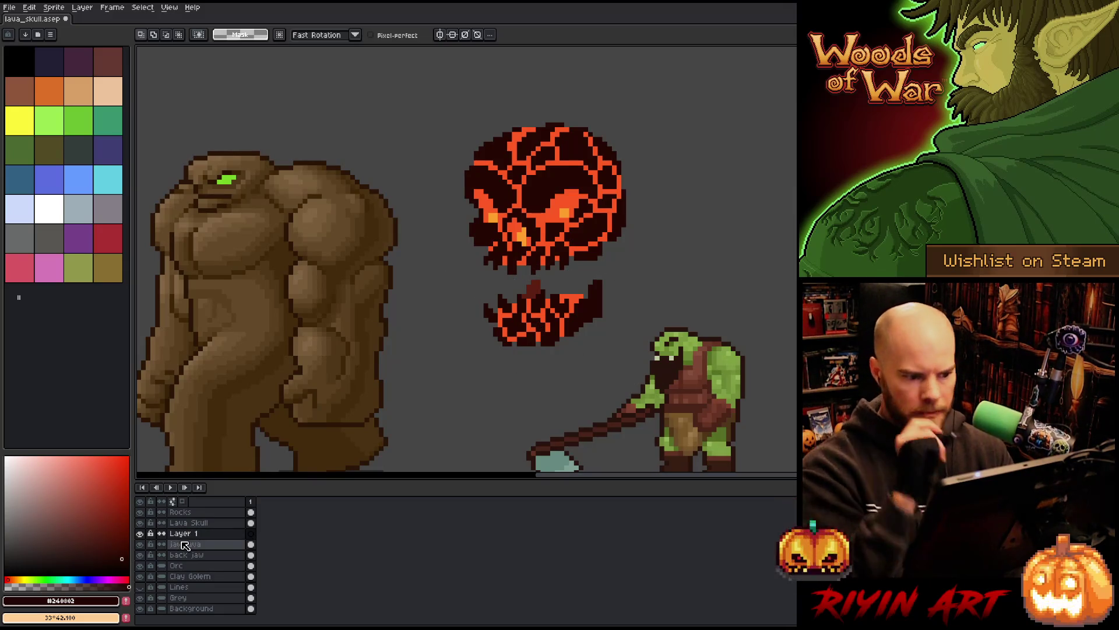
pyautogui.press('b')
pyautogui.keyDown('alt'); pyautogui.click(564, 213); pyautogui.keyUp('alt')
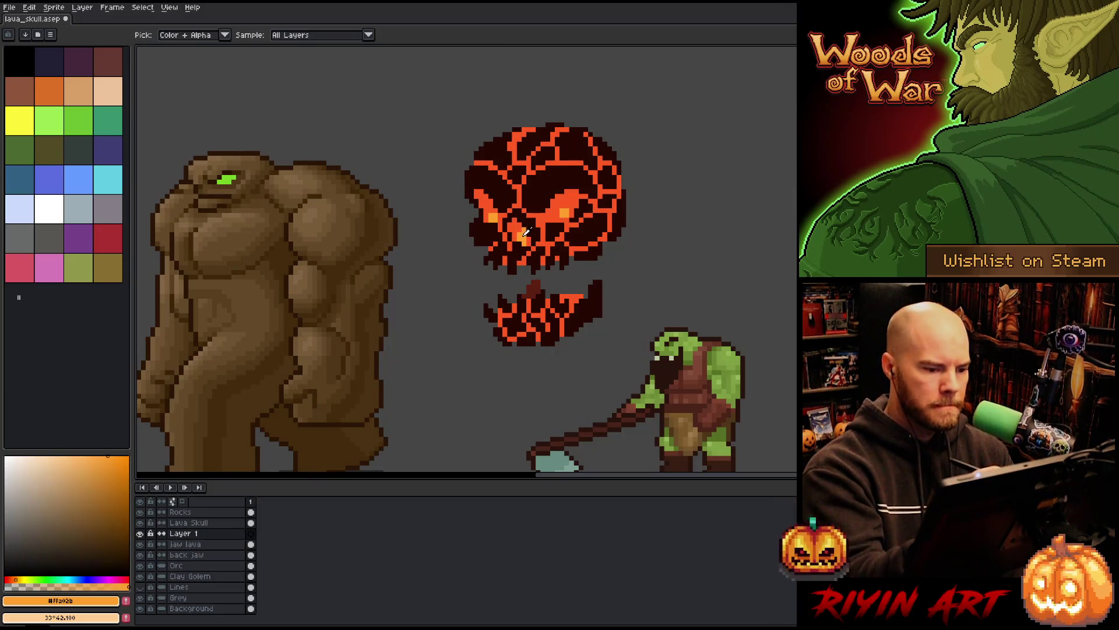
# Step: Paint pale peach glow into the mouth gap and orange along its top edge
pyautogui.click(63, 456)
pyautogui.moveTo(548, 279)
pyautogui.mouseDown()
pyautogui.moveTo(554, 289)
pyautogui.moveTo(559, 269)
pyautogui.moveTo(544, 268)
pyautogui.moveTo(560, 286)
pyautogui.moveTo(534, 296)
pyautogui.mouseUp()
pyautogui.click(529, 287)
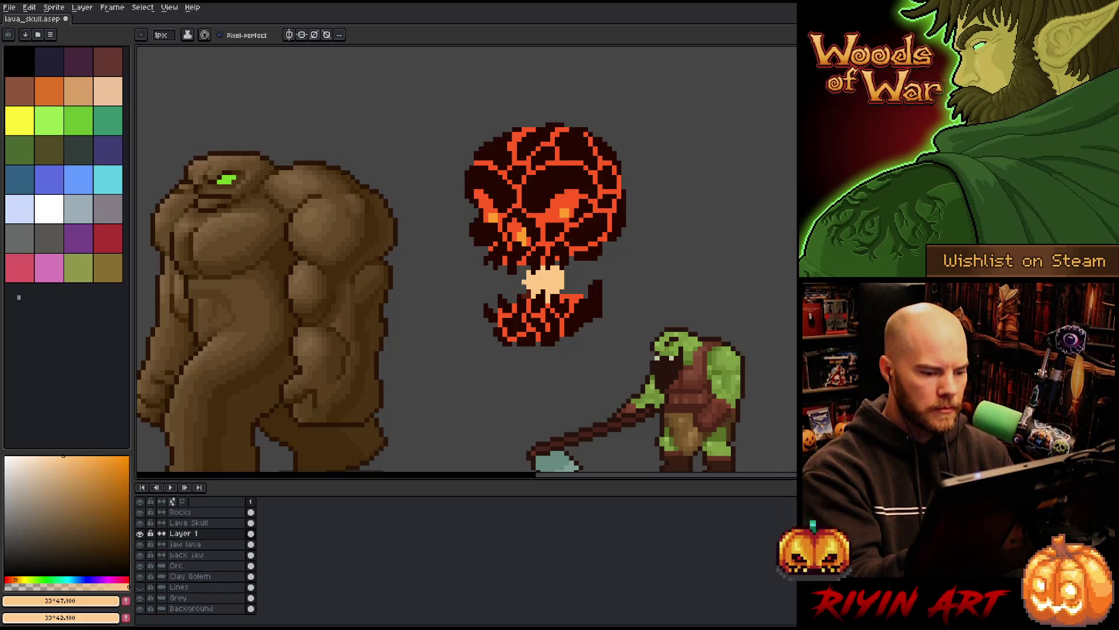
pyautogui.keyDown('alt'); pyautogui.click(572, 272); pyautogui.keyUp('alt')
pyautogui.moveTo(564, 267)
pyautogui.mouseDown()
pyautogui.moveTo(565, 291)
pyautogui.moveTo(572, 258)
pyautogui.moveTo(523, 296)
pyautogui.moveTo(520, 267)
pyautogui.mouseUp()
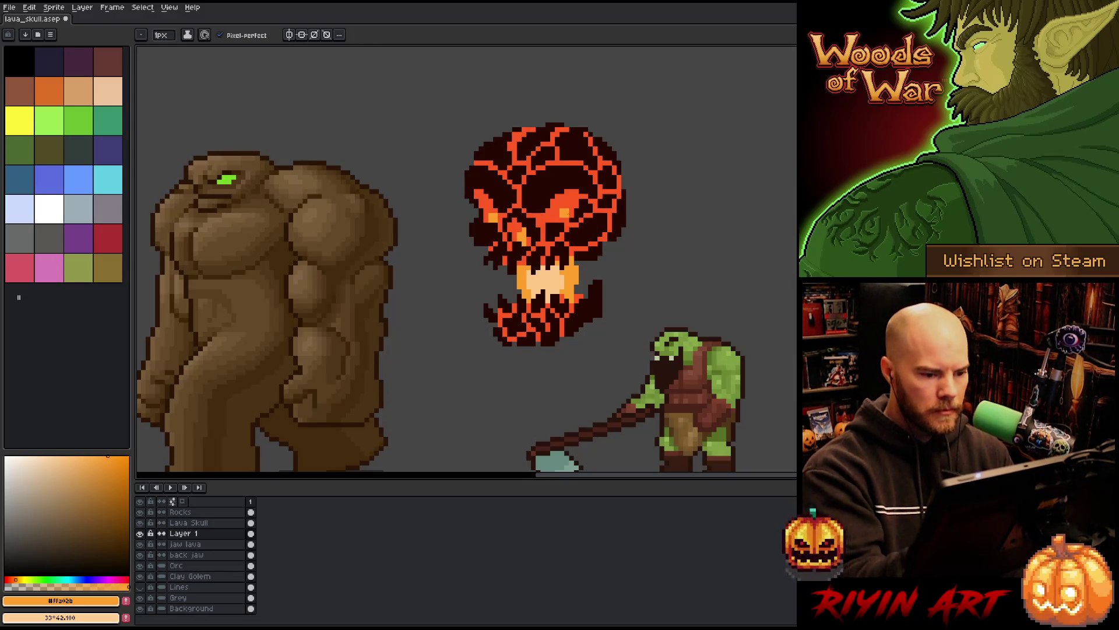
# Step: Sample and adjust an orange-red, then paint orange on both sides of the mouth glow
pyautogui.press('i')
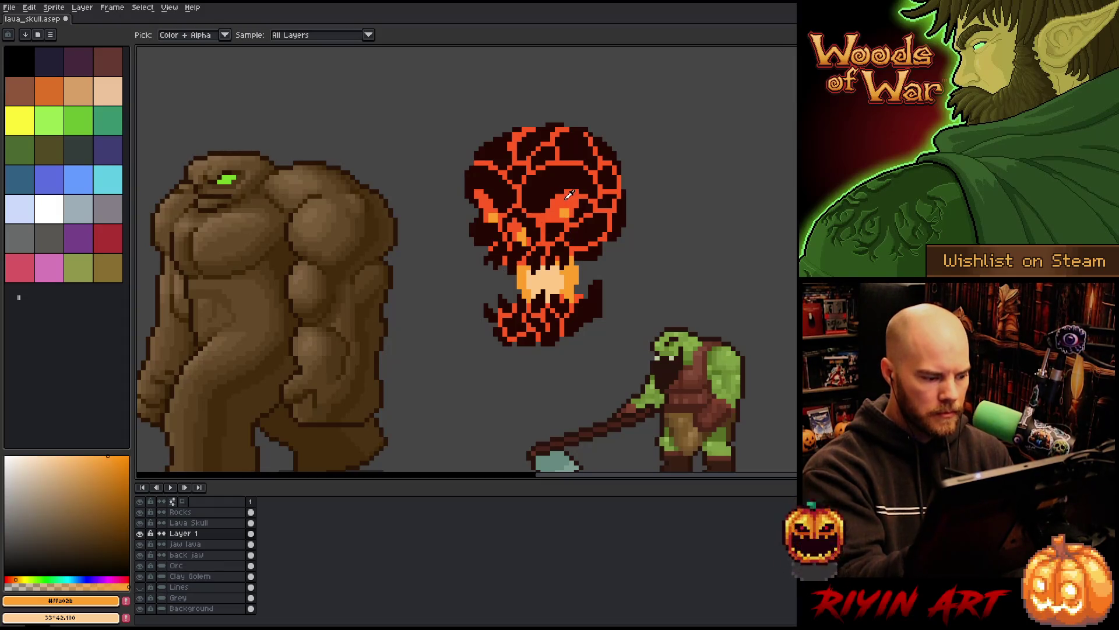
pyautogui.click(571, 196)
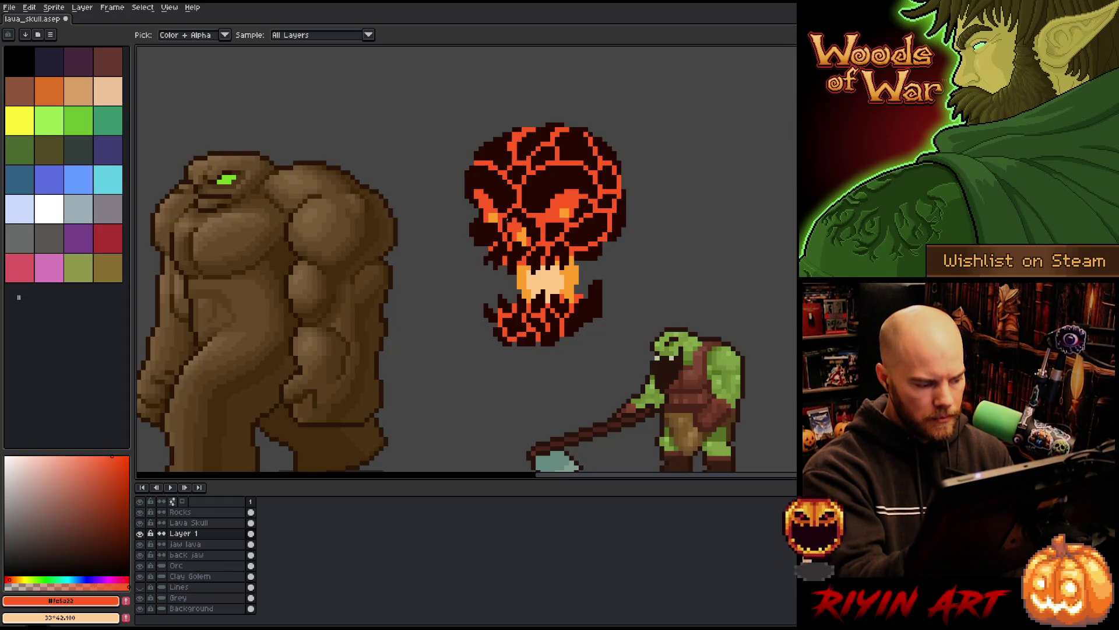
pyautogui.click(12, 579)
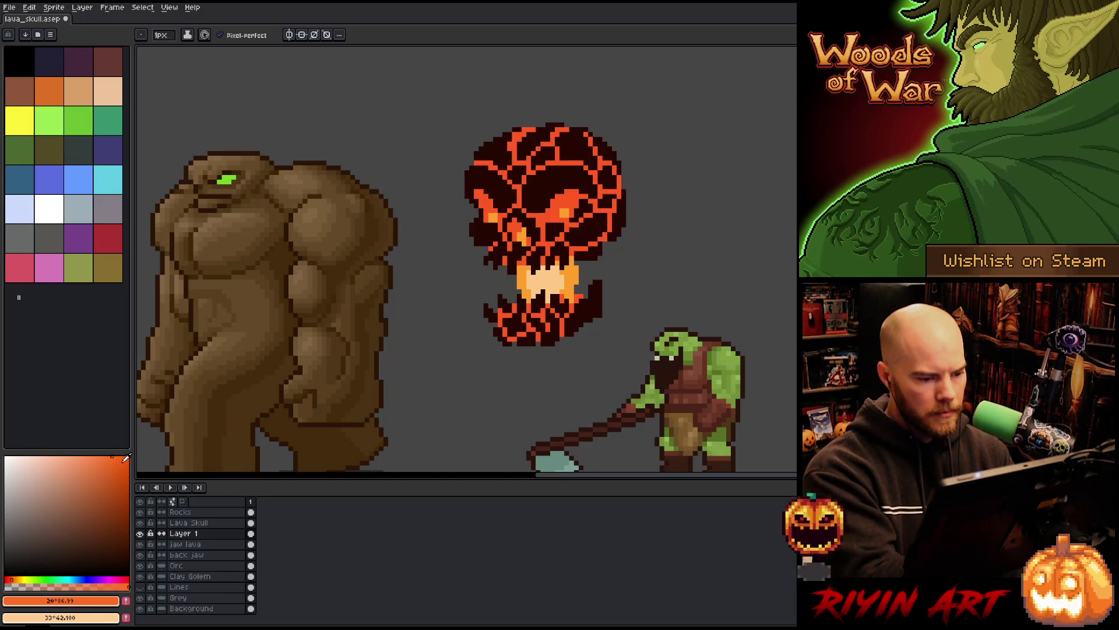
pyautogui.moveTo(116, 461); pyautogui.dragTo(94, 475)
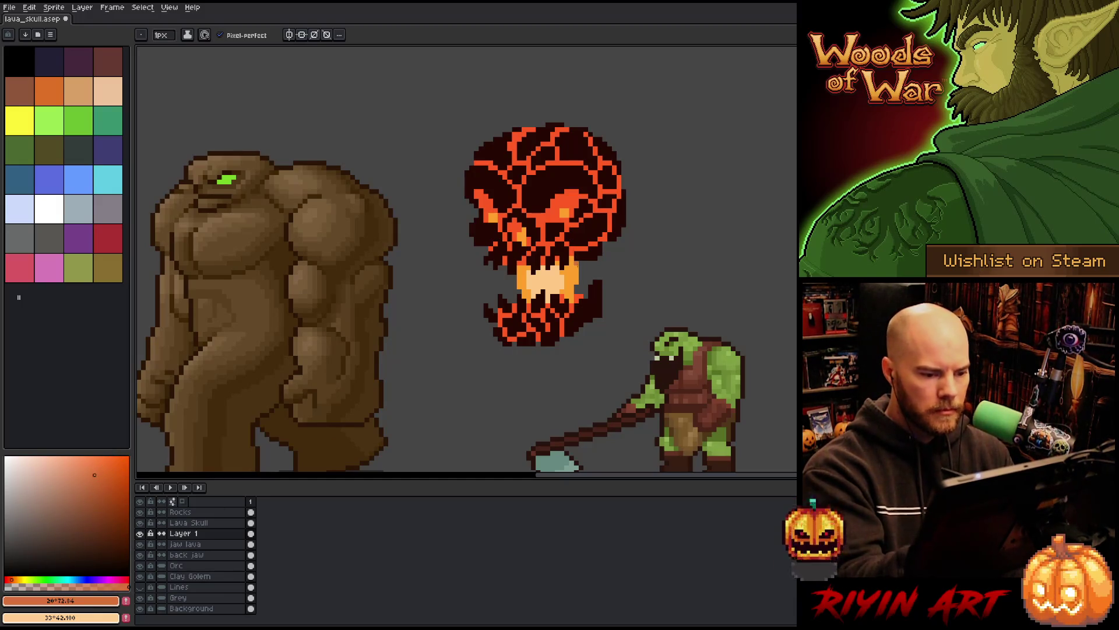
pyautogui.click(102, 472)
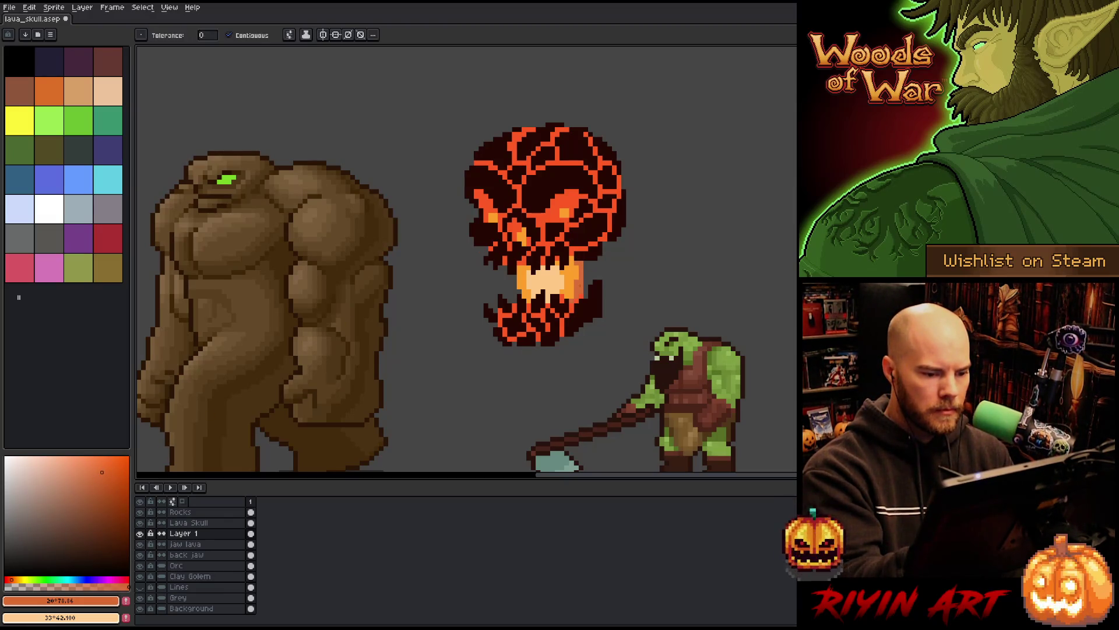
pyautogui.moveTo(586, 288); pyautogui.dragTo(586, 268)
pyautogui.moveTo(515, 275); pyautogui.dragTo(514, 292)
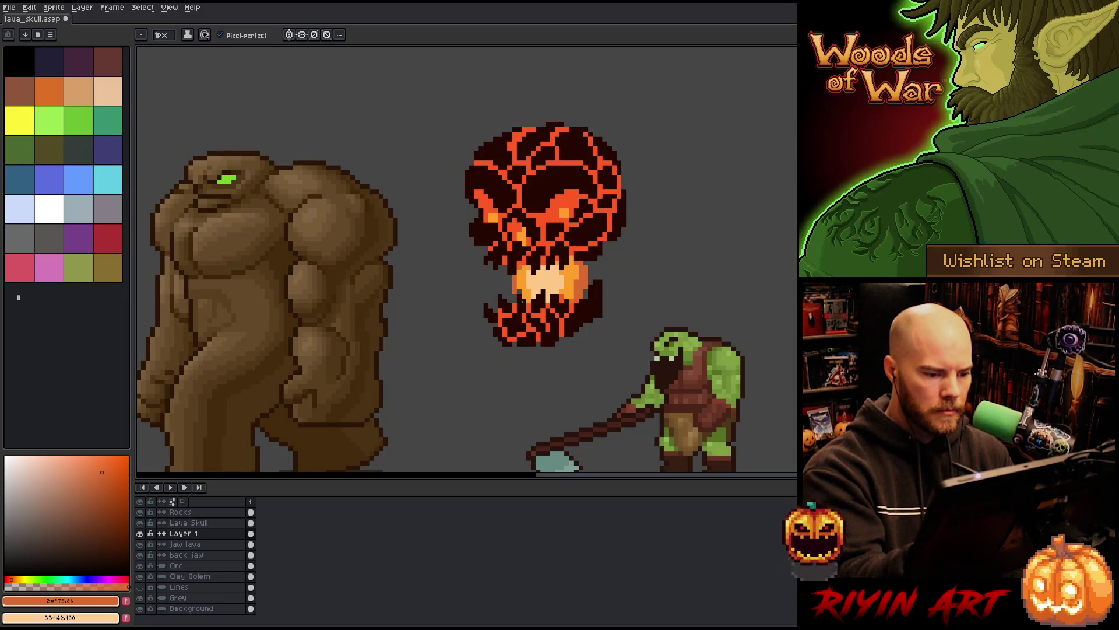
# Step: Edge the mouth glow's left and right sides with red-orange from the skull cracks
pyautogui.keyDown('alt'); pyautogui.click(573, 199); pyautogui.keyUp('alt')
pyautogui.moveTo(590, 262); pyautogui.dragTo(585, 299)
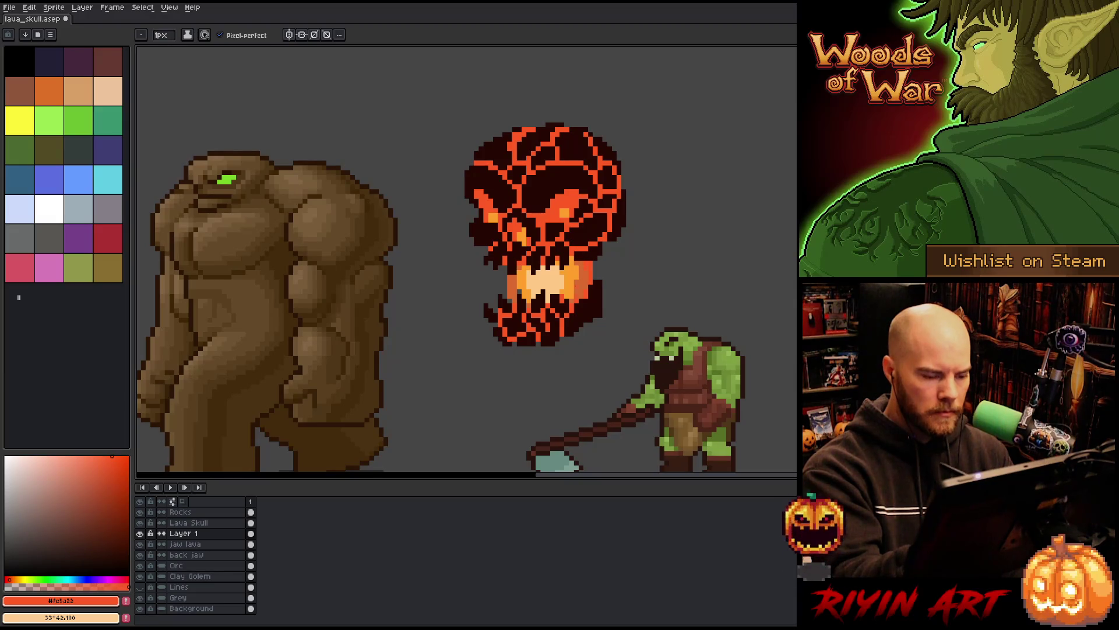
pyautogui.moveTo(506, 298); pyautogui.dragTo(505, 266)
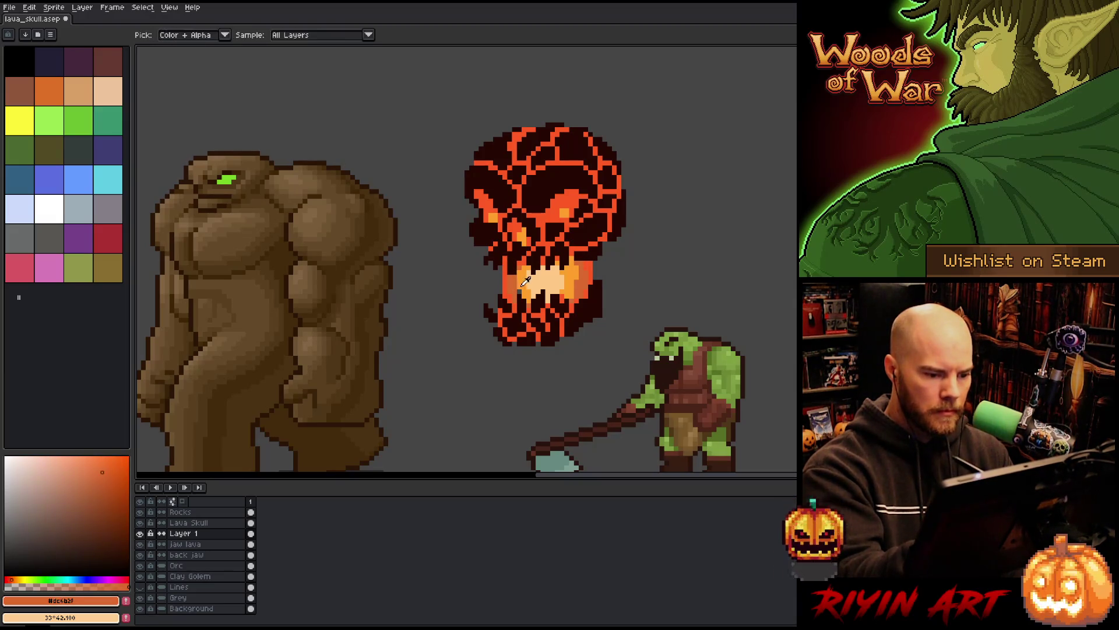
pyautogui.keyDown('alt'); pyautogui.click(578, 273); pyautogui.keyUp('alt')
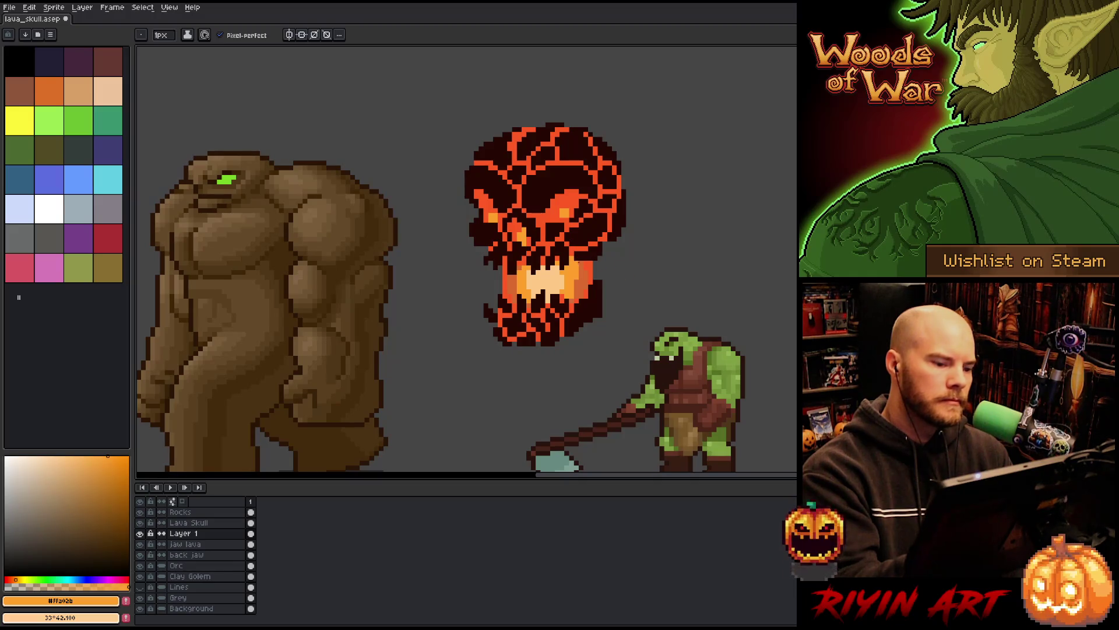
pyautogui.keyDown('alt'); pyautogui.click(545, 277); pyautogui.keyUp('alt')
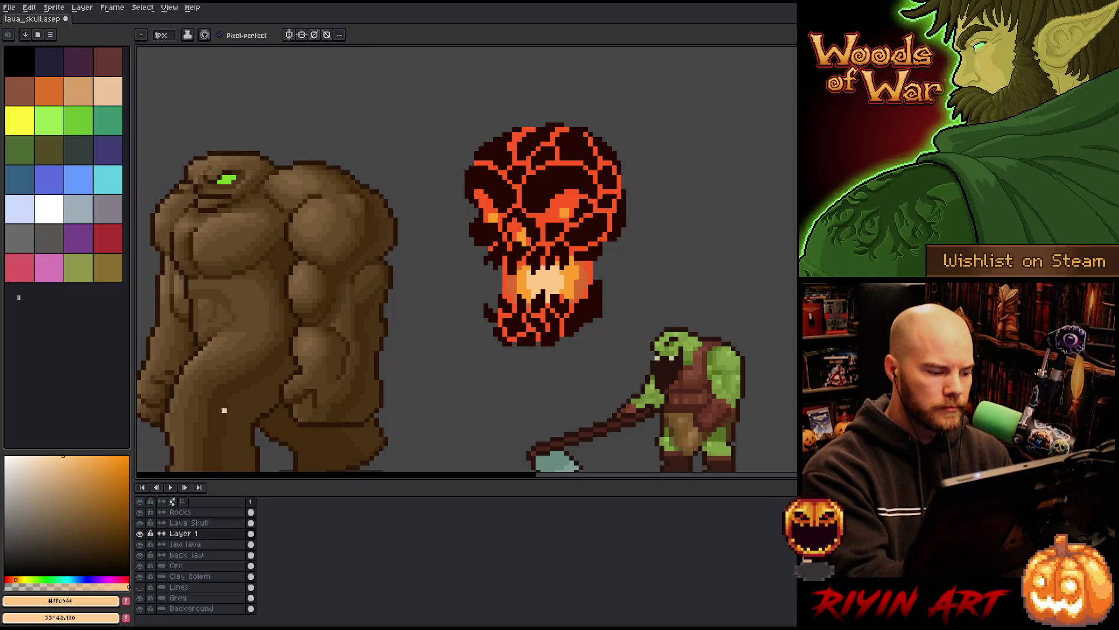
pyautogui.click(207, 523)
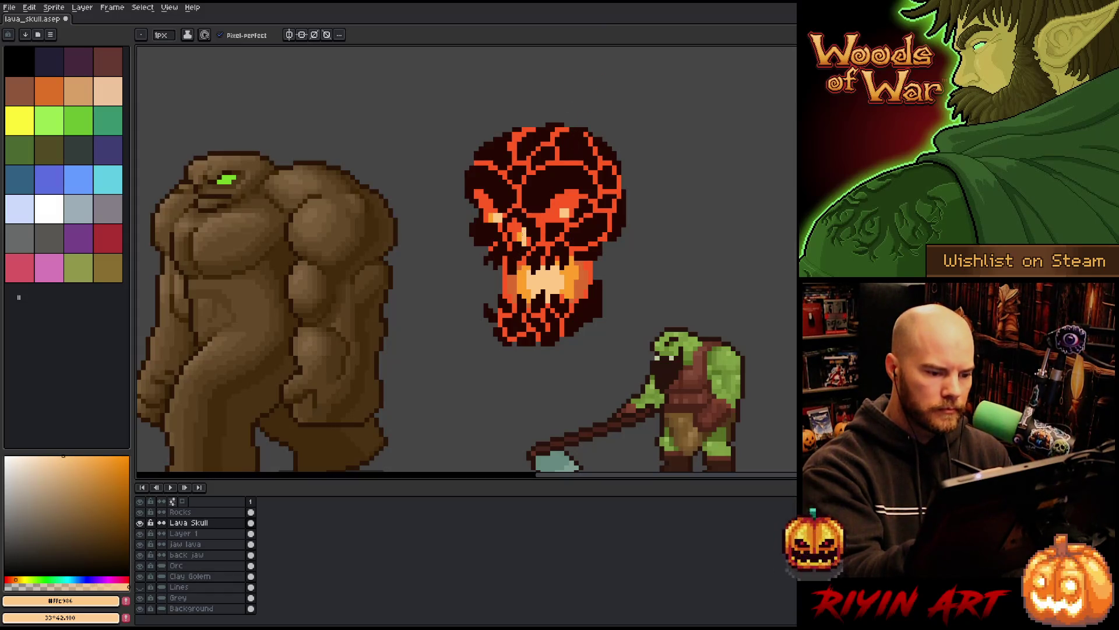
# Step: Sample oranges and red-orange from the skull and nudge the paint hue to 24°
pyautogui.keyDown('alt'); pyautogui.click(519, 236); pyautogui.keyUp('alt')
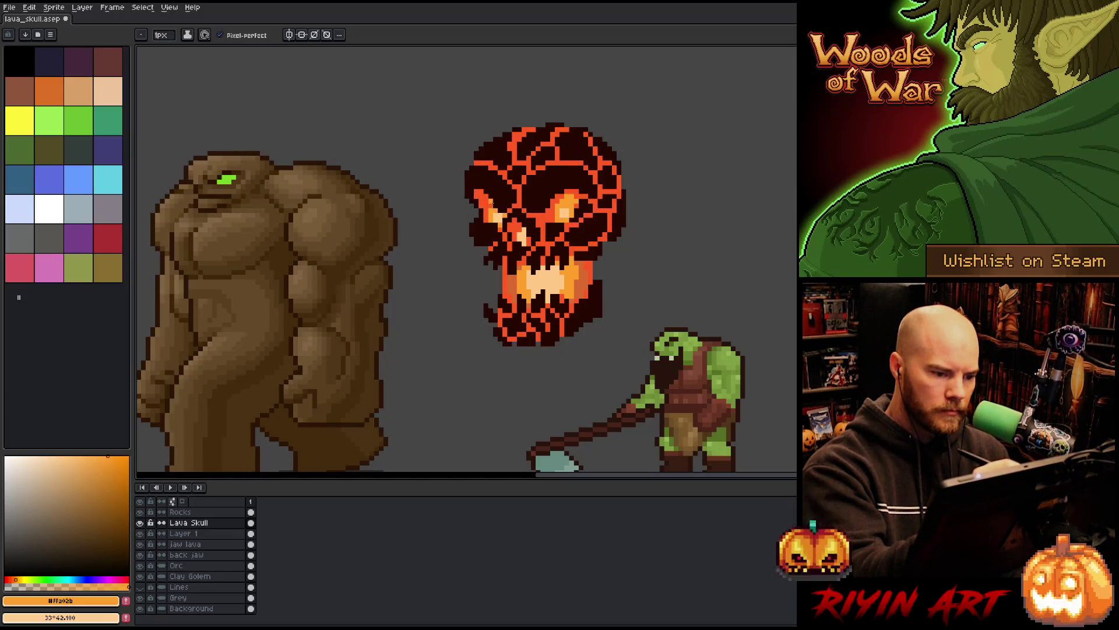
pyautogui.keyDown('alt'); pyautogui.click(583, 281); pyautogui.keyUp('alt')
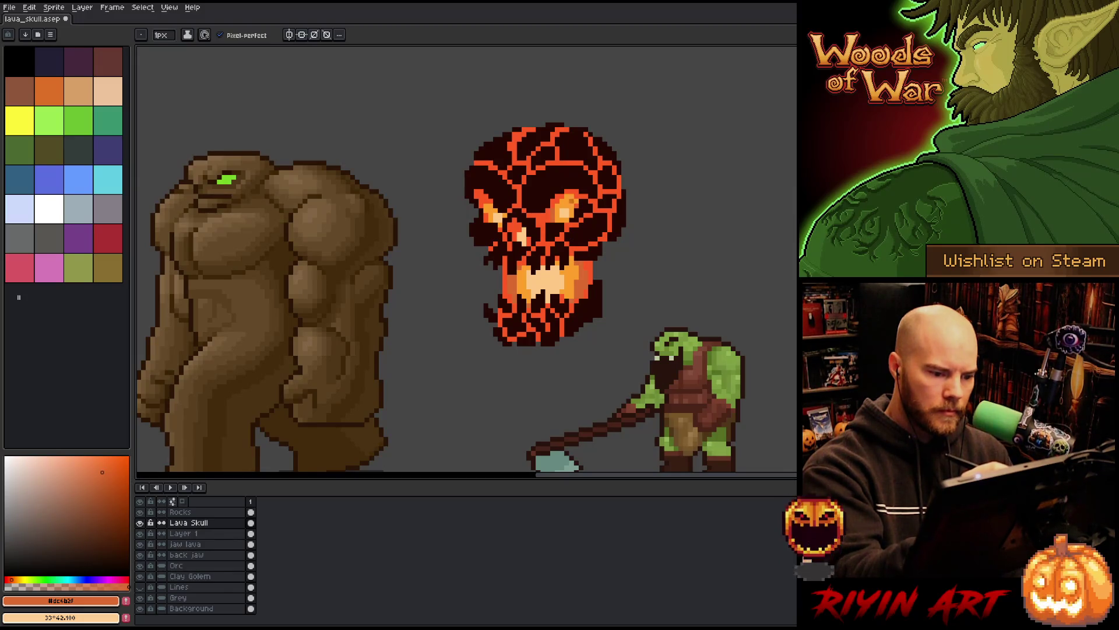
pyautogui.keyDown('alt'); pyautogui.click(592, 274); pyautogui.keyUp('alt')
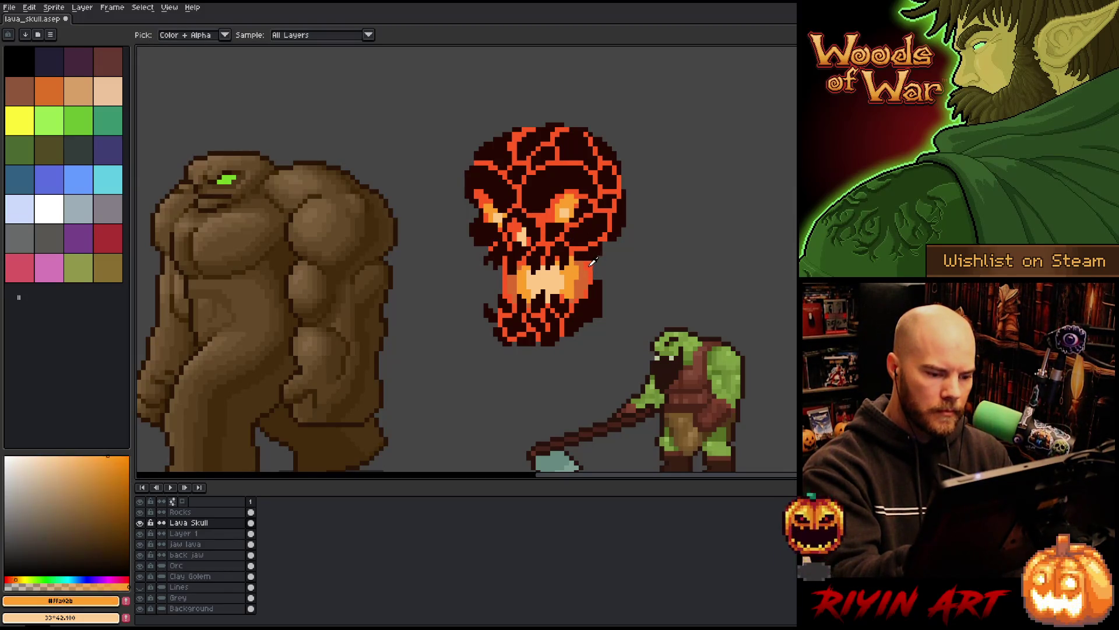
pyautogui.keyDown('alt'); pyautogui.click(593, 261); pyautogui.keyUp('alt')
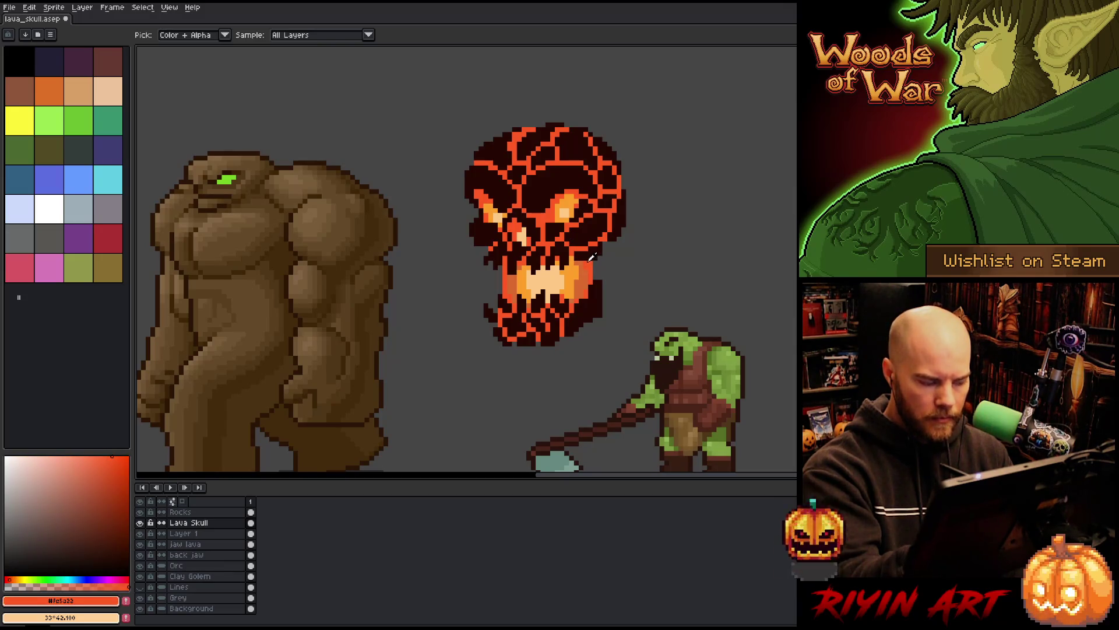
pyautogui.keyDown('alt'); pyautogui.click(577, 266); pyautogui.keyUp('alt')
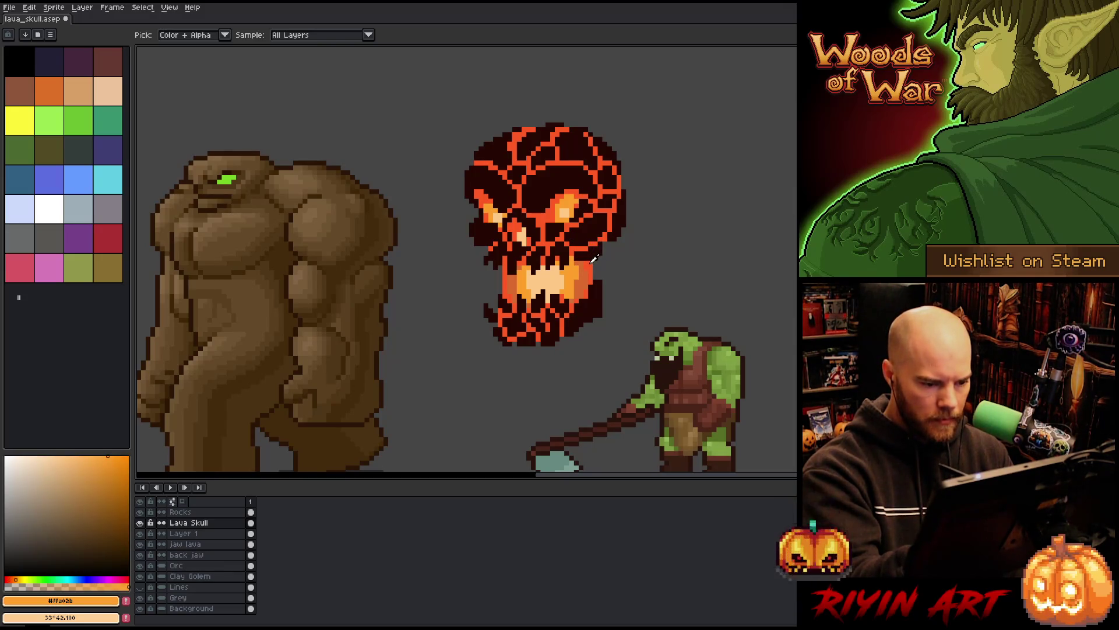
pyautogui.keyDown('alt'); pyautogui.click(594, 258); pyautogui.keyUp('alt')
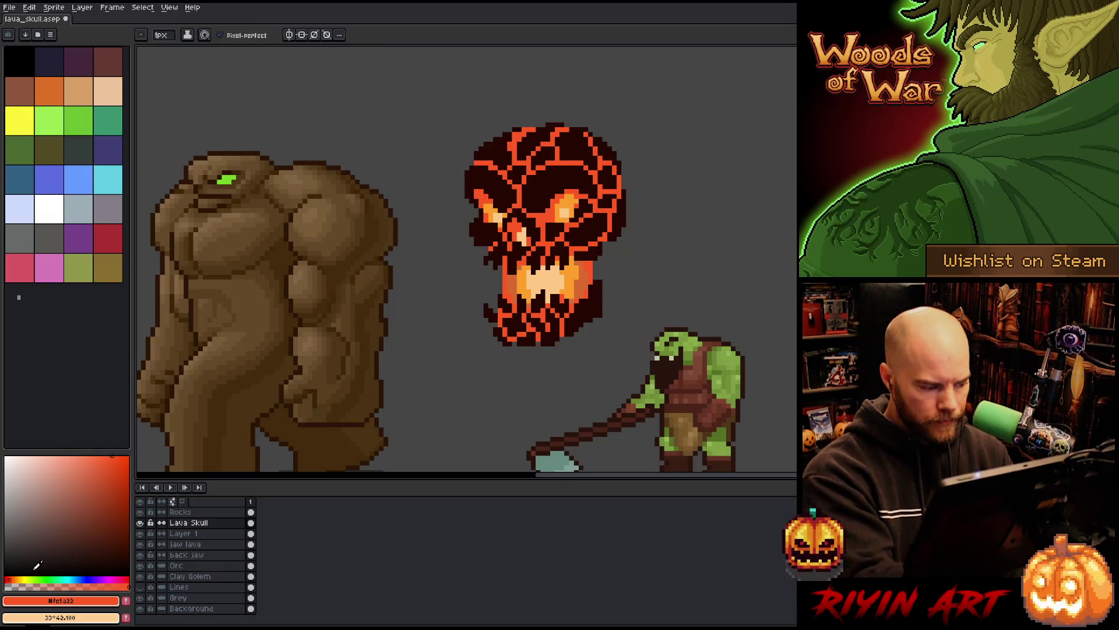
pyautogui.click(13, 579)
pyautogui.click(14, 579)
# Step: Flood-fill a small mouth area with bright orange on Layer 1, undoing a stray fill
pyautogui.press('g')
pyautogui.click(408, 87)
pyautogui.hotkey('ctrl', 'z')
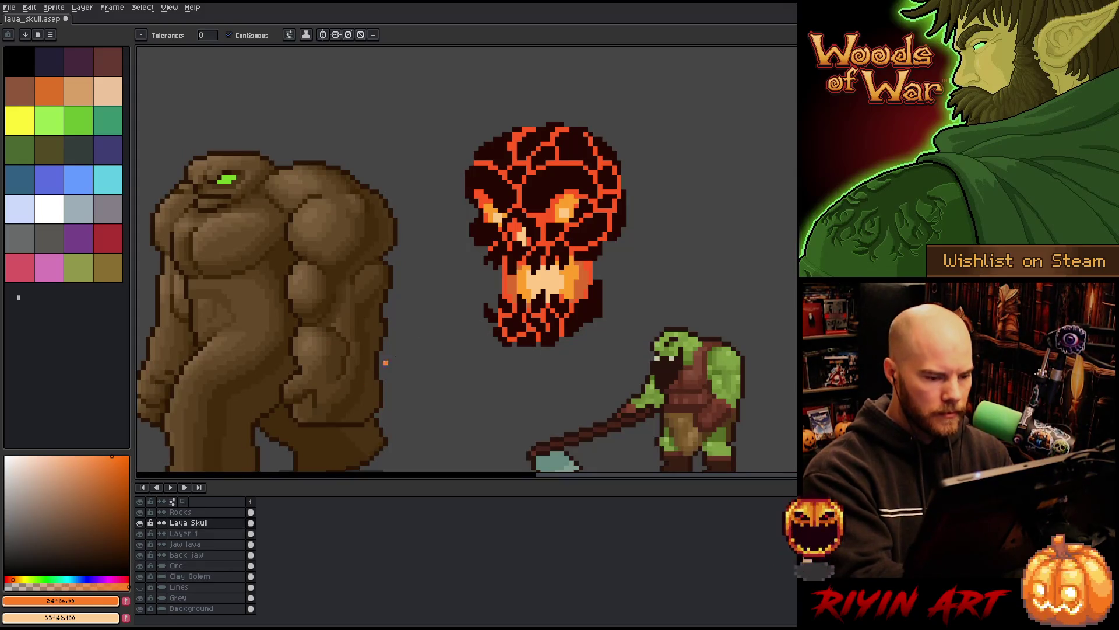
pyautogui.click(192, 533)
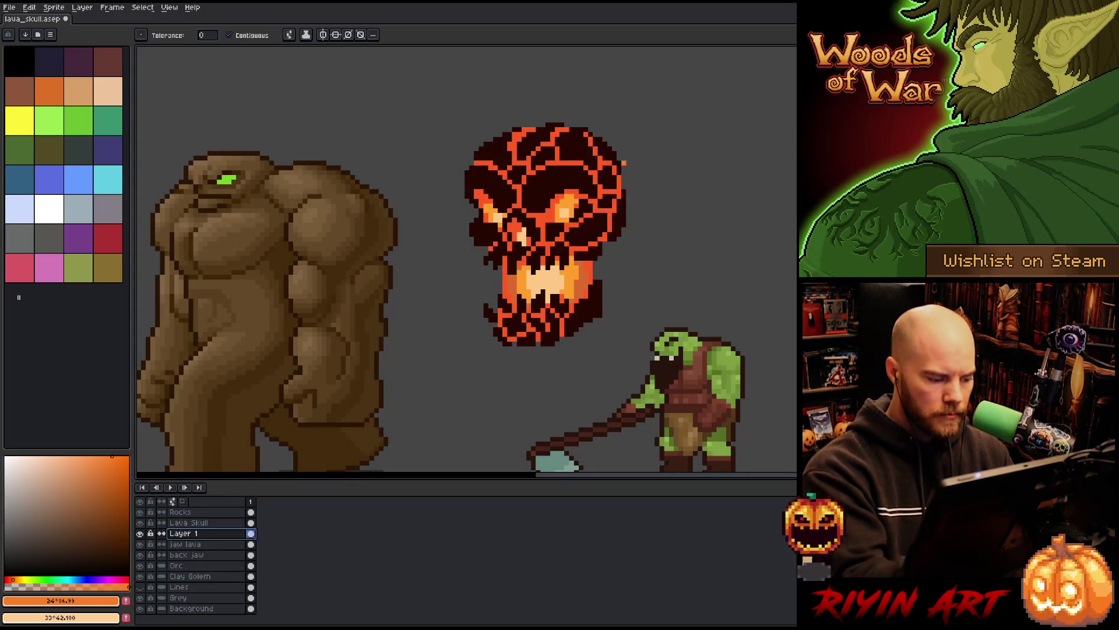
pyautogui.click(512, 289)
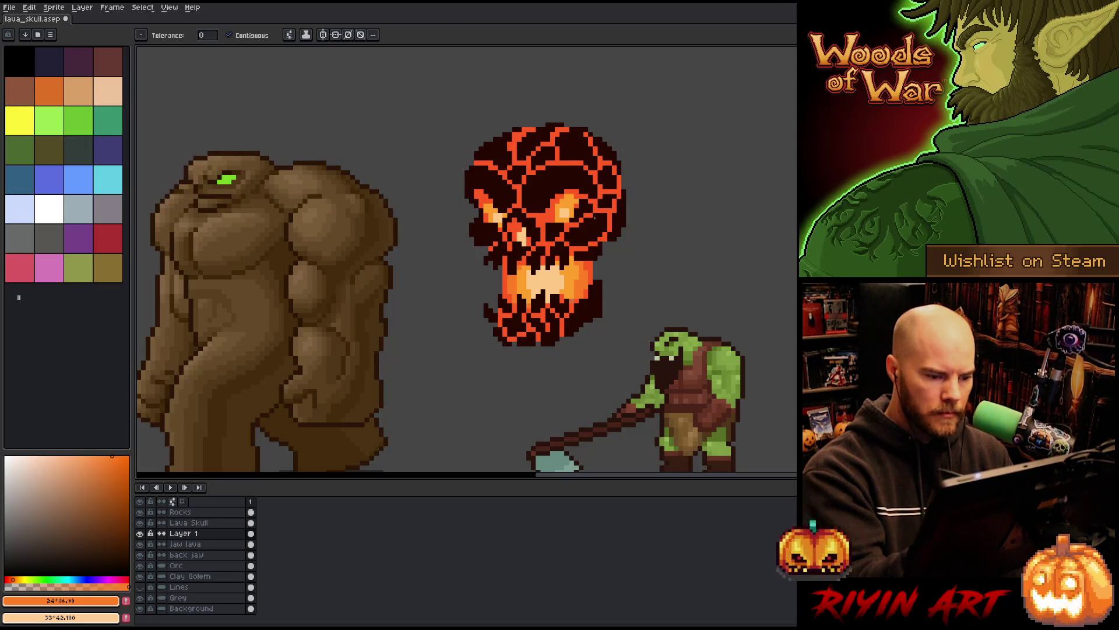
pyautogui.click(189, 522)
# Step: Touch up pixels near the skull's right eye and mix a middle orange
pyautogui.press('b')
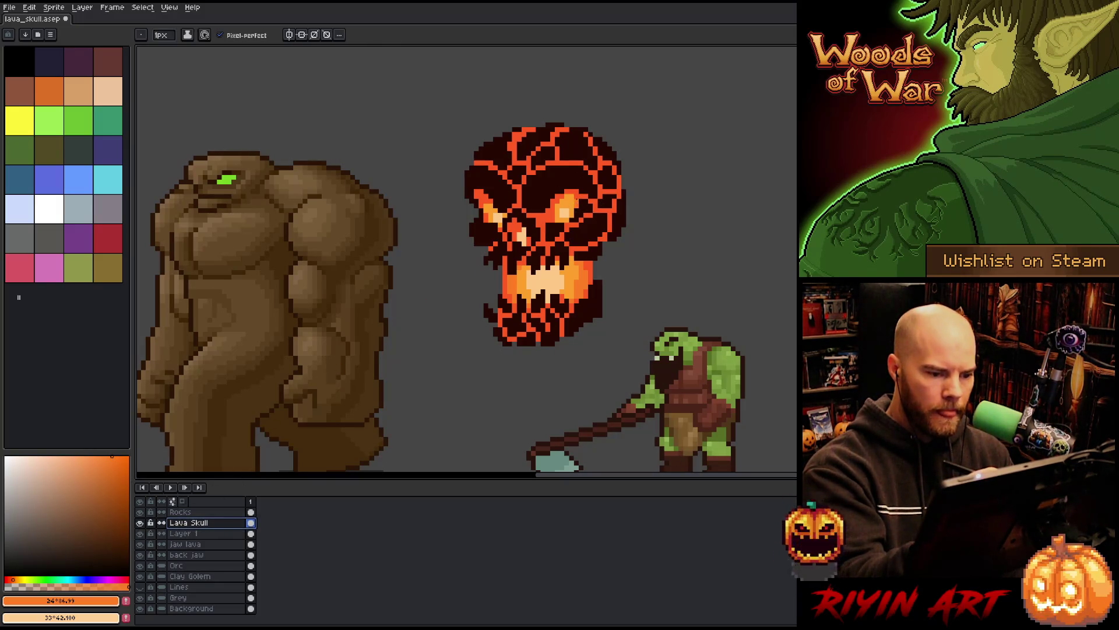
pyautogui.click(566, 194)
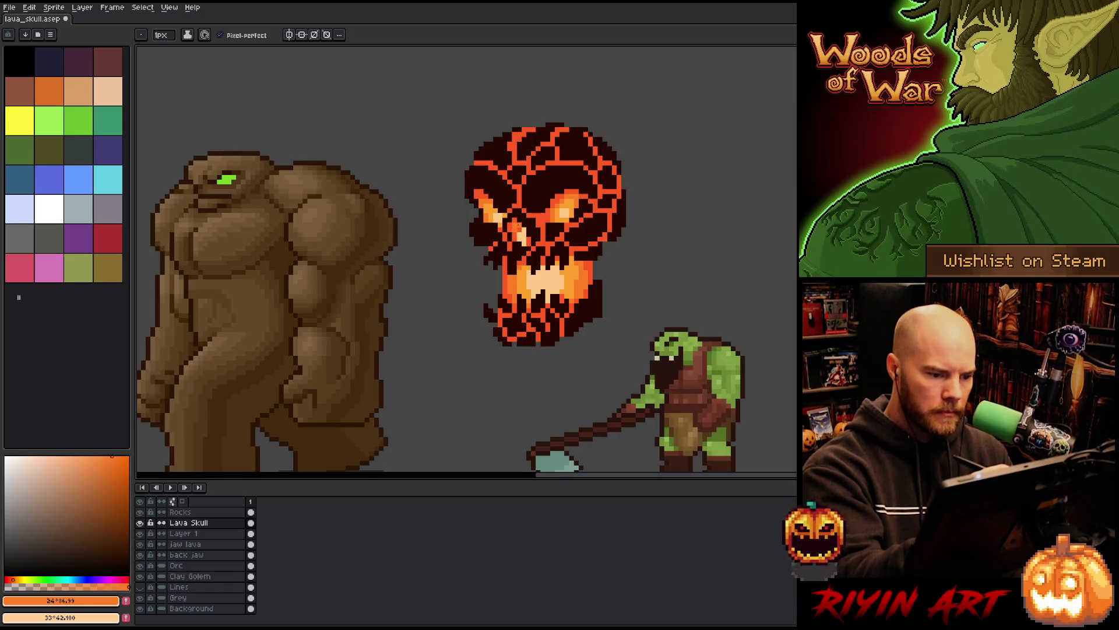
pyautogui.keyDown('alt'); pyautogui.click(571, 201); pyautogui.keyUp('alt')
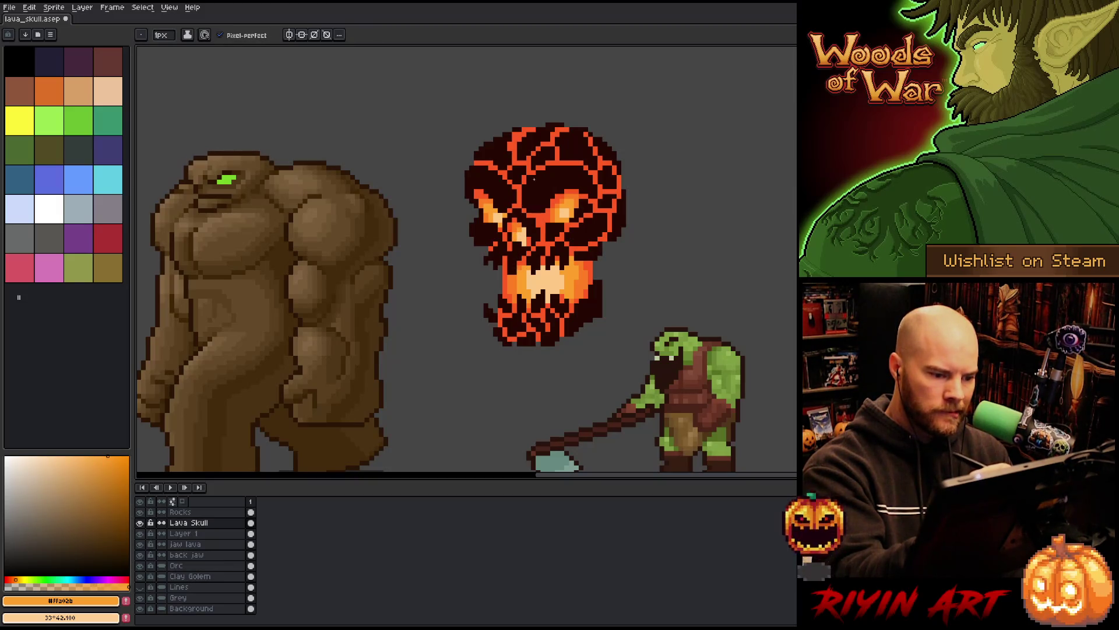
pyautogui.keyDown('alt'); pyautogui.click(575, 219); pyautogui.keyUp('alt')
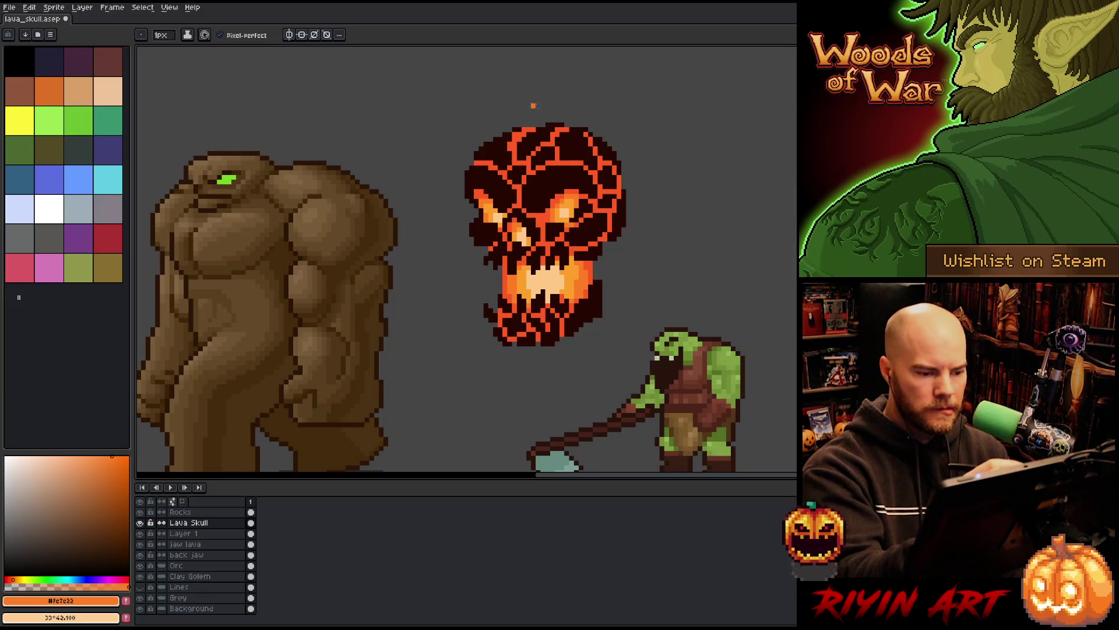
pyautogui.click(9, 579)
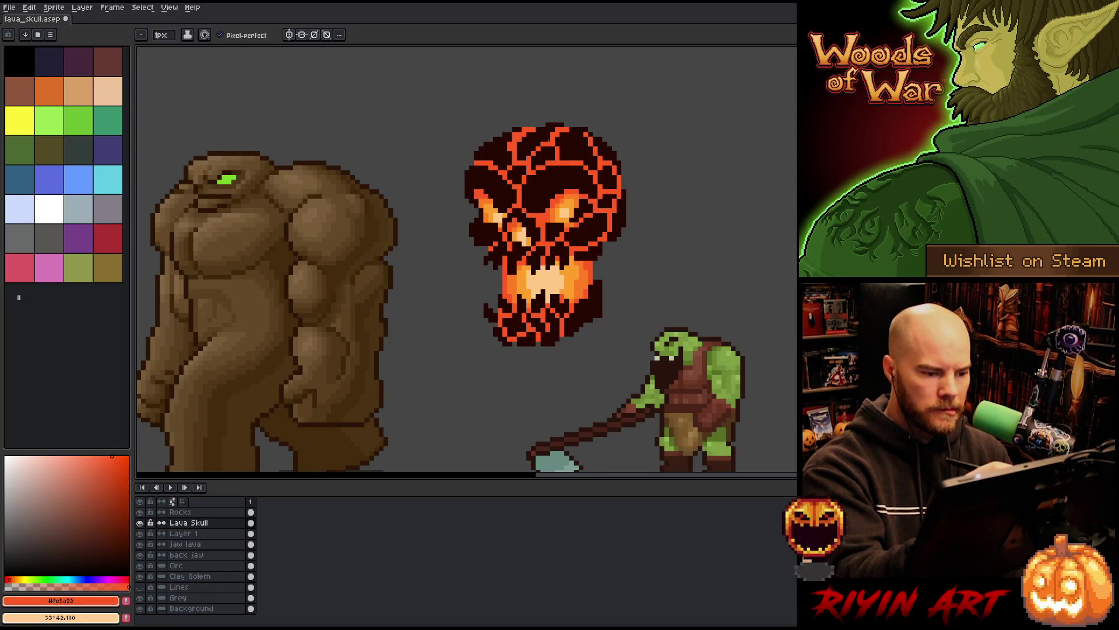
pyautogui.keyDown('alt'); pyautogui.click(496, 217); pyautogui.keyUp('alt')
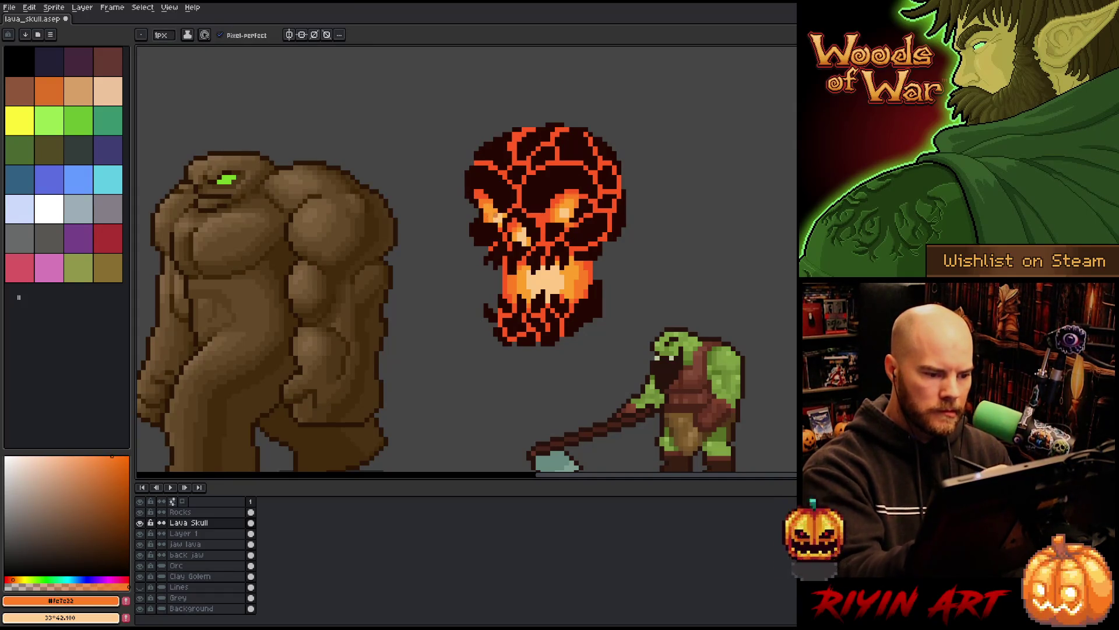
# Step: Paint darker orange and red-orange shading strokes on the skull's lower left
pyautogui.press('alt')
pyautogui.keyDown('alt'); pyautogui.click(589, 278); pyautogui.keyUp('alt')
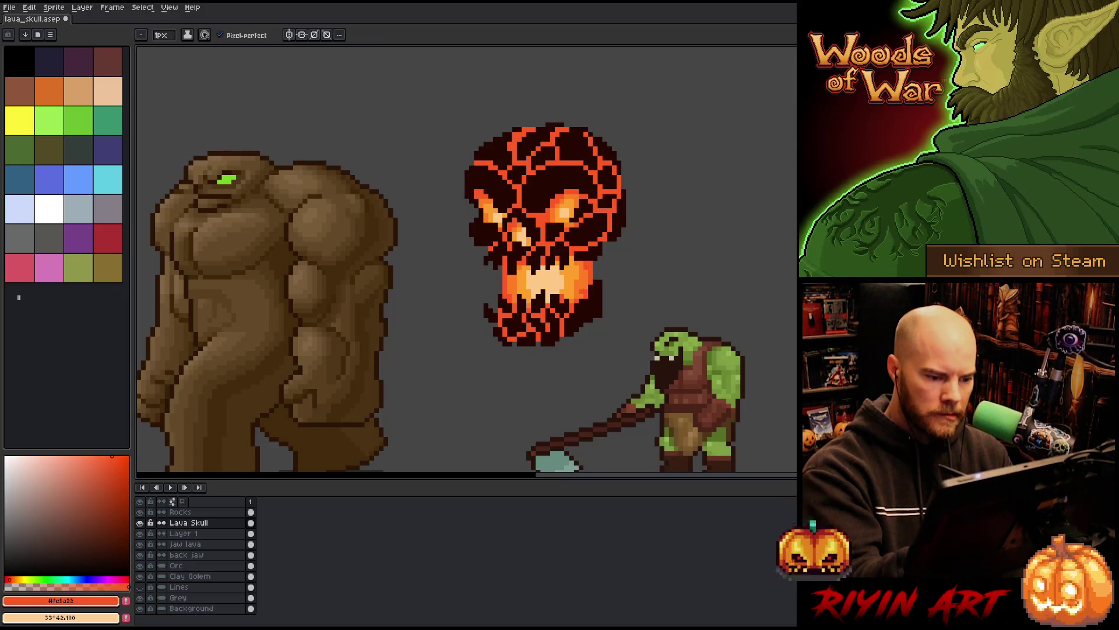
pyautogui.keyDown('alt'); pyautogui.click(582, 290); pyautogui.keyUp('alt')
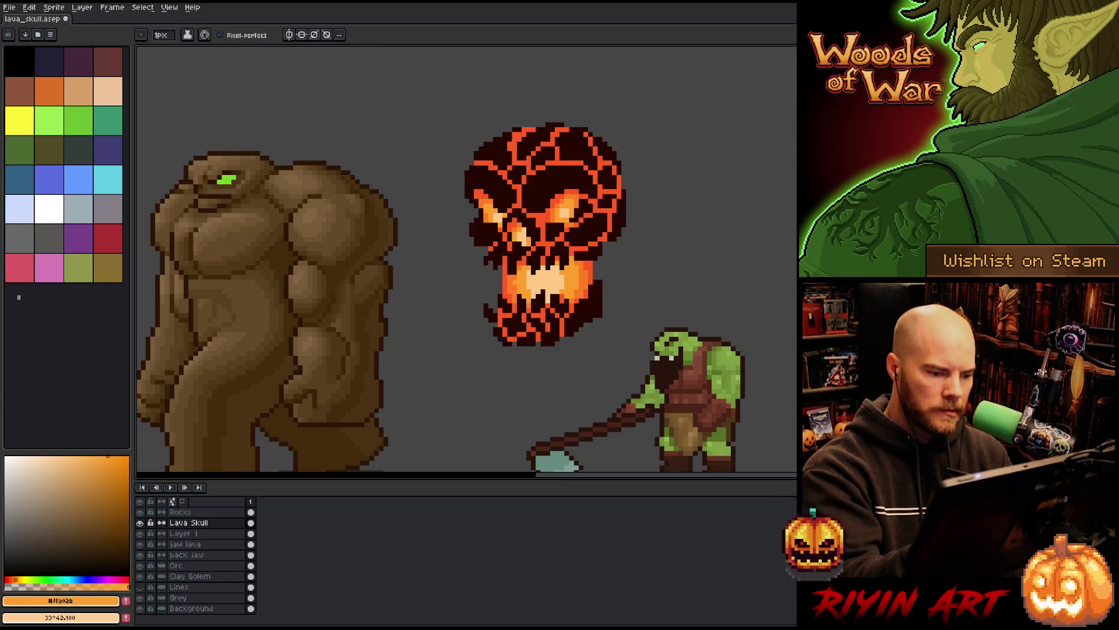
pyautogui.press('alt')
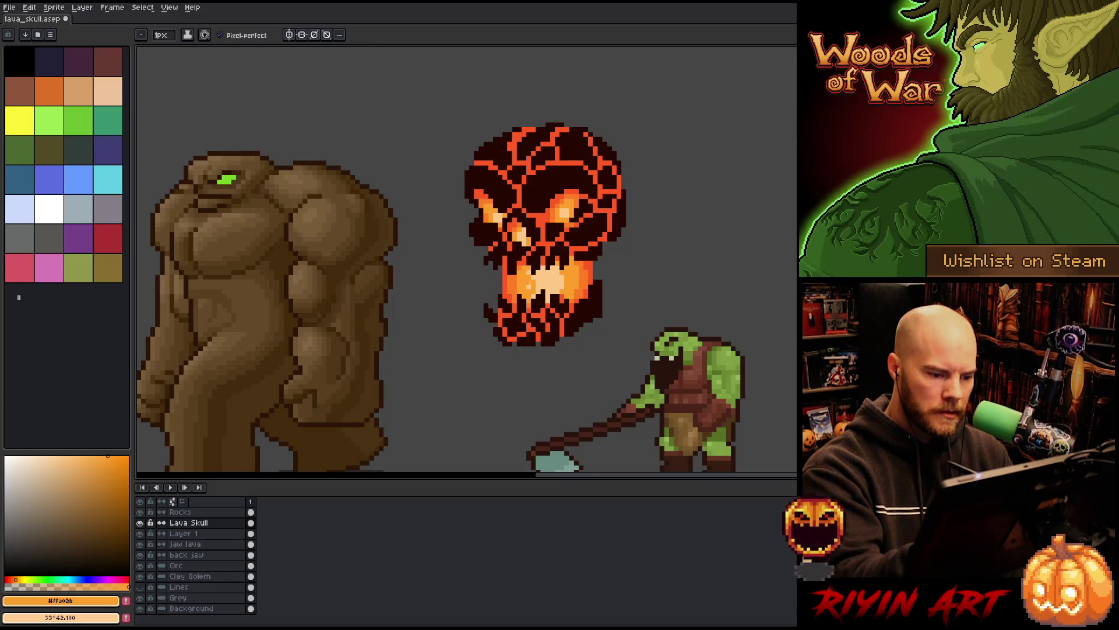
pyautogui.keyDown('alt'); pyautogui.click(525, 275); pyautogui.keyUp('alt')
pyautogui.moveTo(521, 281); pyautogui.dragTo(521, 298)
pyautogui.keyDown('alt'); pyautogui.click(531, 203); pyautogui.keyUp('alt')
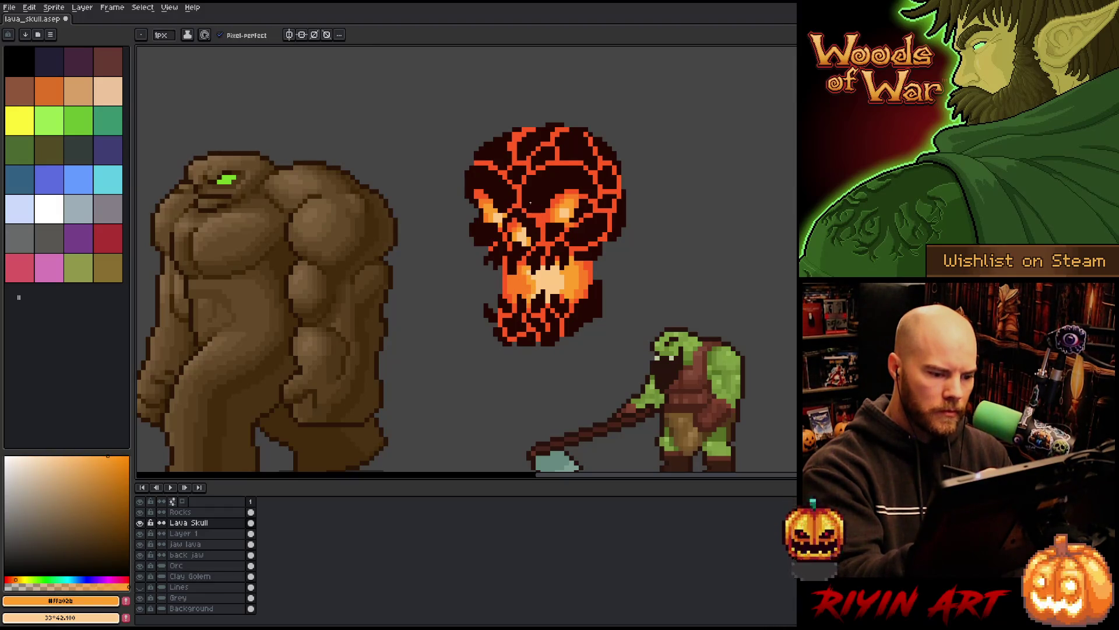
pyautogui.keyDown('alt'); pyautogui.click(516, 279); pyautogui.keyUp('alt')
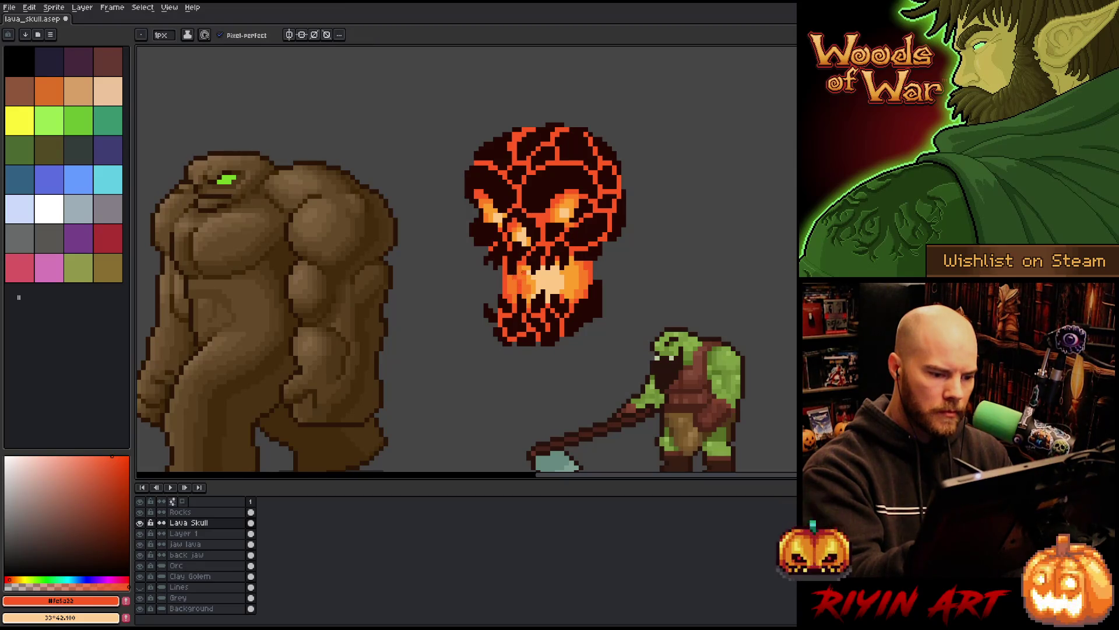
pyautogui.moveTo(515, 301); pyautogui.dragTo(504, 268)
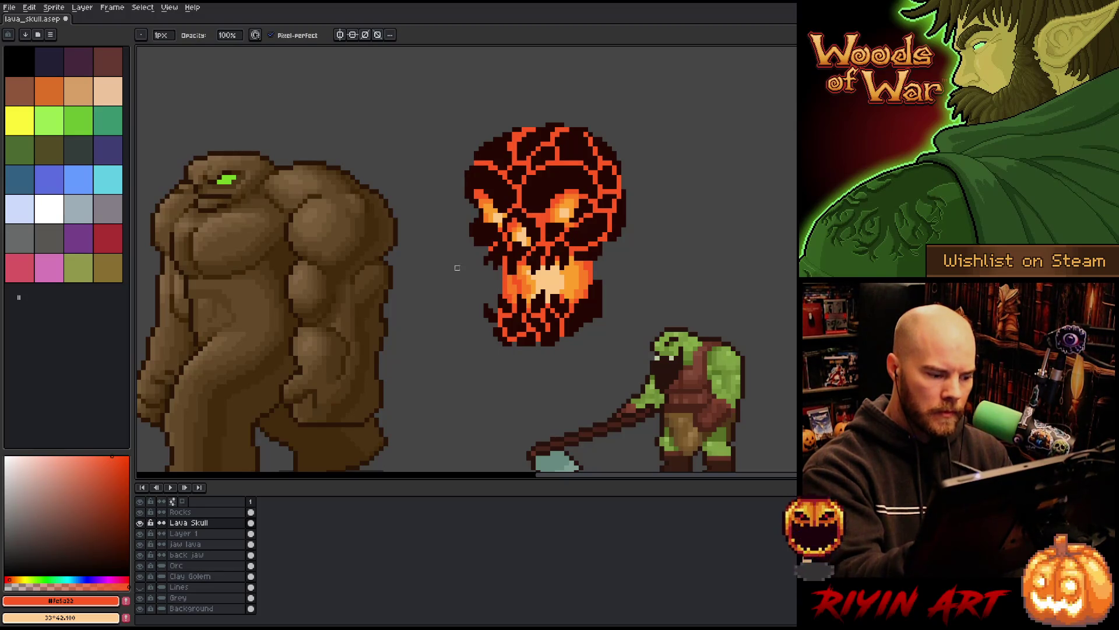
# Step: Touch up pixels on the skull's lower left on Layer 1
pyautogui.click(183, 533)
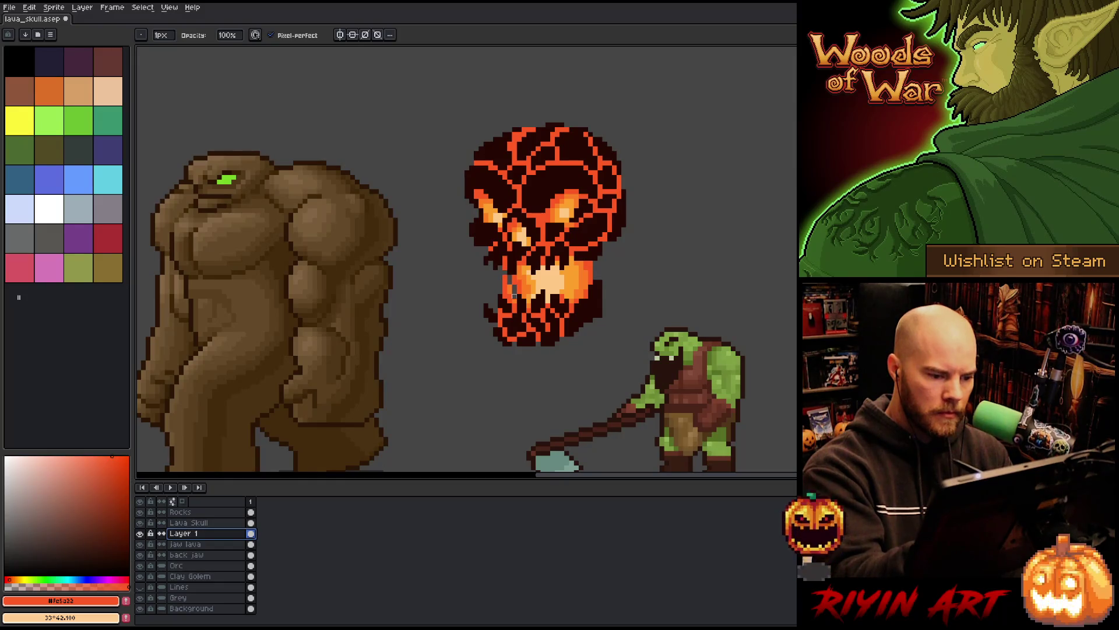
pyautogui.moveTo(505, 274); pyautogui.dragTo(507, 292)
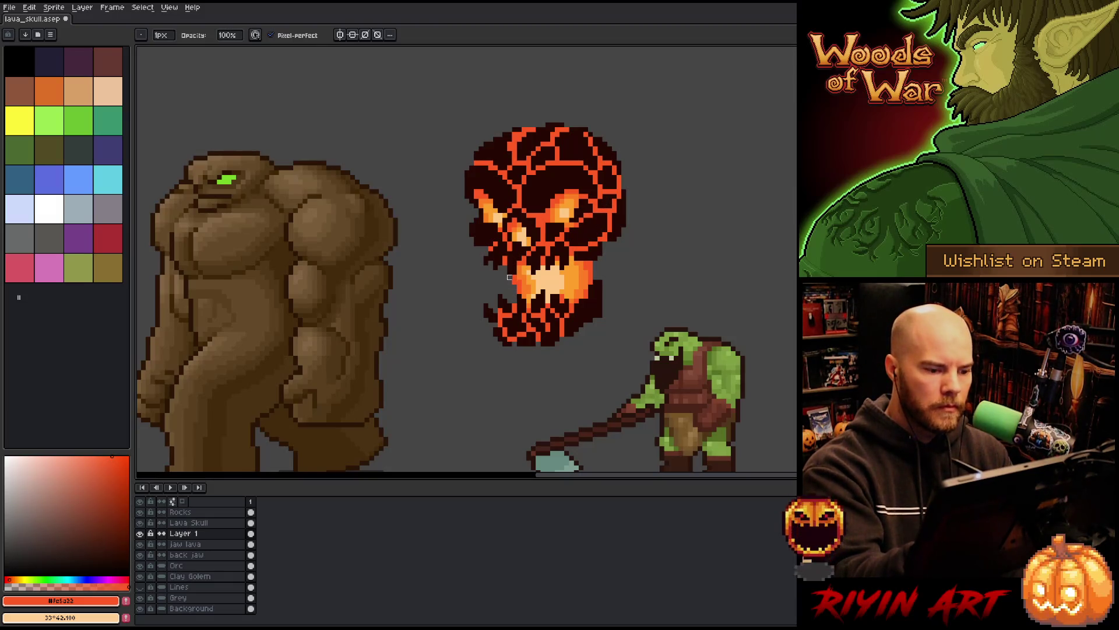
pyautogui.click(216, 523)
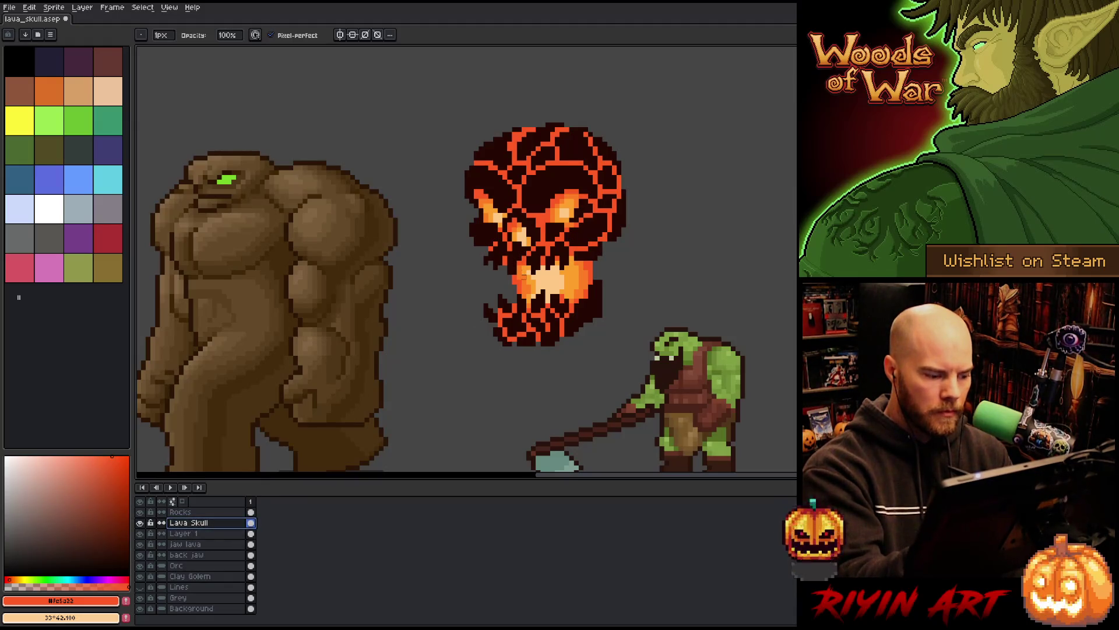
# Step: Toggle layer visibility so the dark crack lines are hidden
pyautogui.click(140, 523)
pyautogui.click(140, 522)
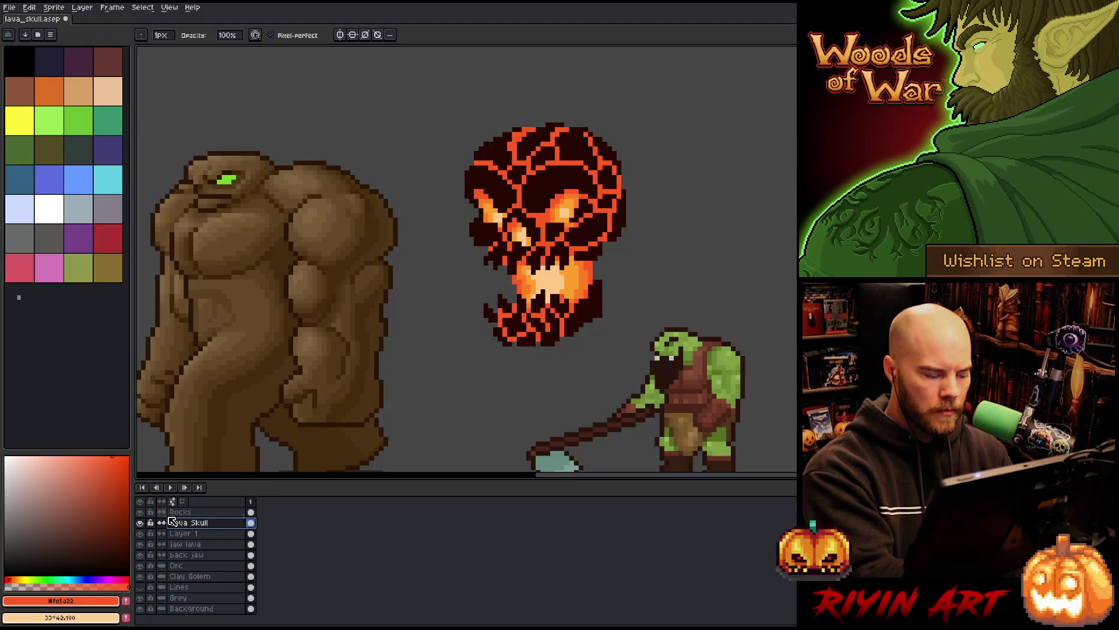
pyautogui.click(140, 522)
pyautogui.click(140, 522)
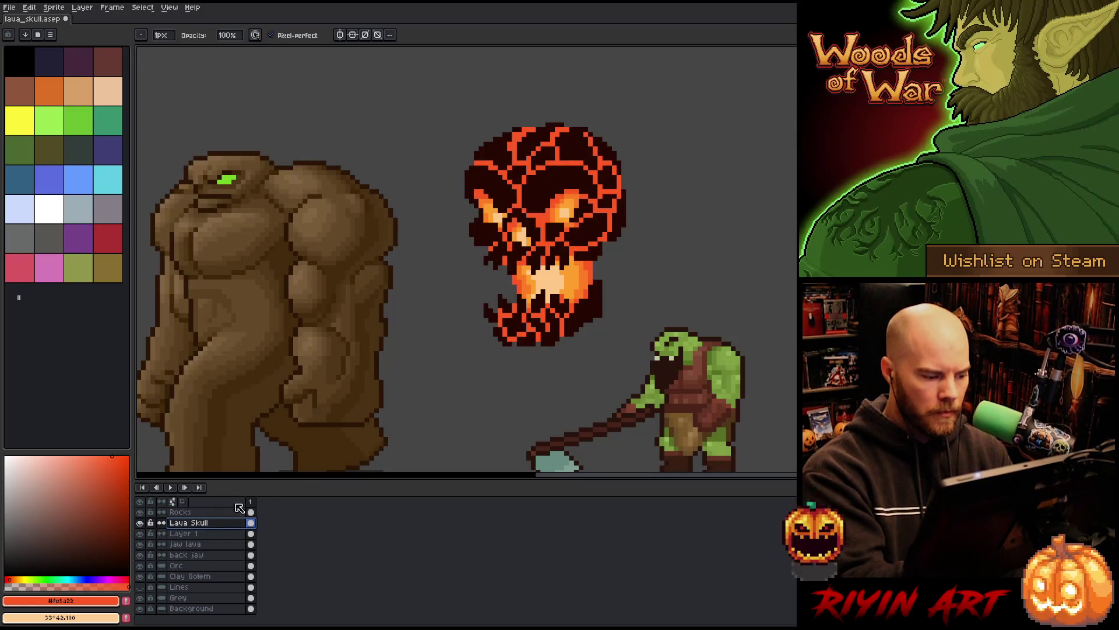
pyautogui.click(139, 511)
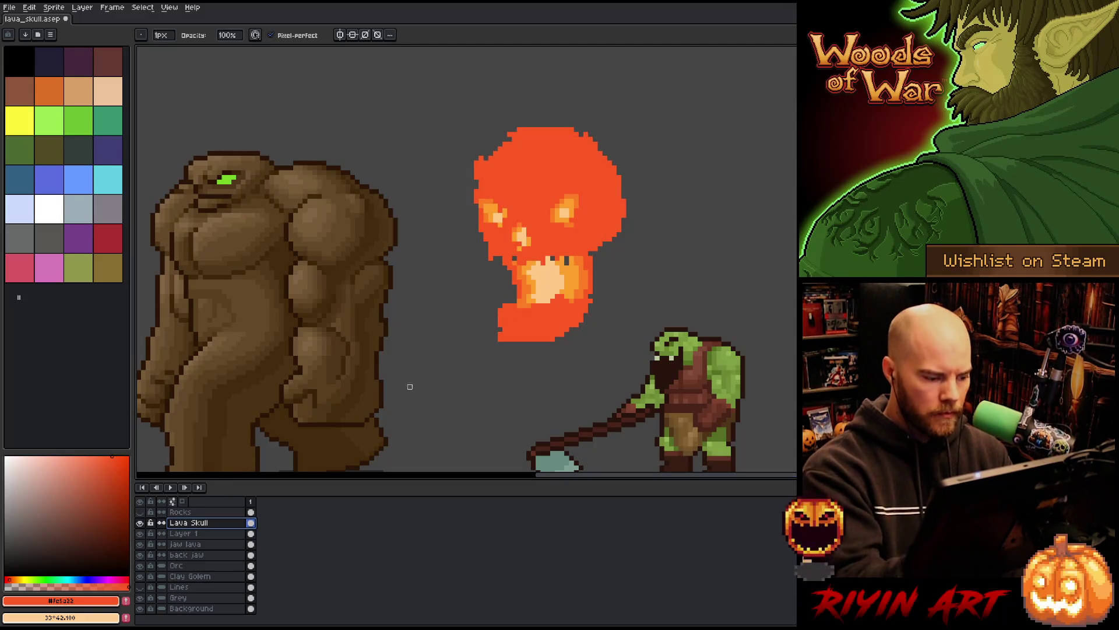
# Step: Lasso the skull's jaw area to check it, then clear the selection on Layer 1
pyautogui.click(140, 522)
pyautogui.click(140, 523)
pyautogui.press('q')
pyautogui.moveTo(607, 300)
pyautogui.mouseDown()
pyautogui.moveTo(607, 252)
pyautogui.moveTo(541, 258)
pyautogui.moveTo(452, 303)
pyautogui.moveTo(586, 327)
pyautogui.mouseUp()
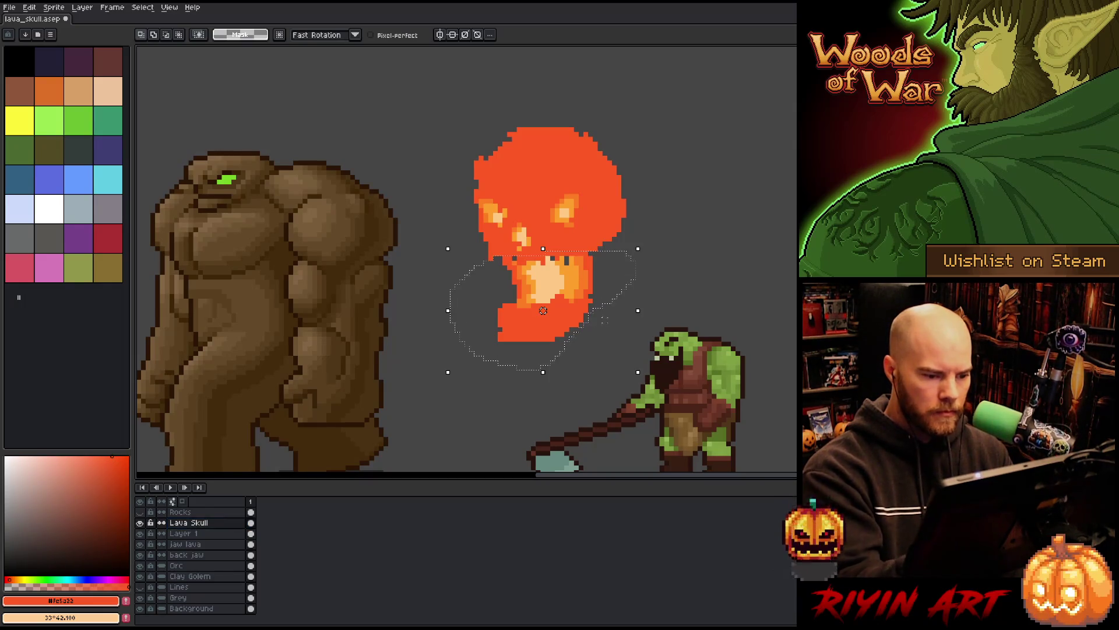
pyautogui.hotkey('ctrl', 'd')
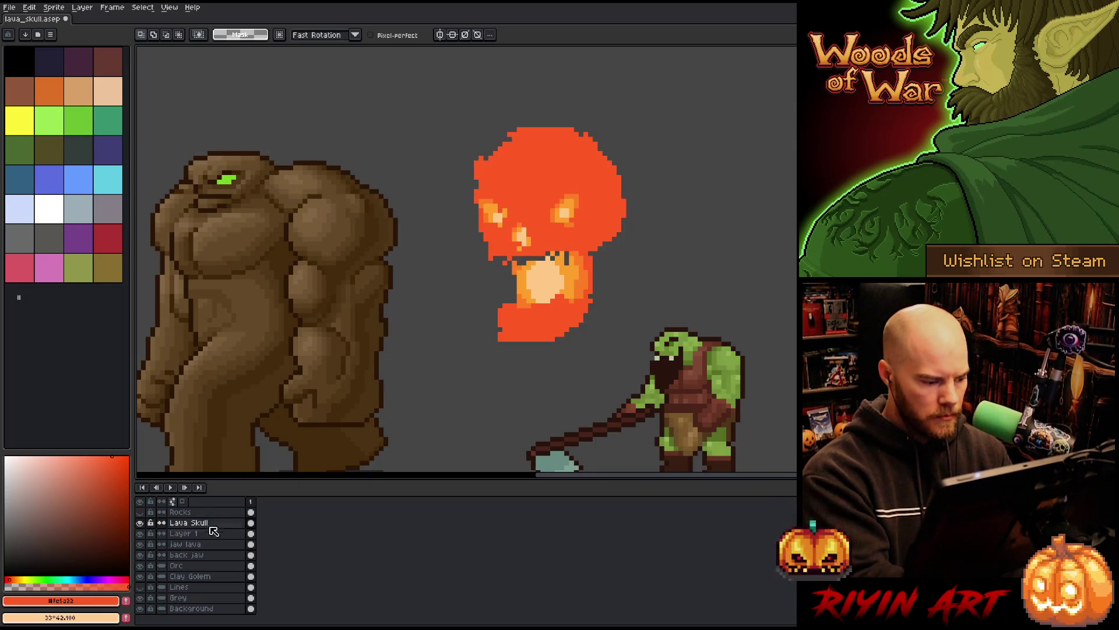
pyautogui.click(211, 533)
pyautogui.click(140, 533)
pyautogui.click(140, 533)
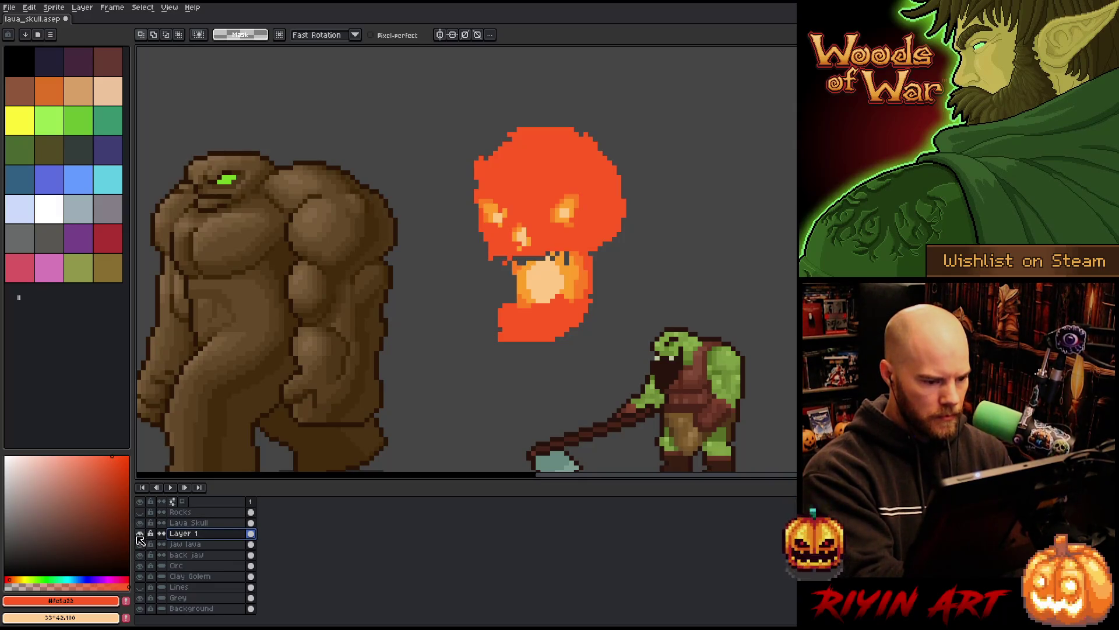
pyautogui.hotkey('ctrl', 'shift', 'd')
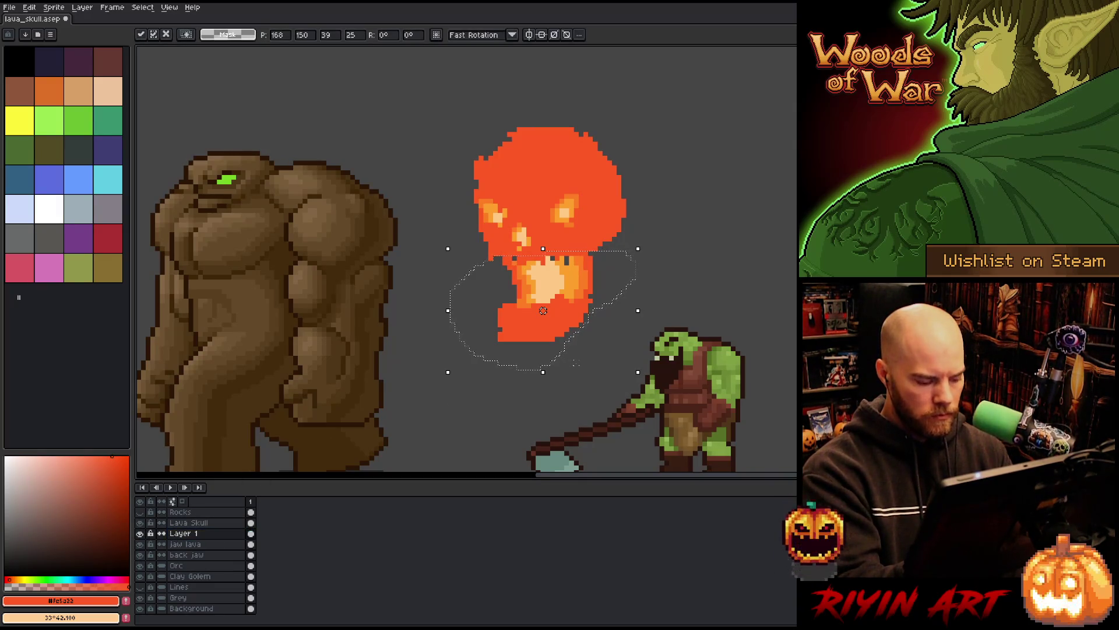
pyautogui.hotkey('ctrl', 'd')
# Step: Paint lighter orange pixels across the jaw glow on Layer 1
pyautogui.press('b')
pyautogui.keyDown('alt'); pyautogui.click(567, 264); pyautogui.keyUp('alt')
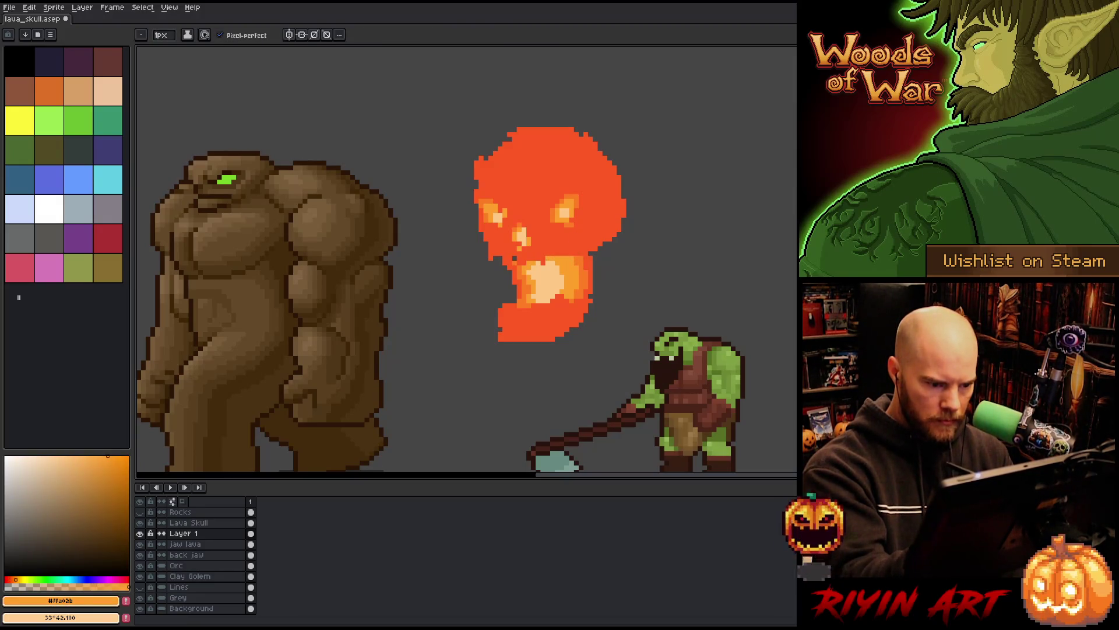
pyautogui.keyDown('alt'); pyautogui.click(546, 263); pyautogui.keyUp('alt')
pyautogui.keyDown('alt'); pyautogui.click(545, 258); pyautogui.keyUp('alt')
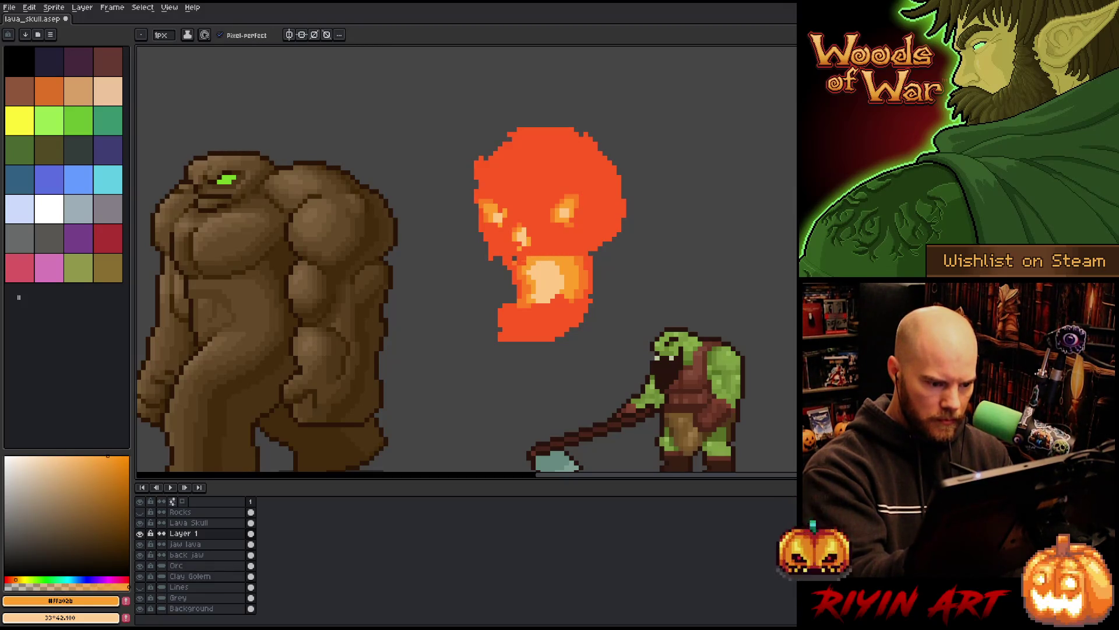
pyautogui.keyDown('alt'); pyautogui.click(548, 175); pyautogui.keyUp('alt')
pyautogui.keyDown('alt'); pyautogui.click(520, 286); pyautogui.keyUp('alt')
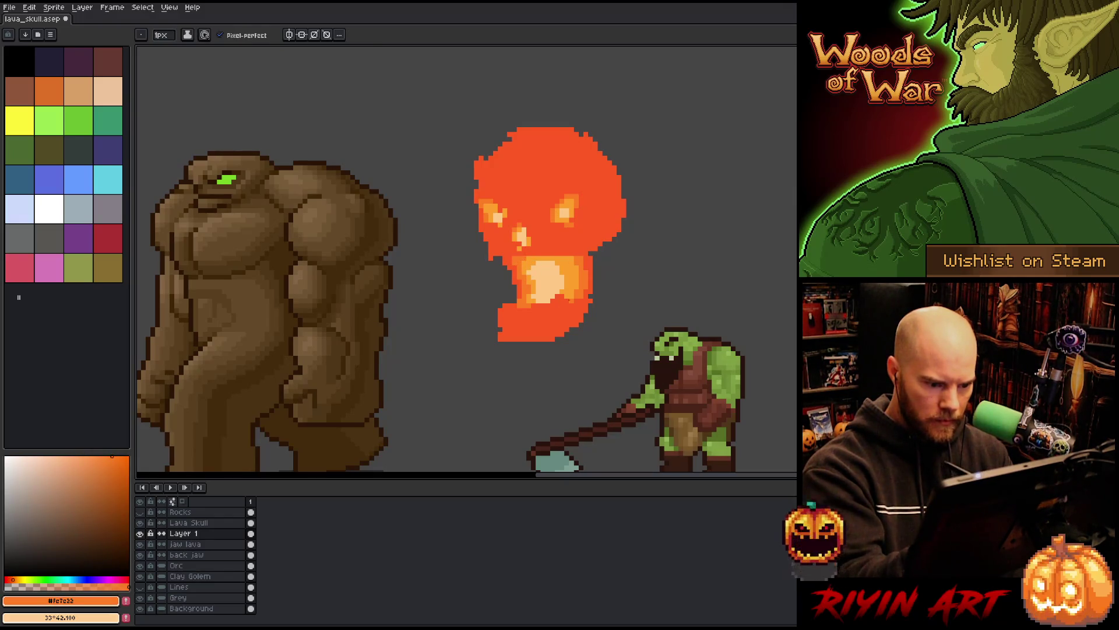
pyautogui.keyDown('alt'); pyautogui.click(542, 295); pyautogui.keyUp('alt')
pyautogui.moveTo(563, 297); pyautogui.dragTo(528, 306)
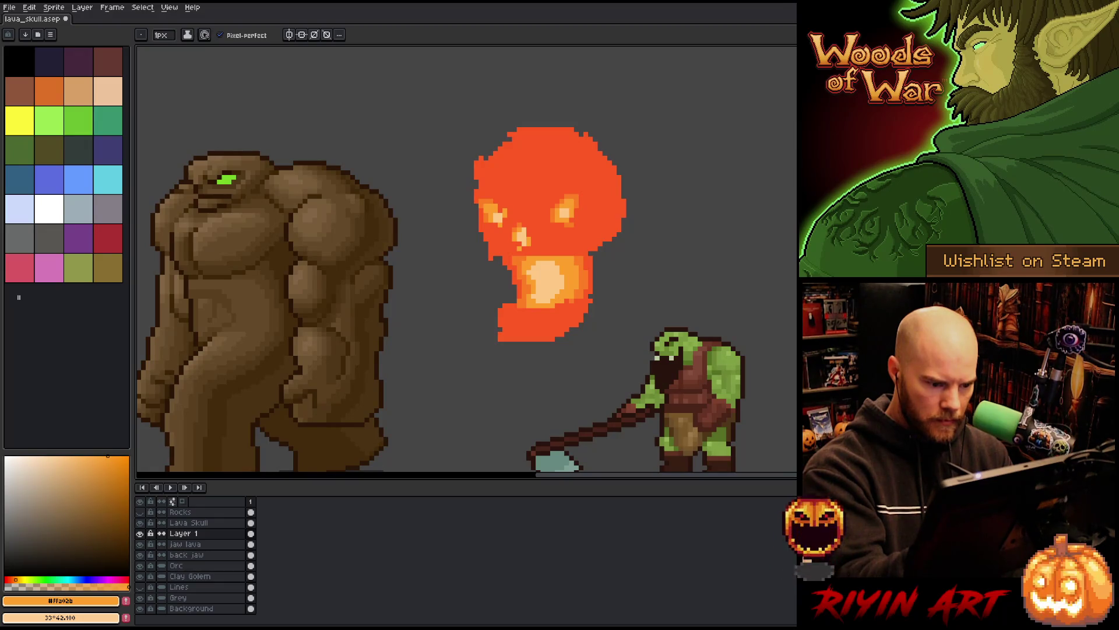
# Step: Add pale peach and brighter orange rows along the jaw and higher on the skull
pyautogui.keyDown('alt'); pyautogui.click(552, 291); pyautogui.keyUp('alt')
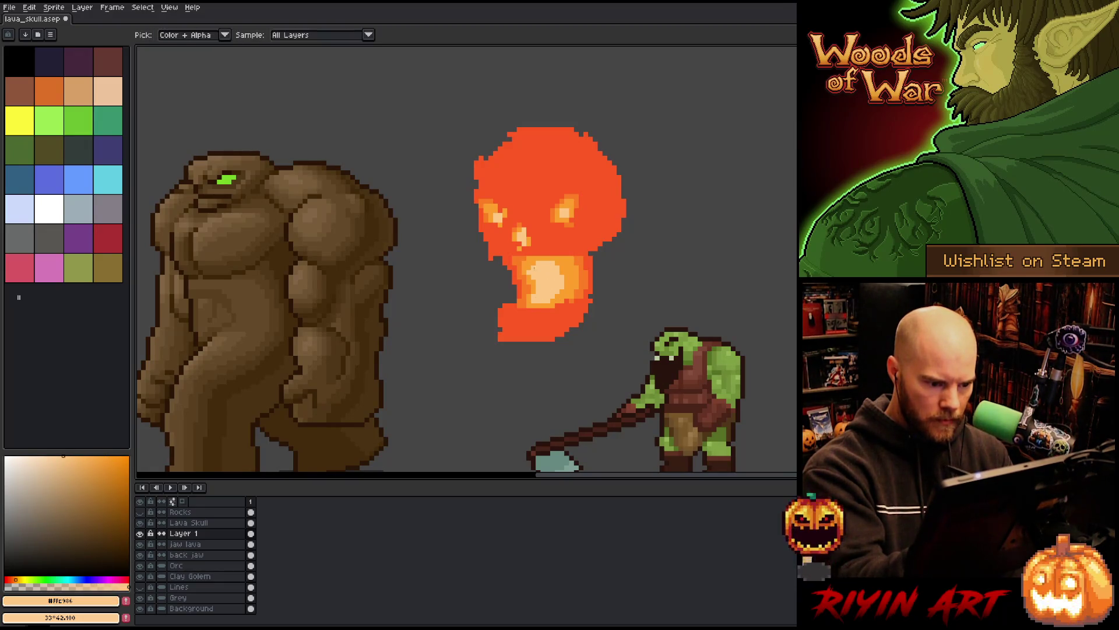
pyautogui.keyDown('alt'); pyautogui.click(558, 294); pyautogui.keyUp('alt')
pyautogui.moveTo(568, 302); pyautogui.dragTo(554, 307)
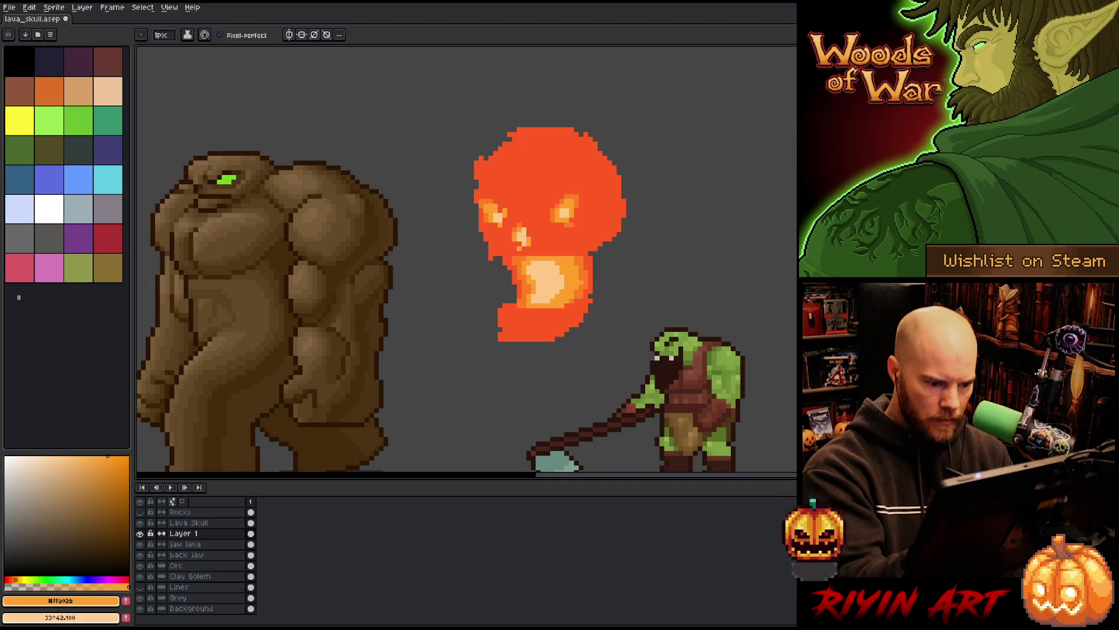
pyautogui.keyDown('alt'); pyautogui.click(572, 301); pyautogui.keyUp('alt')
pyautogui.moveTo(569, 310); pyautogui.dragTo(532, 316)
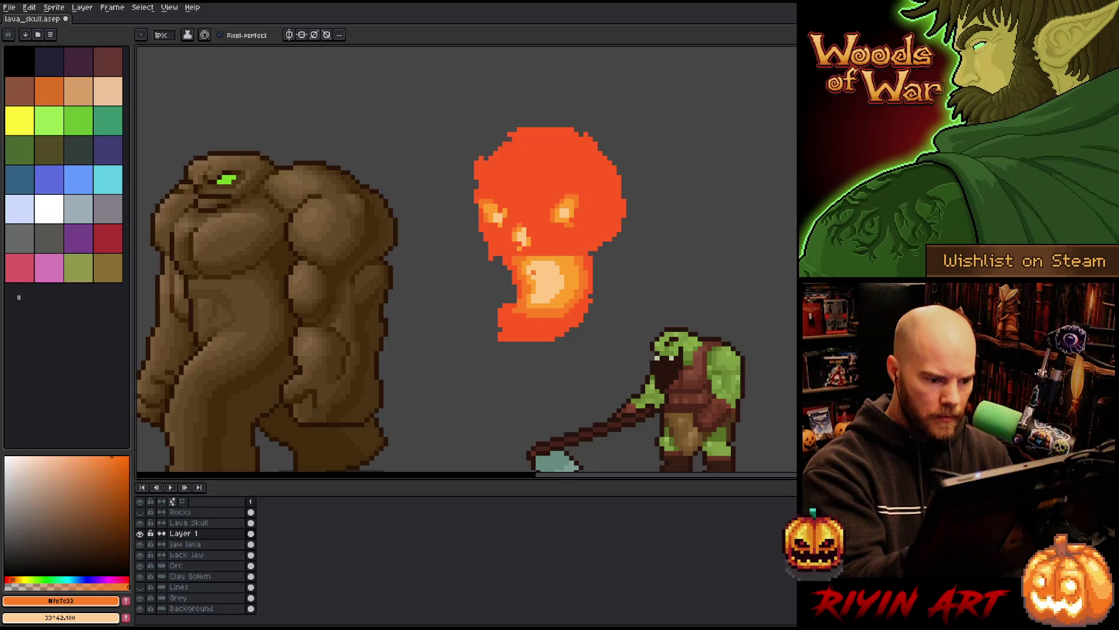
pyautogui.moveTo(556, 253); pyautogui.dragTo(577, 252)
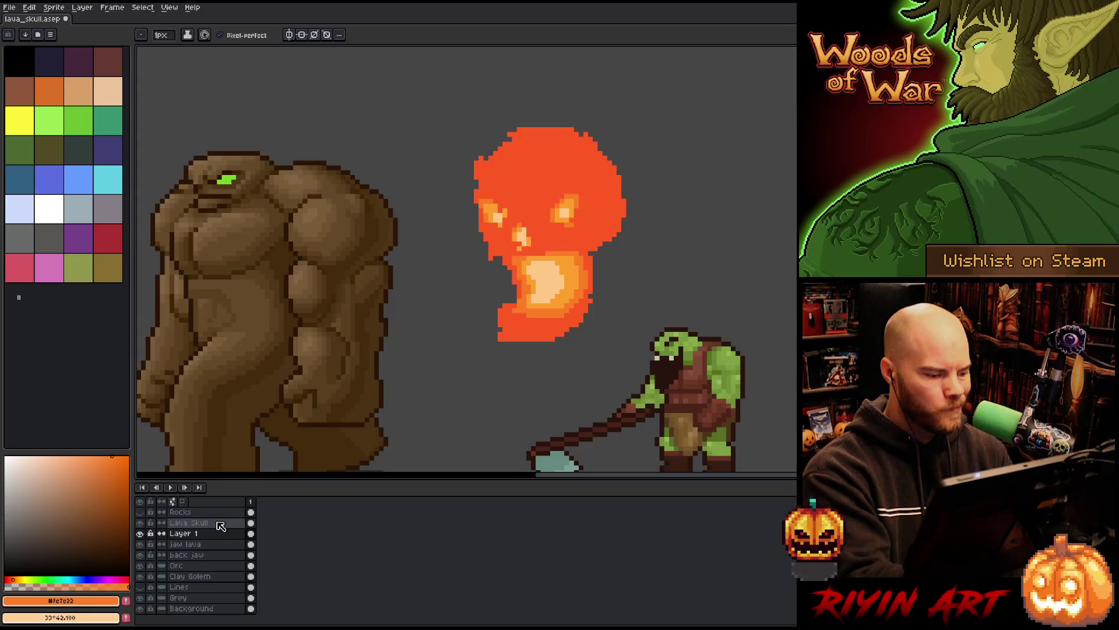
pyautogui.click(219, 523)
# Step: Brighten the skull's nose with lighter orange pixels and add darker orange accents
pyautogui.keyDown('alt'); pyautogui.click(492, 199); pyautogui.keyUp('alt')
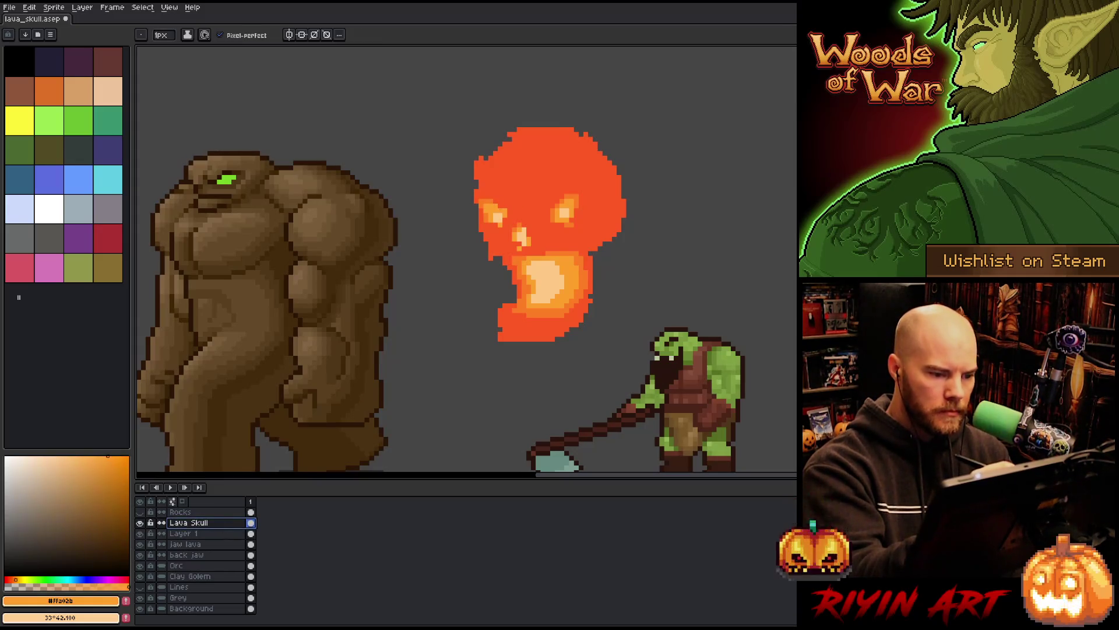
pyautogui.keyDown('alt'); pyautogui.click(492, 201); pyautogui.keyUp('alt')
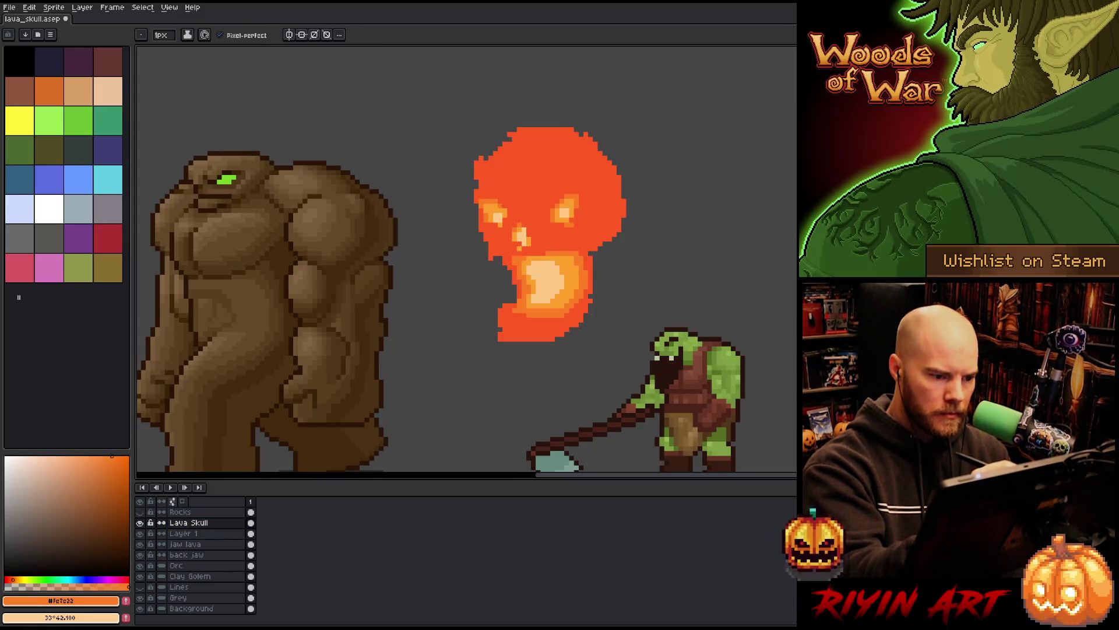
pyautogui.keyDown('alt'); pyautogui.click(507, 204); pyautogui.keyUp('alt')
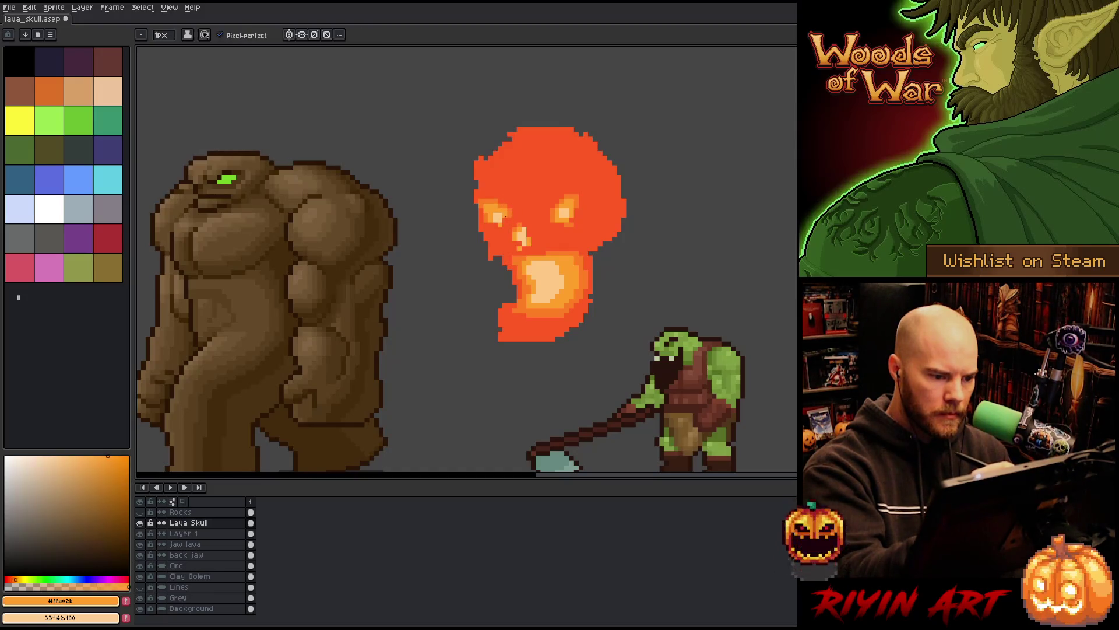
pyautogui.keyDown('alt'); pyautogui.click(508, 219); pyautogui.keyUp('alt')
pyautogui.keyDown('alt'); pyautogui.click(509, 218); pyautogui.keyUp('alt')
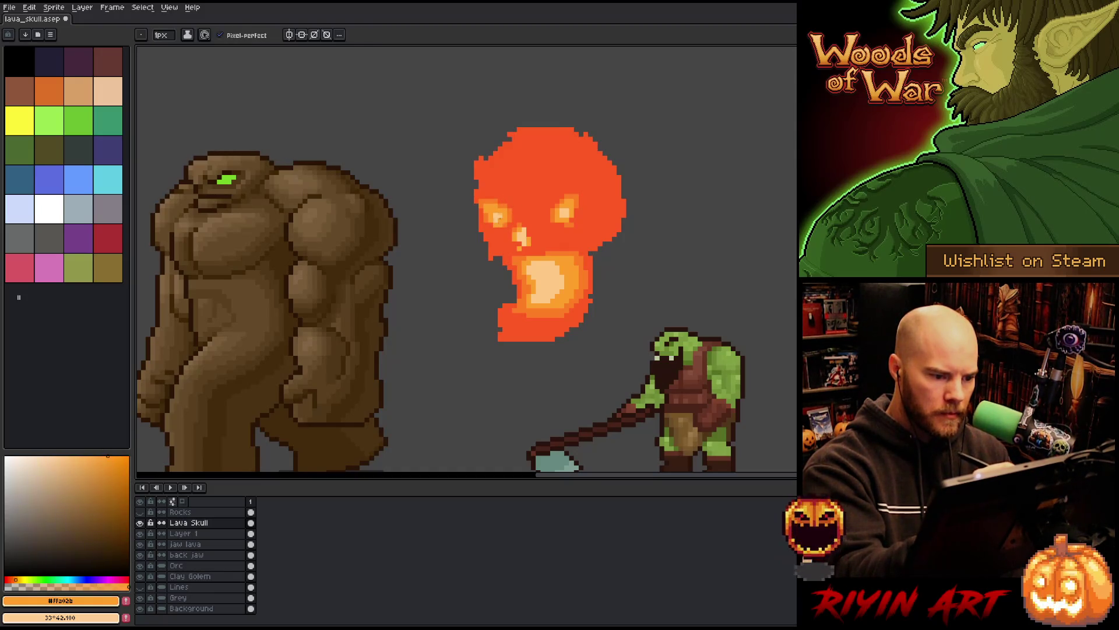
pyautogui.keyDown('alt'); pyautogui.click(506, 204); pyautogui.keyUp('alt')
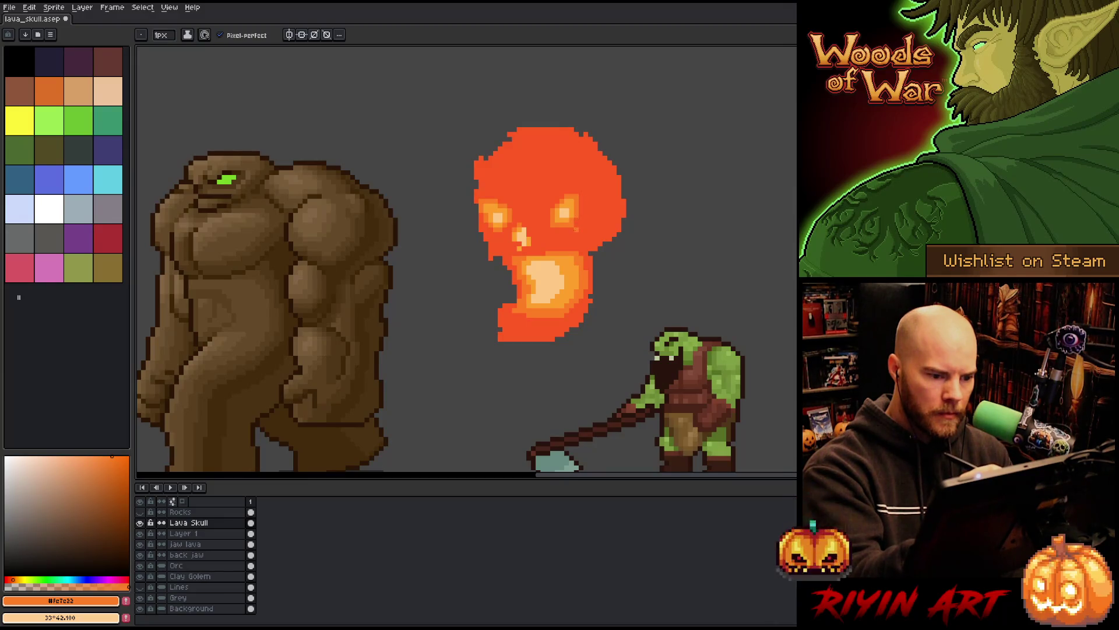
pyautogui.keyDown('alt'); pyautogui.click(575, 201); pyautogui.keyUp('alt')
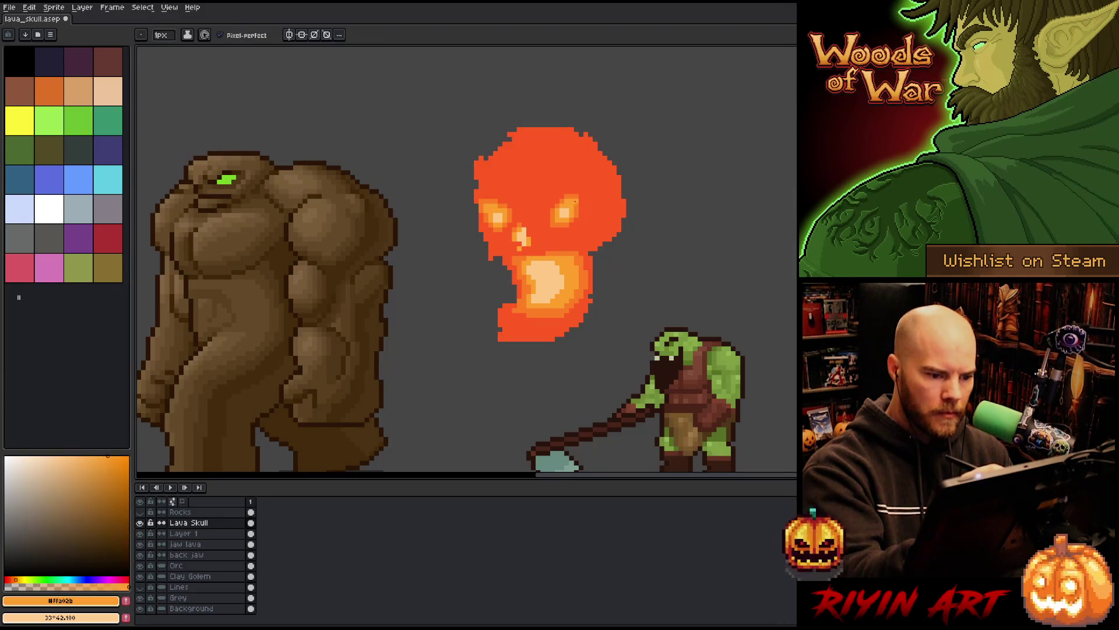
pyautogui.keyDown('alt'); pyautogui.click(582, 202); pyautogui.keyUp('alt')
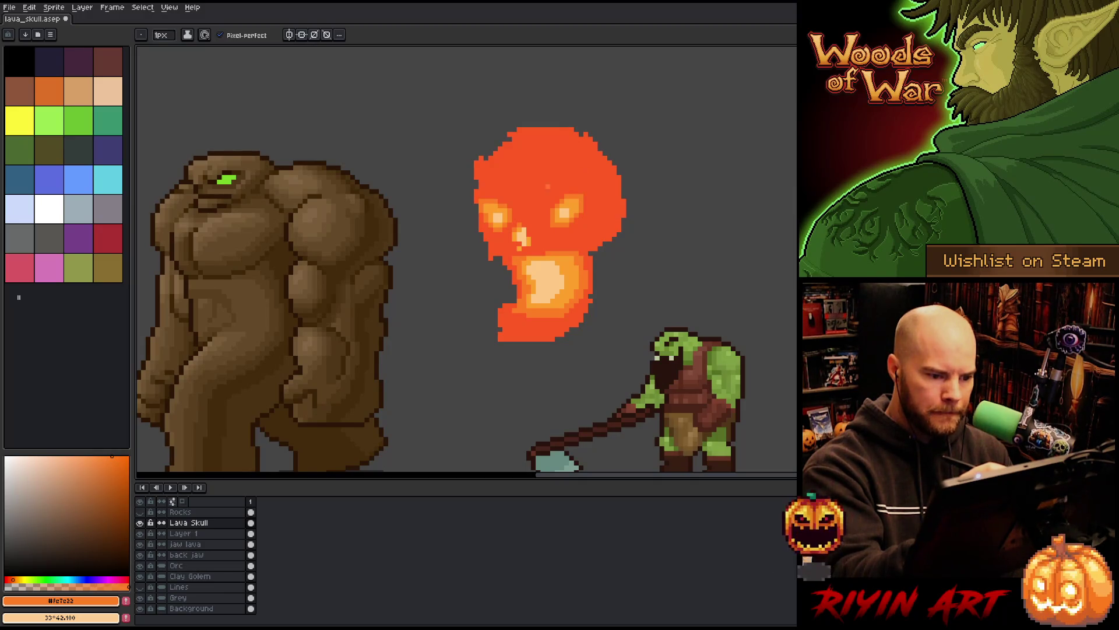
pyautogui.keyDown('alt'); pyautogui.click(568, 205); pyautogui.keyUp('alt')
pyautogui.click(522, 244)
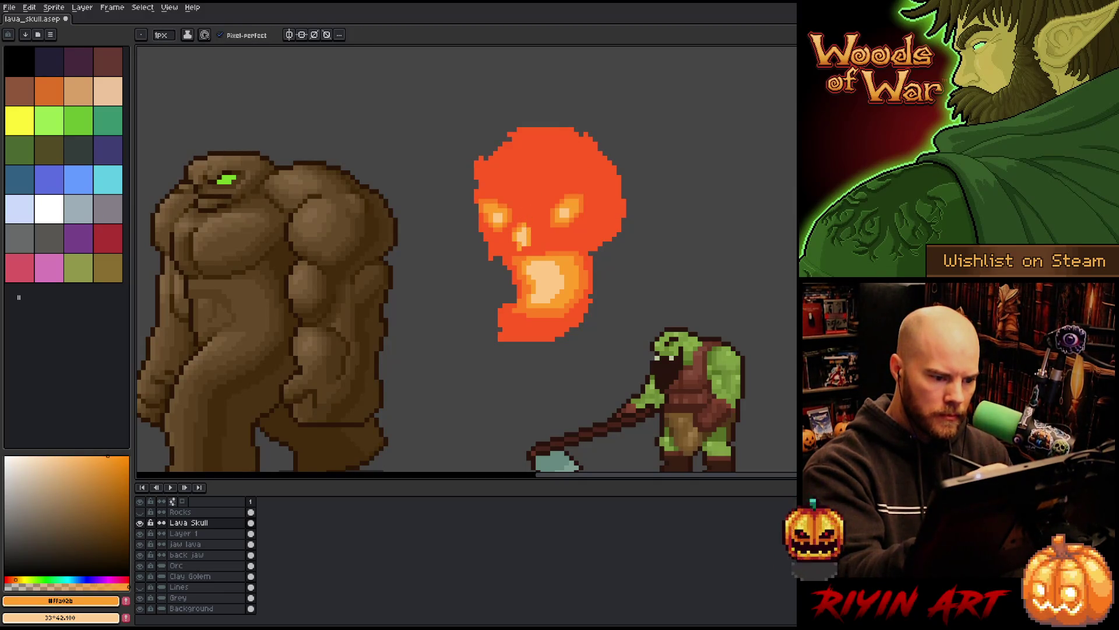
pyautogui.keyDown('alt'); pyautogui.click(524, 215); pyautogui.keyUp('alt')
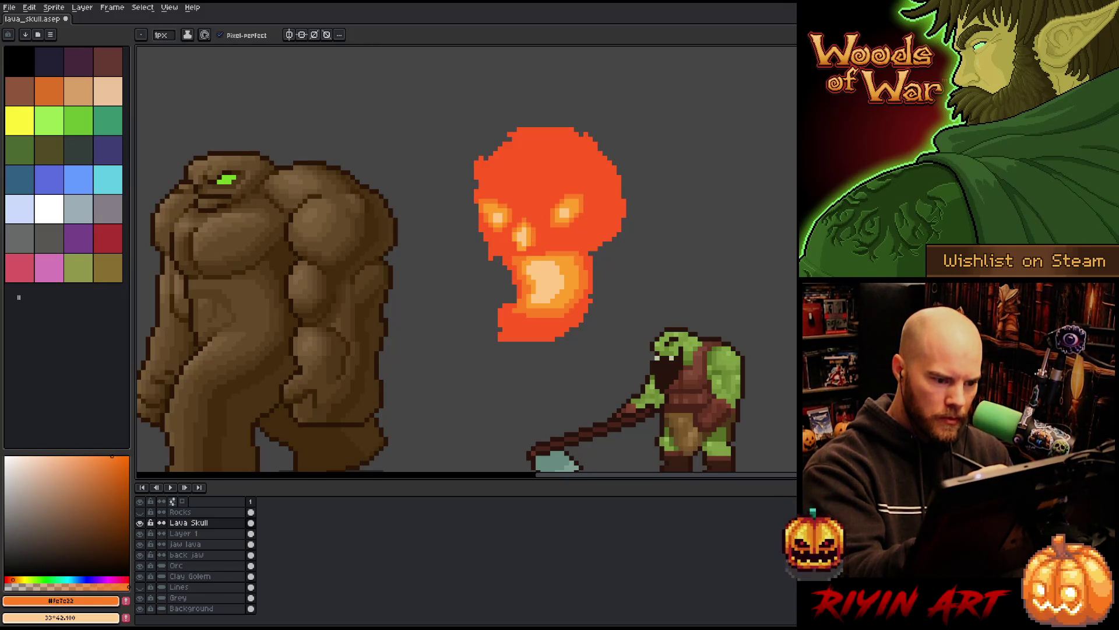
pyautogui.click(526, 247)
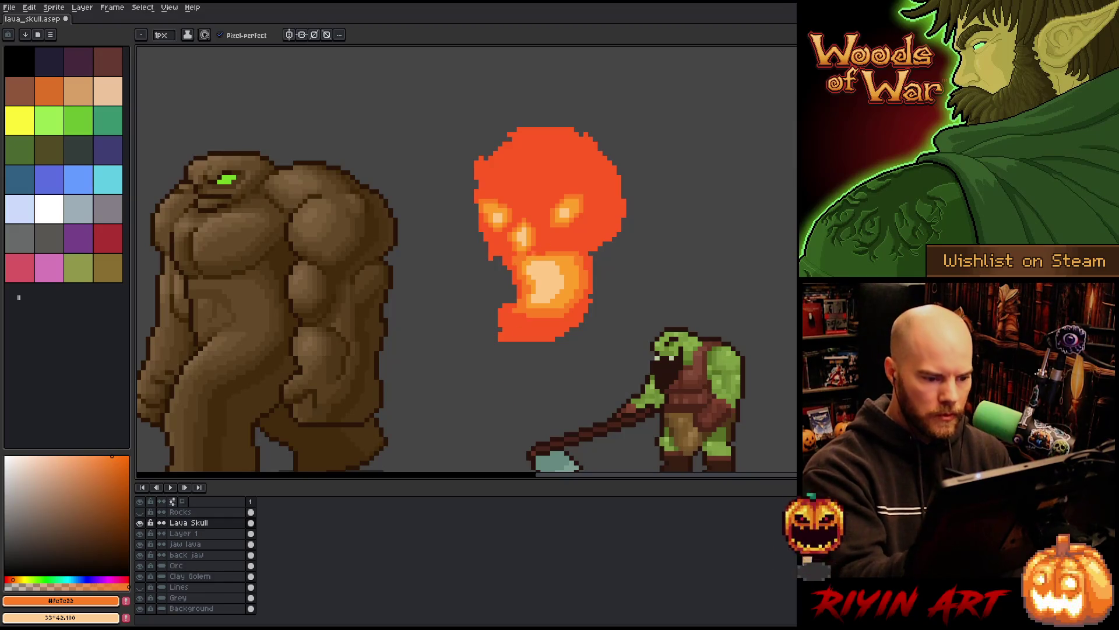
# Step: Show the cracked Rocks layer over the skull and save the sprite
pyautogui.click(185, 533)
pyautogui.hotkey('alt', 'Up')
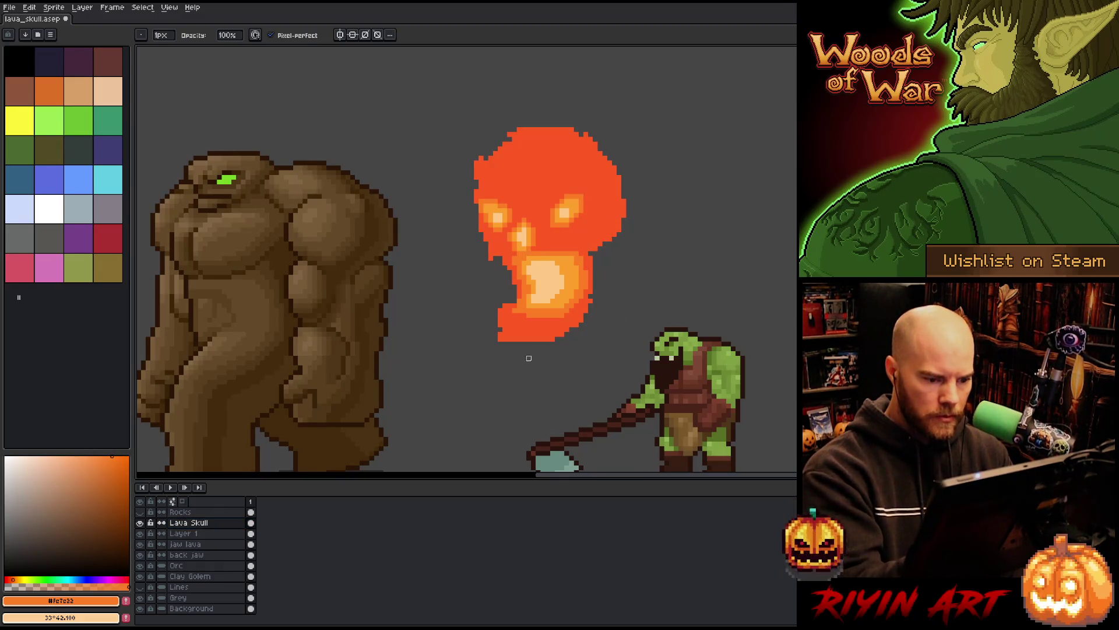
pyautogui.click(141, 512)
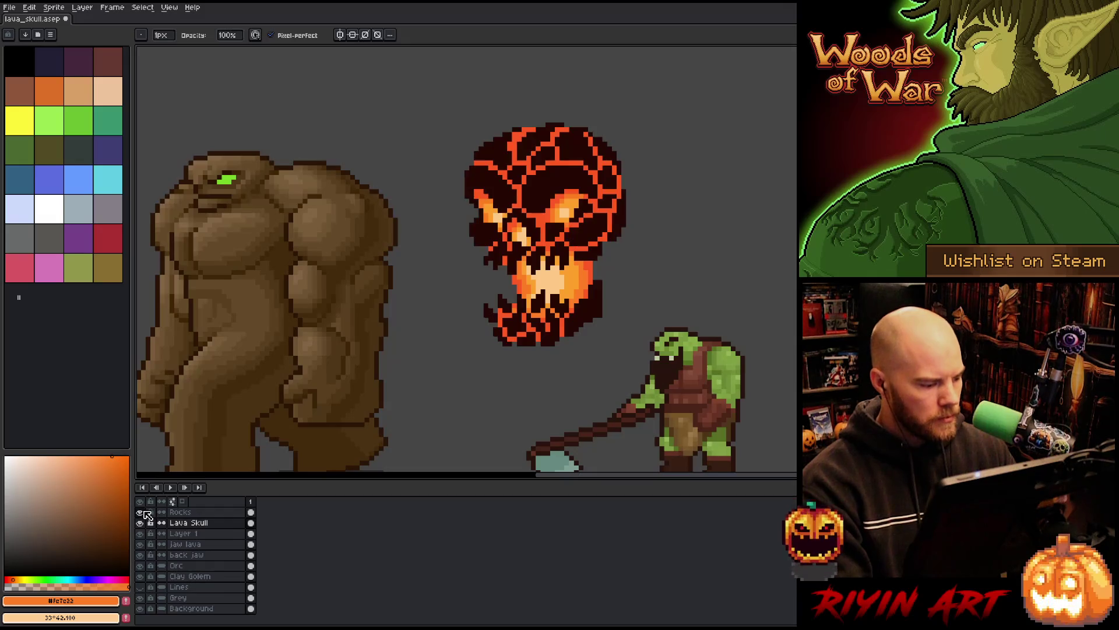
pyautogui.hotkey('ctrl', 's')
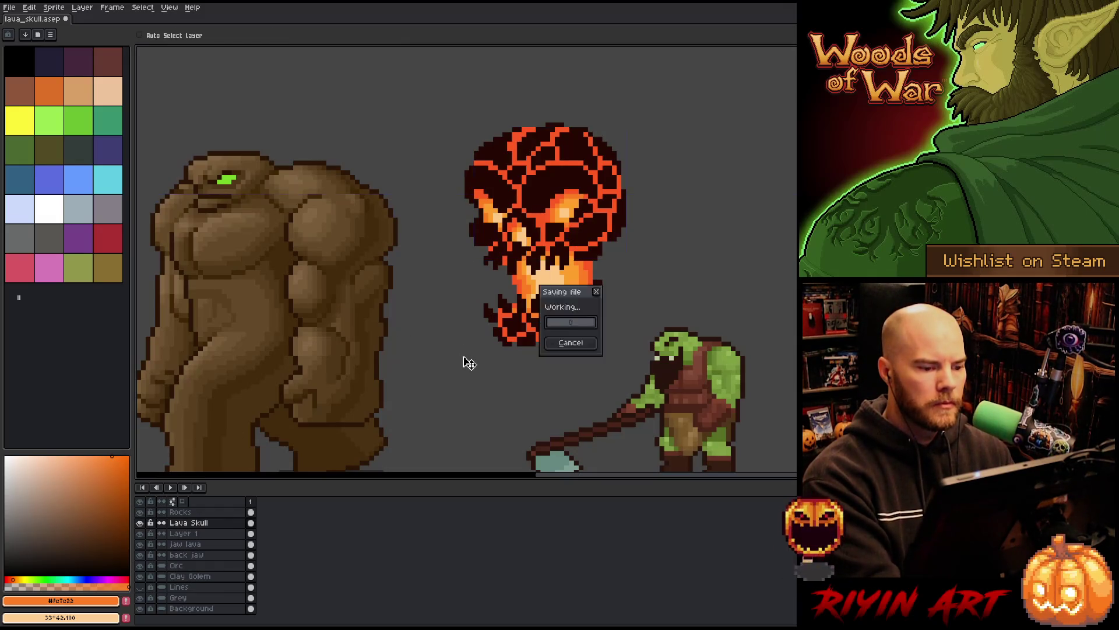
pyautogui.hotkey('alt', 'Down')
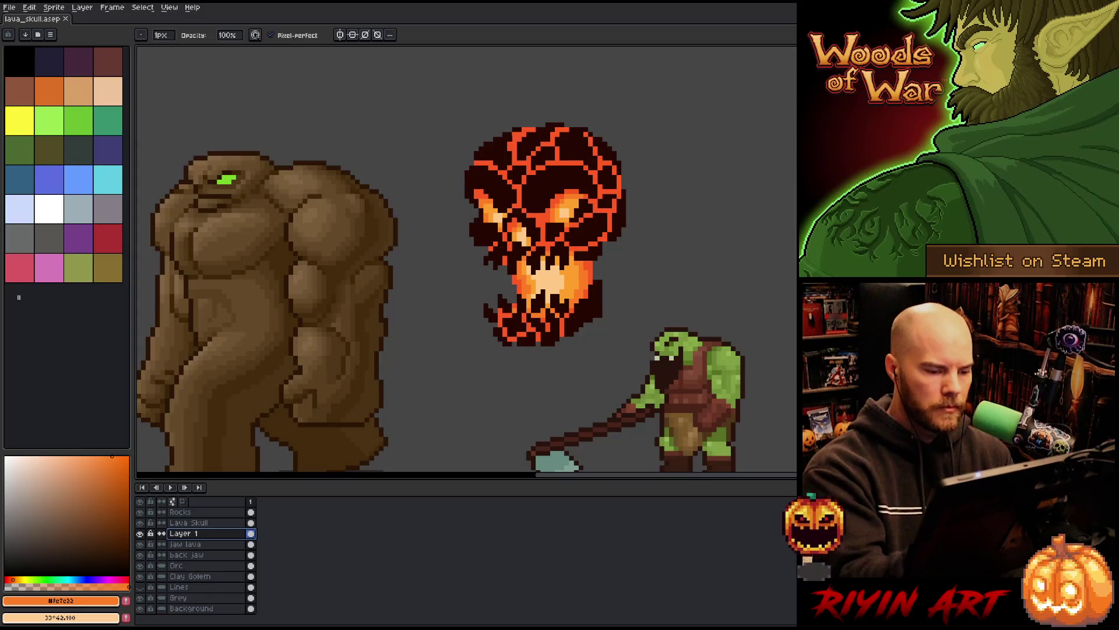
pyautogui.click(514, 282)
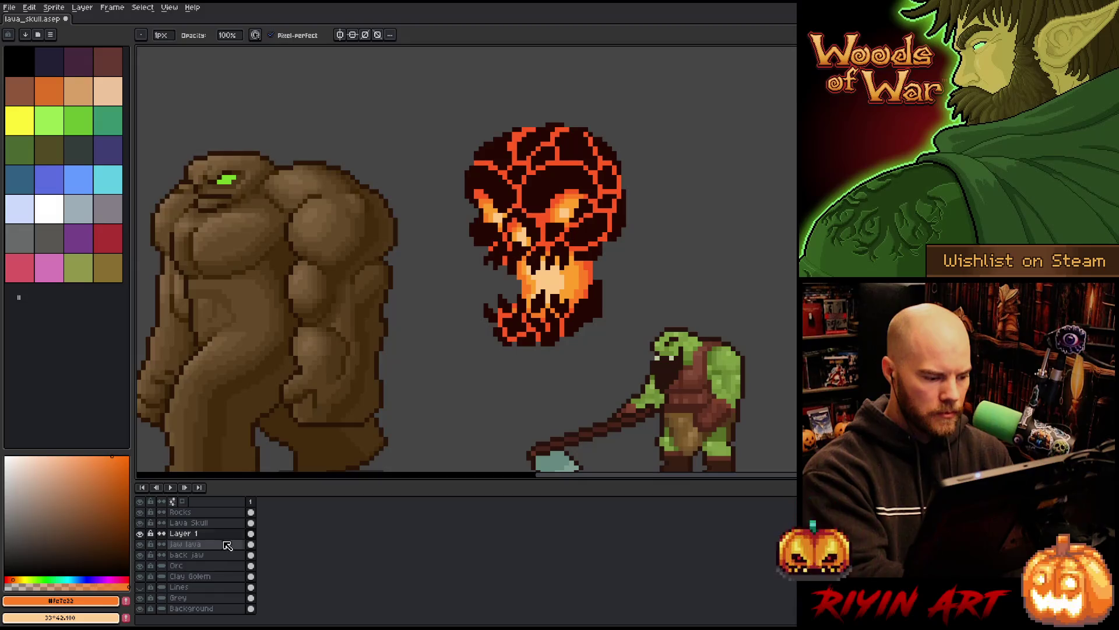
# Step: Sample deep and lighter oranges from the skull for pixel touch-ups
pyautogui.press('i')
pyautogui.keyDown('alt'); pyautogui.click(595, 263); pyautogui.keyUp('alt')
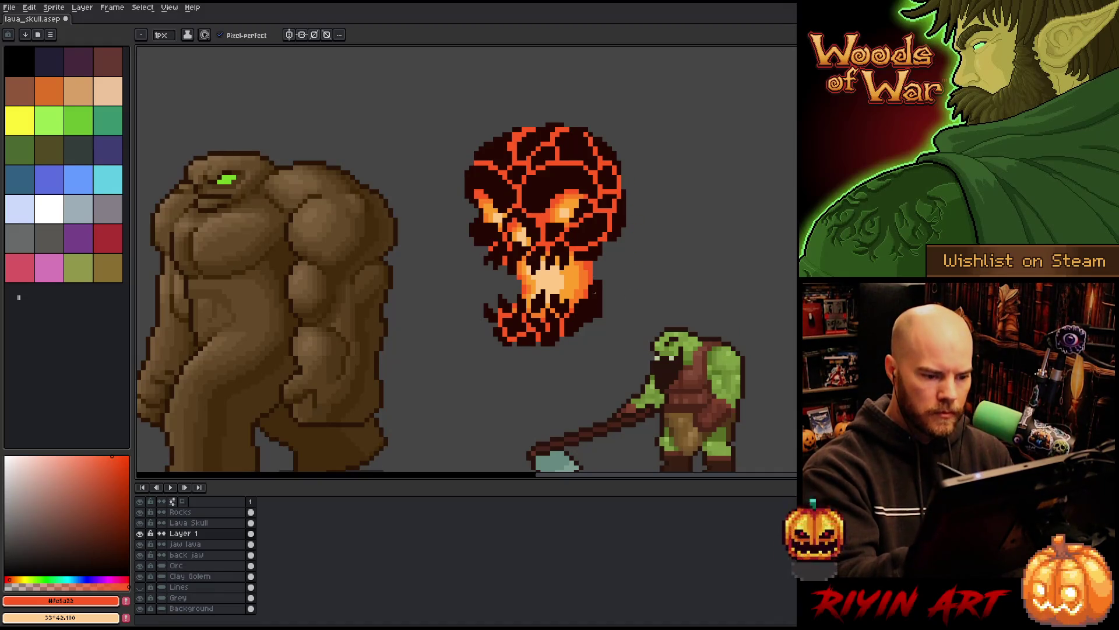
pyautogui.keyDown('alt'); pyautogui.click(568, 257); pyautogui.keyUp('alt')
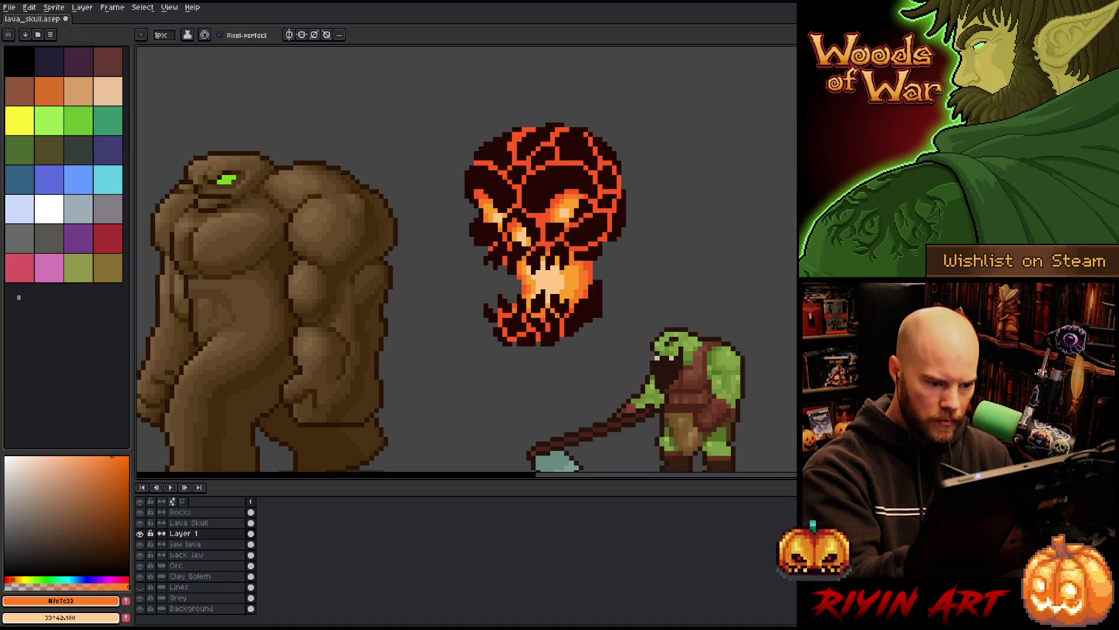
pyautogui.keyDown('alt'); pyautogui.click(591, 256); pyautogui.keyUp('alt')
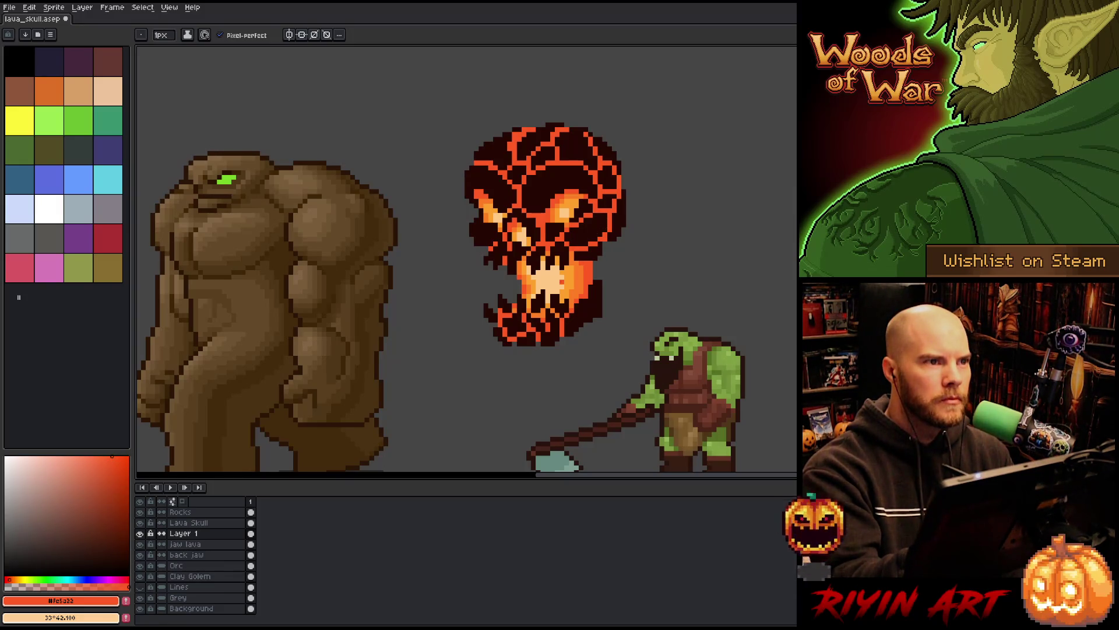
pyautogui.press('e')
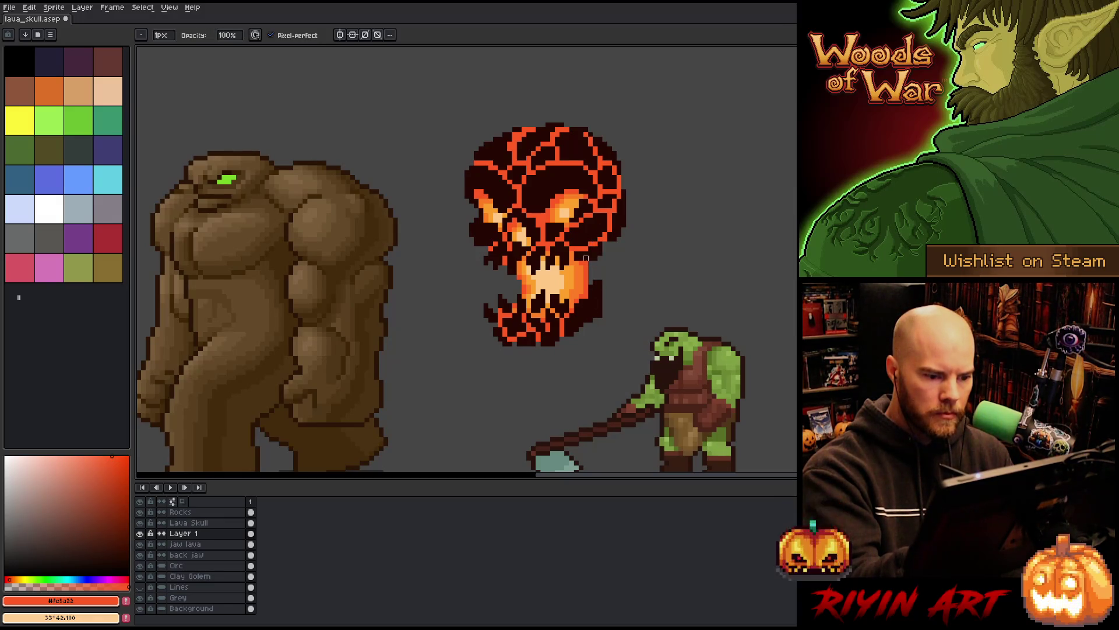
pyautogui.press('b')
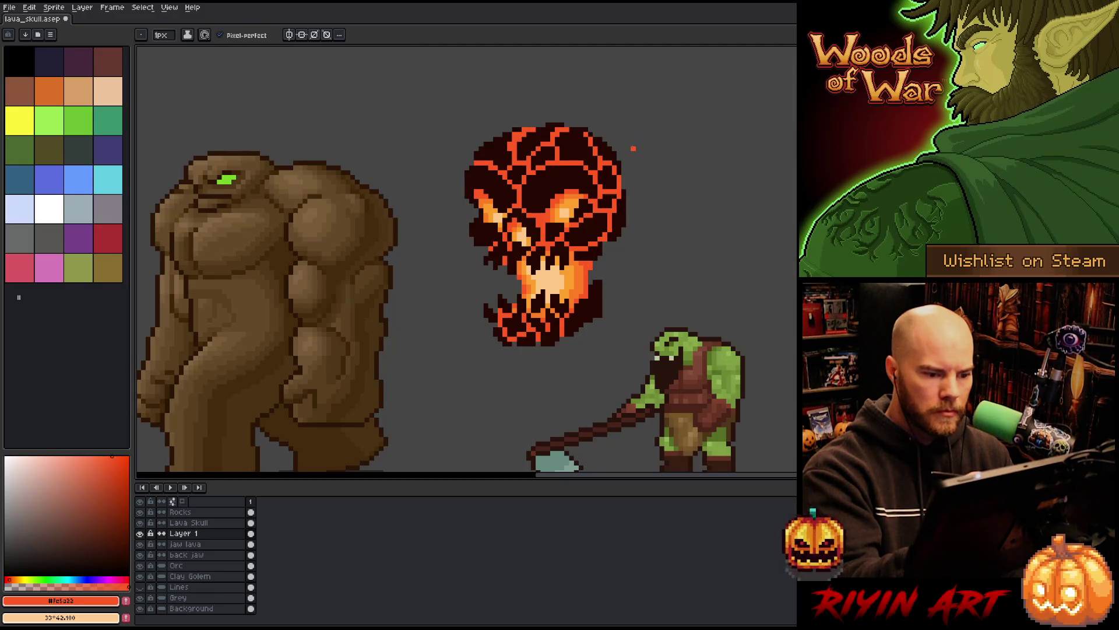
# Step: Make the Lava Skull layer active and sample the dark red of its cracks
pyautogui.press('Up')
pyautogui.press('e')
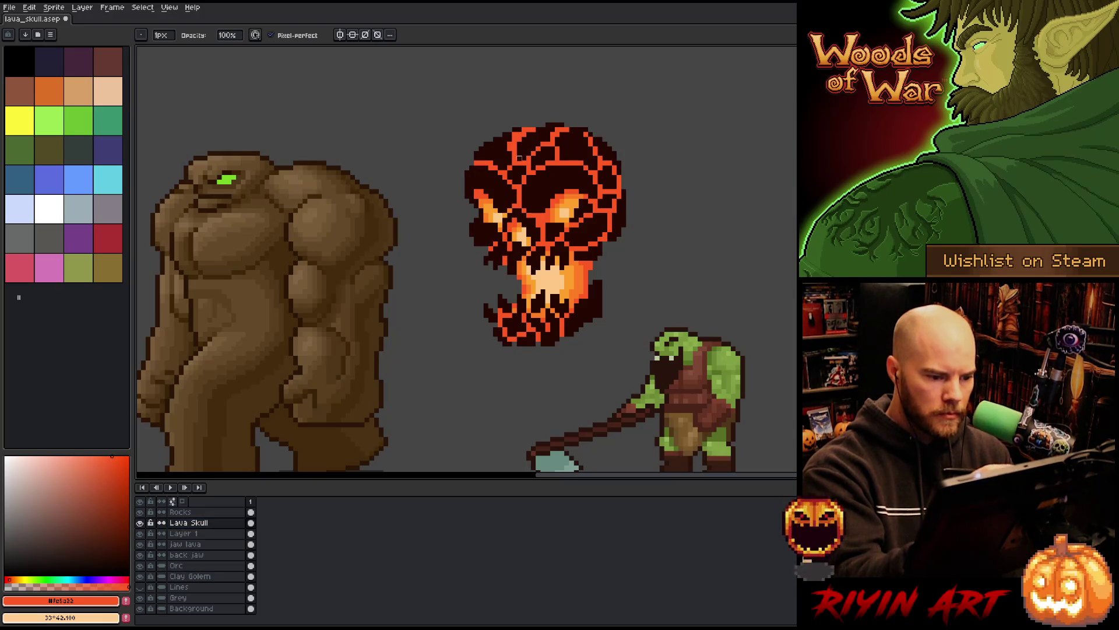
pyautogui.press('v')
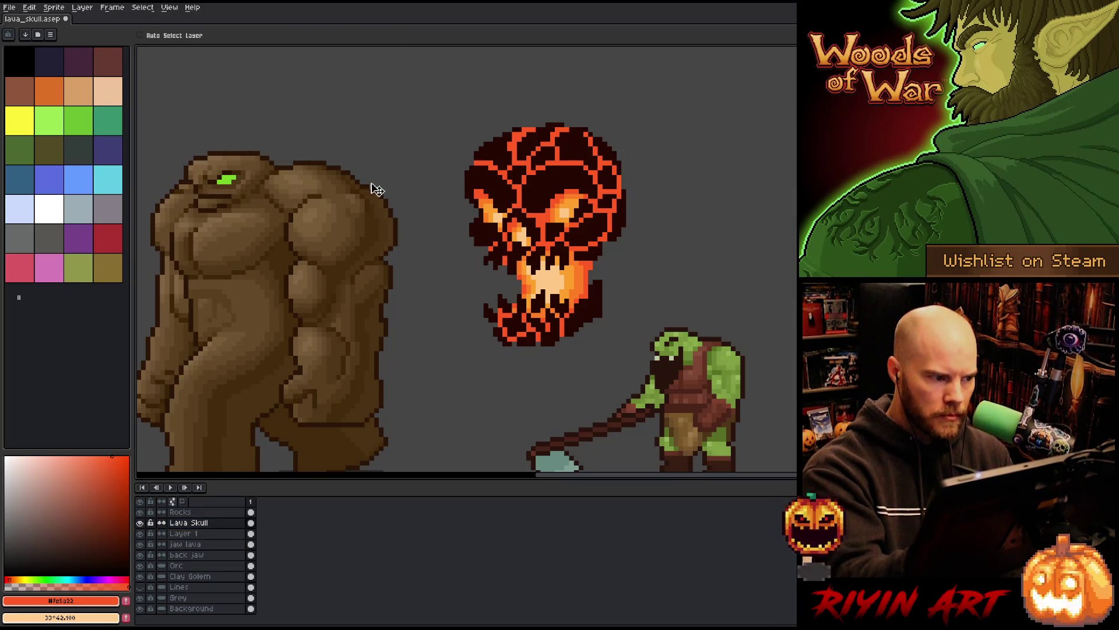
pyautogui.keyDown('ctrl'); pyautogui.click(511, 270); pyautogui.keyUp('ctrl')
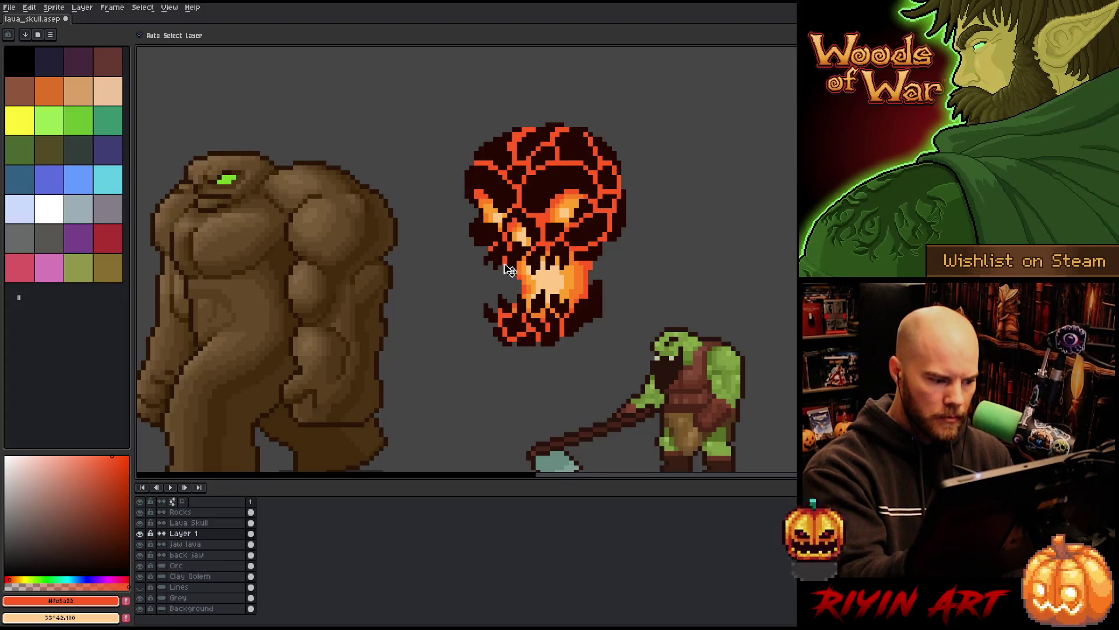
pyautogui.press('b')
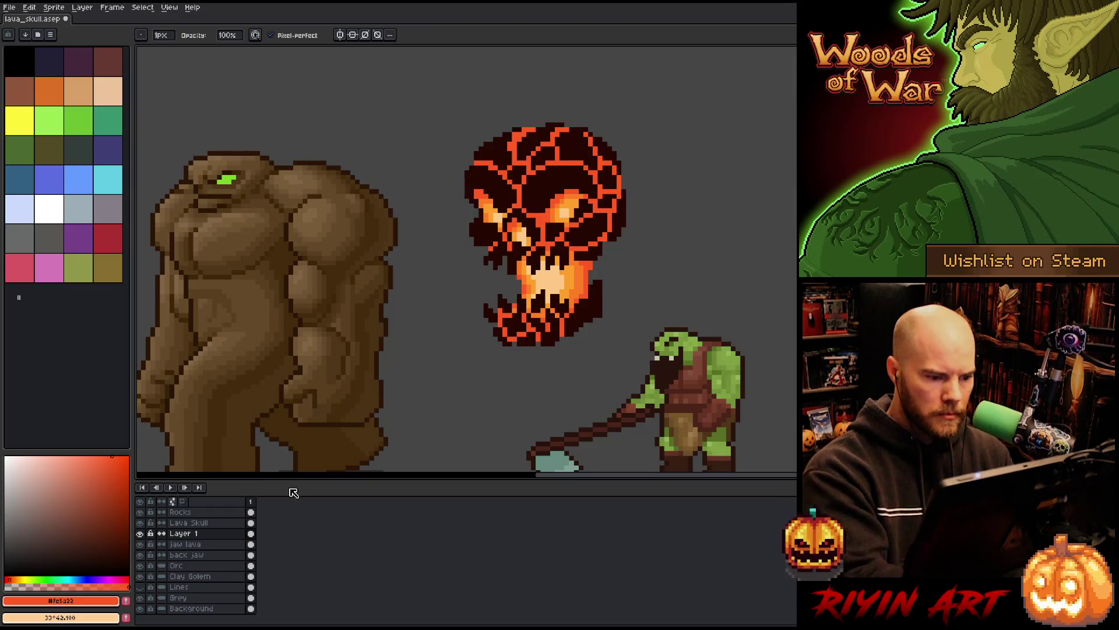
pyautogui.click(188, 522)
pyautogui.press('e')
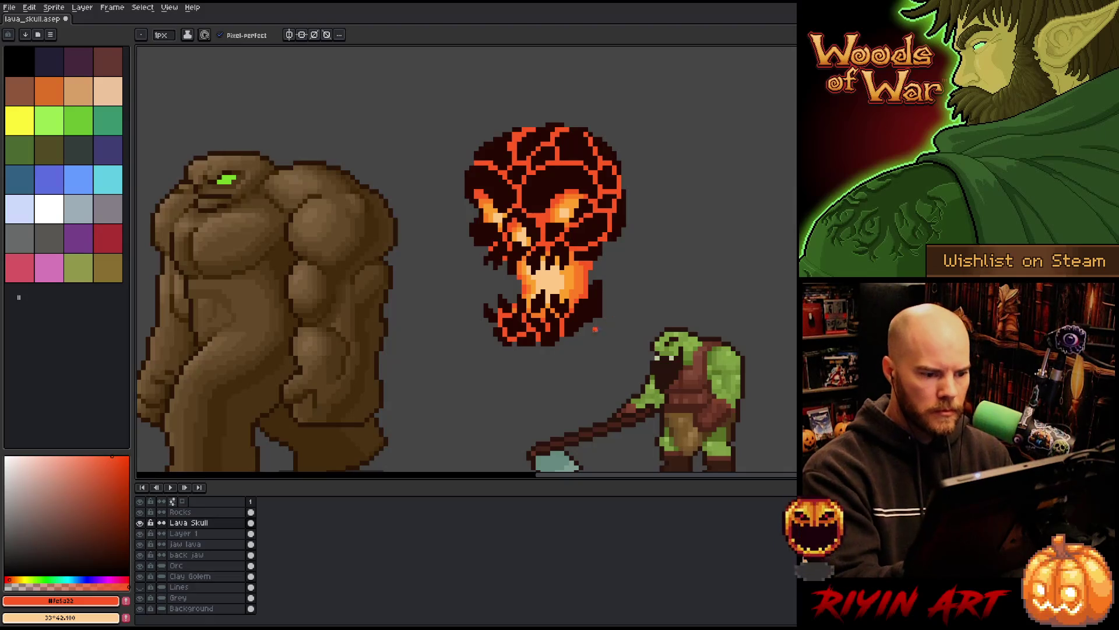
pyautogui.press('i')
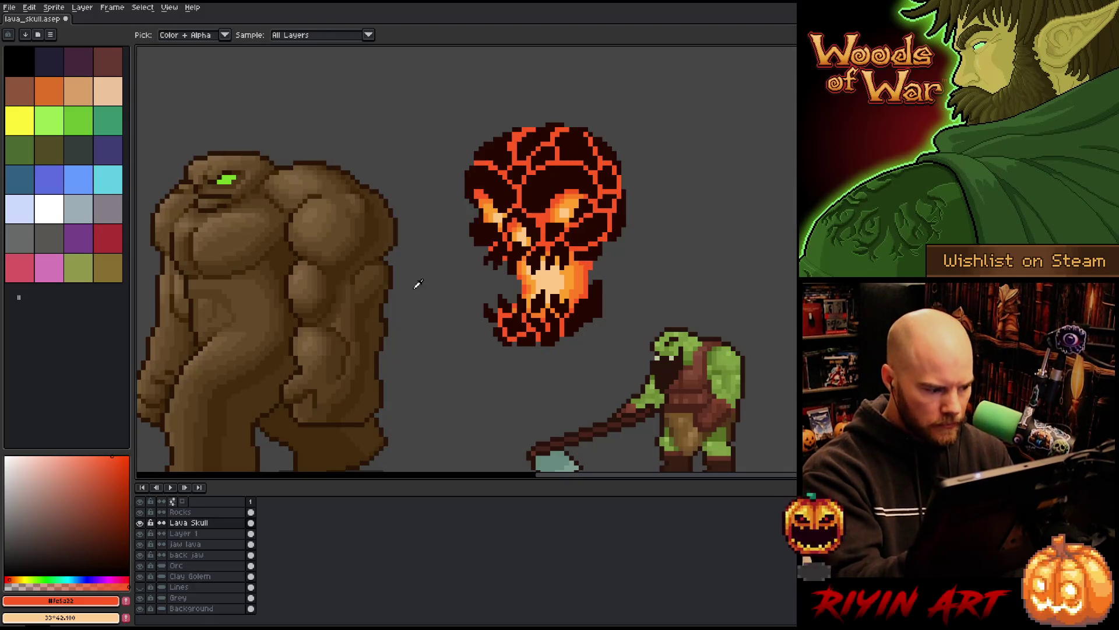
pyautogui.keyDown('alt'); pyautogui.click(491, 267); pyautogui.keyUp('alt')
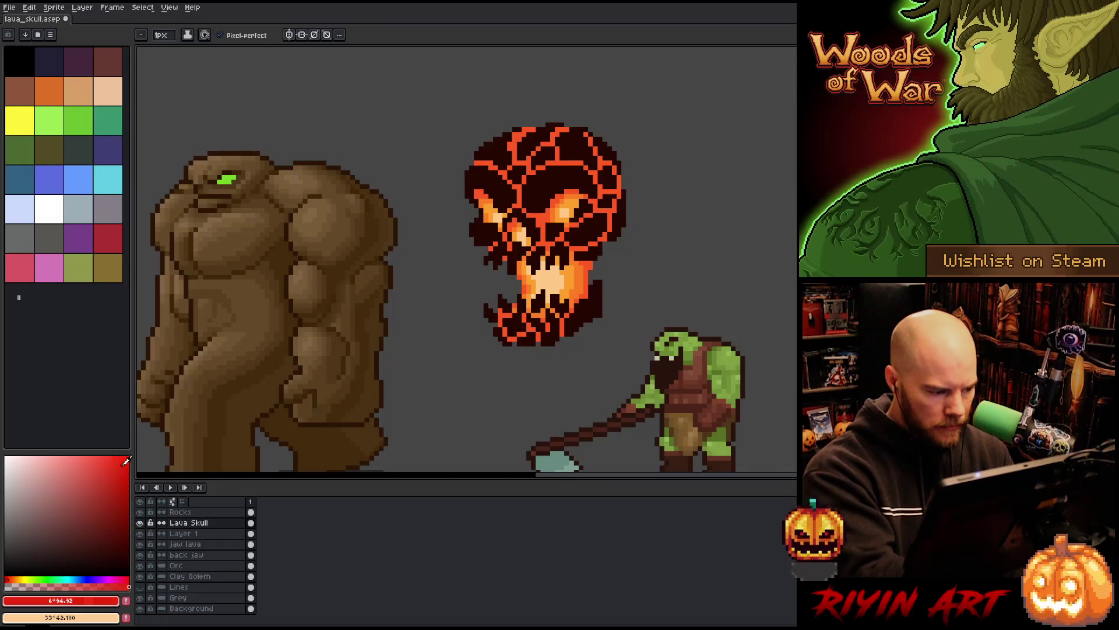
# Step: Nudge the back jaw layer slightly left, undoing an unwanted jaw lava shift
pyautogui.click(215, 554)
pyautogui.press('v')
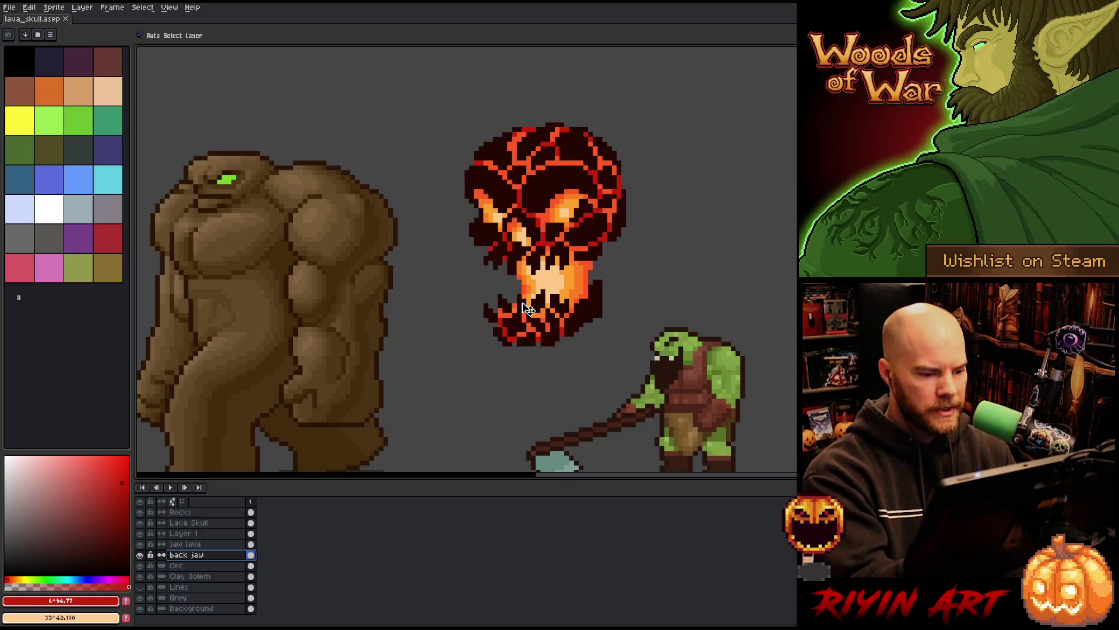
pyautogui.click(224, 514)
pyautogui.click(207, 533)
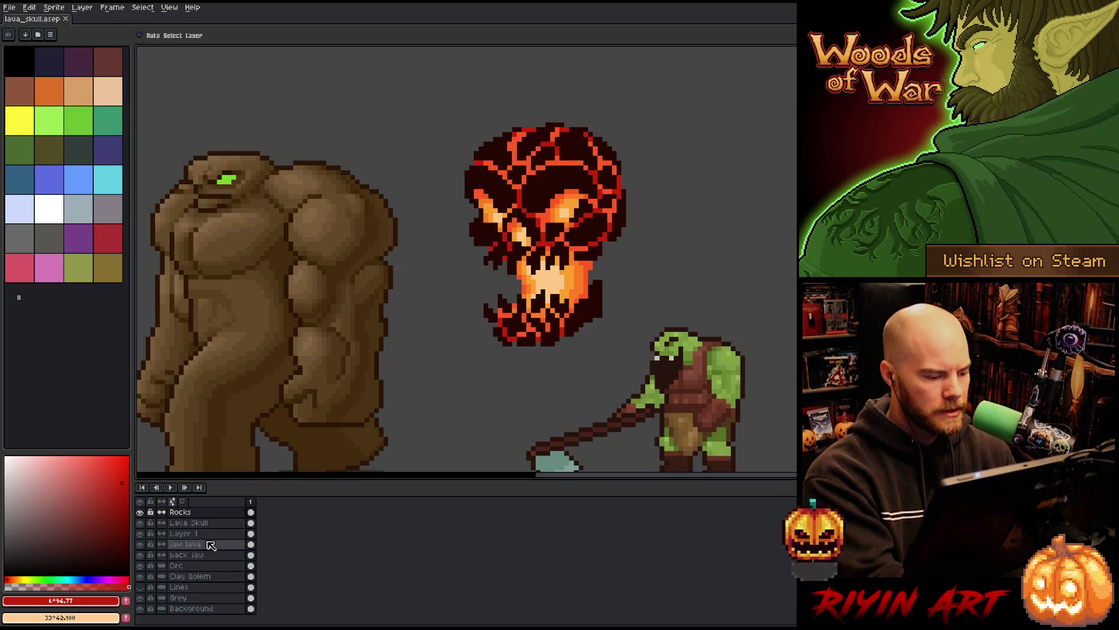
pyautogui.click(140, 36)
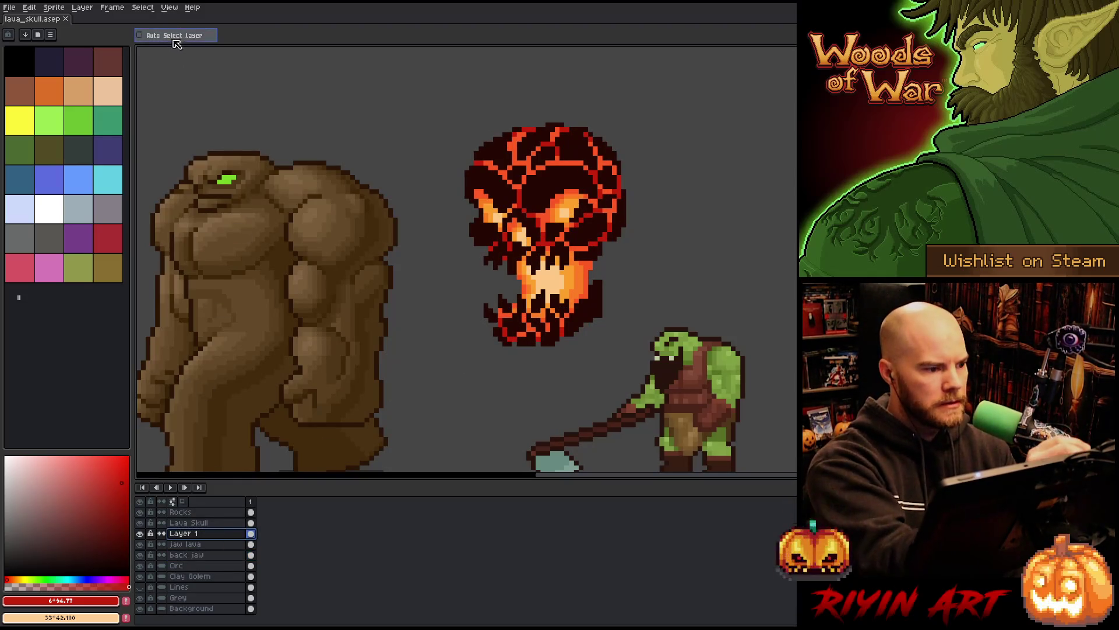
pyautogui.click(198, 544)
pyautogui.moveTo(525, 308); pyautogui.dragTo(406, 405)
pyautogui.hotkey('ctrl', 'z')
pyautogui.click(207, 556)
pyautogui.moveTo(551, 298)
pyautogui.mouseDown()
pyautogui.moveTo(519, 300)
pyautogui.moveTo(531, 298)
pyautogui.mouseUp()
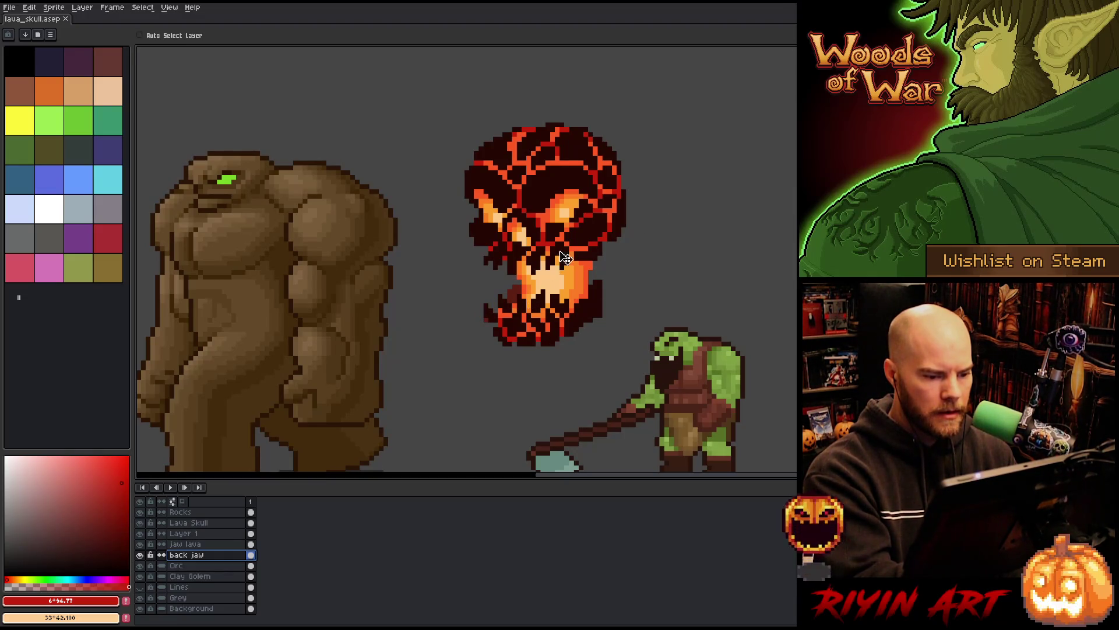
# Step: Pick the Rocks layer from the canvas and return to the pencil
pyautogui.press('b')
pyautogui.click(600, 335)
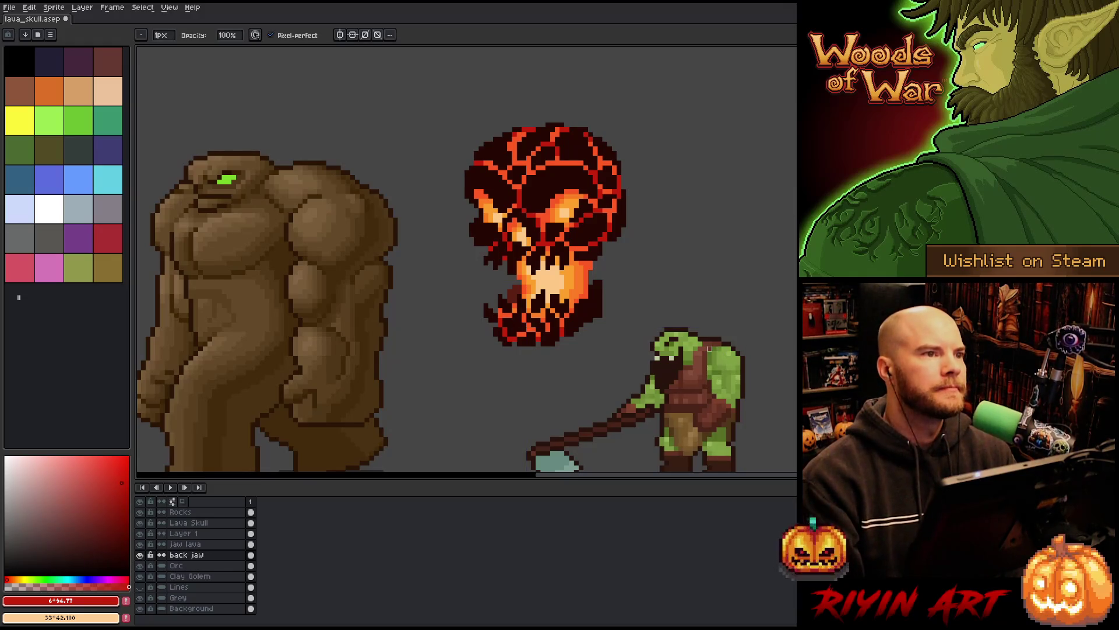
pyautogui.click(220, 544)
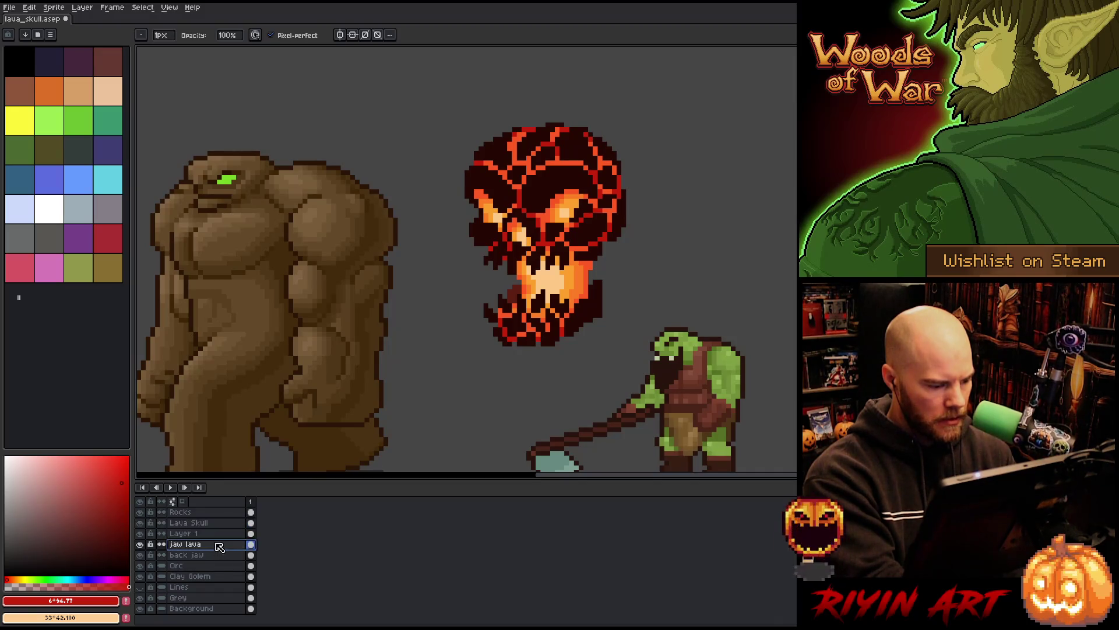
pyautogui.click(213, 555)
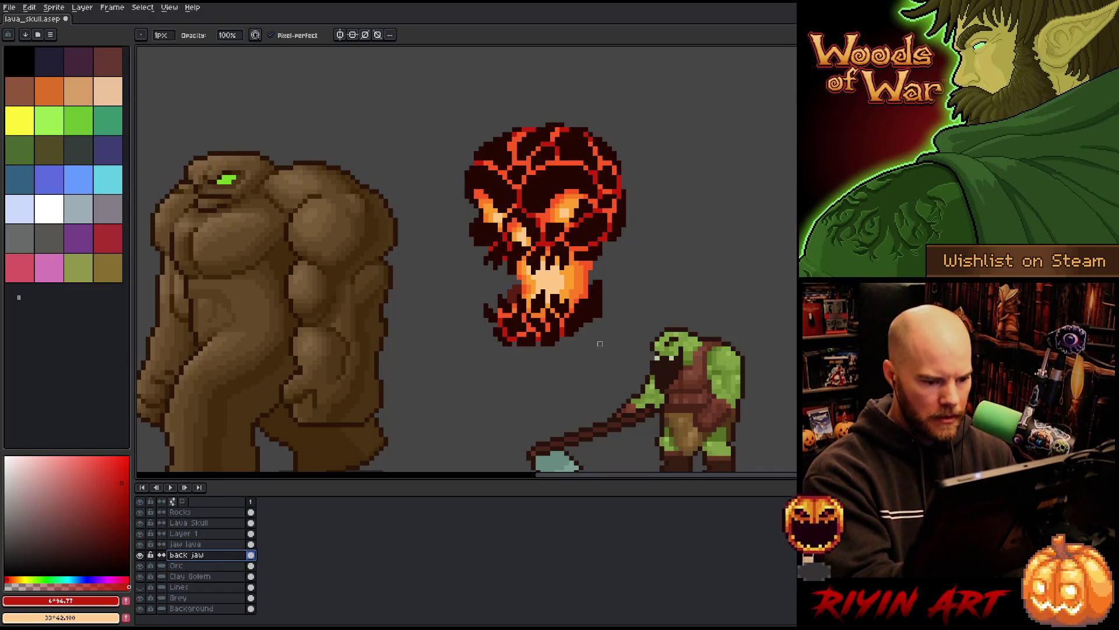
pyautogui.press('v')
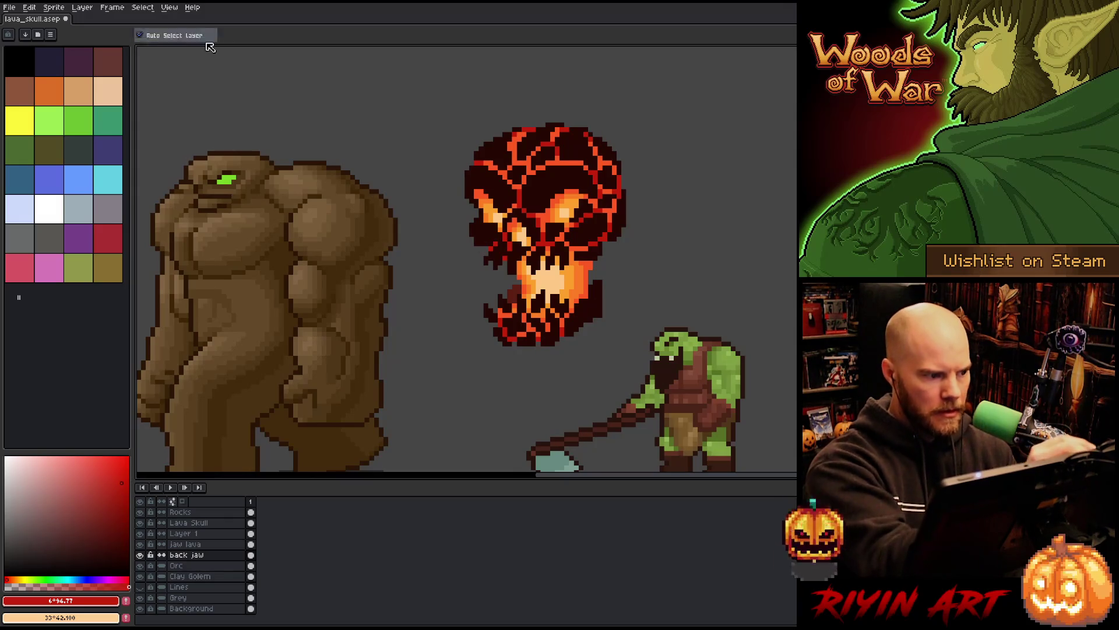
pyautogui.click(600, 310)
pyautogui.press('b')
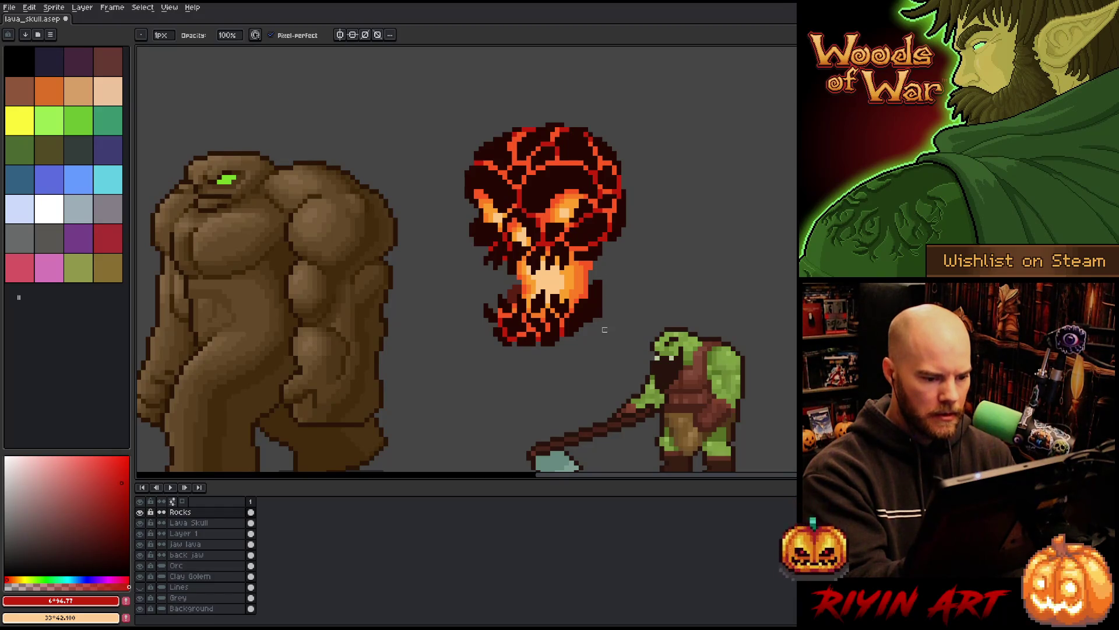
# Step: Sample dark red #240802 and draw a small rock right of the jaw, erasing strays
pyautogui.keyDown('alt'); pyautogui.click(604, 310); pyautogui.keyUp('alt')
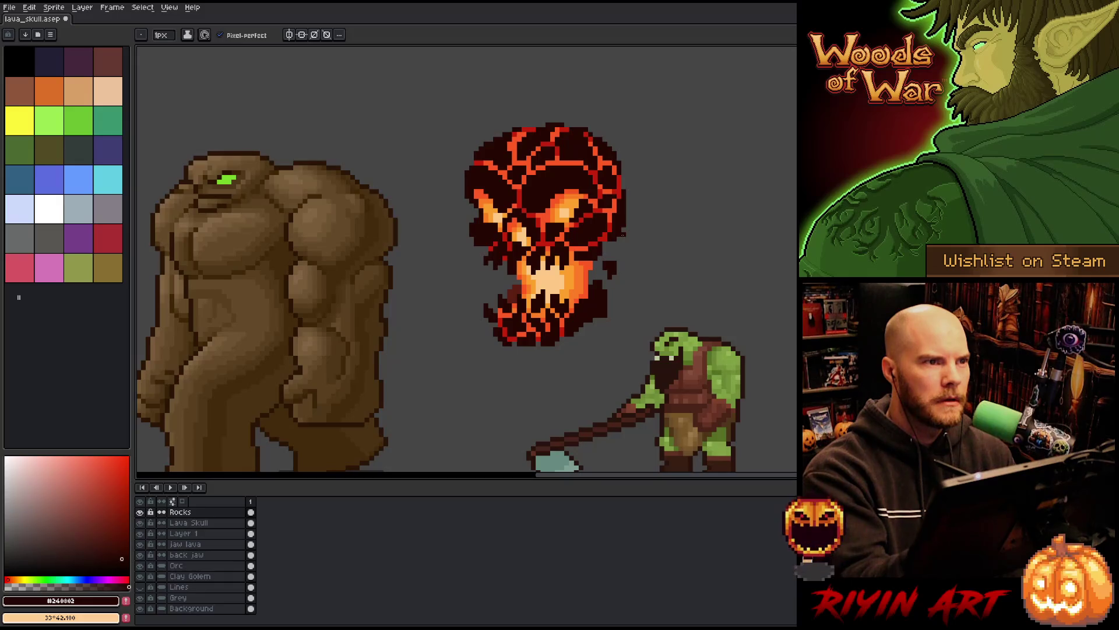
pyautogui.press('b')
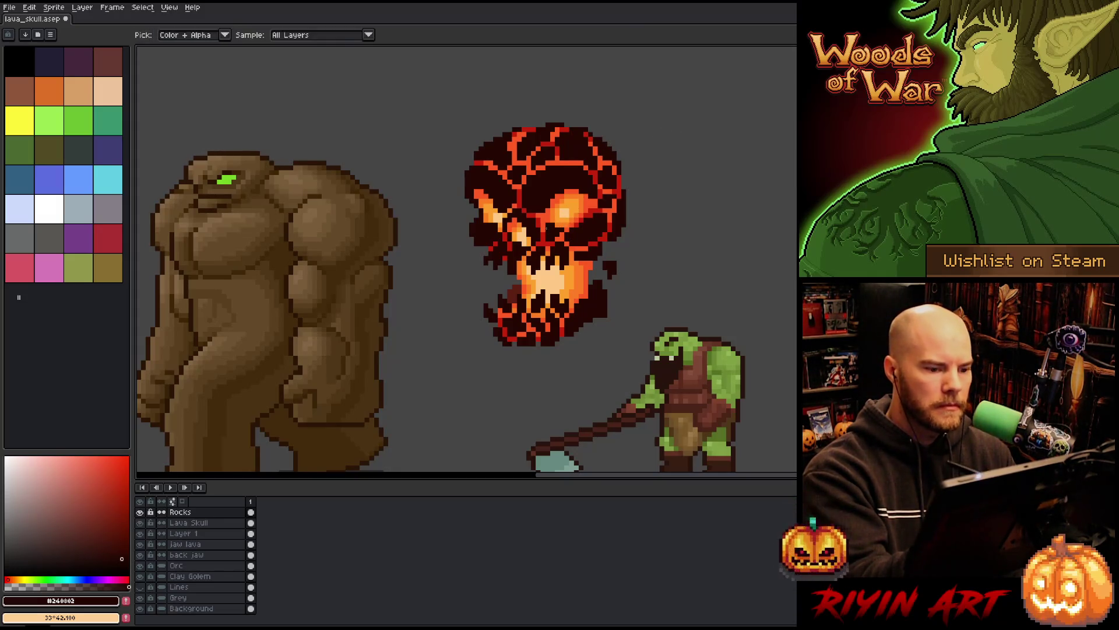
pyautogui.press('e')
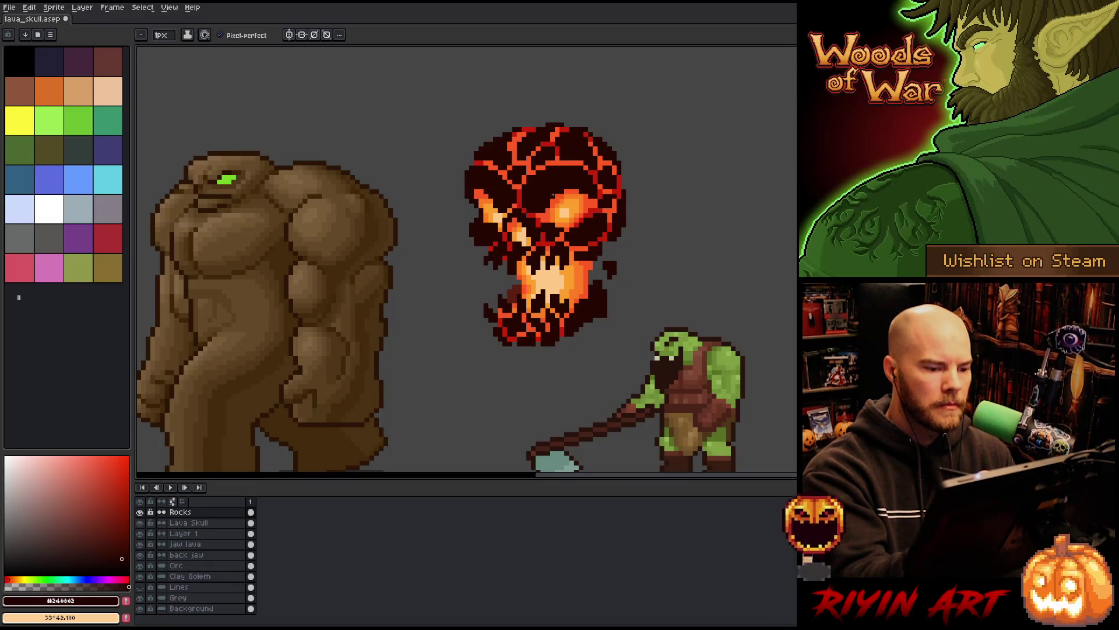
# Step: Paint #fc7c22 and #ffa02b orange highlights into the skull's upper-left cracks on the Lava Skull layer
pyautogui.press('b')
pyautogui.click(207, 522)
pyautogui.keyDown('alt'); pyautogui.click(537, 229); pyautogui.keyUp('alt')
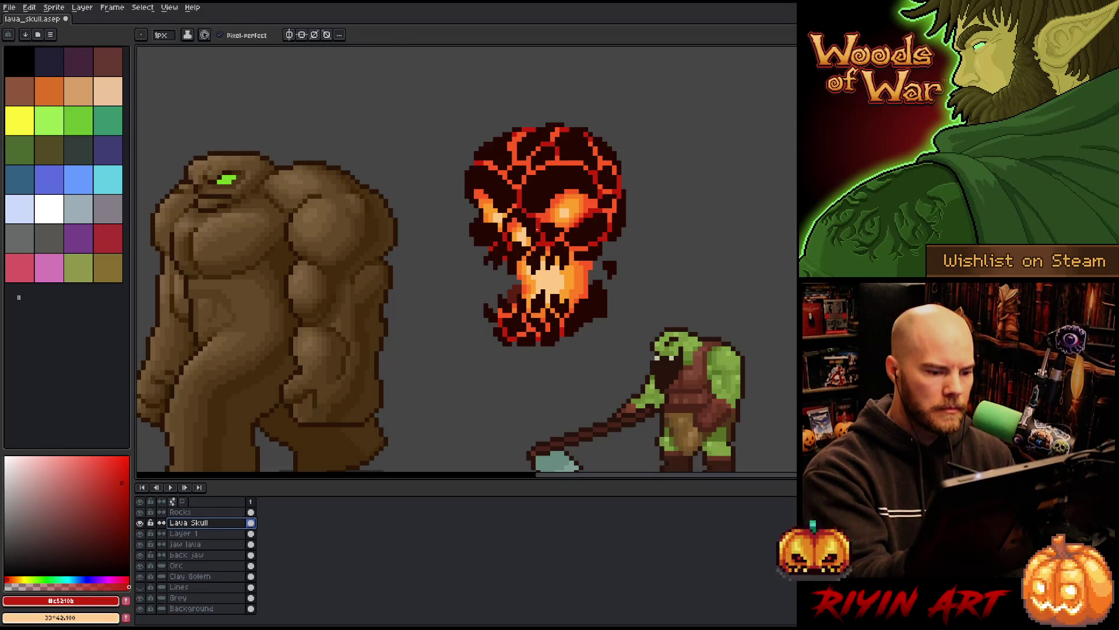
pyautogui.keyDown('alt'); pyautogui.click(585, 192); pyautogui.keyUp('alt')
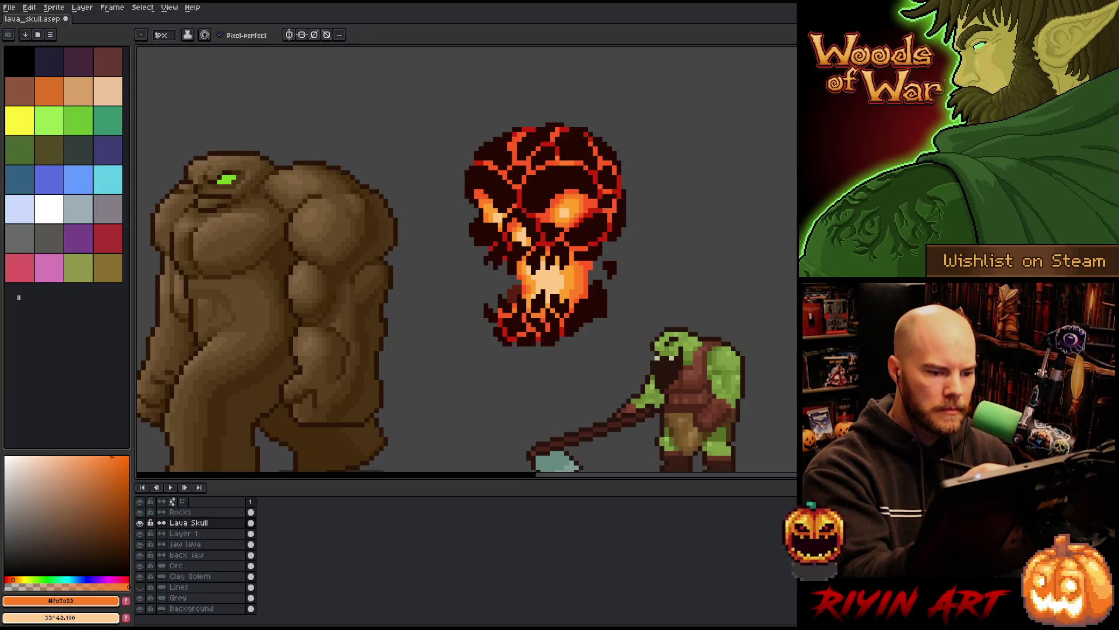
pyautogui.click(521, 163)
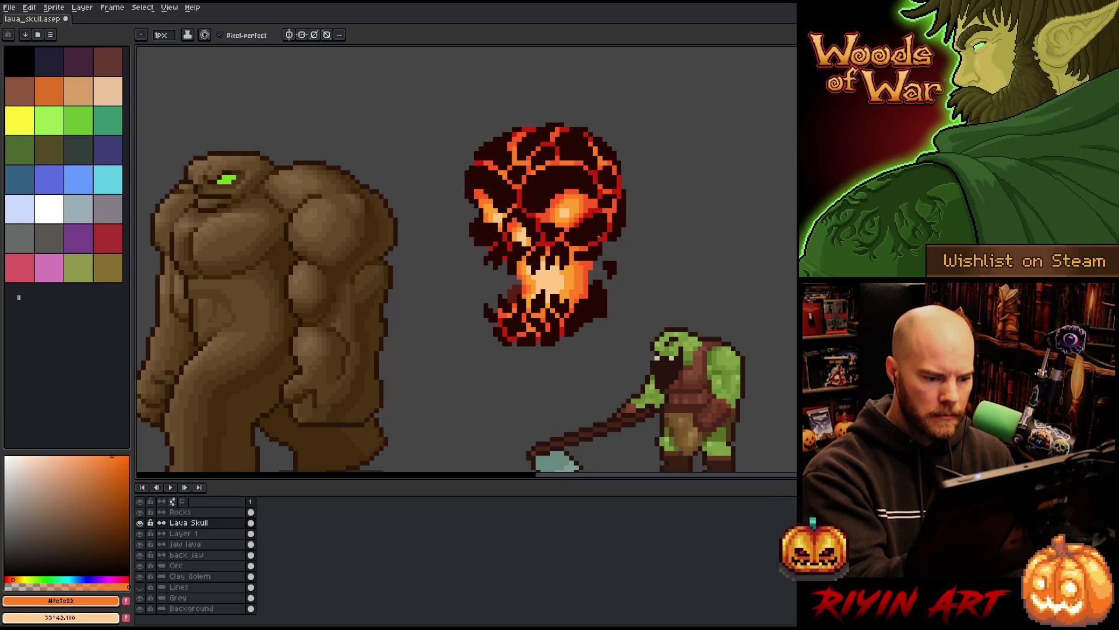
pyautogui.keyDown('alt'); pyautogui.click(570, 203); pyautogui.keyUp('alt')
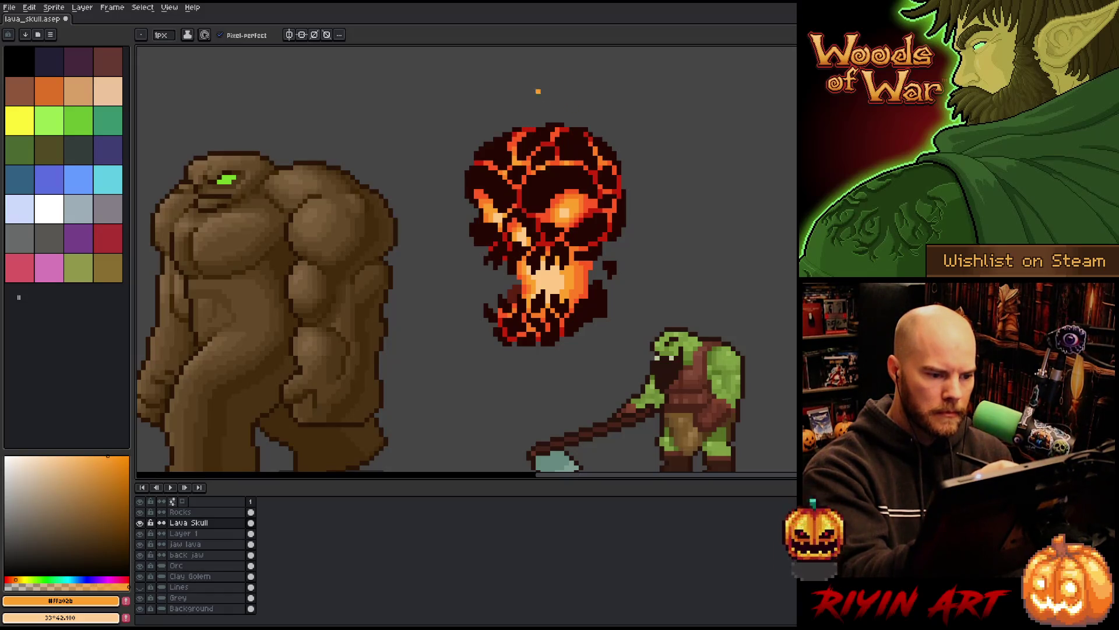
pyautogui.keyDown('alt'); pyautogui.click(506, 151); pyautogui.keyUp('alt')
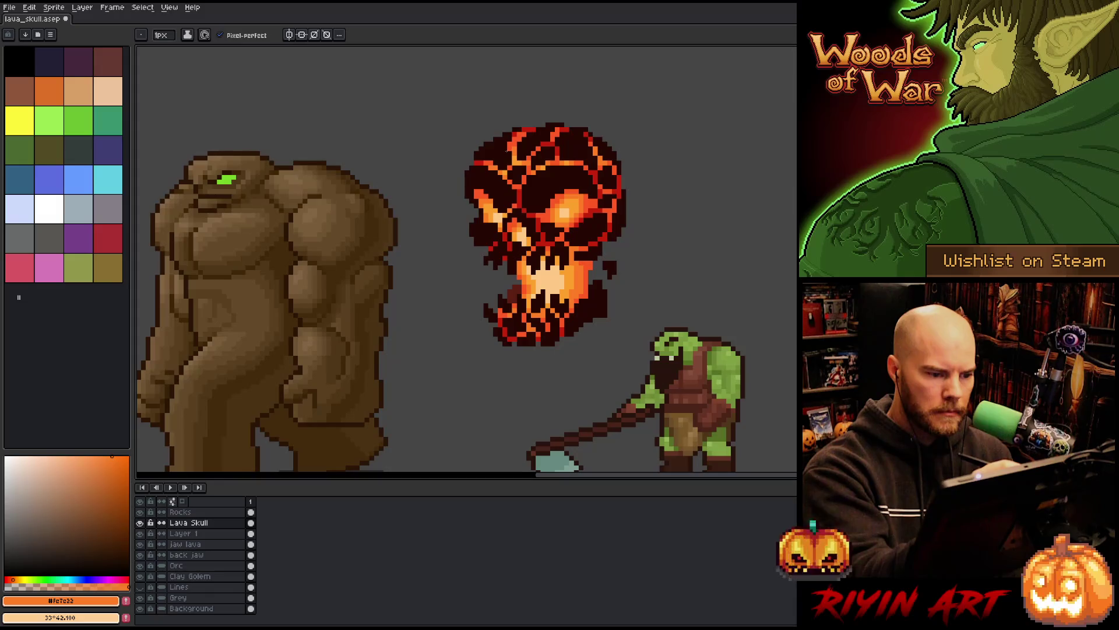
pyautogui.keyDown('alt'); pyautogui.click(508, 167); pyautogui.keyUp('alt')
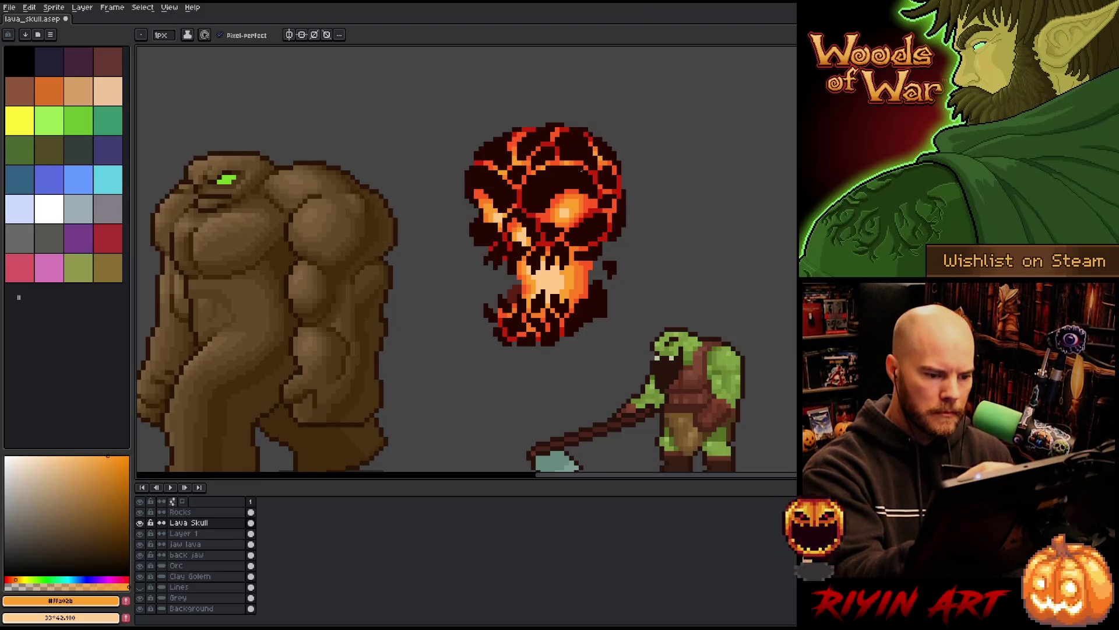
pyautogui.keyDown('alt'); pyautogui.click(582, 252); pyautogui.keyUp('alt')
pyautogui.keyDown('alt'); pyautogui.click(577, 251); pyautogui.keyUp('alt')
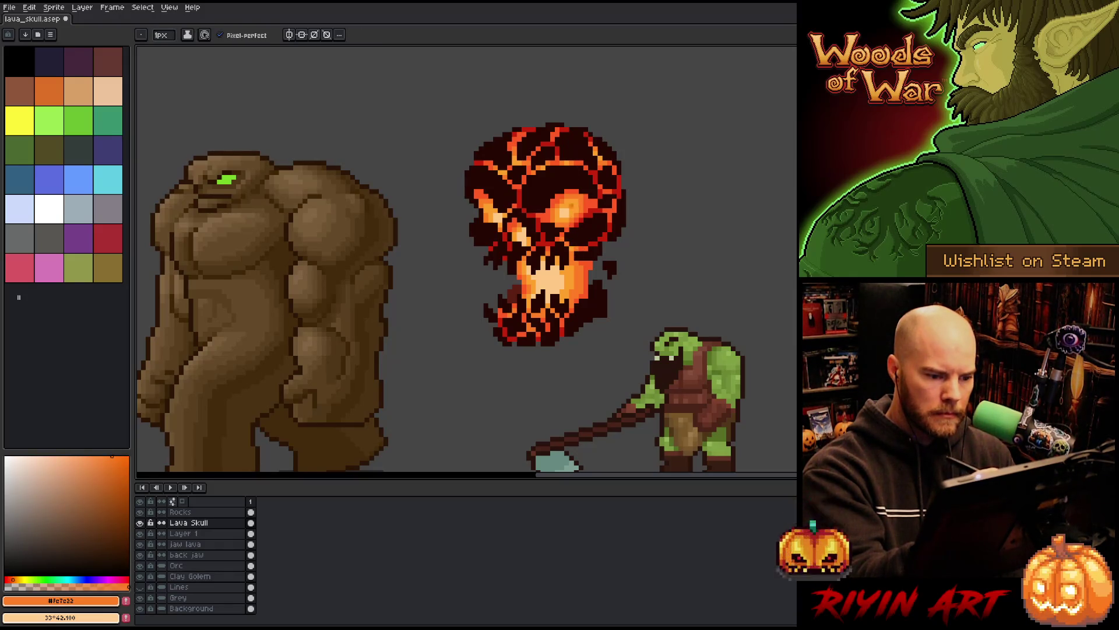
pyautogui.keyDown('alt'); pyautogui.click(574, 201); pyautogui.keyUp('alt')
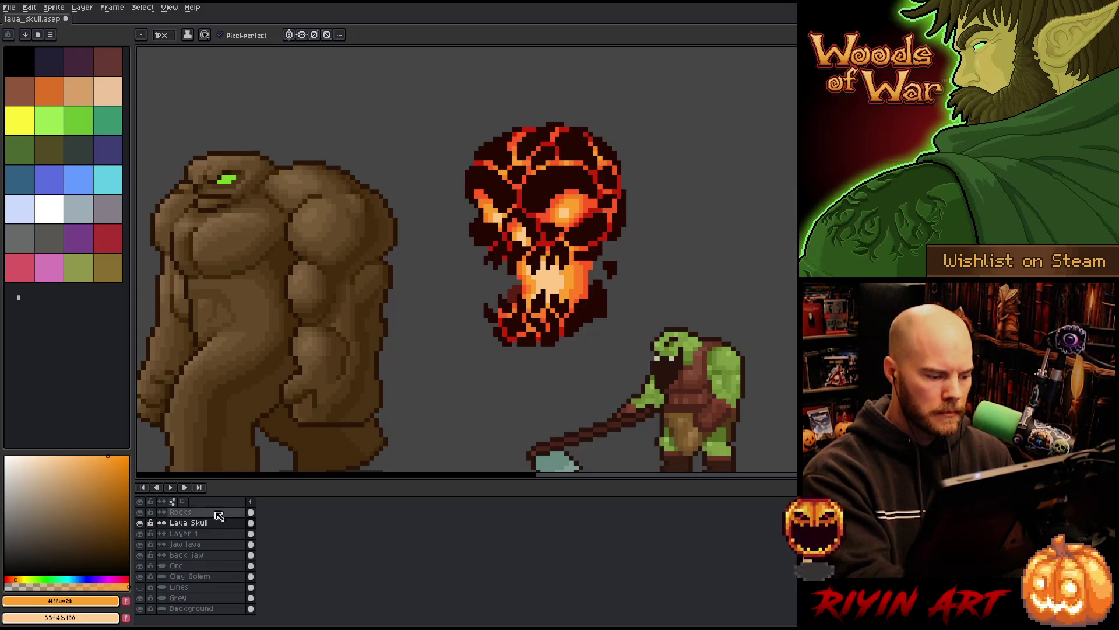
# Step: Rename Layer 1 to 'mouth'
pyautogui.click(212, 544)
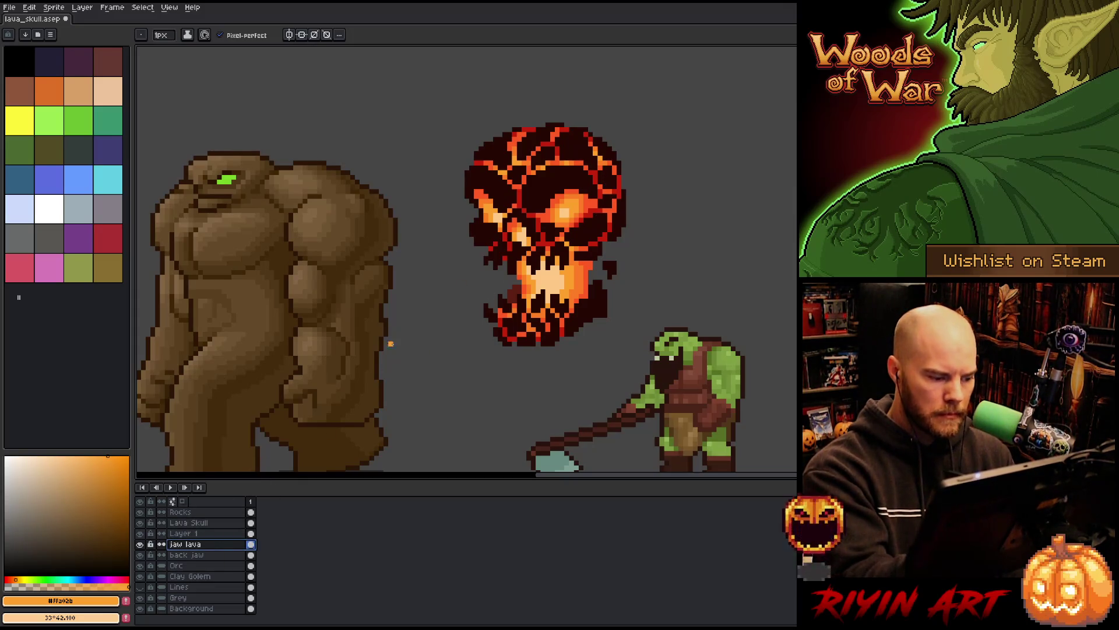
pyautogui.click(211, 534)
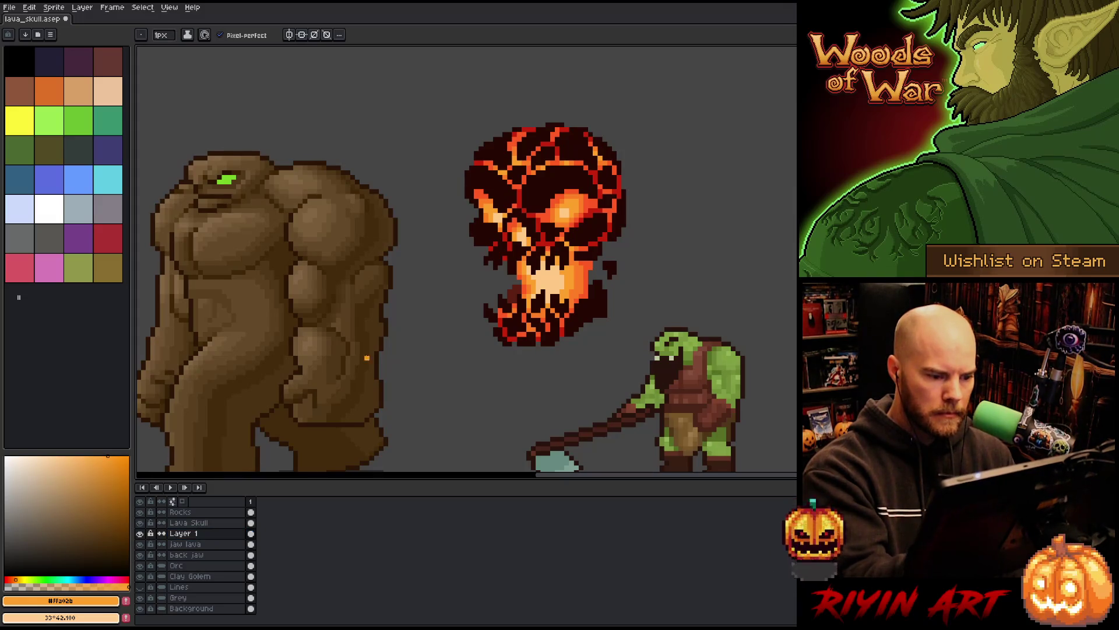
pyautogui.doubleClick(192, 533)
pyautogui.write('mouth')
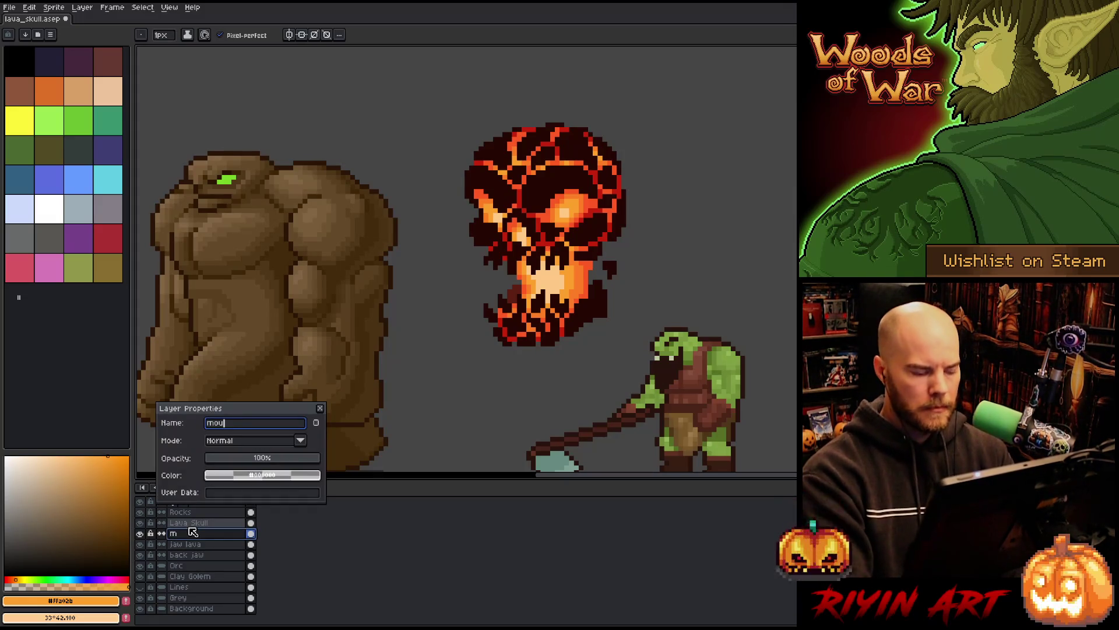
pyautogui.press('Return')
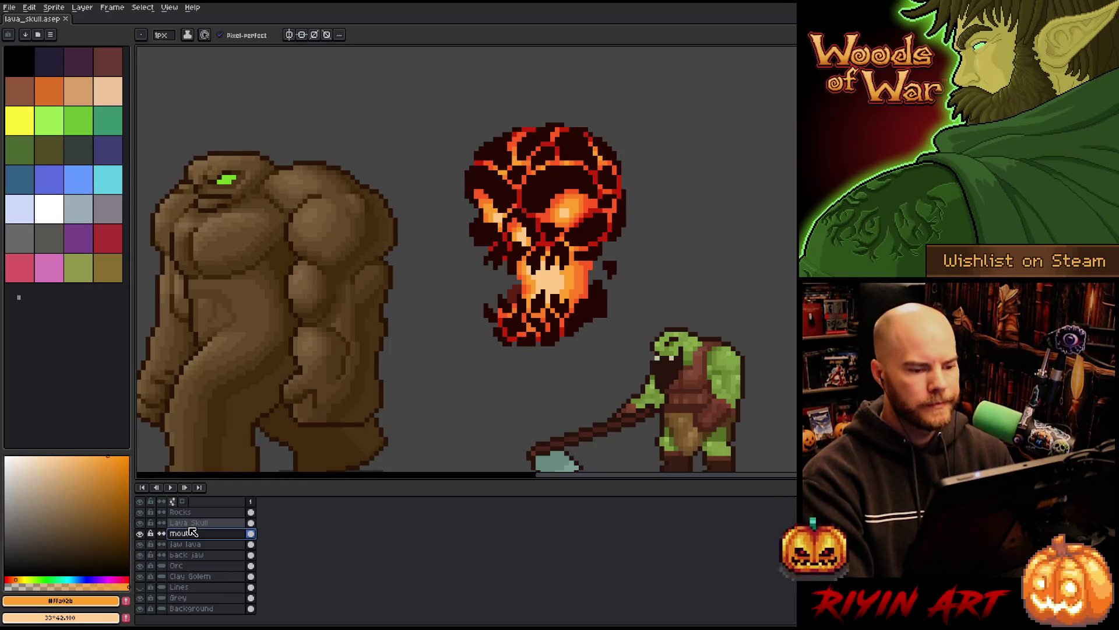
# Step: Move the dark rock beside the jaw on the Rocks layer and extend it in #240802
pyautogui.click(184, 512)
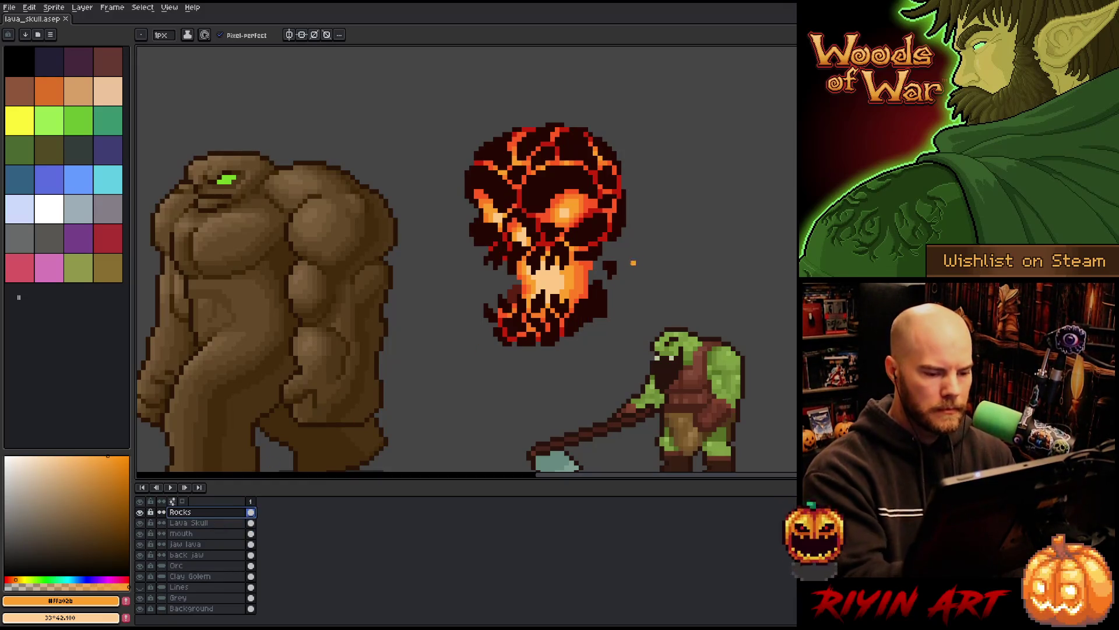
pyautogui.press('v')
pyautogui.moveTo(595, 249); pyautogui.dragTo(633, 286)
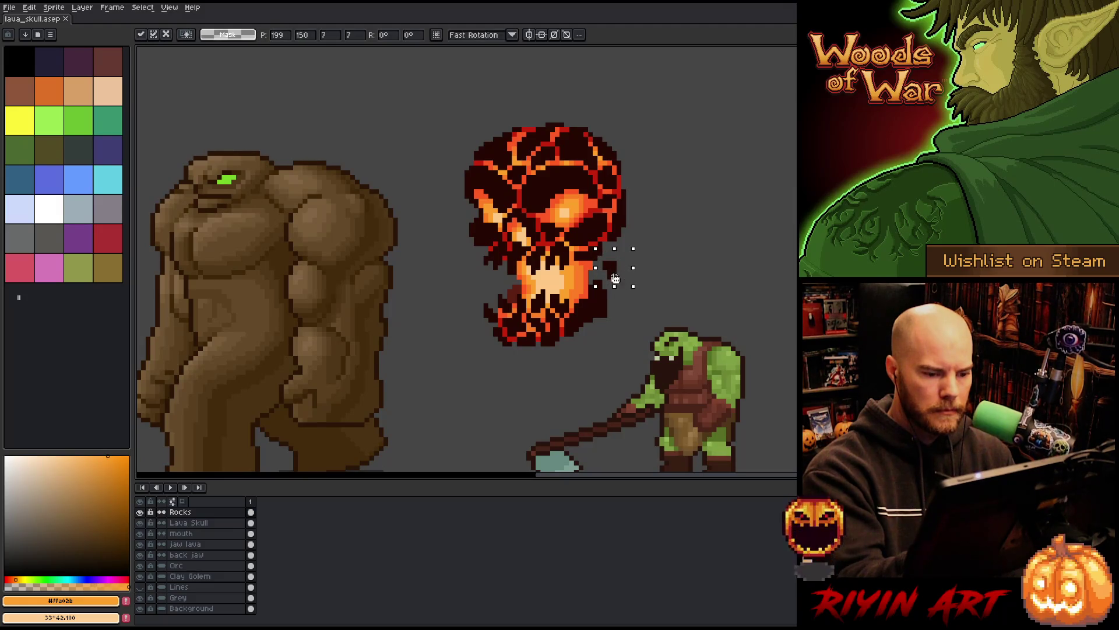
pyautogui.click(628, 243)
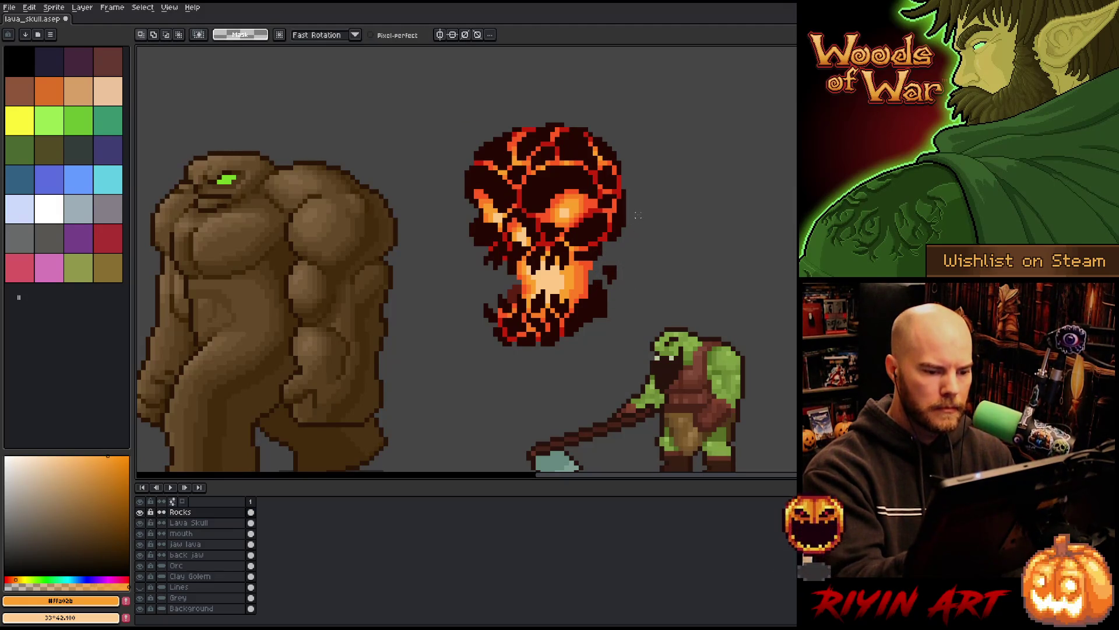
pyautogui.press('b')
pyautogui.keyDown('alt'); pyautogui.click(612, 272); pyautogui.keyUp('alt')
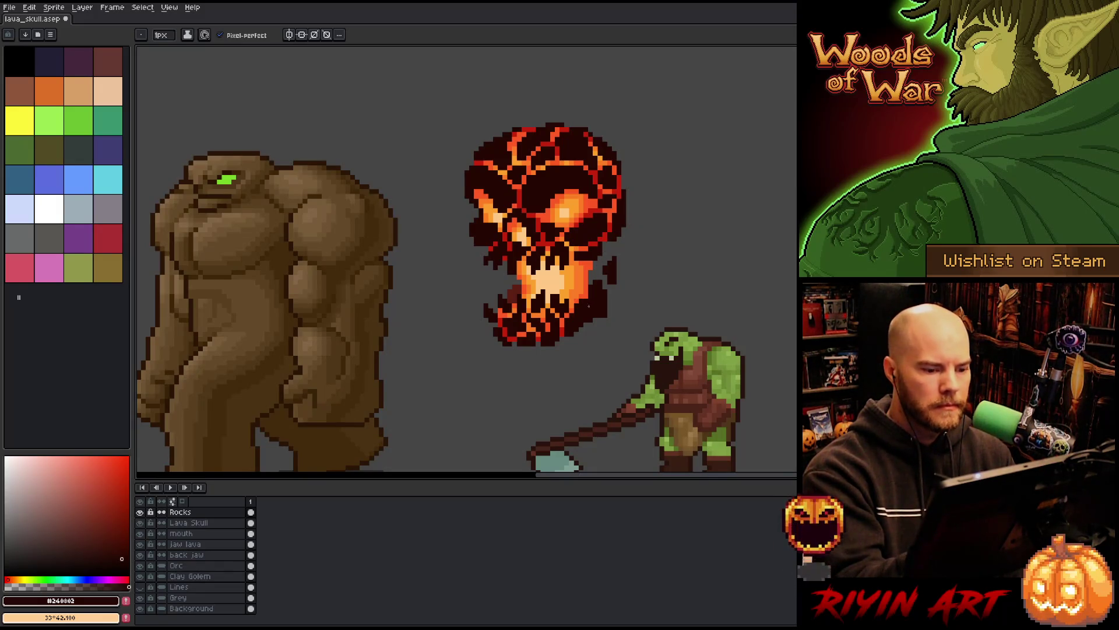
pyautogui.press('b')
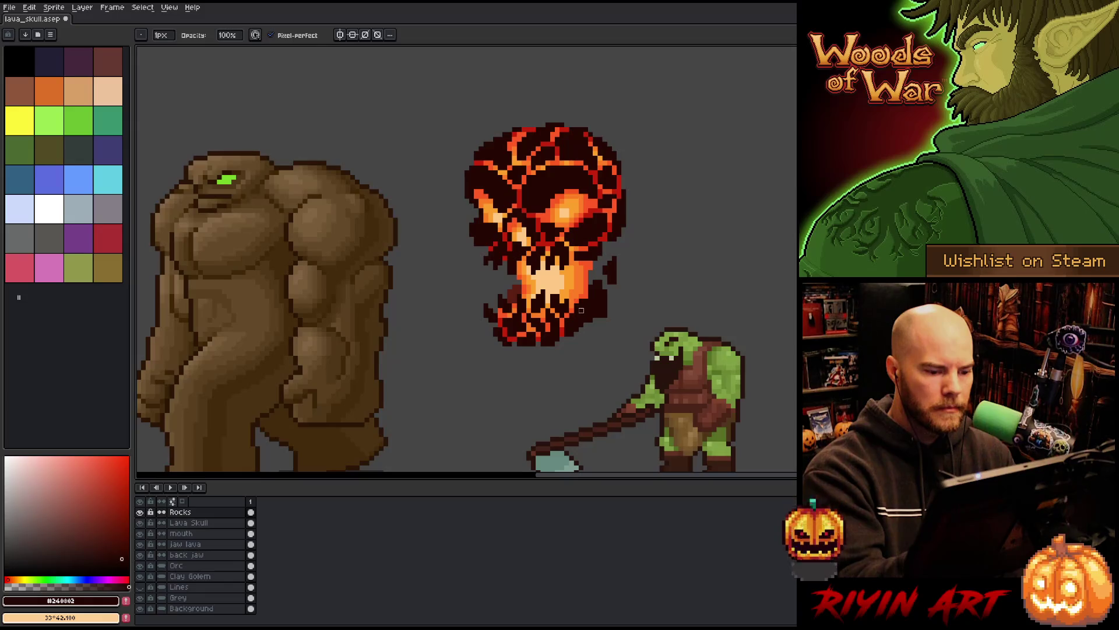